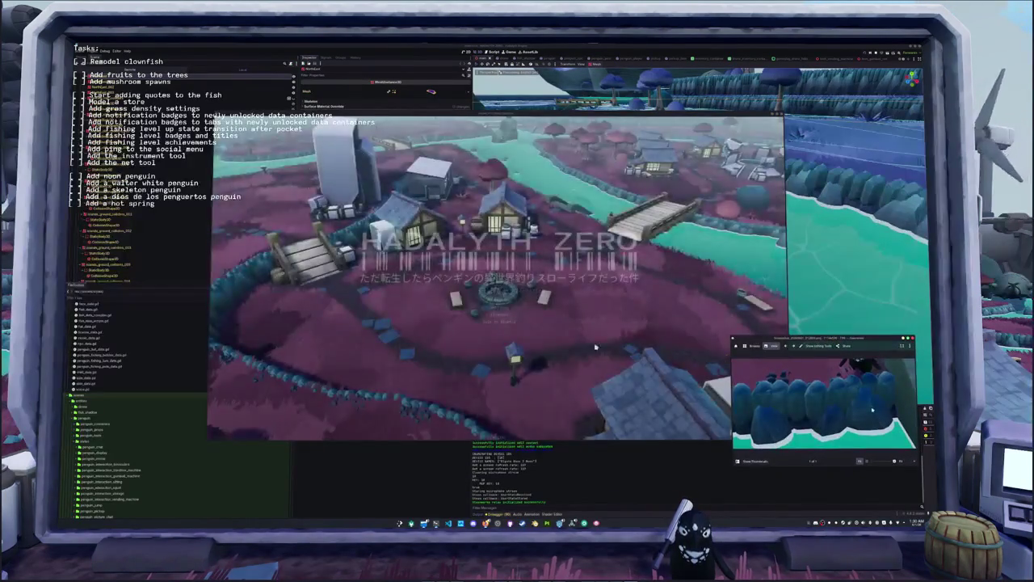
- Start the Godot game and capture a region screenshot of the blue stone wall
{"action": "left_click", "coordinate": [606, 336]}
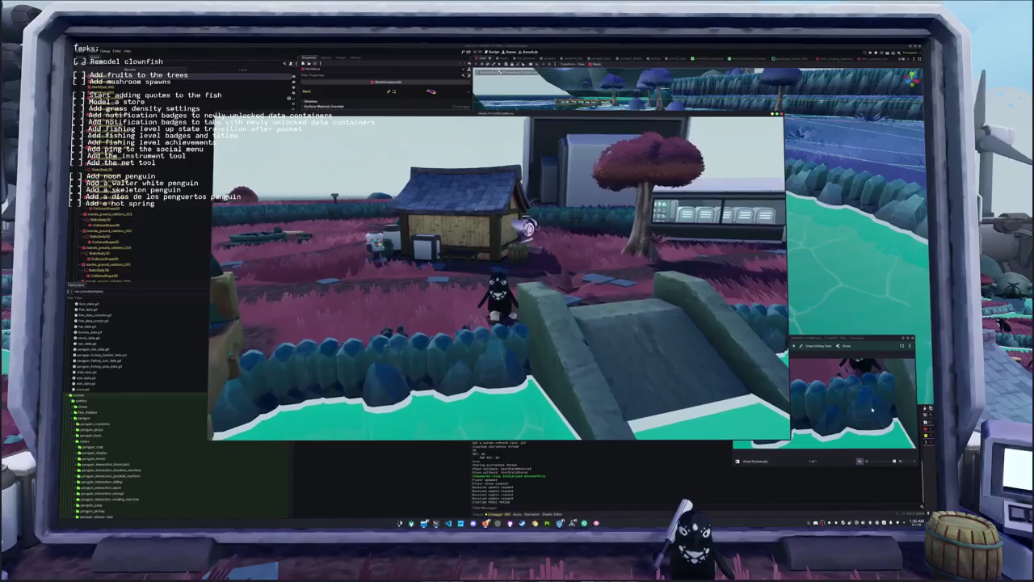
{"action": "key", "text": "Print"}
{"action": "left_click_drag", "start_coordinate": [322, 306], "coordinate": [575, 429]}
{"action": "key", "text": "Return"}
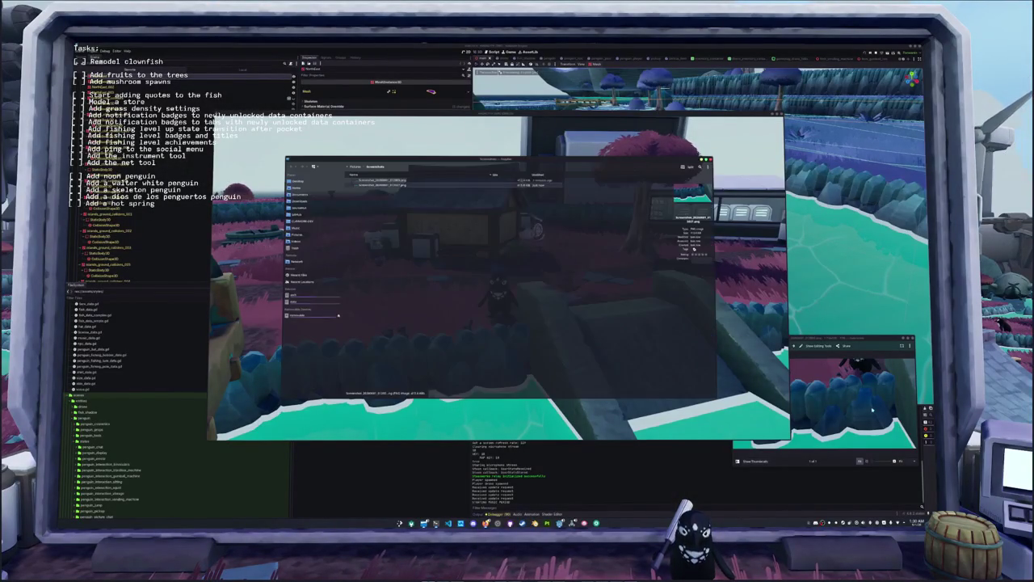
- Open the newest stone-wall screenshot and arrange both Image Viewer windows side by side, enlarged
{"action": "double_click", "coordinate": [379, 185]}
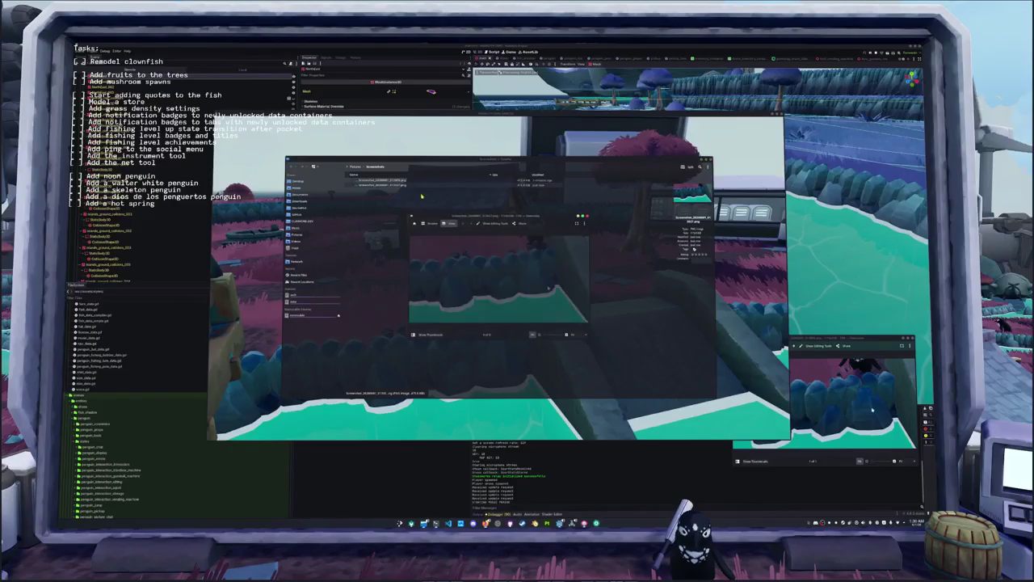
{"action": "left_click_drag", "start_coordinate": [529, 215], "coordinate": [552, 257]}
{"action": "left_click_drag", "start_coordinate": [848, 346], "coordinate": [699, 228]}
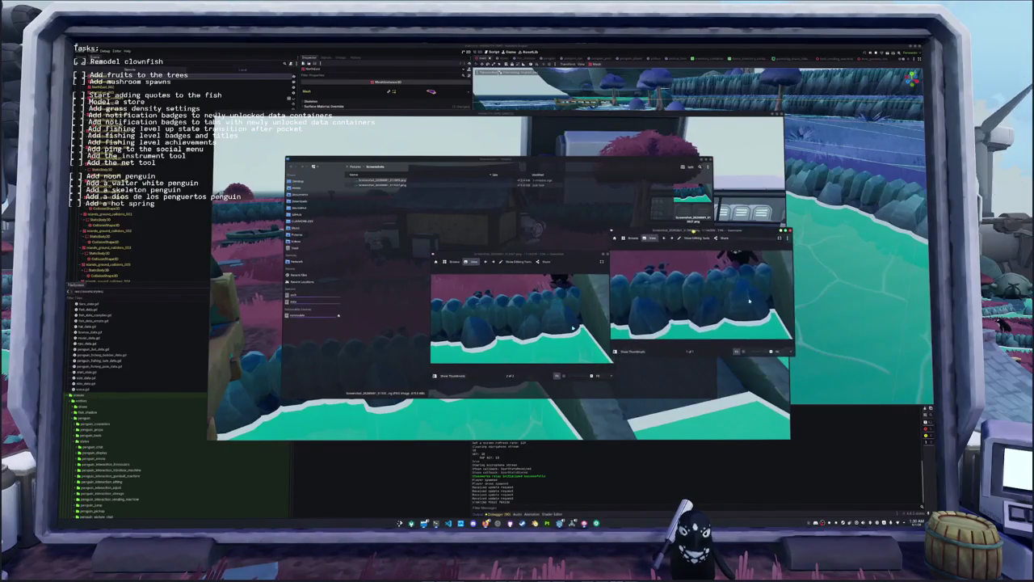
{"action": "left_click_drag", "start_coordinate": [509, 257], "coordinate": [293, 159]}
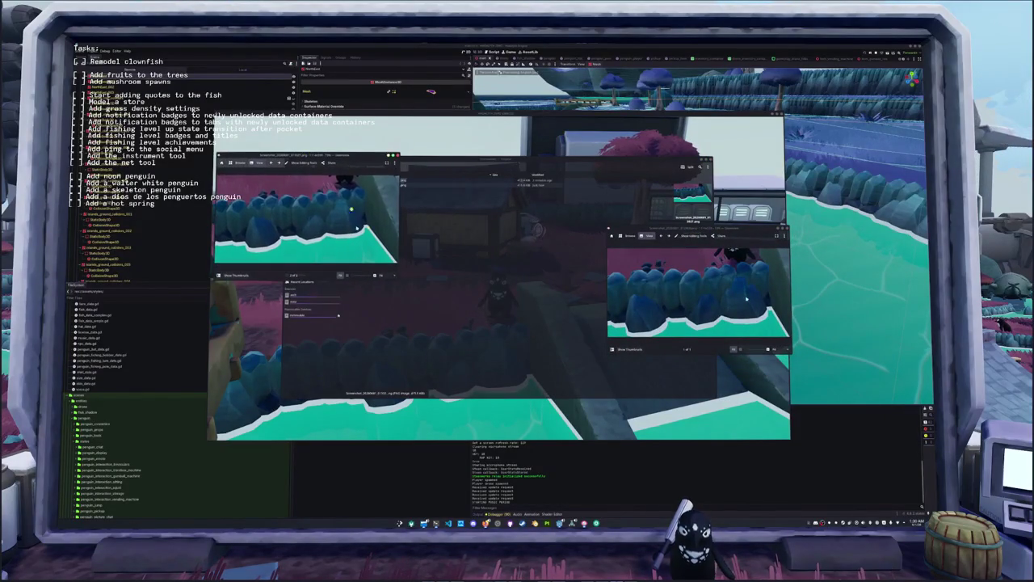
{"action": "left_click_drag", "start_coordinate": [396, 282], "coordinate": [550, 395]}
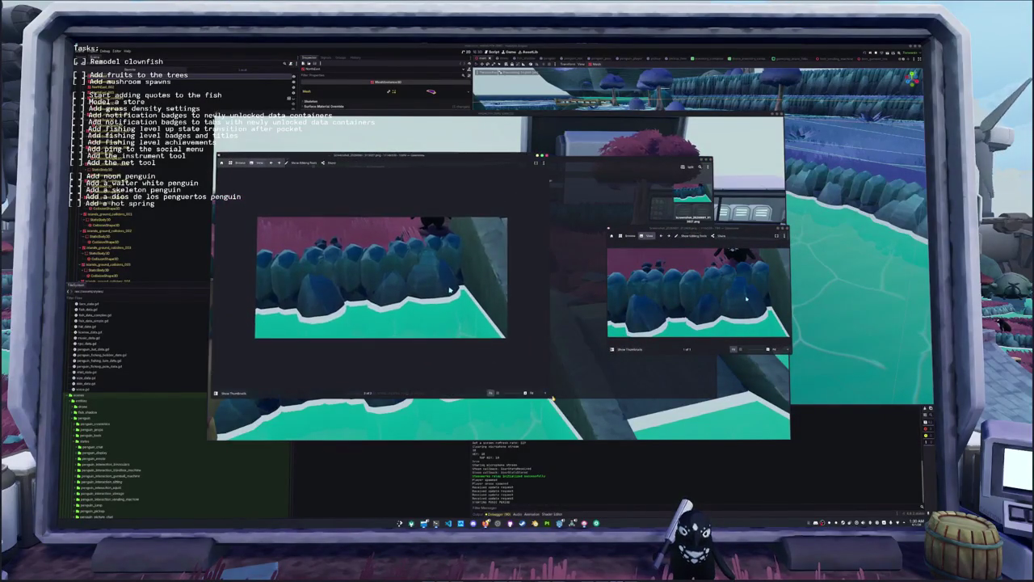
{"action": "left_click_drag", "start_coordinate": [646, 236], "coordinate": [589, 161]}
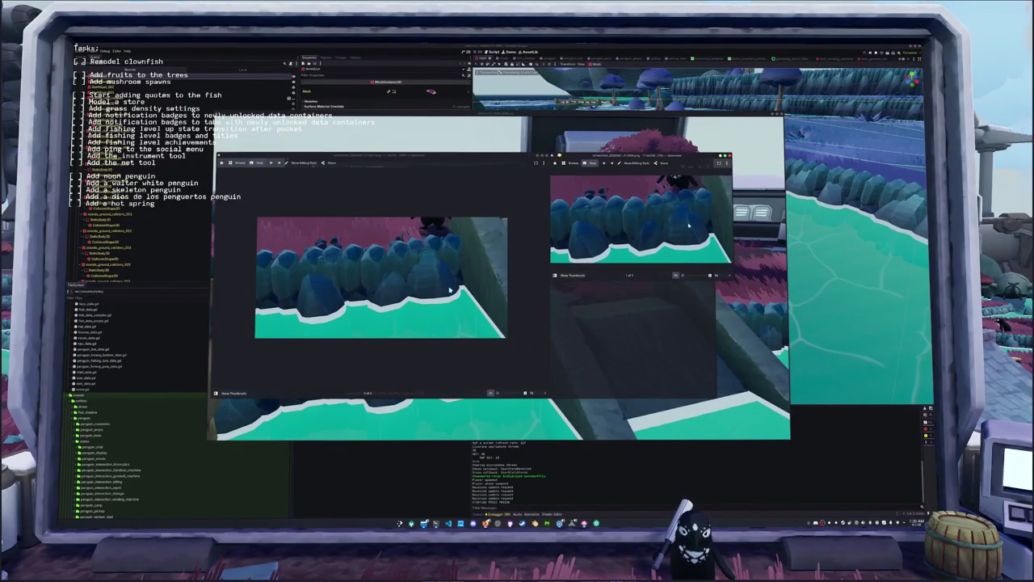
{"action": "left_click_drag", "start_coordinate": [731, 282], "coordinate": [814, 396]}
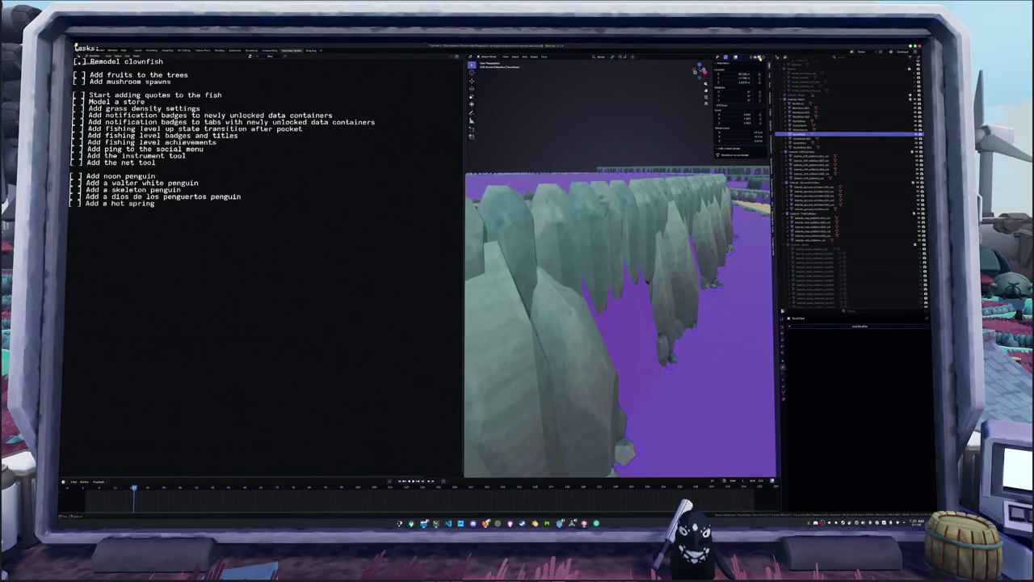
- Switch the viewport to Solid shading and shade the standing stones smooth
{"action": "left_click", "coordinate": [755, 59]}
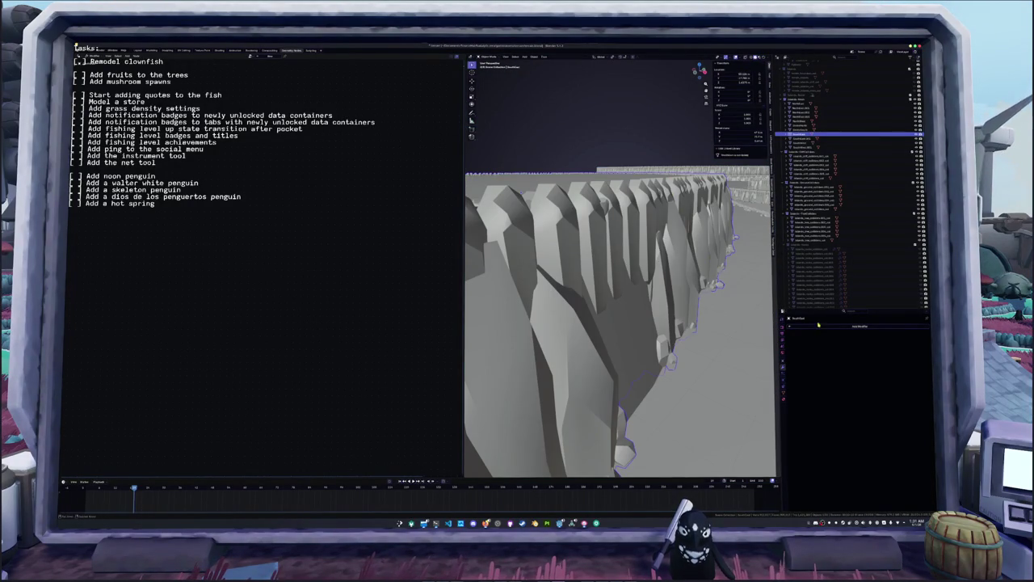
{"action": "right_click", "coordinate": [677, 308]}
{"action": "left_click", "coordinate": [673, 294]}
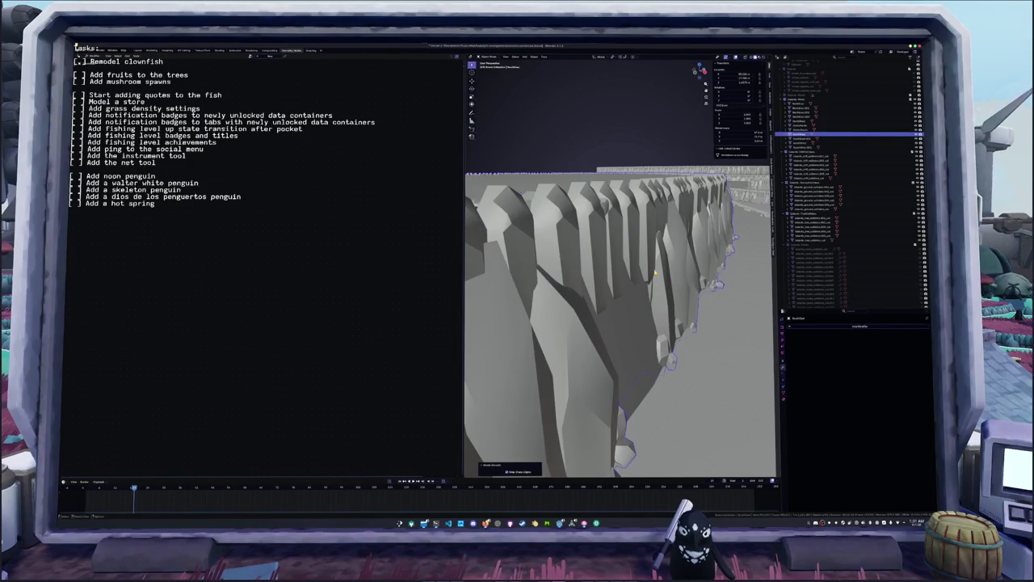
{"action": "middle_click_drag", "start_coordinate": [656, 274], "coordinate": [655, 274]}
{"action": "scroll", "coordinate": [655, 274], "scroll_direction": "down", "scroll_amount": 5}
{"action": "scroll", "coordinate": [656, 277], "scroll_direction": "down", "scroll_amount": 5}
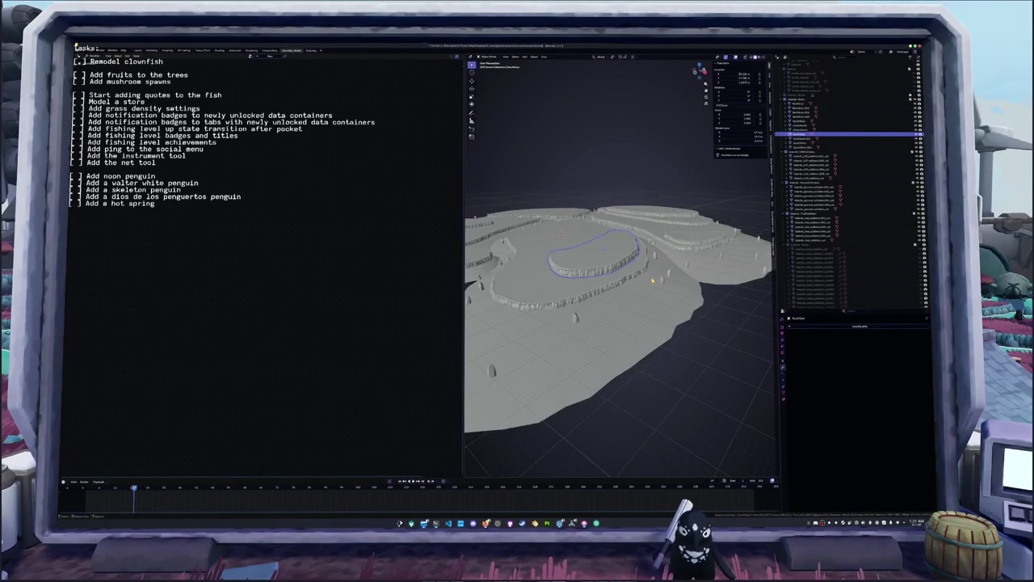
- Select everything and mark all of the island mesh's edges sharp in Edit Mode
{"action": "key", "text": "a"}
{"action": "scroll", "coordinate": [655, 278], "scroll_direction": "down", "scroll_amount": 5}
{"action": "scroll", "coordinate": [653, 279], "scroll_direction": "up", "scroll_amount": 3}
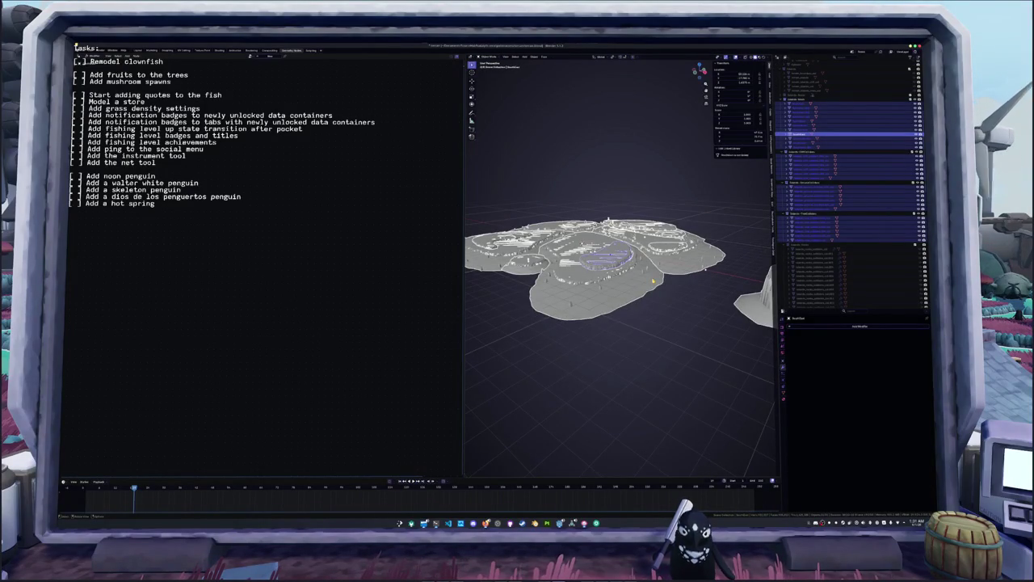
{"action": "key", "text": "Tab"}
{"action": "key", "text": "a"}
{"action": "right_click", "coordinate": [663, 287]}
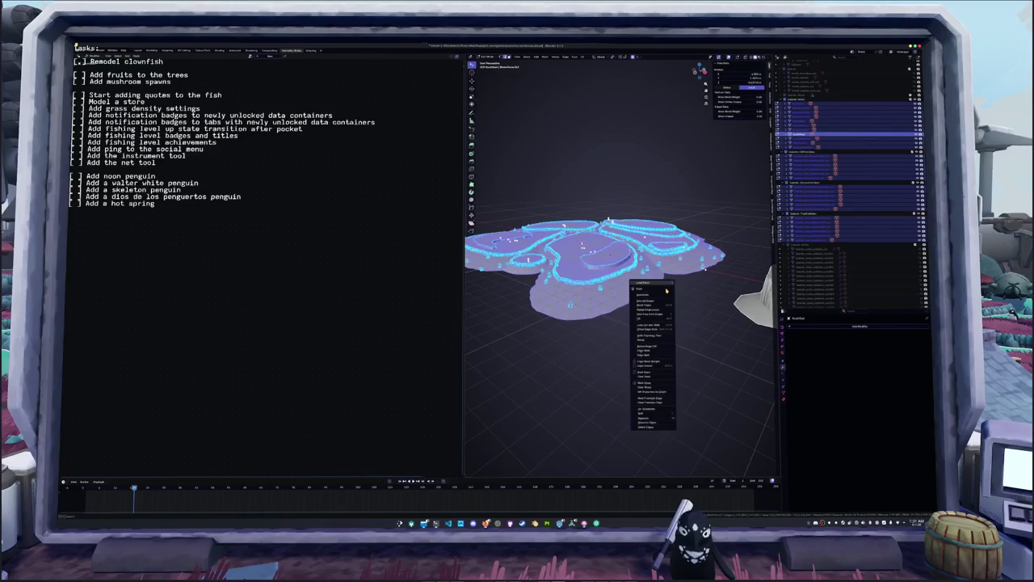
{"action": "left_click", "coordinate": [646, 387]}
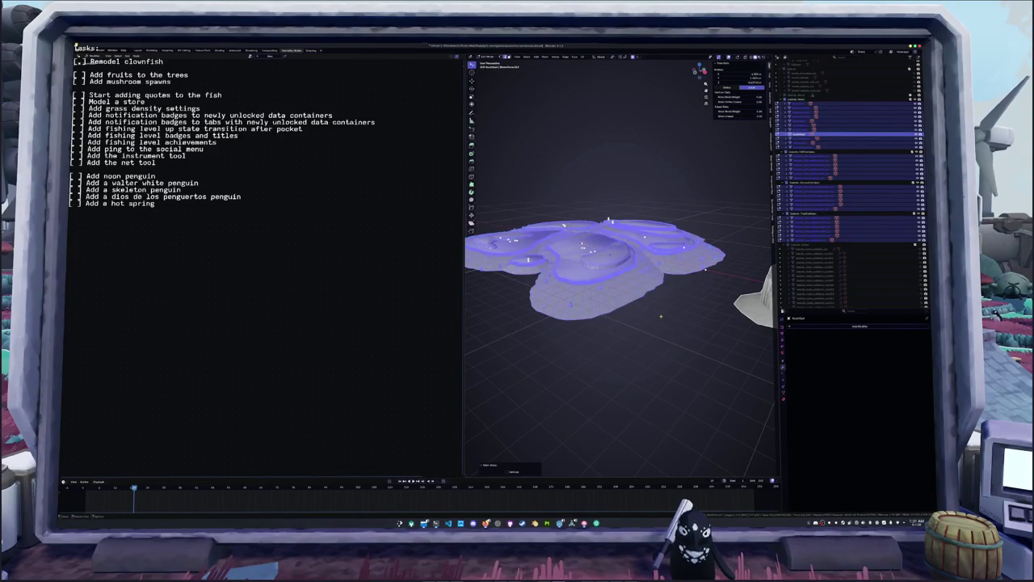
{"action": "key", "text": "Tab"}
{"action": "scroll", "coordinate": [656, 315], "scroll_direction": "up", "scroll_amount": 4}
{"action": "scroll", "coordinate": [657, 312], "scroll_direction": "up", "scroll_amount": 5}
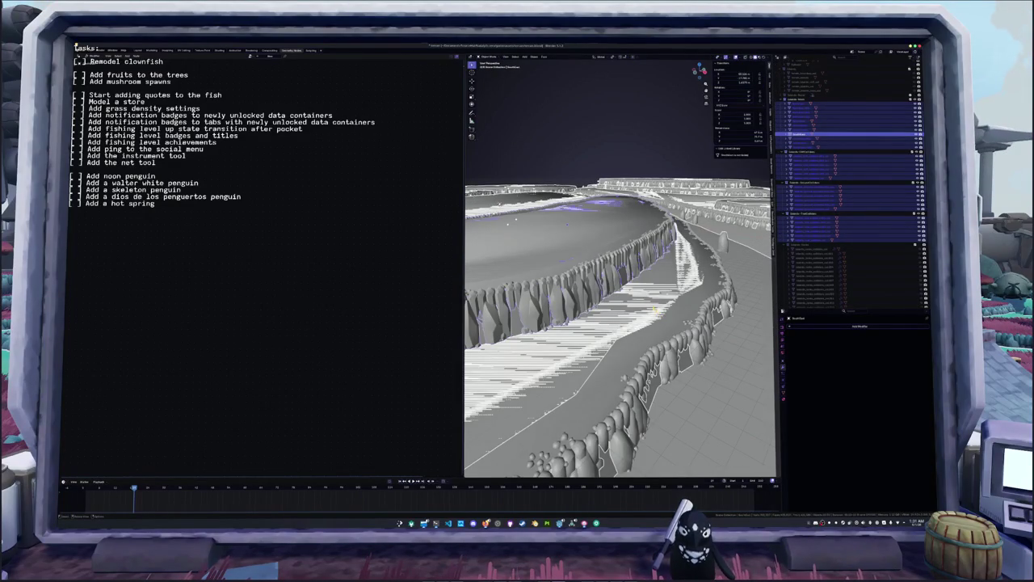
- Reapply the shading option to the island objects and orbit to a lower view
{"action": "right_click", "coordinate": [649, 305]}
{"action": "left_click", "coordinate": [640, 306]}
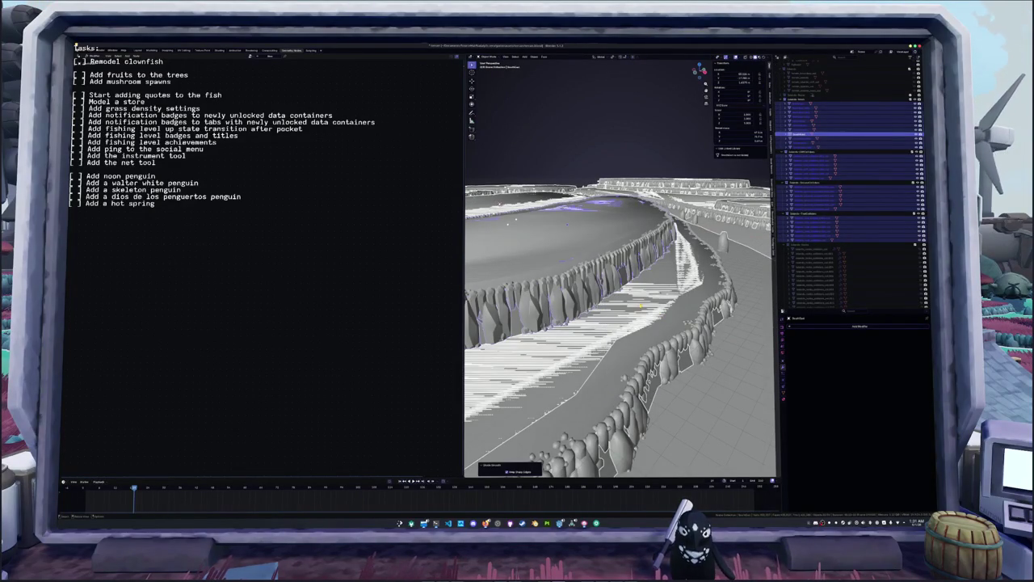
{"action": "key", "text": "Tab"}
{"action": "scroll", "coordinate": [639, 305], "scroll_direction": "down", "scroll_amount": 3}
{"action": "middle_click_drag", "start_coordinate": [638, 305], "coordinate": [679, 259]}
{"action": "key", "text": "Tab"}
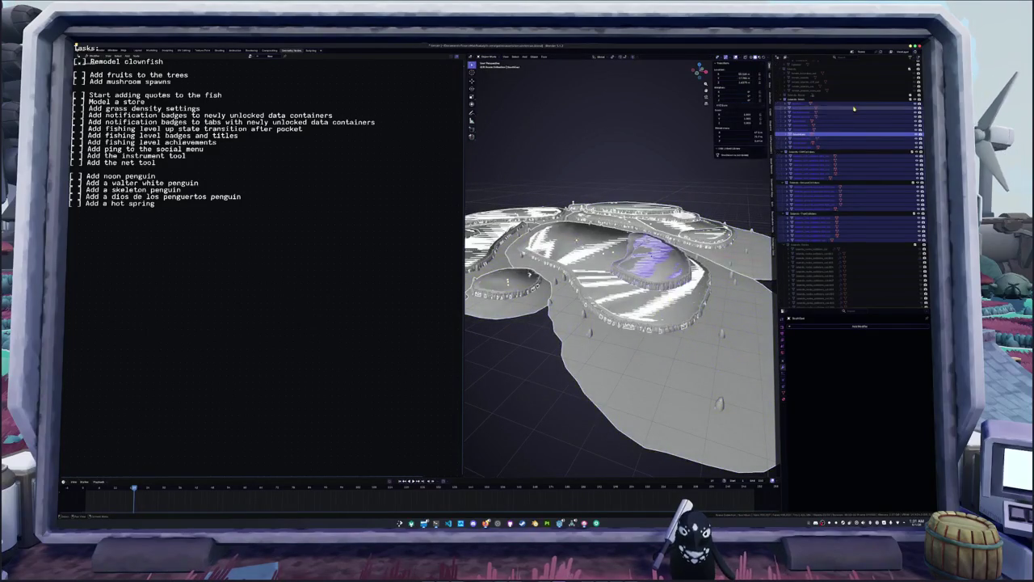
{"action": "scroll", "coordinate": [853, 107], "scroll_direction": "up", "scroll_amount": 2}
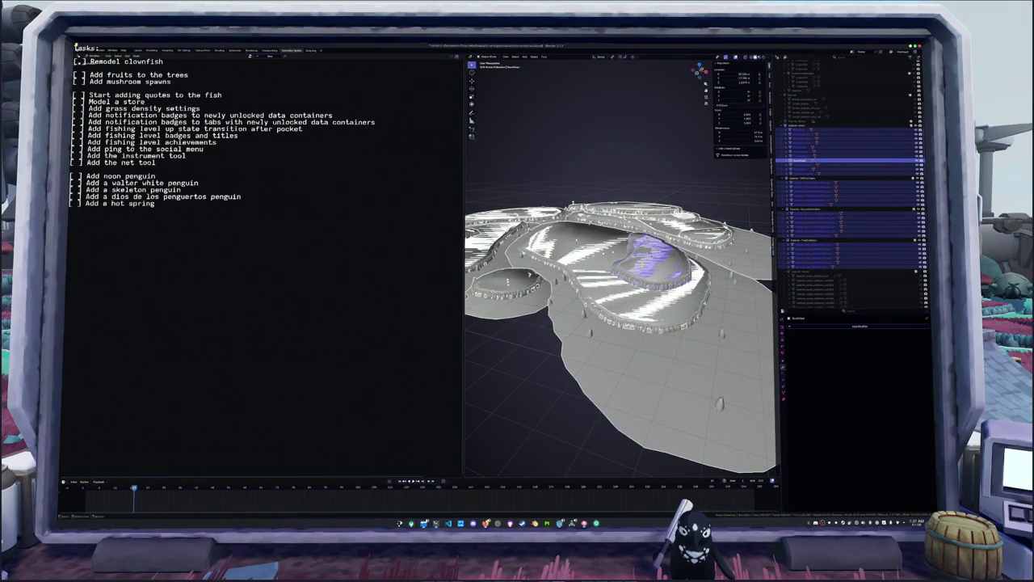
{"action": "middle_click_drag", "start_coordinate": [650, 271], "coordinate": [653, 254]}
- Select the linked raised plateau geometry and change its edge sharpness
{"action": "key", "text": "Tab"}
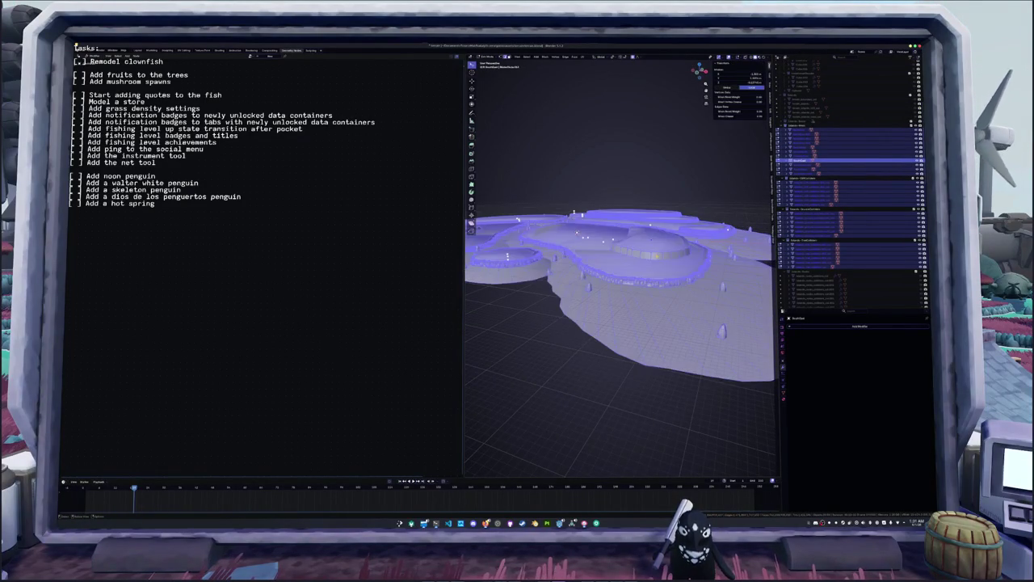
{"action": "scroll", "coordinate": [653, 257], "scroll_direction": "up", "scroll_amount": 2}
{"action": "scroll", "coordinate": [653, 257], "scroll_direction": "up", "scroll_amount": 2}
{"action": "scroll", "coordinate": [653, 257], "scroll_direction": "up", "scroll_amount": 2}
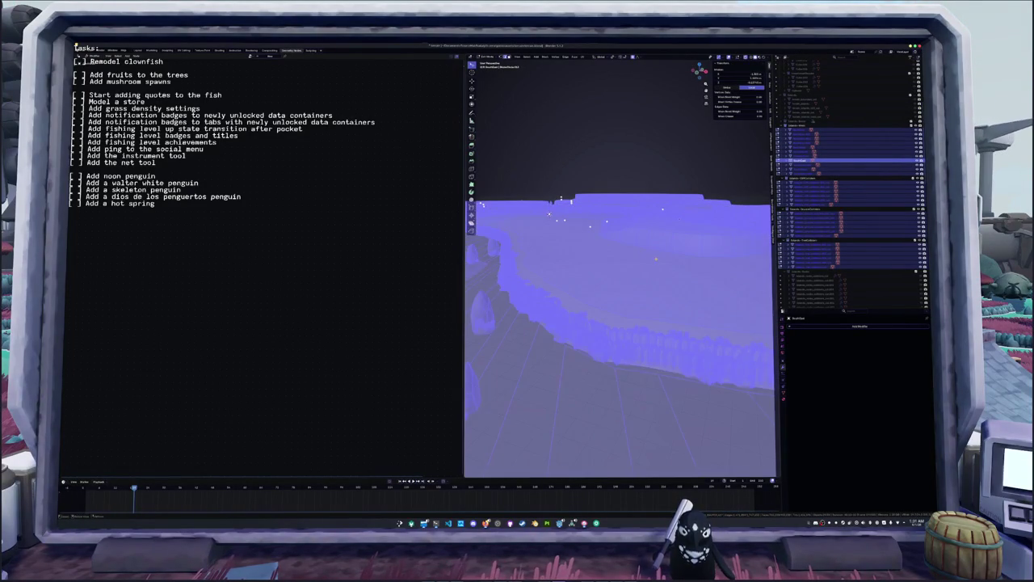
{"action": "scroll", "coordinate": [652, 258], "scroll_direction": "up", "scroll_amount": 2}
{"action": "key", "text": "l"}
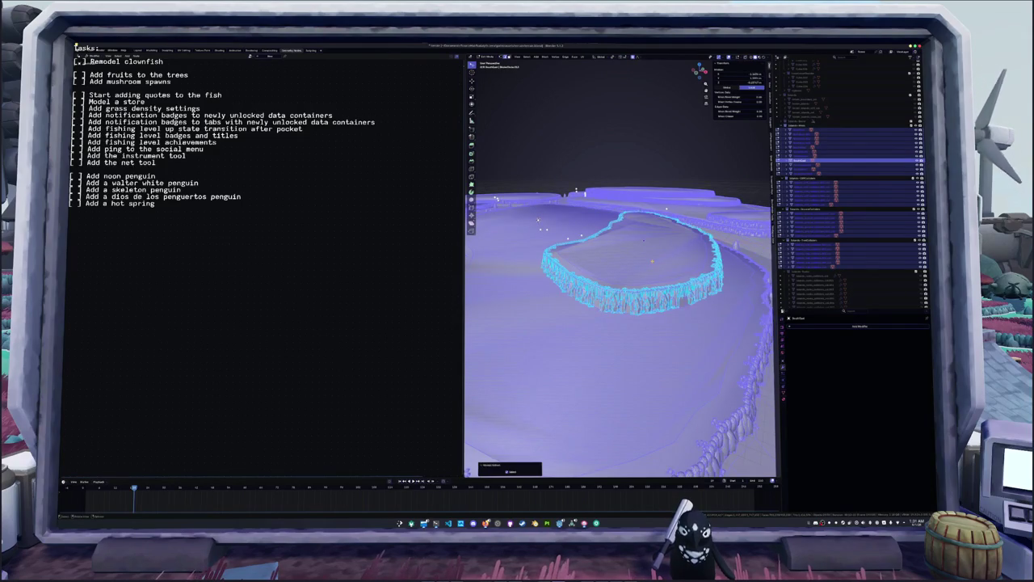
{"action": "right_click", "coordinate": [652, 261]}
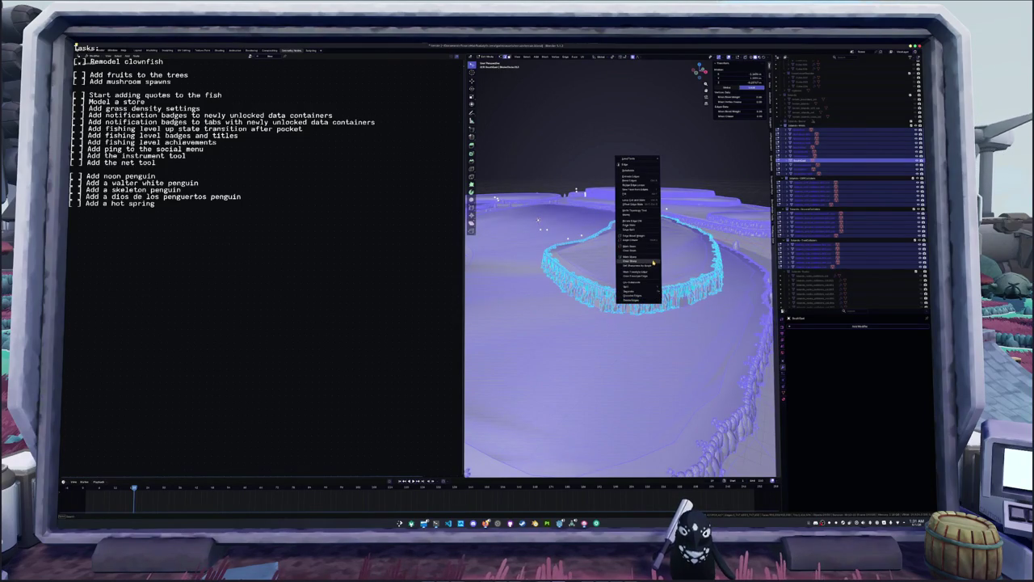
{"action": "left_click", "coordinate": [652, 261]}
{"action": "key", "text": "Tab"}
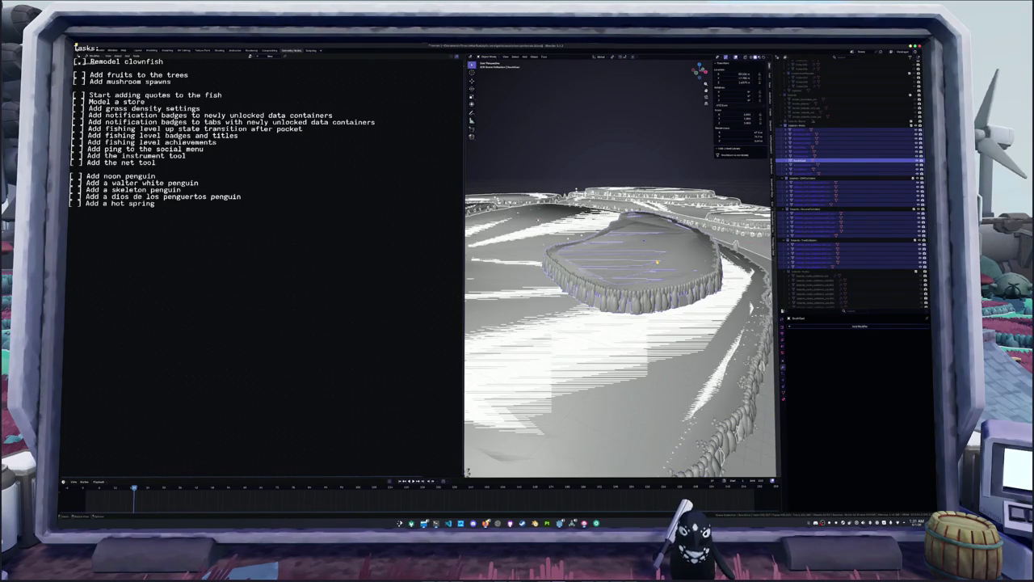
- Deselect all geometry, return to Object Mode and select a single cliff wall object
{"action": "key", "text": "Tab"}
{"action": "scroll", "coordinate": [633, 250], "scroll_direction": "down", "scroll_amount": 3}
{"action": "key", "text": "a"}
{"action": "key", "text": "Tab"}
{"action": "scroll", "coordinate": [618, 267], "scroll_direction": "up", "scroll_amount": 2}
{"action": "scroll", "coordinate": [618, 267], "scroll_direction": "up", "scroll_amount": 2}
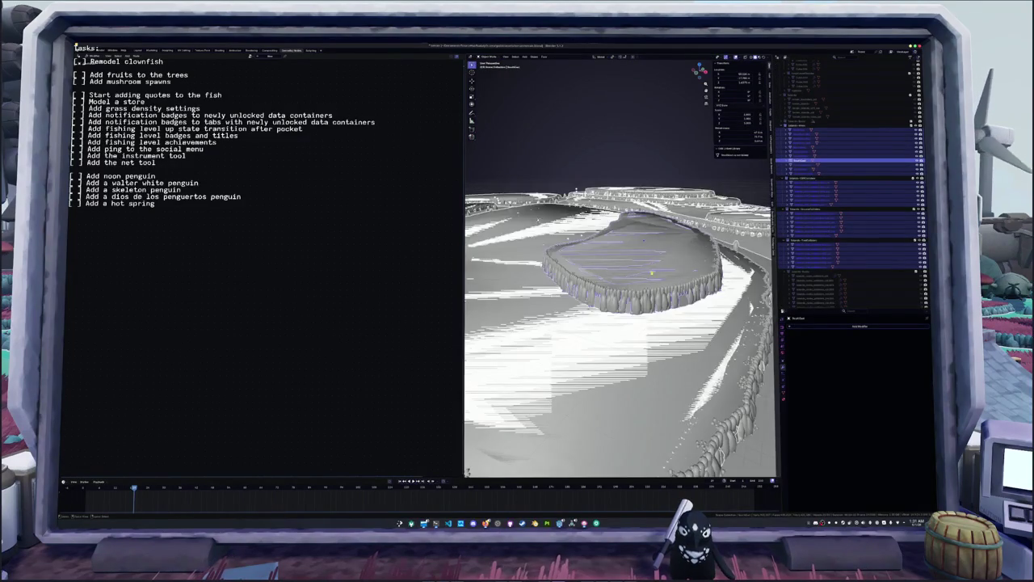
{"action": "scroll", "coordinate": [618, 267], "scroll_direction": "up", "scroll_amount": 2}
{"action": "scroll", "coordinate": [618, 266], "scroll_direction": "up", "scroll_amount": 2}
{"action": "middle_click_drag", "start_coordinate": [618, 267], "coordinate": [590, 271]}
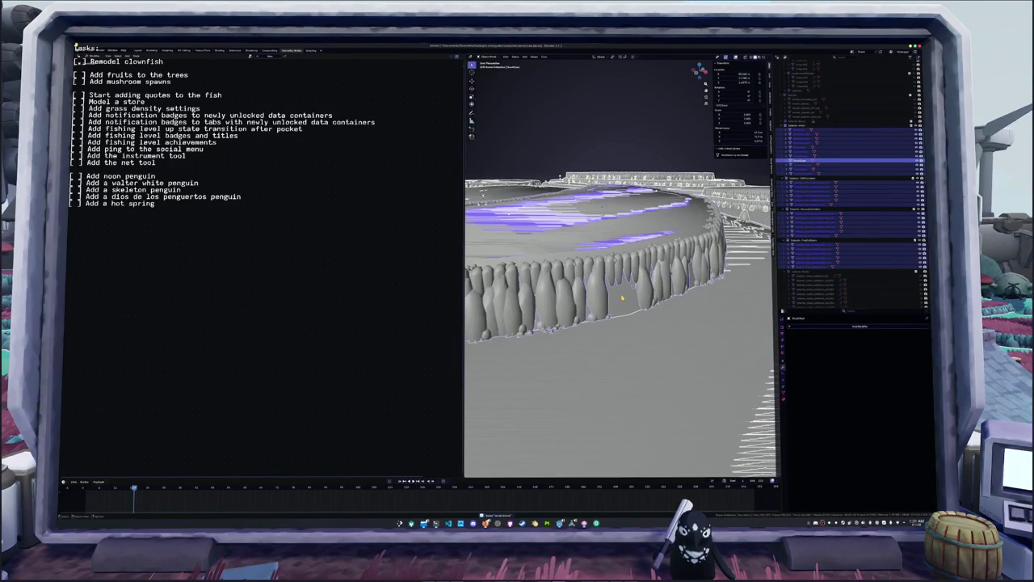
{"action": "left_click", "coordinate": [622, 297]}
{"action": "scroll", "coordinate": [614, 303], "scroll_direction": "down", "scroll_amount": 3}
{"action": "scroll", "coordinate": [602, 307], "scroll_direction": "down", "scroll_amount": 3}
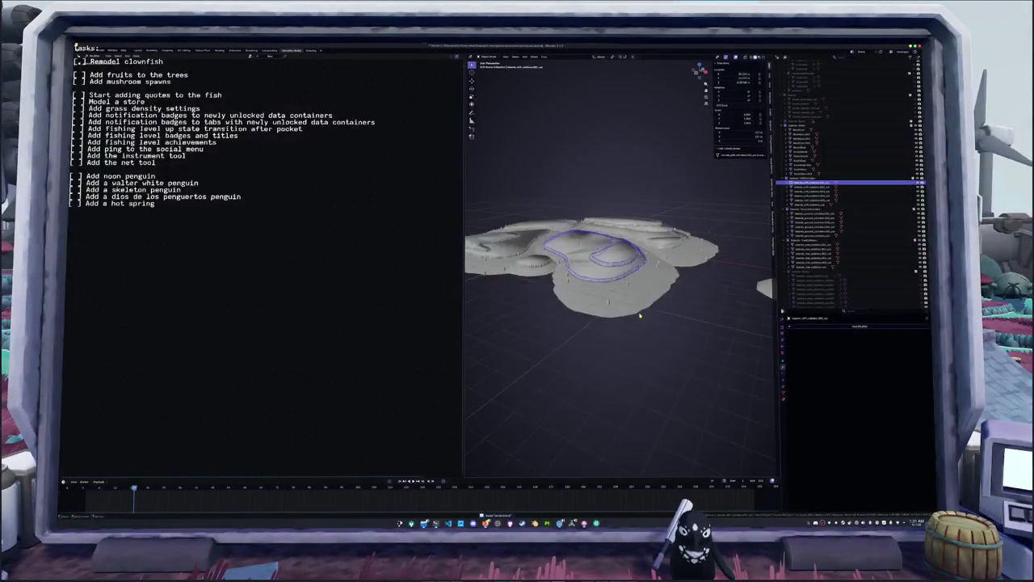
{"action": "scroll", "coordinate": [590, 311], "scroll_direction": "down", "scroll_amount": 2}
- Select the stump and then the pillar objects in the Outliner to show their Smooth by Angle node tree
{"action": "left_click", "coordinate": [817, 201]}
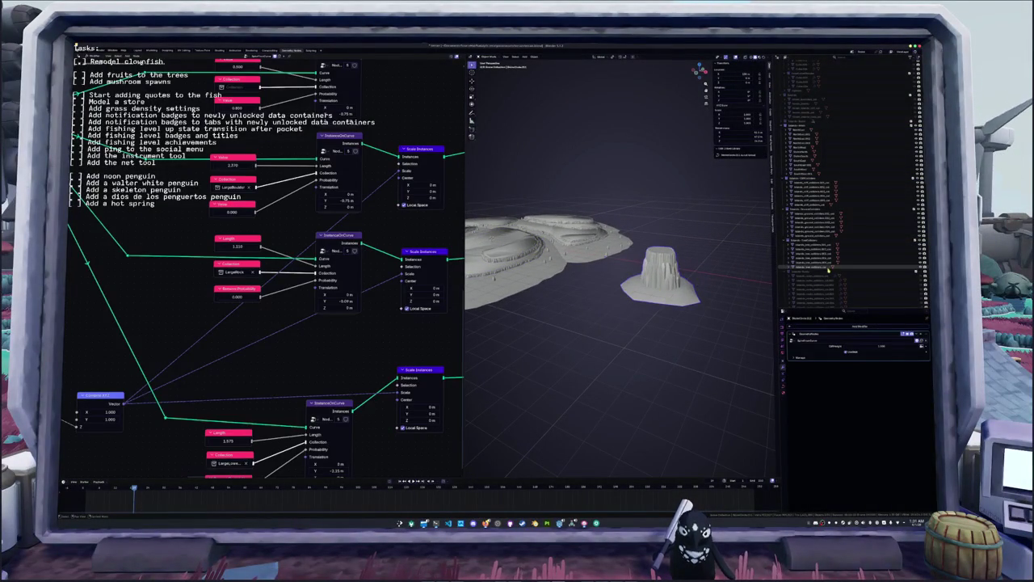
{"action": "scroll", "coordinate": [817, 201], "scroll_direction": "up", "scroll_amount": 3}
{"action": "scroll", "coordinate": [844, 165], "scroll_direction": "up", "scroll_amount": 3}
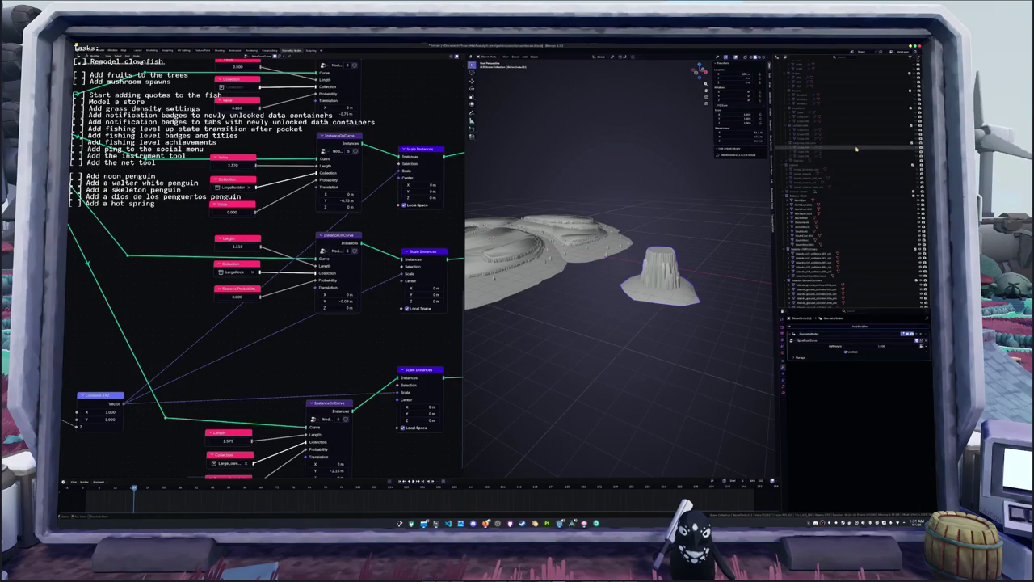
{"action": "scroll", "coordinate": [856, 149], "scroll_direction": "up", "scroll_amount": 3}
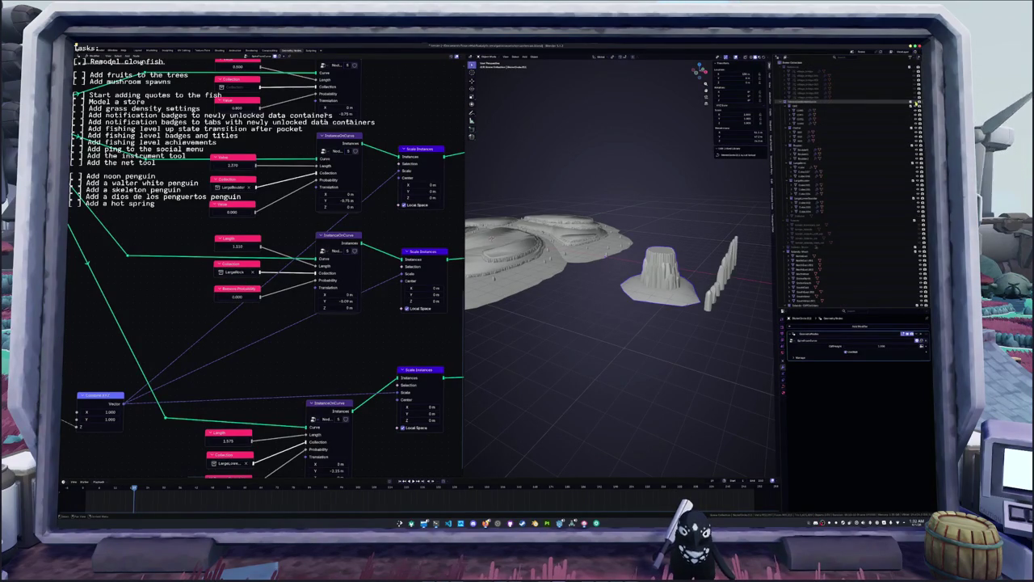
{"action": "left_click", "coordinate": [837, 172]}
{"action": "left_click", "coordinate": [843, 168]}
{"action": "left_click", "coordinate": [843, 168]}
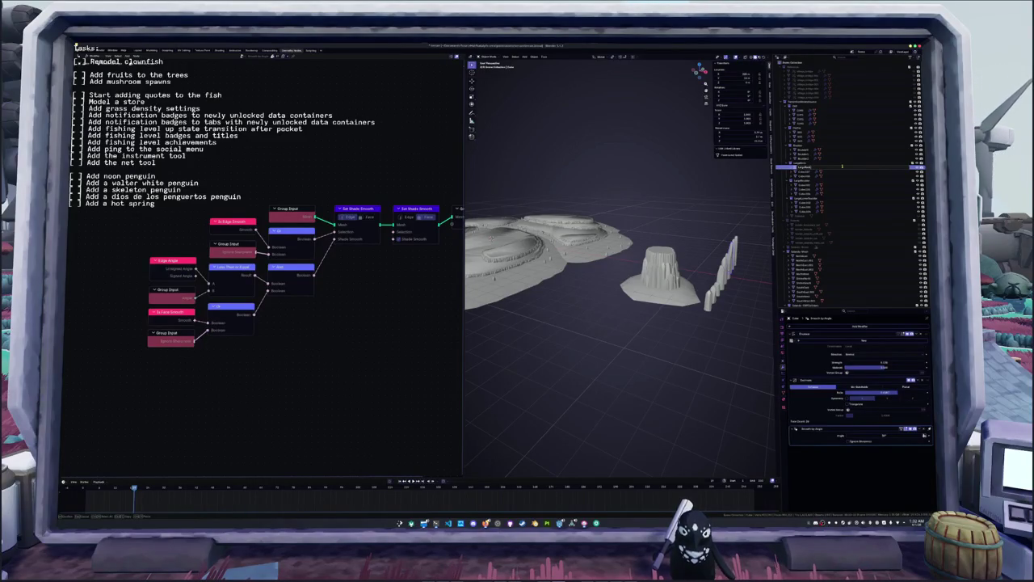
- Select and frame the Cube.007 pillar, then the LargeRock object
{"action": "left_click", "coordinate": [842, 168]}
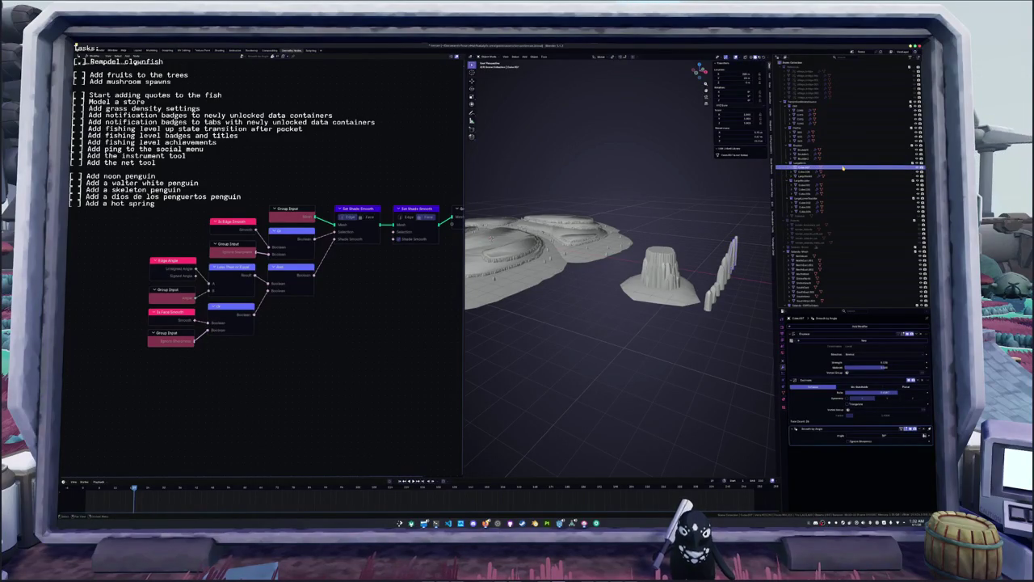
{"action": "key", "text": "KP_Decimal"}
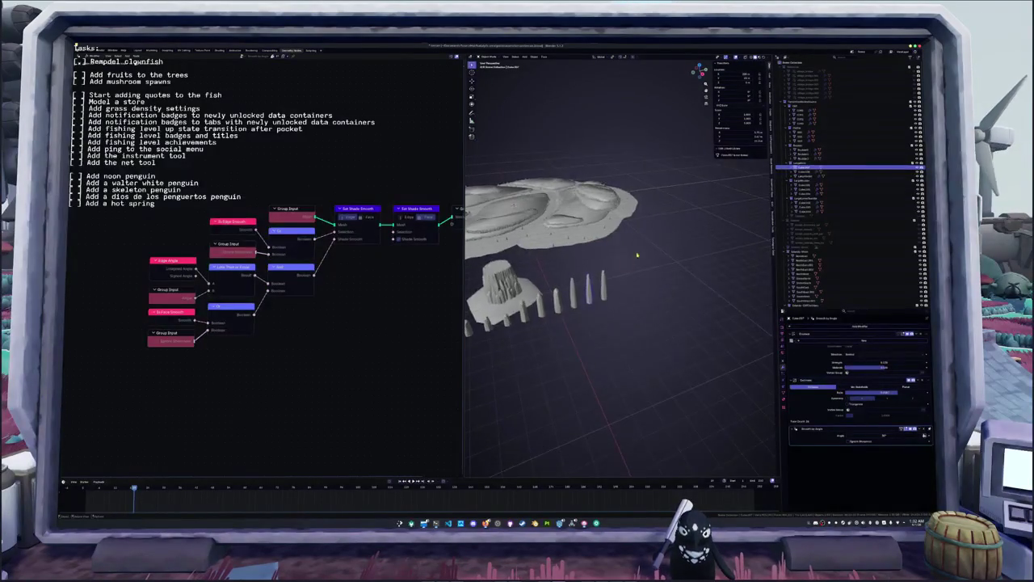
{"action": "left_click", "coordinate": [843, 175]}
{"action": "key", "text": "KP_Decimal"}
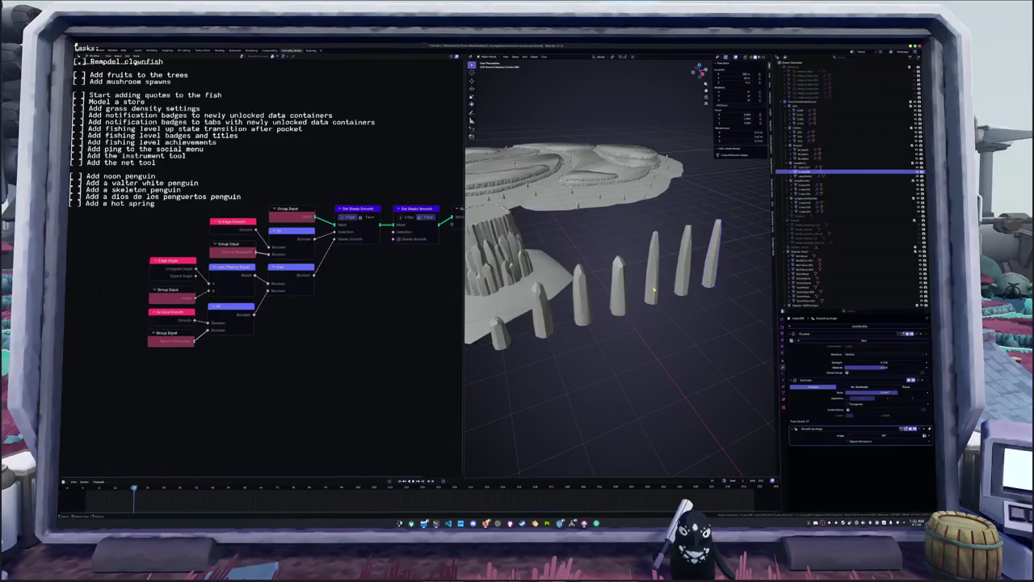
- Rename each of the three standing stone pillars with F2
{"action": "key", "text": "F2"}
{"action": "left_click", "coordinate": [659, 281]}
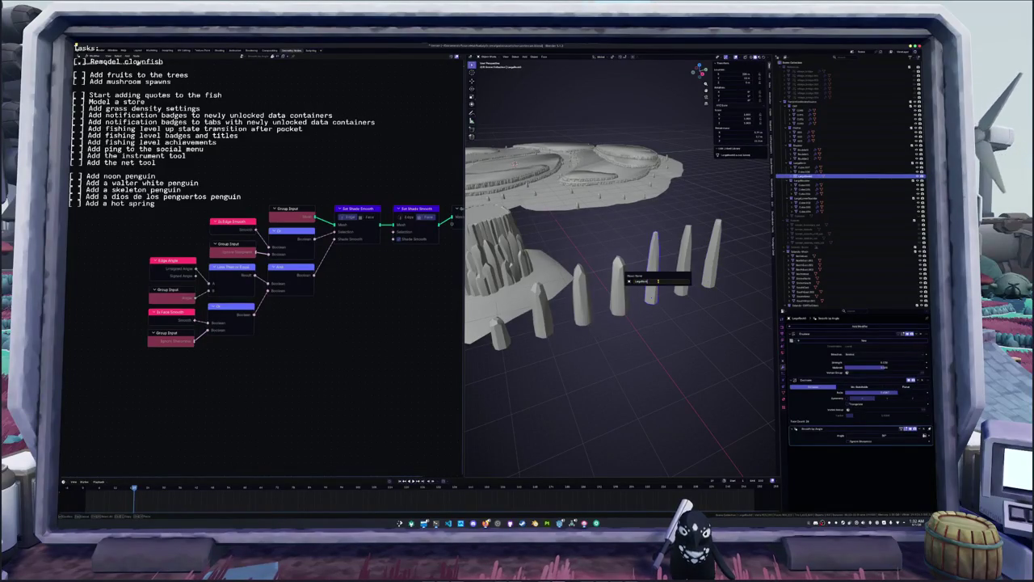
{"action": "key", "text": "Return"}
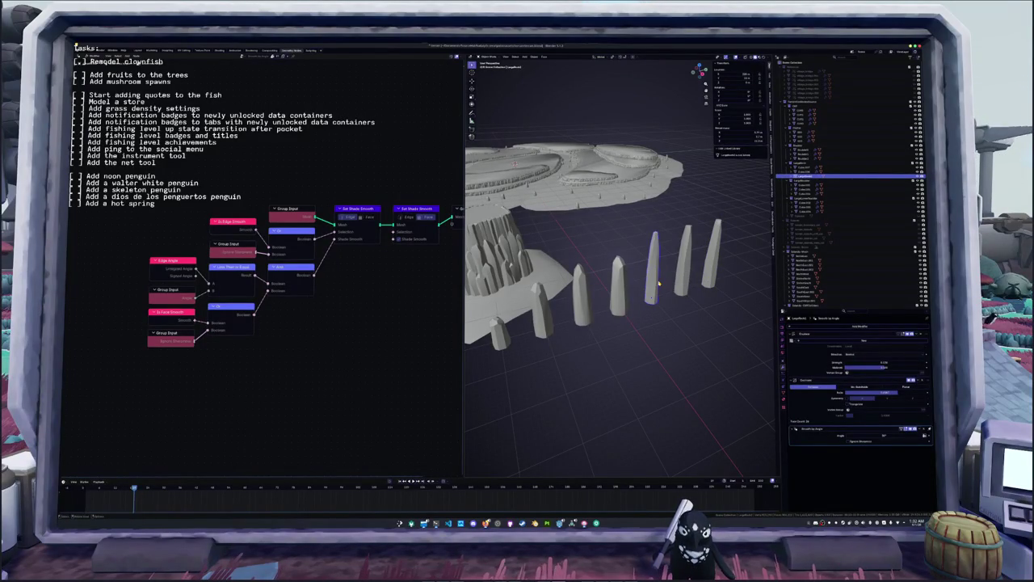
{"action": "left_click", "coordinate": [685, 247]}
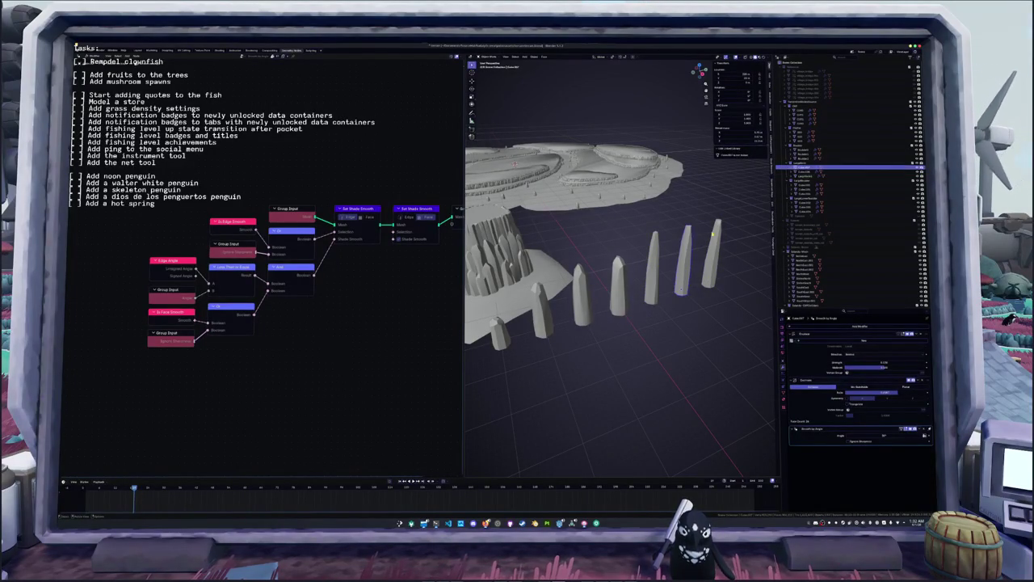
{"action": "key", "text": "F2"}
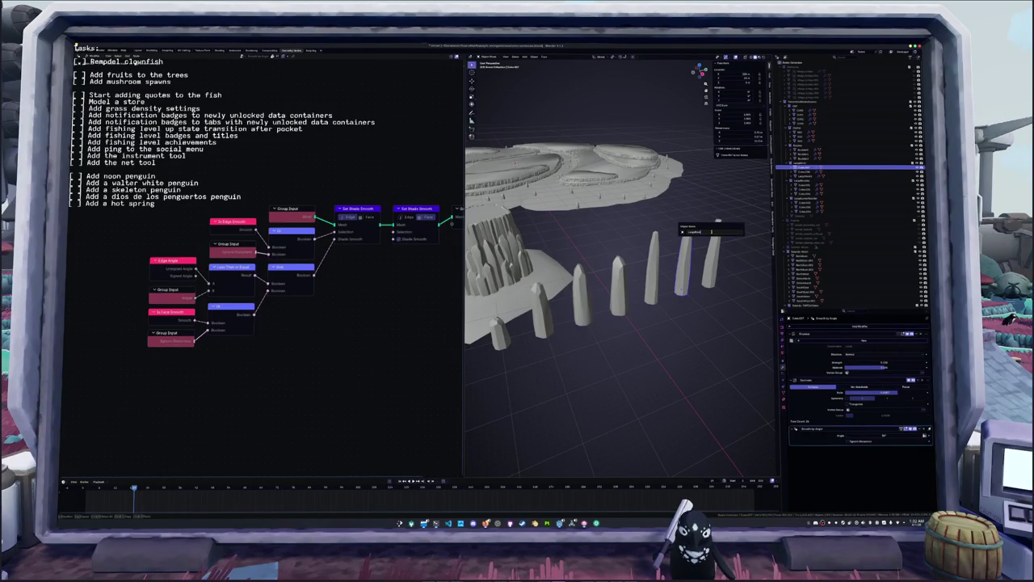
{"action": "key", "text": "Return"}
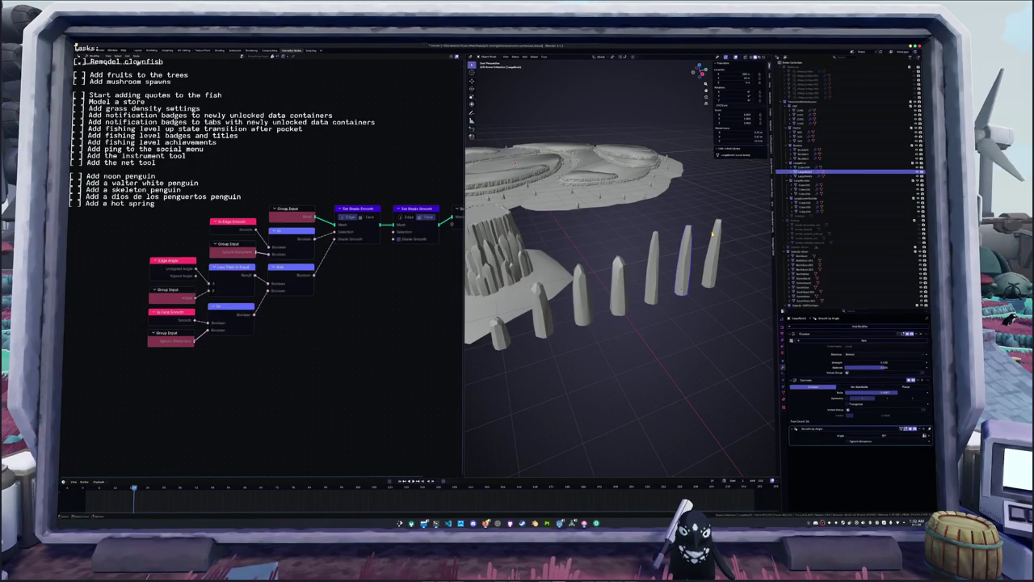
{"action": "left_click", "coordinate": [716, 242]}
{"action": "key", "text": "F2"}
{"action": "key", "text": "BackSpace"}
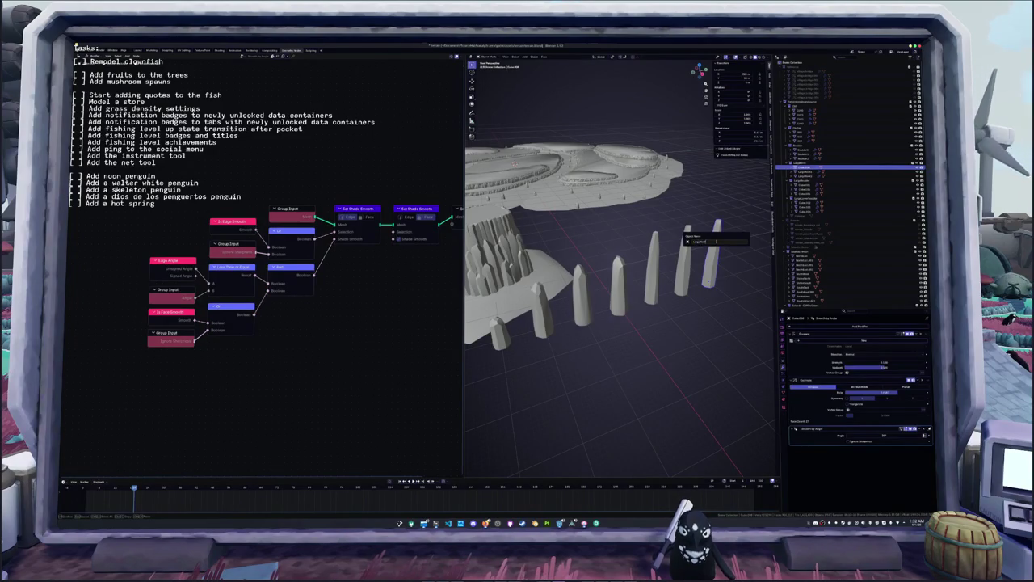
{"action": "key", "text": "Return"}
- Apply scale and rotation to the second-from-right pillar, then switch to the UV Editing workspace
{"action": "left_click", "coordinate": [673, 278]}
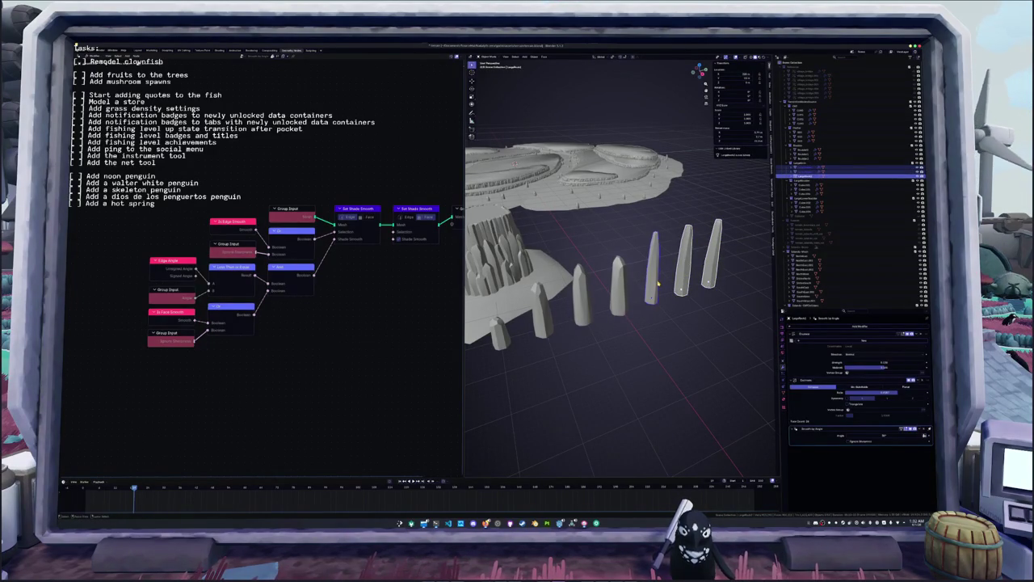
{"action": "right_click", "coordinate": [661, 271]}
{"action": "left_click", "coordinate": [661, 270]}
{"action": "key", "text": "ctrl+a"}
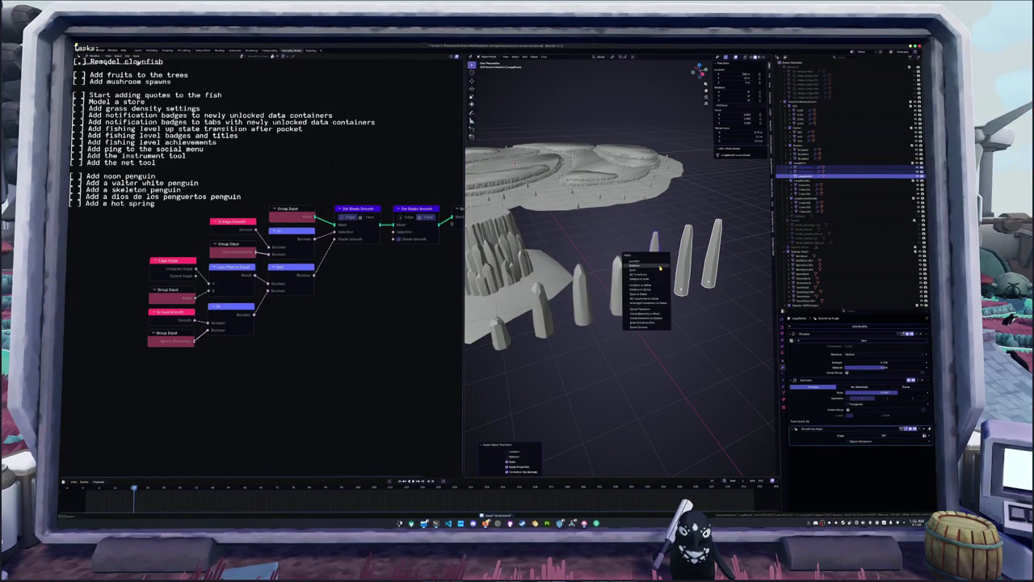
{"action": "left_click", "coordinate": [659, 266]}
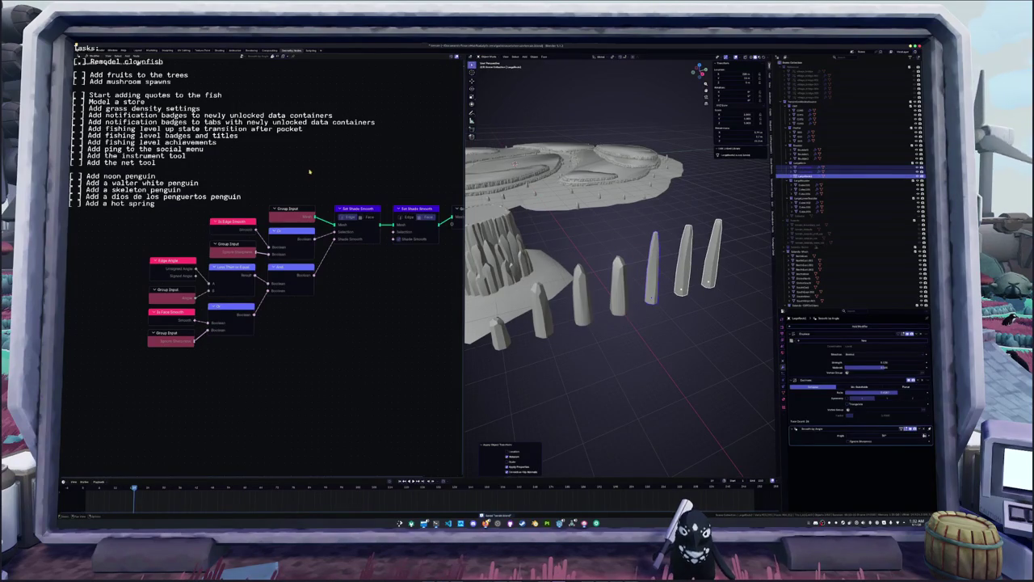
{"action": "key", "text": "alt+Tab"}
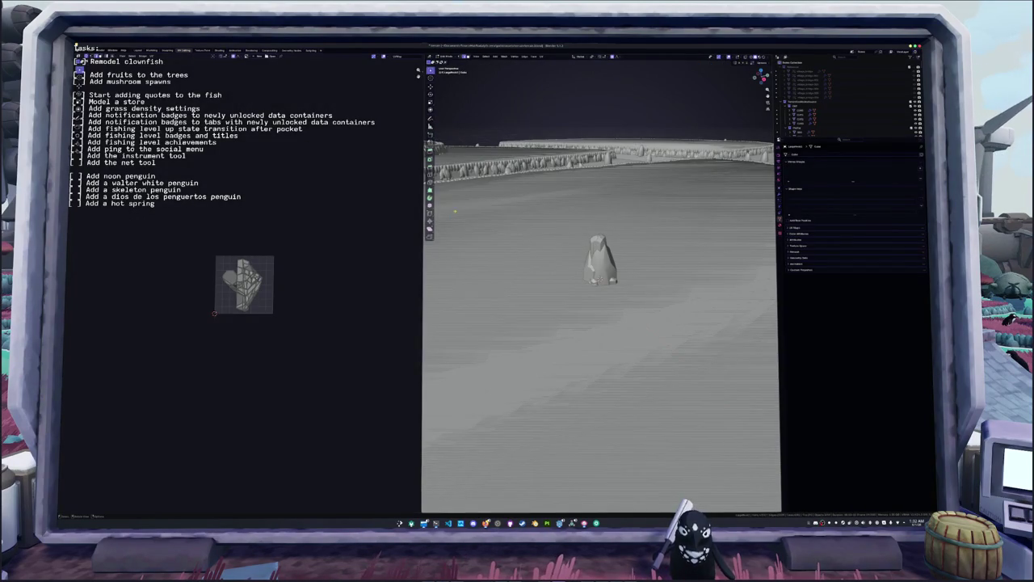
- Unwrap the selected pillars' UVs in Edit Mode via UV > Unwrap
{"action": "scroll", "coordinate": [601, 323], "scroll_direction": "down", "scroll_amount": 3}
{"action": "key", "text": "alt+Tab"}
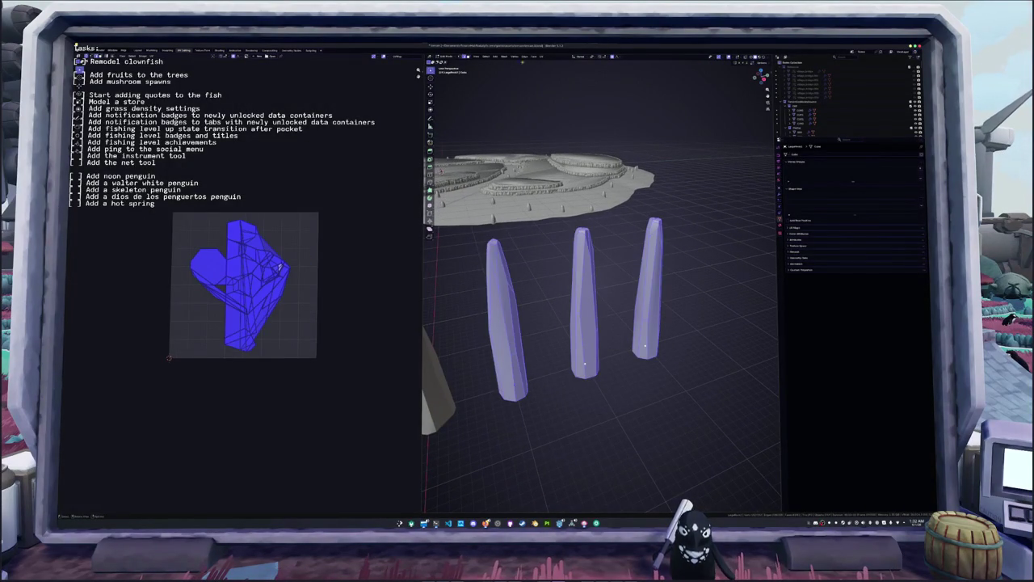
{"action": "left_click", "coordinate": [542, 55]}
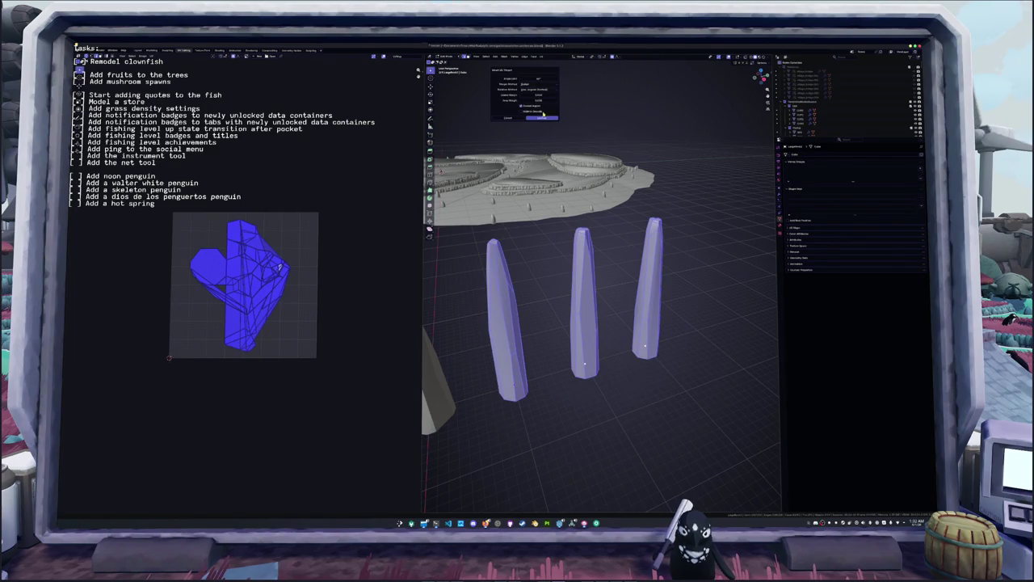
{"action": "left_click", "coordinate": [549, 78]}
- Pack the pillars' UV islands tightly into the UV square from the sidebar packer
{"action": "key", "text": "n"}
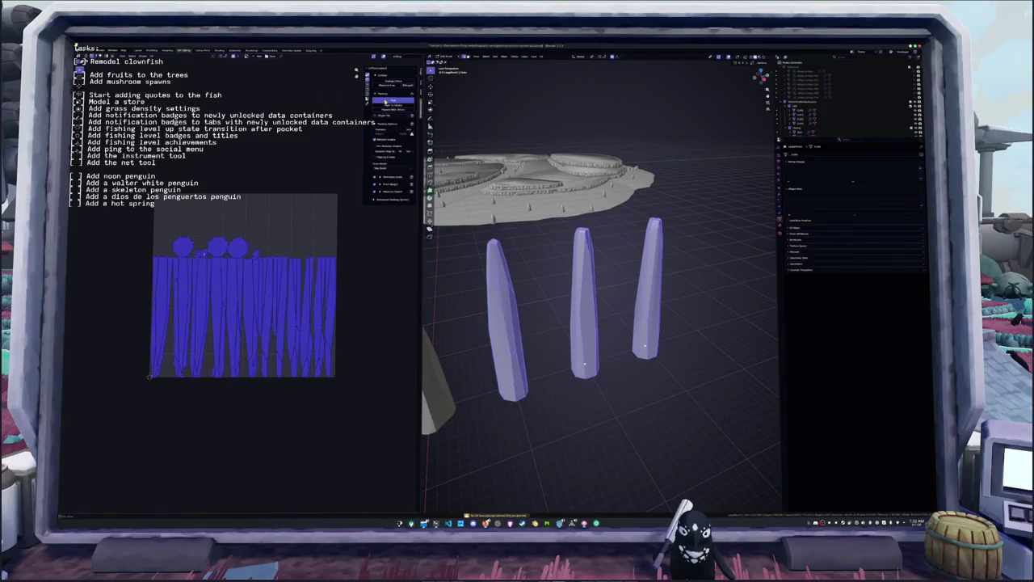
{"action": "left_click", "coordinate": [386, 101]}
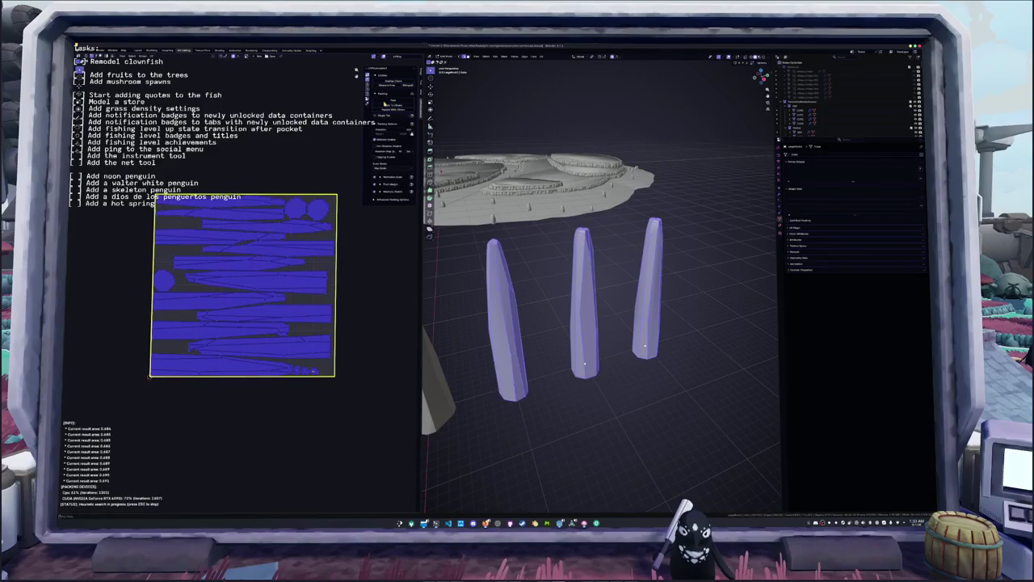
{"action": "left_click", "coordinate": [525, 300]}
{"action": "middle_click_drag", "start_coordinate": [525, 301], "coordinate": [544, 297]}
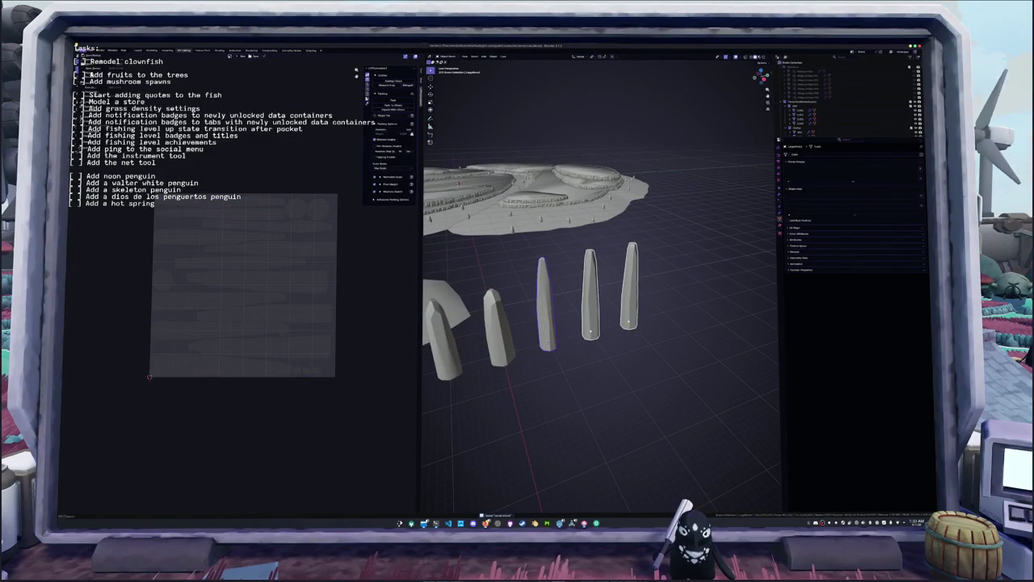
{"action": "key", "text": "shift+r"}
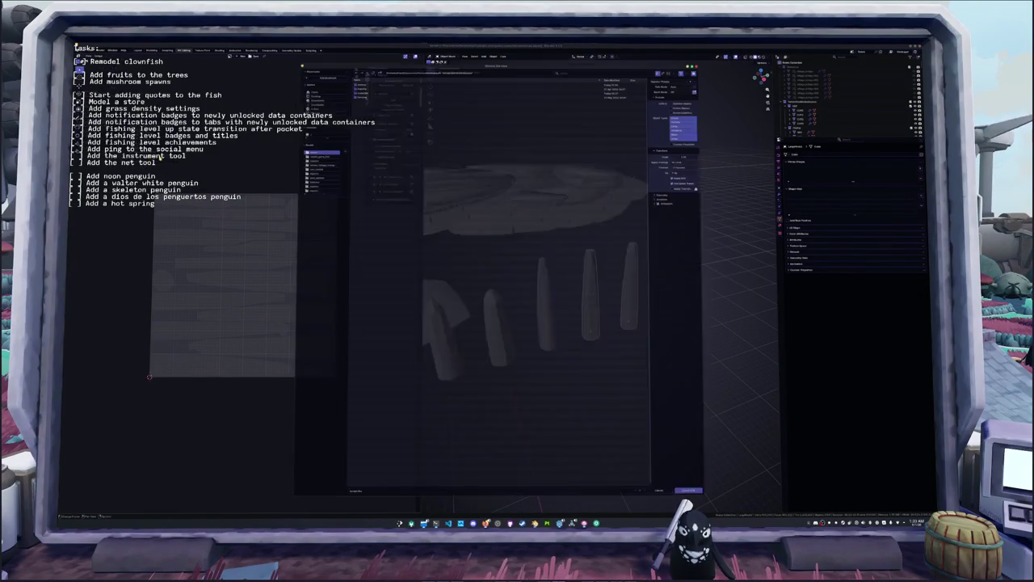
- Export the pillars as an FBX file into the destination folder with an edited file name
{"action": "double_click", "coordinate": [361, 83]}
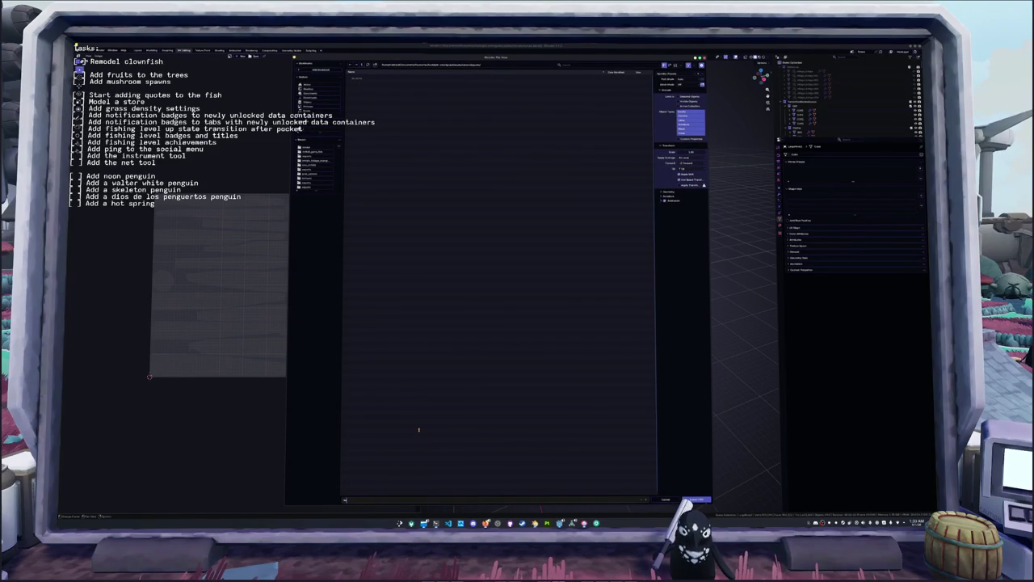
{"action": "type", "text": "ock"}
{"action": "key", "text": "Return"}
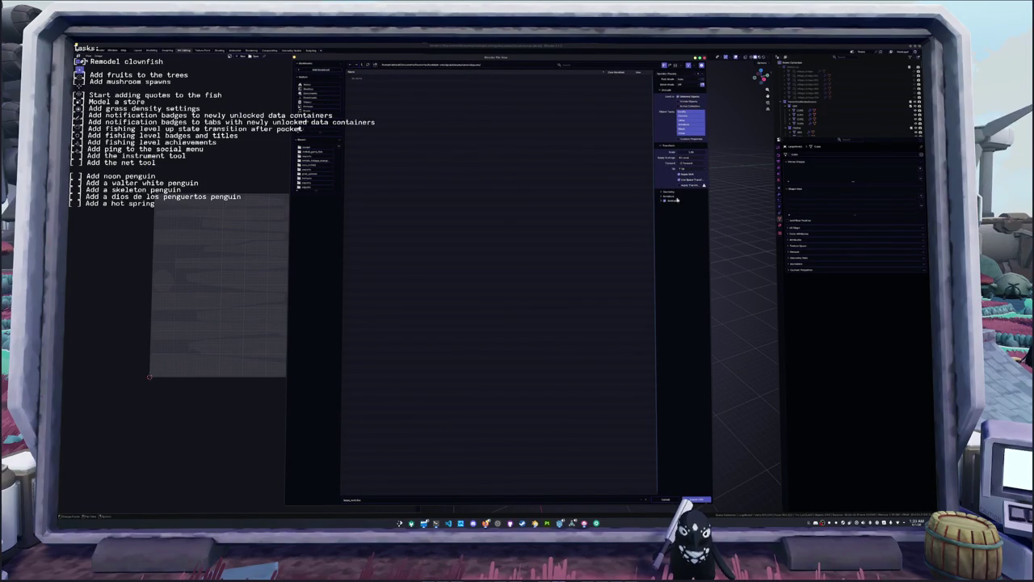
{"action": "left_click", "coordinate": [696, 500]}
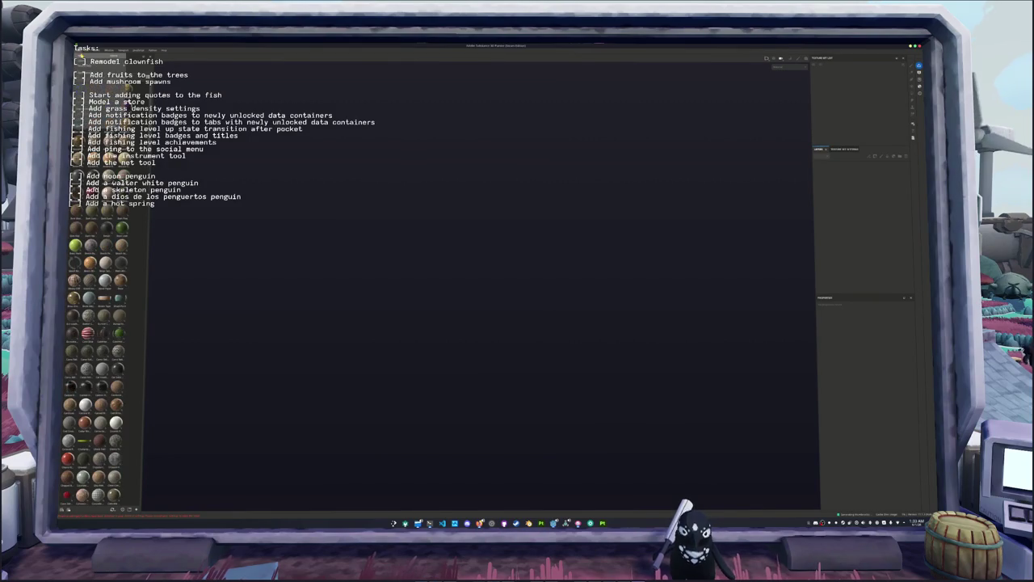
- Create a new Substance Painter project from the exported stone FBX file
{"action": "key", "text": "ctrl+n"}
{"action": "left_click", "coordinate": [539, 219]}
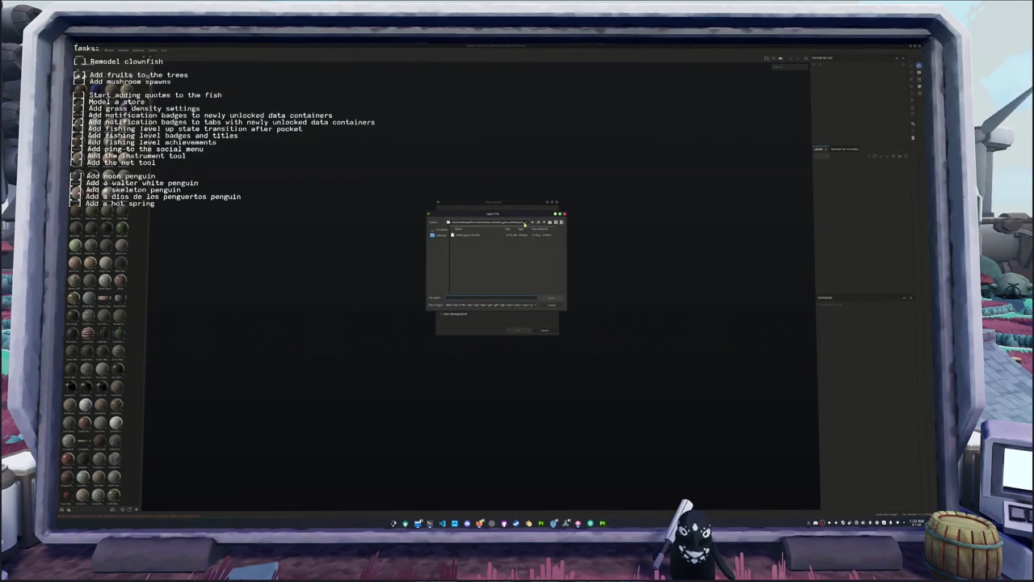
{"action": "left_click", "coordinate": [545, 222]}
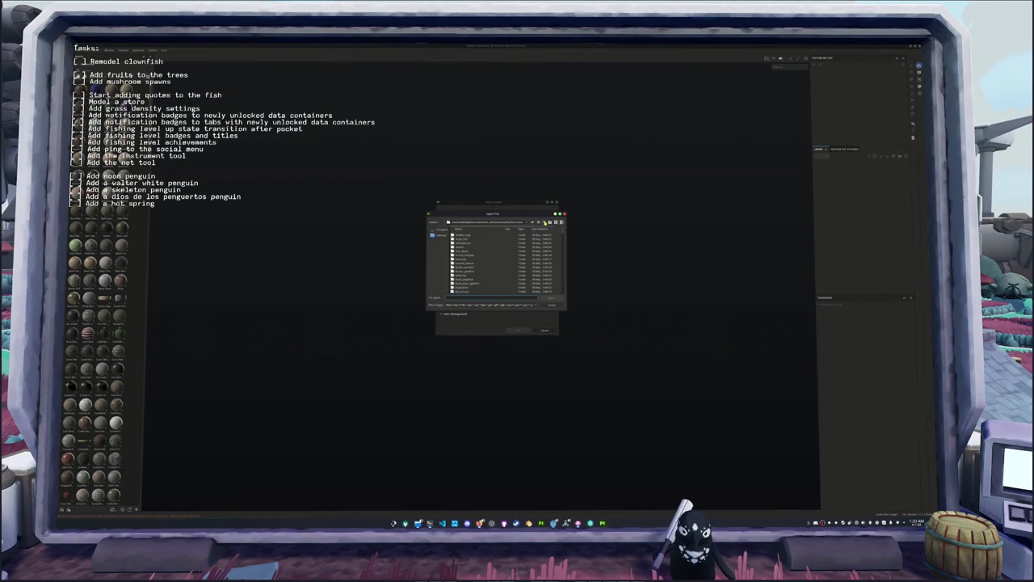
{"action": "left_click", "coordinate": [545, 222]}
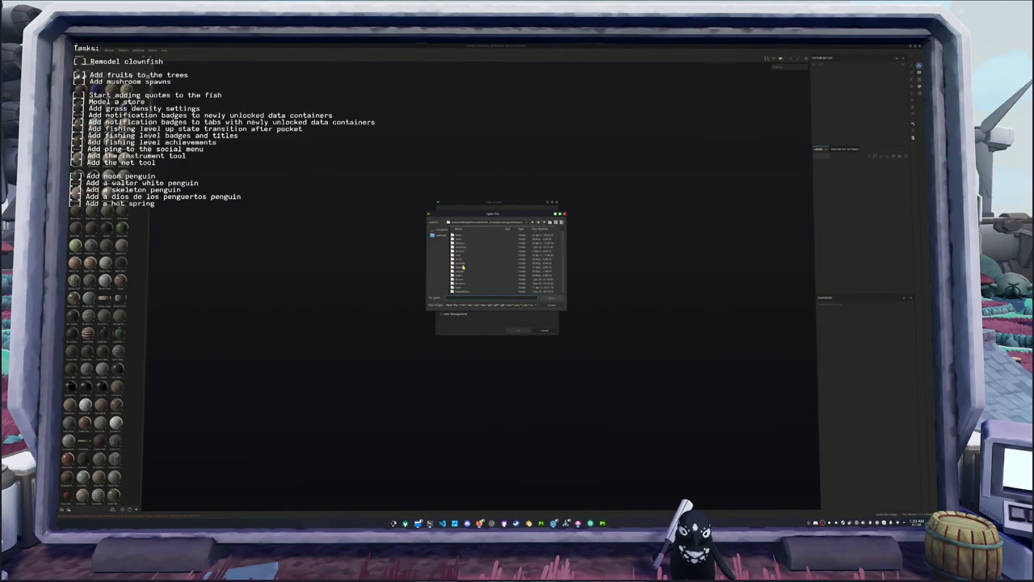
{"action": "double_click", "coordinate": [461, 281]}
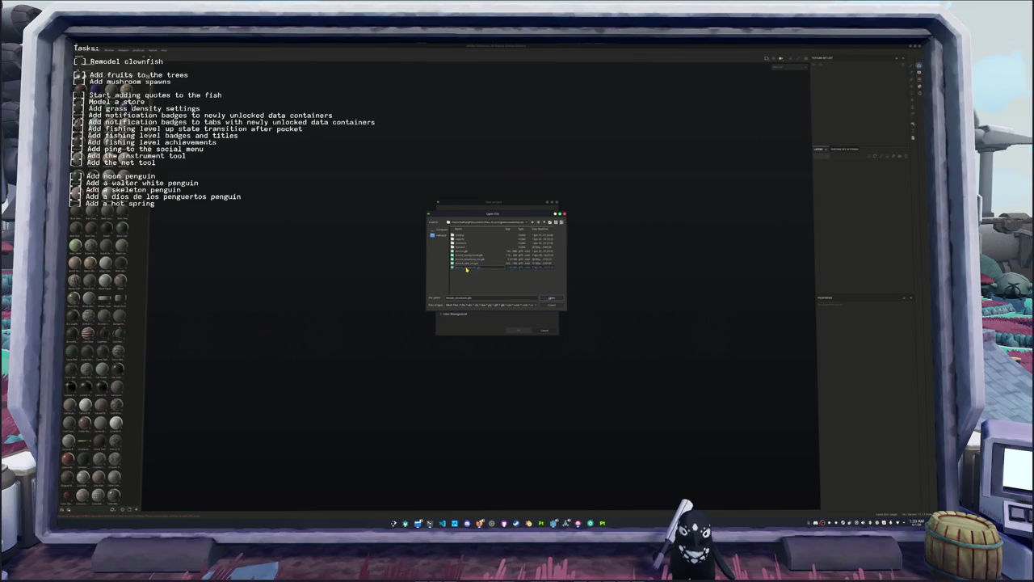
{"action": "left_click", "coordinate": [465, 241]}
{"action": "double_click", "coordinate": [466, 241]}
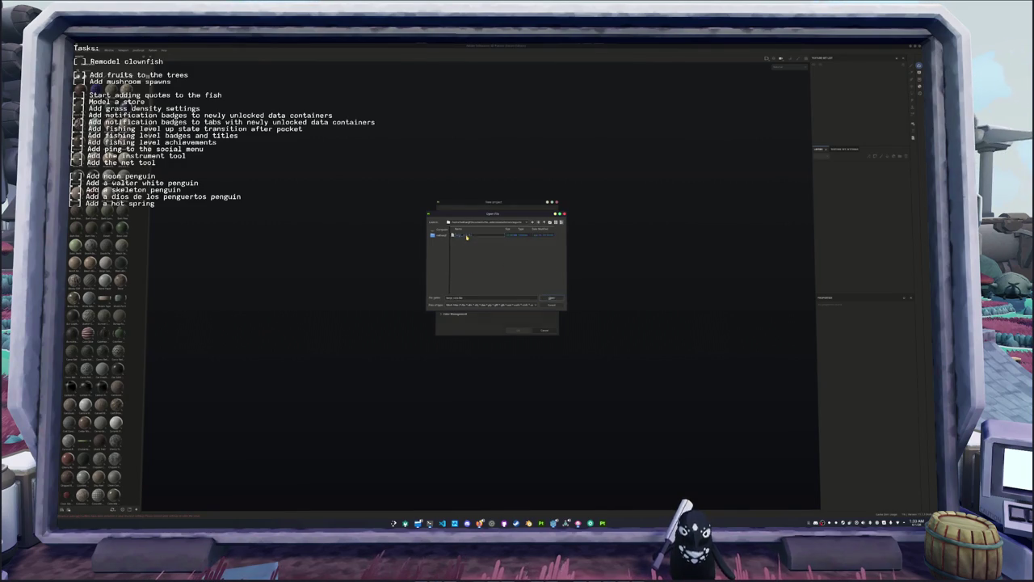
{"action": "double_click", "coordinate": [466, 236]}
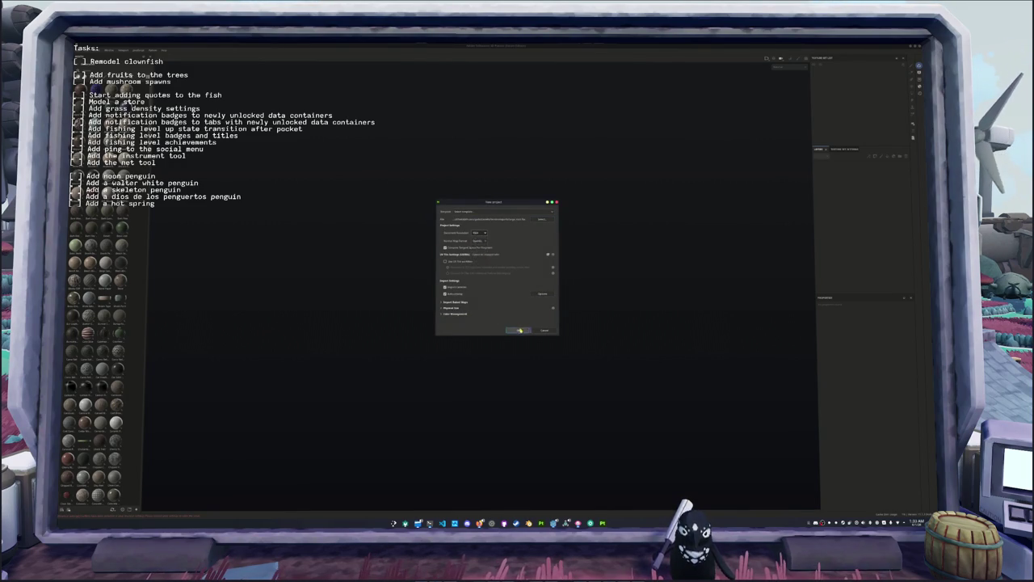
{"action": "left_click", "coordinate": [519, 330]}
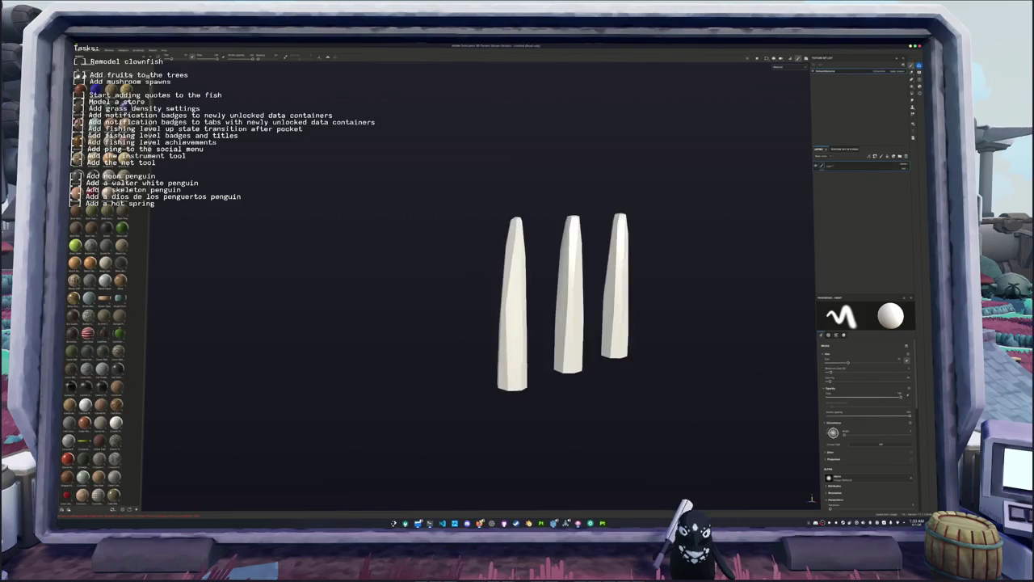
- Bake the three stones' mesh maps at the chosen output size and return to painting
{"action": "middle_click_drag", "start_coordinate": [383, 334], "coordinate": [255, 359], "text": "alt"}
{"action": "key", "text": "ctrl+shift+b"}
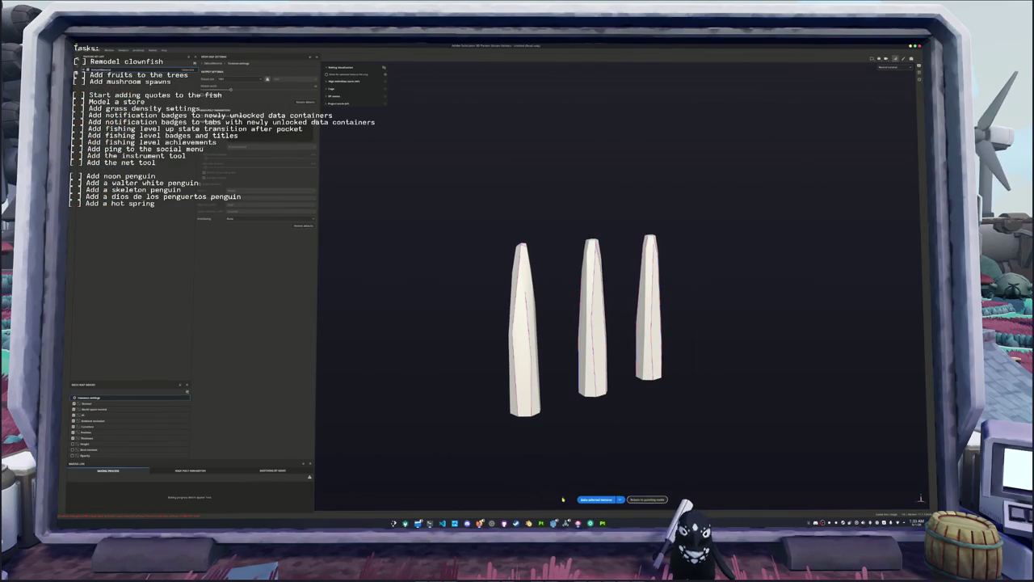
{"action": "left_click", "coordinate": [247, 80]}
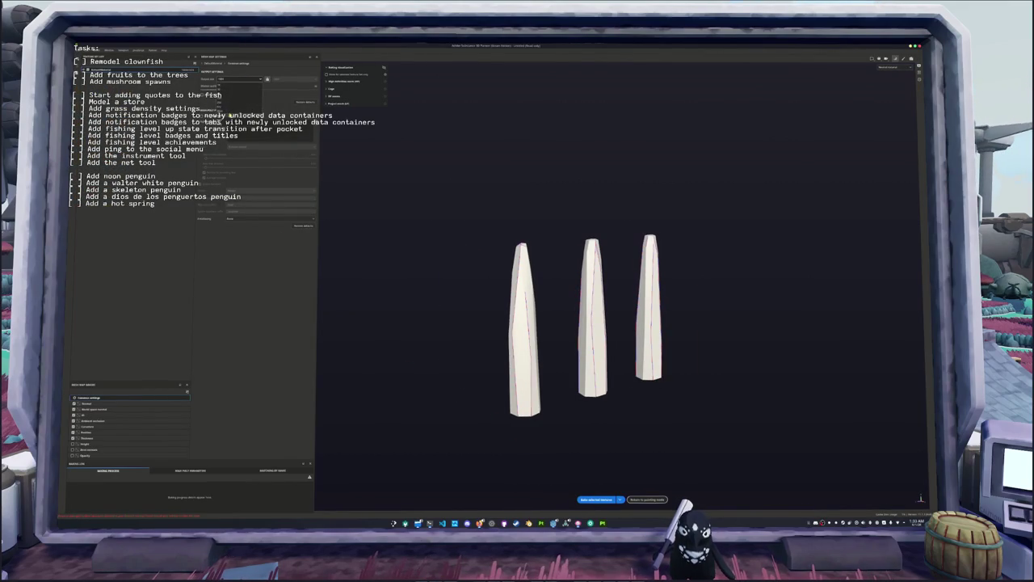
{"action": "left_click", "coordinate": [580, 499]}
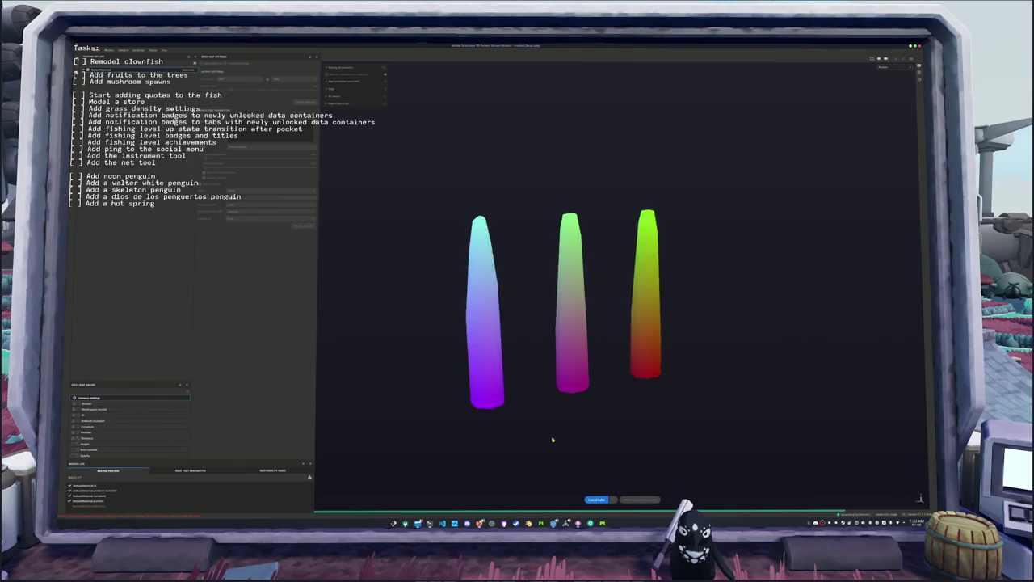
{"action": "key", "text": "ctrl+shift+b"}
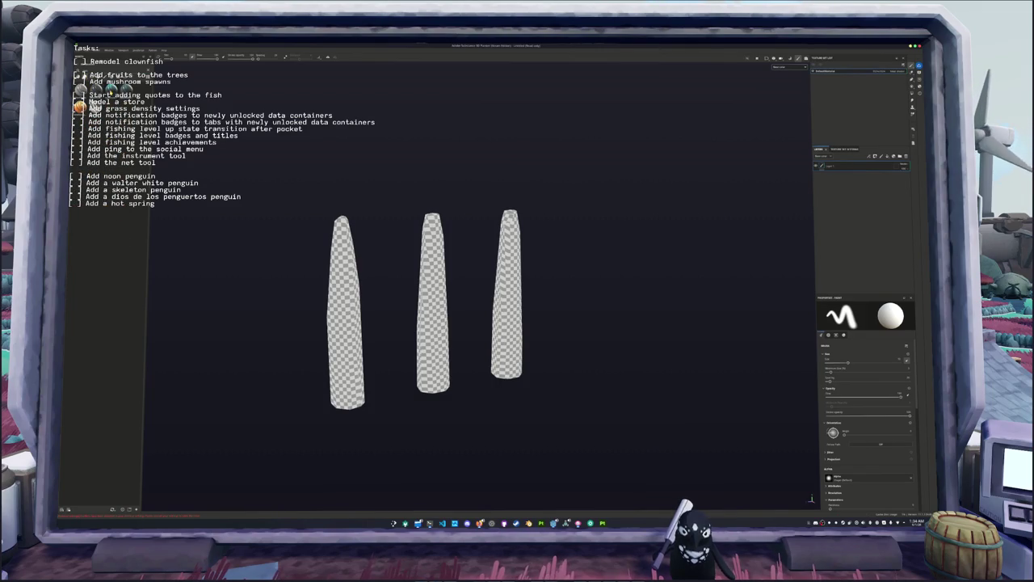
- Apply the teal gradient smart material to all three stones and orbit to check it
{"action": "left_click_drag", "start_coordinate": [142, 125], "coordinate": [328, 272]}
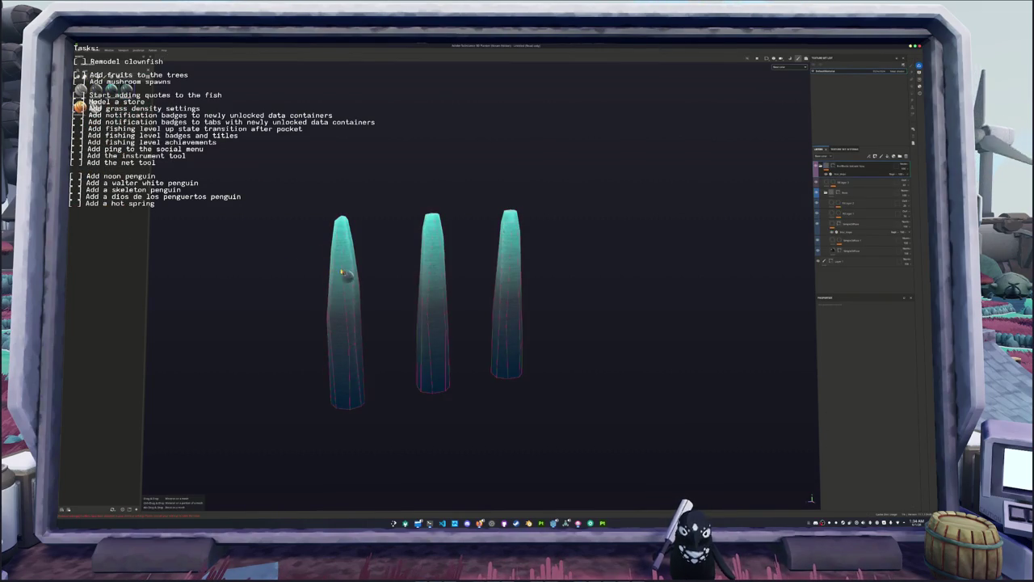
{"action": "left_click_drag", "start_coordinate": [288, 242], "coordinate": [452, 219], "text": "alt"}
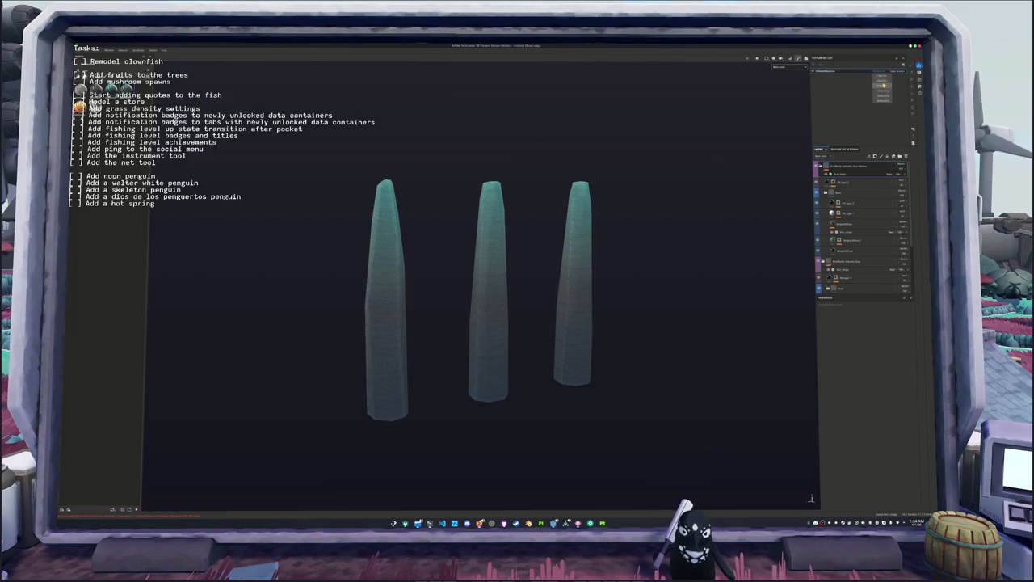
{"action": "left_click_drag", "start_coordinate": [681, 164], "coordinate": [804, 101], "text": "alt"}
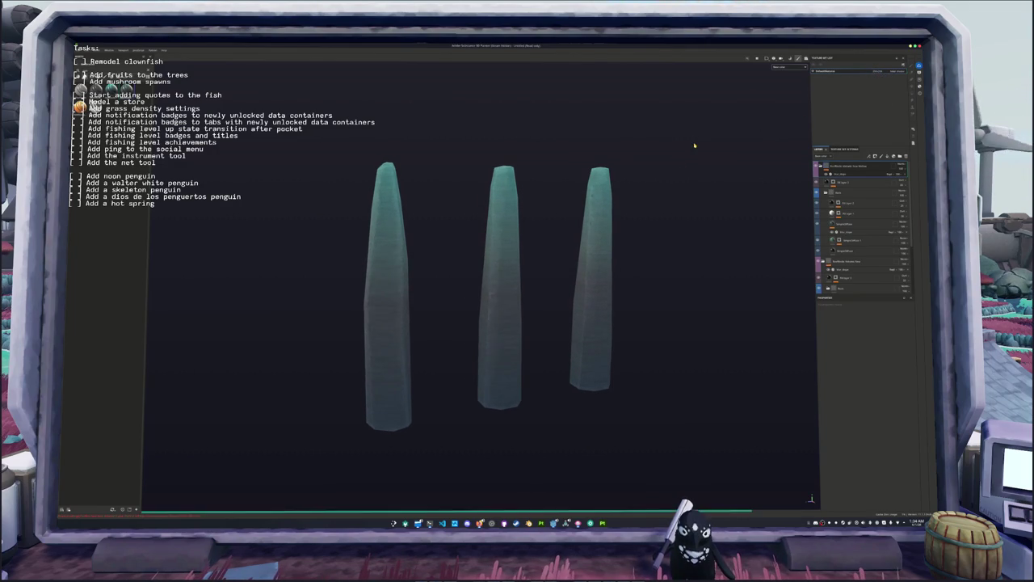
{"action": "left_click_drag", "start_coordinate": [693, 148], "coordinate": [691, 178], "text": "alt"}
- Compare with the Blender scene in X-ray and solid shading, then return to the textured stones
{"action": "key", "text": "alt+Tab"}
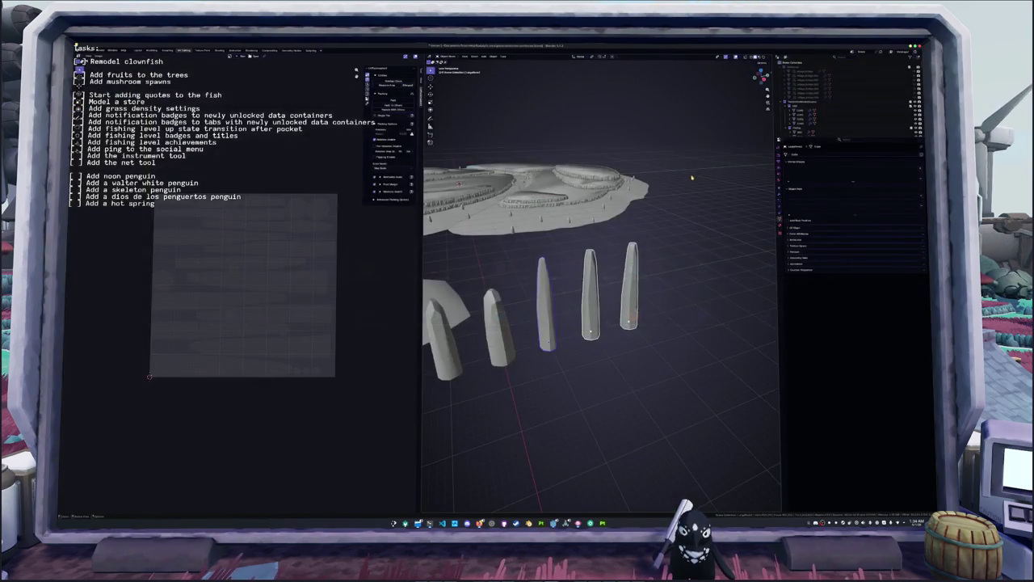
{"action": "left_click", "coordinate": [763, 58]}
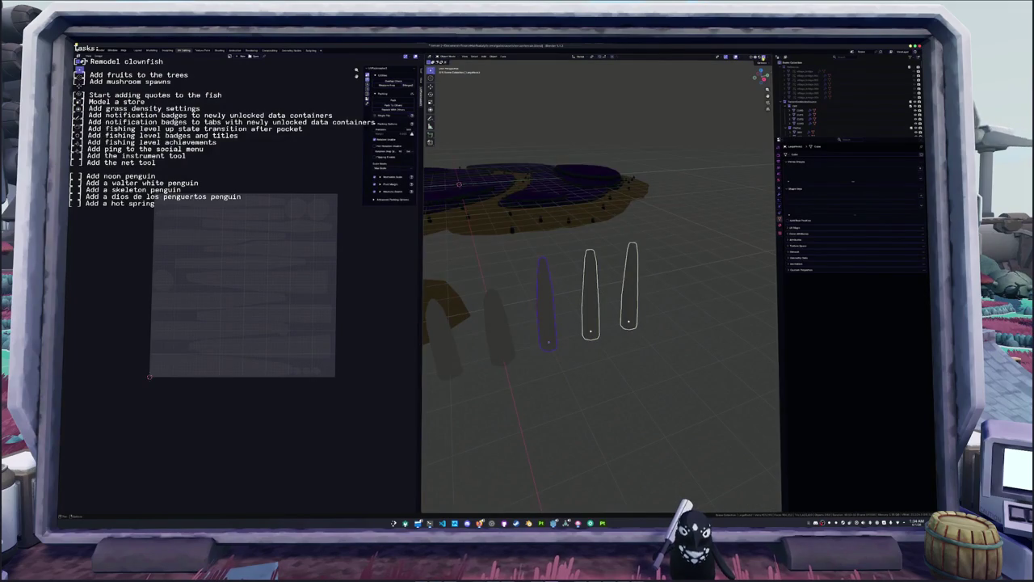
{"action": "left_click", "coordinate": [761, 58]}
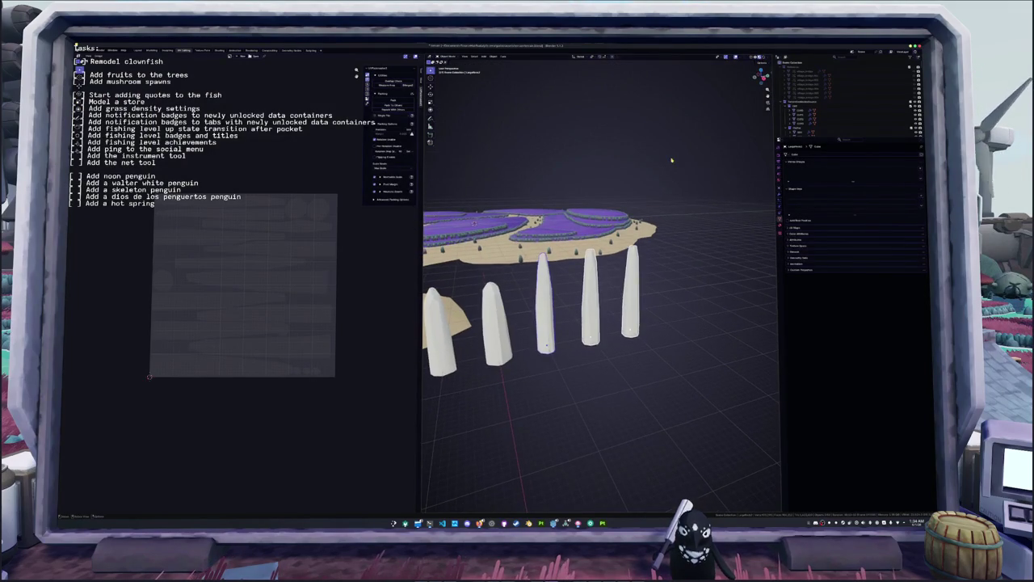
{"action": "key", "text": "alt+Tab"}
{"action": "left_click_drag", "start_coordinate": [668, 164], "coordinate": [647, 176], "text": "alt"}
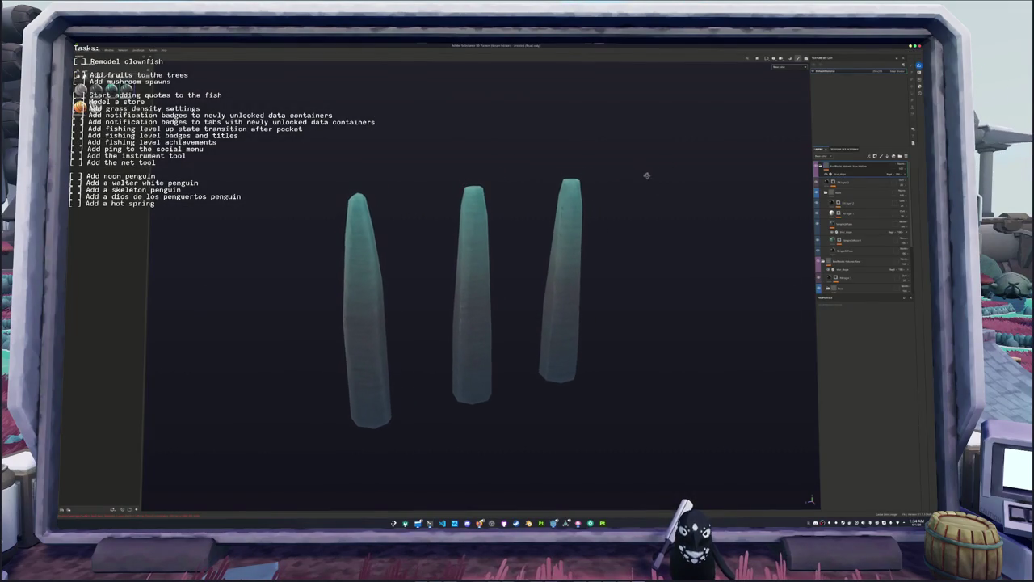
- Save the Substance Painter project into the chosen project folder
{"action": "scroll", "coordinate": [825, 240], "scroll_direction": "down", "scroll_amount": 1}
{"action": "key", "text": "ctrl+s"}
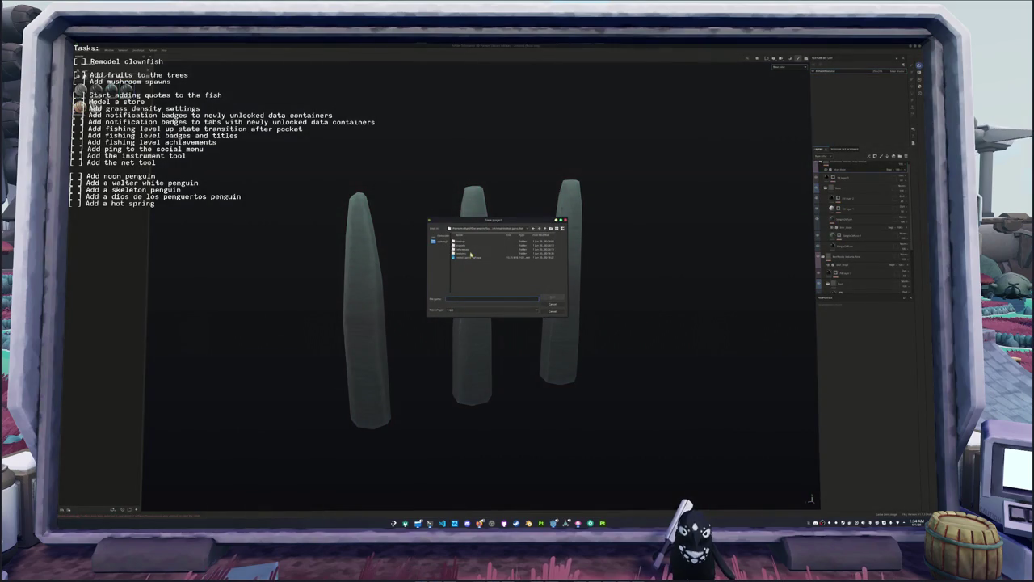
{"action": "left_click", "coordinate": [507, 229]}
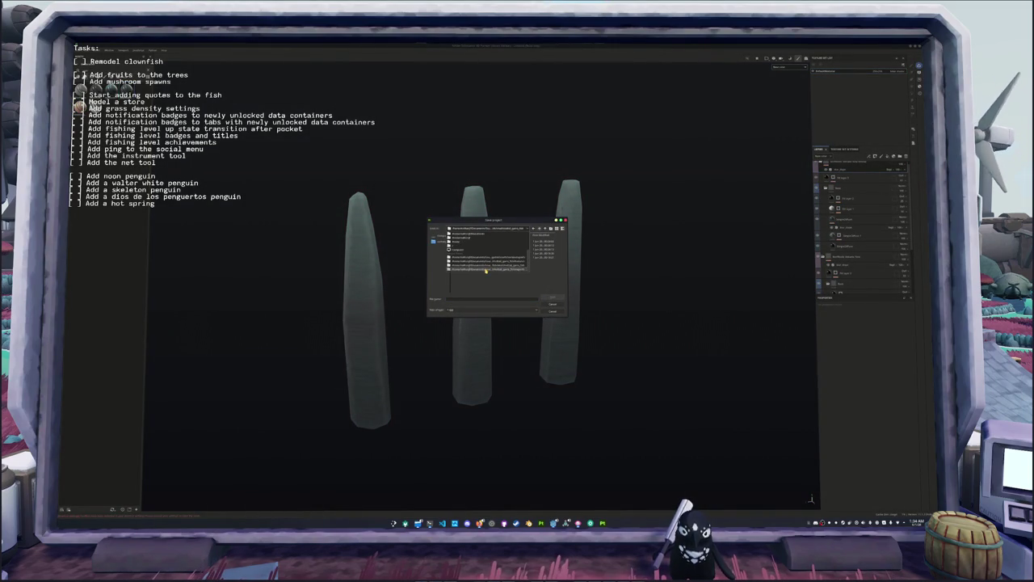
{"action": "left_click", "coordinate": [486, 271]}
{"action": "left_click", "coordinate": [507, 228]}
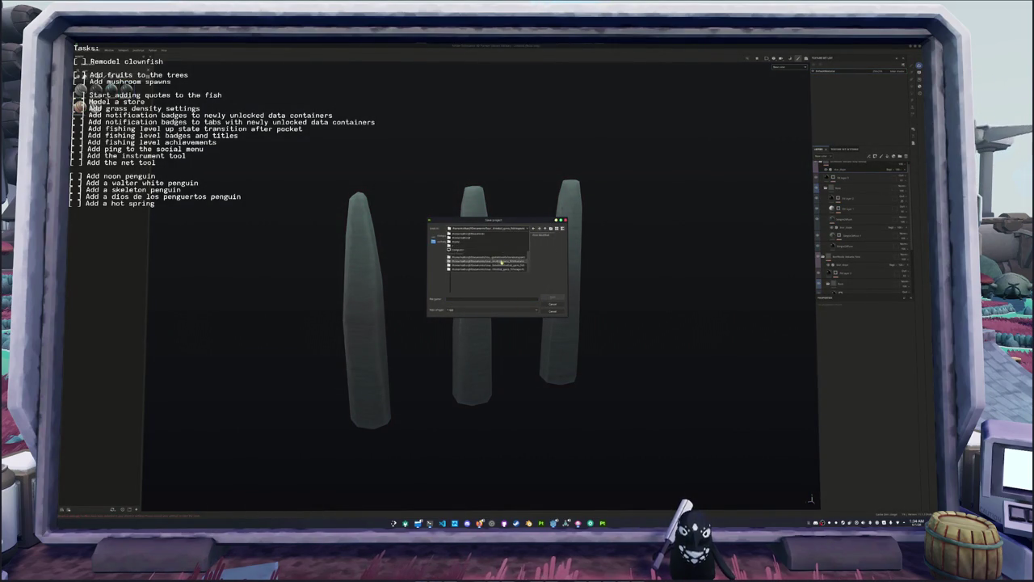
{"action": "left_click", "coordinate": [505, 260]}
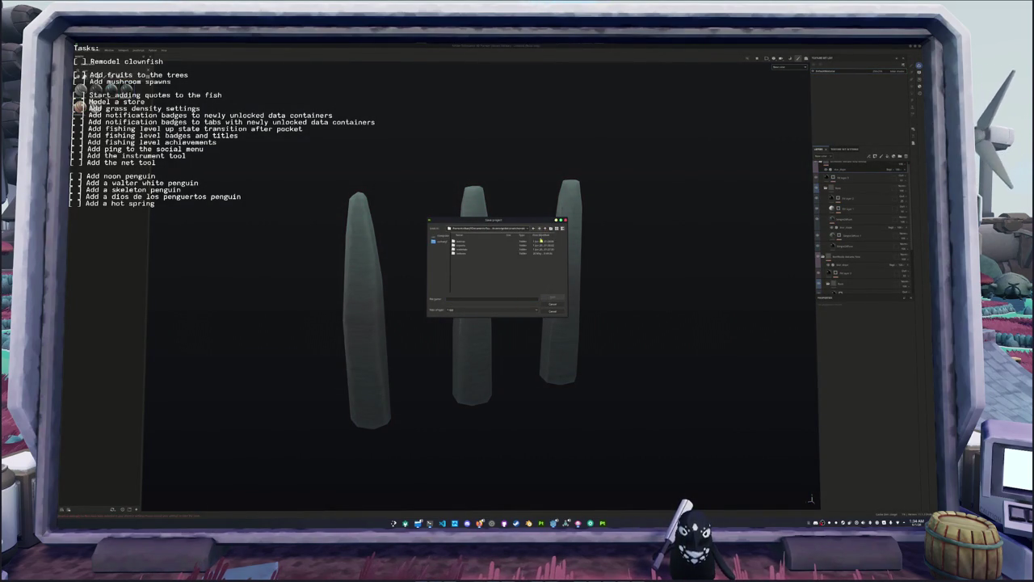
{"action": "left_click", "coordinate": [473, 299]}
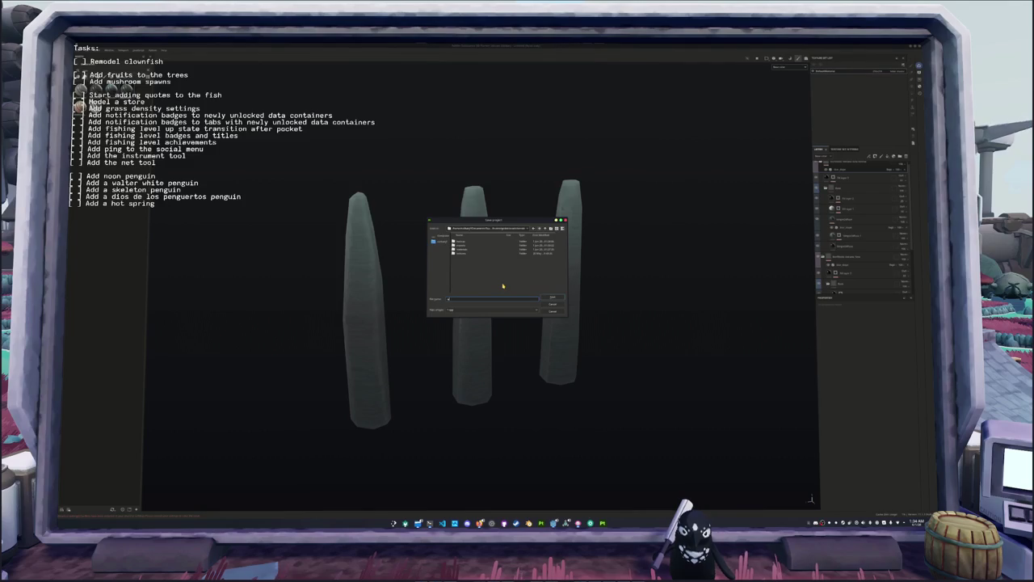
{"action": "key", "text": "Return"}
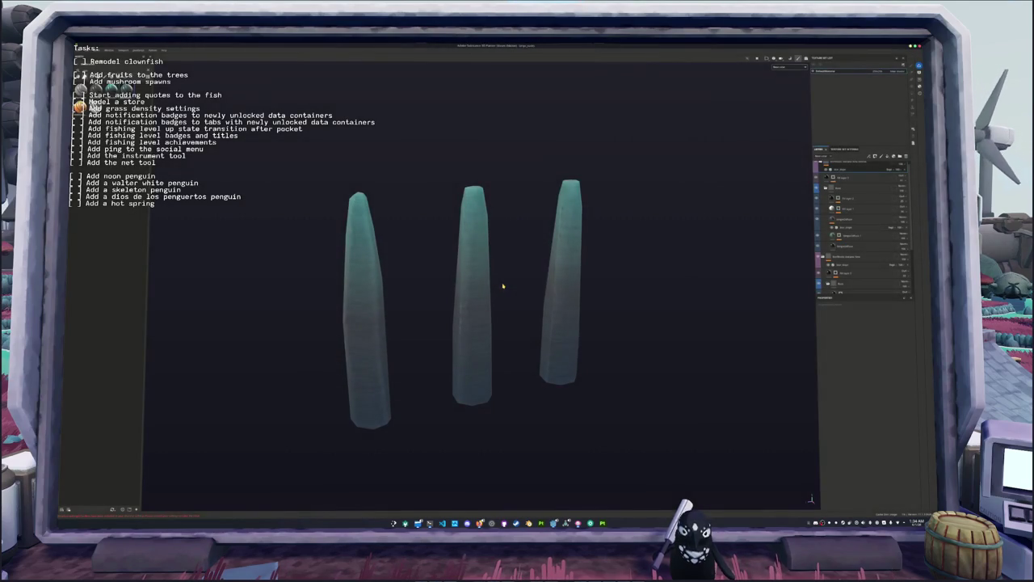
- Go back to Blender and view the stones' modifiers
{"action": "left_click_drag", "start_coordinate": [503, 285], "coordinate": [455, 255], "text": "alt"}
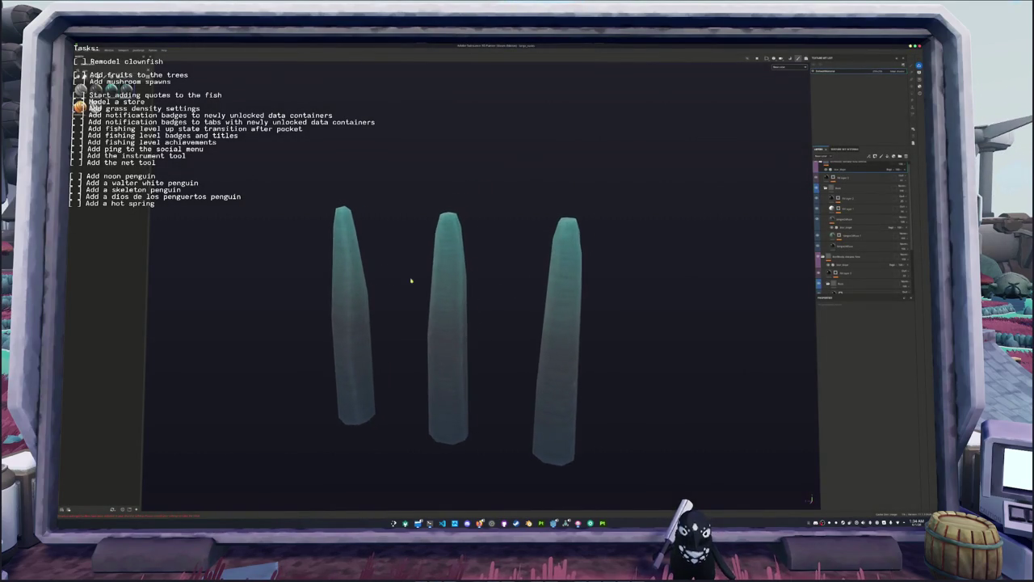
{"action": "key", "text": "alt+Tab"}
{"action": "middle_click_drag", "start_coordinate": [695, 243], "coordinate": [741, 226]}
{"action": "left_click", "coordinate": [779, 200]}
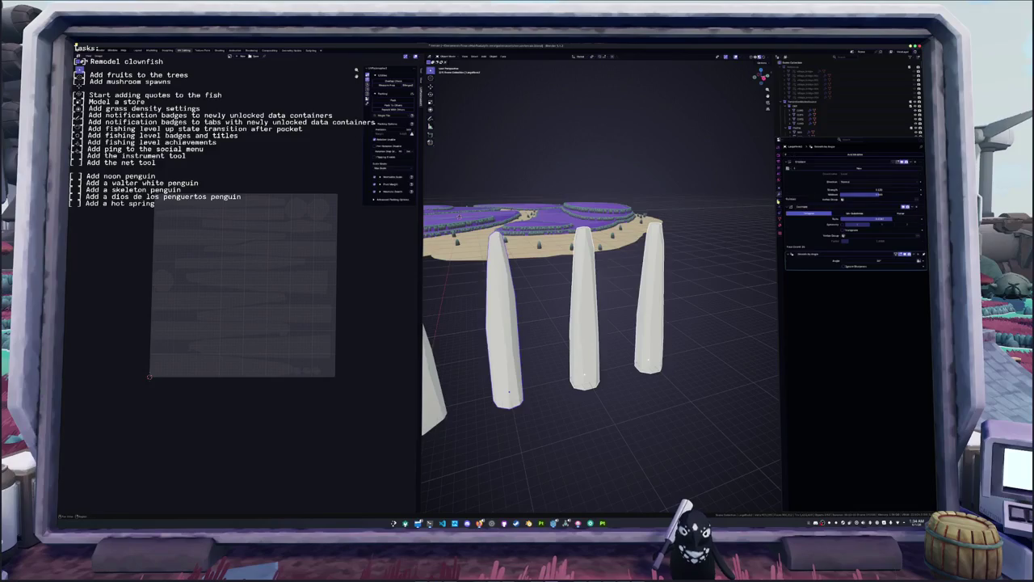
- Convert the stones to mesh to apply Smooth by Angle, and export them as FBX
{"action": "right_click", "coordinate": [597, 292]}
{"action": "mouse_move", "coordinate": [597, 314]}
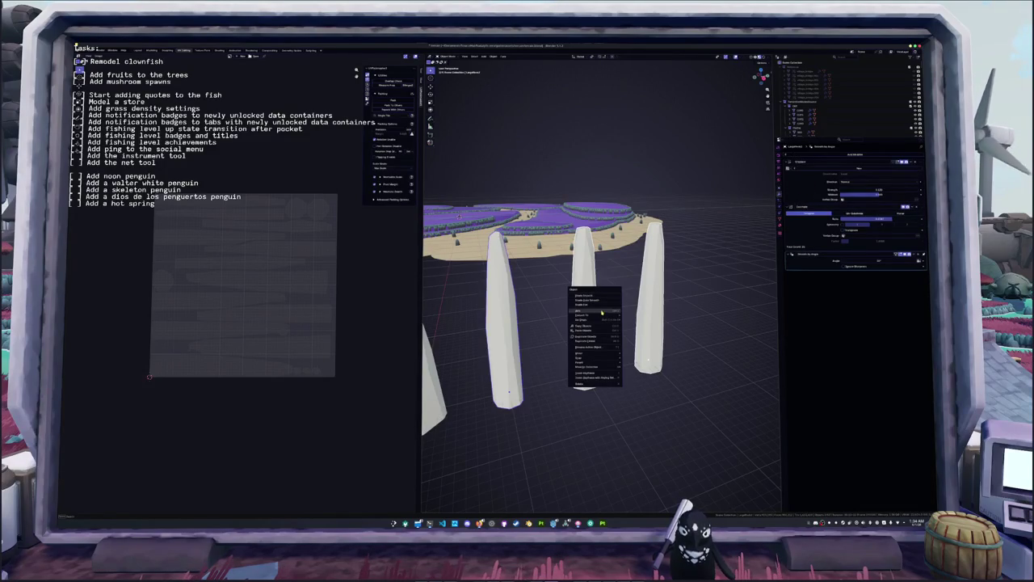
{"action": "left_click", "coordinate": [633, 316]}
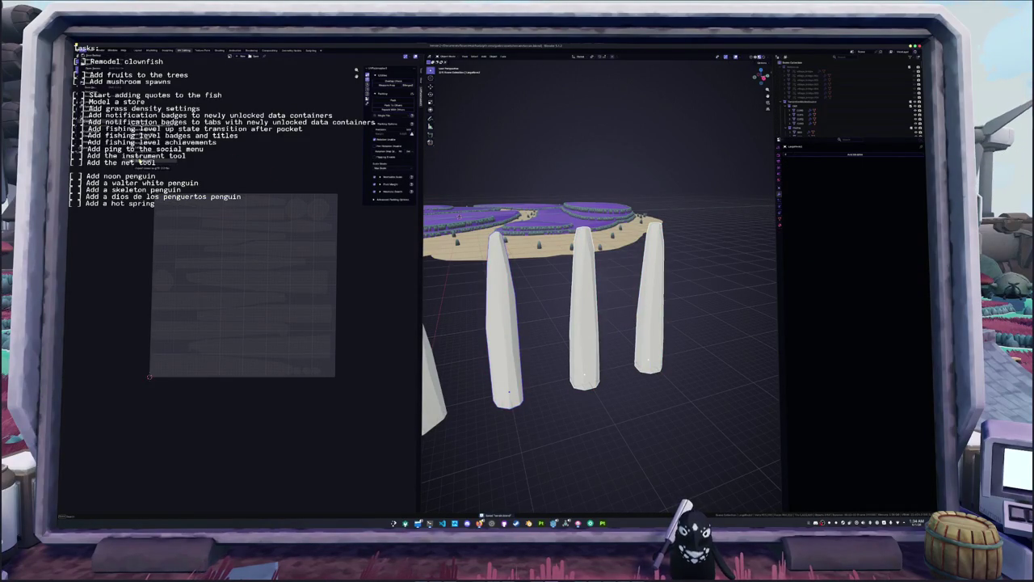
{"action": "key", "text": "ctrl+shift+e"}
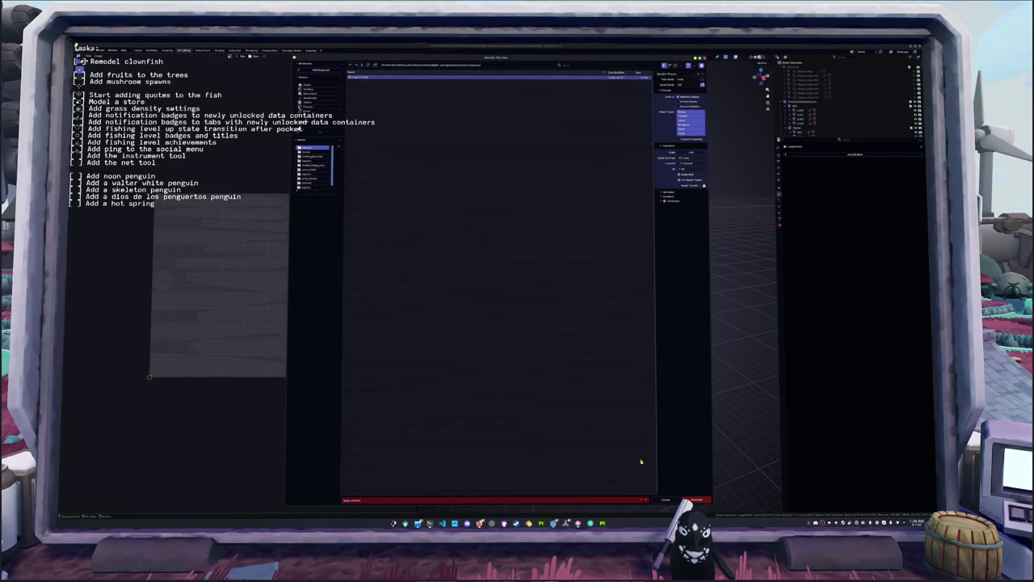
{"action": "left_click", "coordinate": [695, 499]}
{"action": "key", "text": "alt+Tab"}
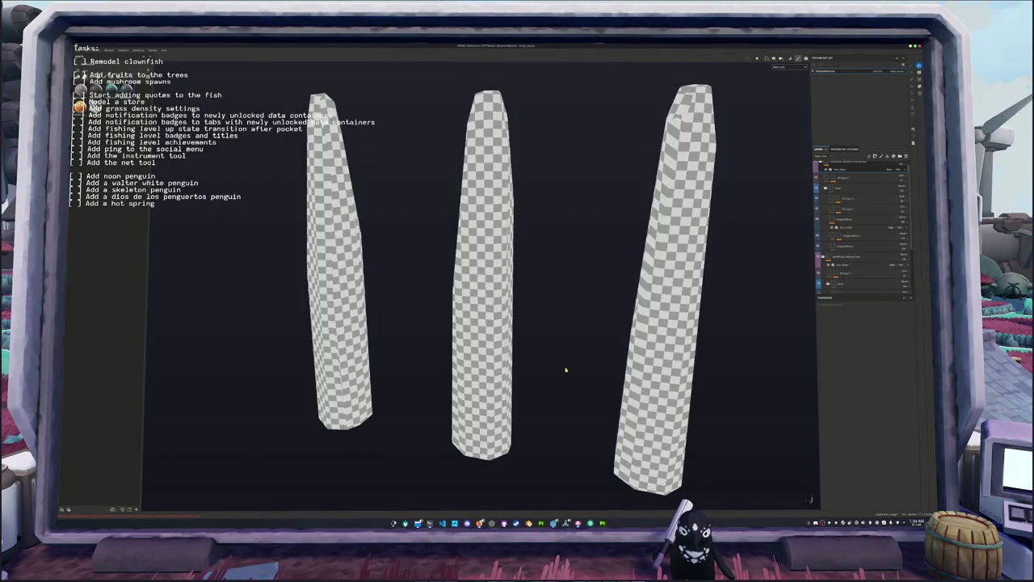
- Rebake the updated stones' mesh maps with Bake selected textures
{"action": "key", "text": "ctrl+b"}
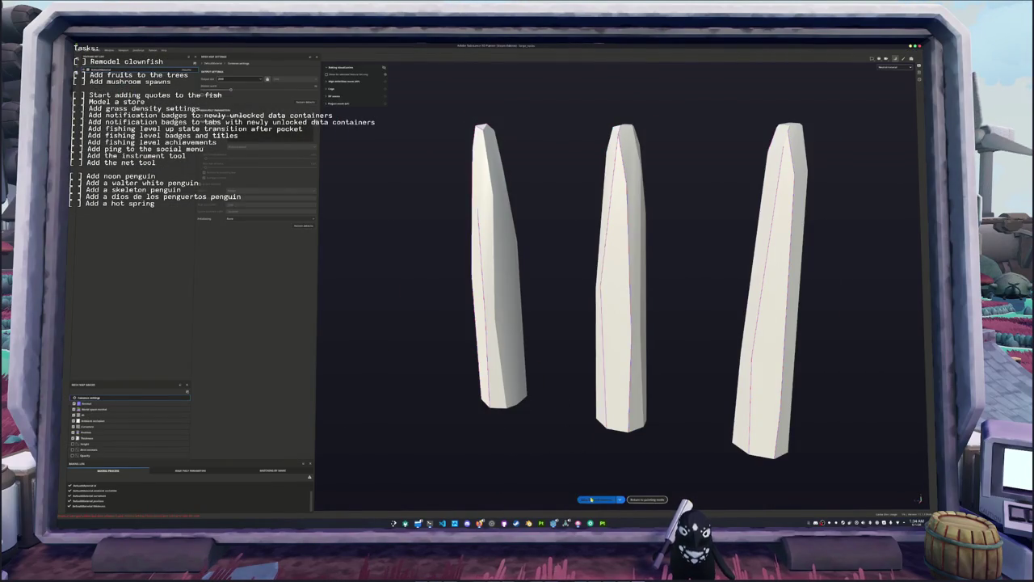
{"action": "left_click", "coordinate": [590, 499]}
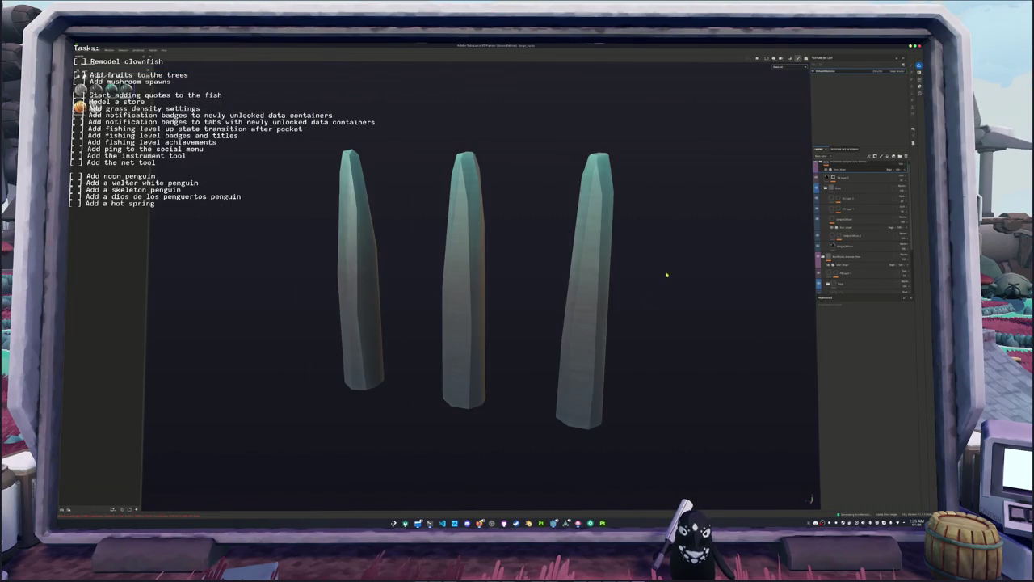
- Delete the selected layers in the stack, then undo the deletion
{"action": "mouse_move", "coordinate": [665, 201]}
{"action": "left_mouse_down", "text": "alt"}
{"action": "mouse_move", "coordinate": [655, 334]}
{"action": "mouse_move", "coordinate": [661, 225]}
{"action": "left_mouse_up", "text": "alt"}
{"action": "left_click", "coordinate": [821, 257]}
{"action": "key", "text": "Delete"}
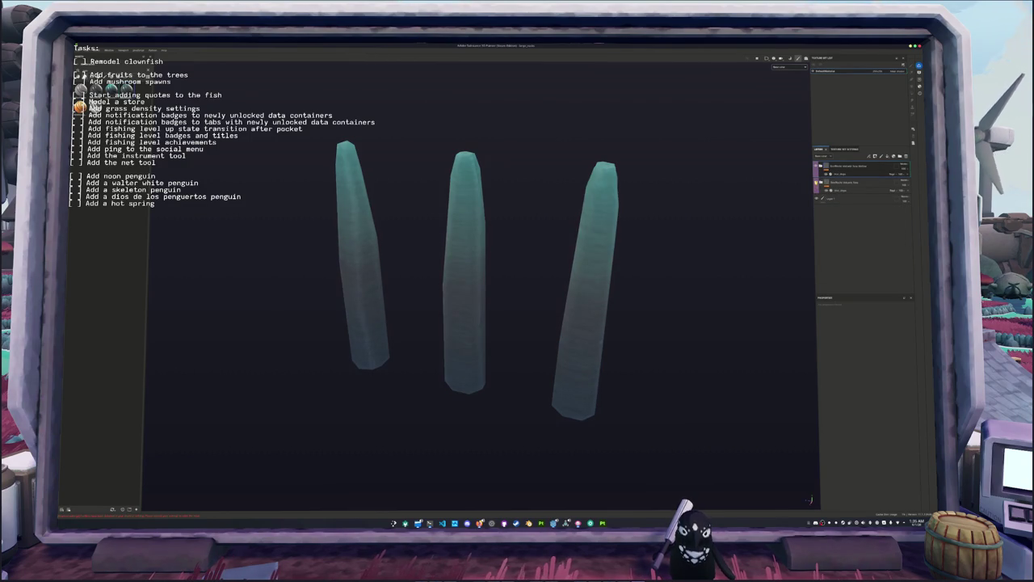
{"action": "key", "text": "ctrl+z"}
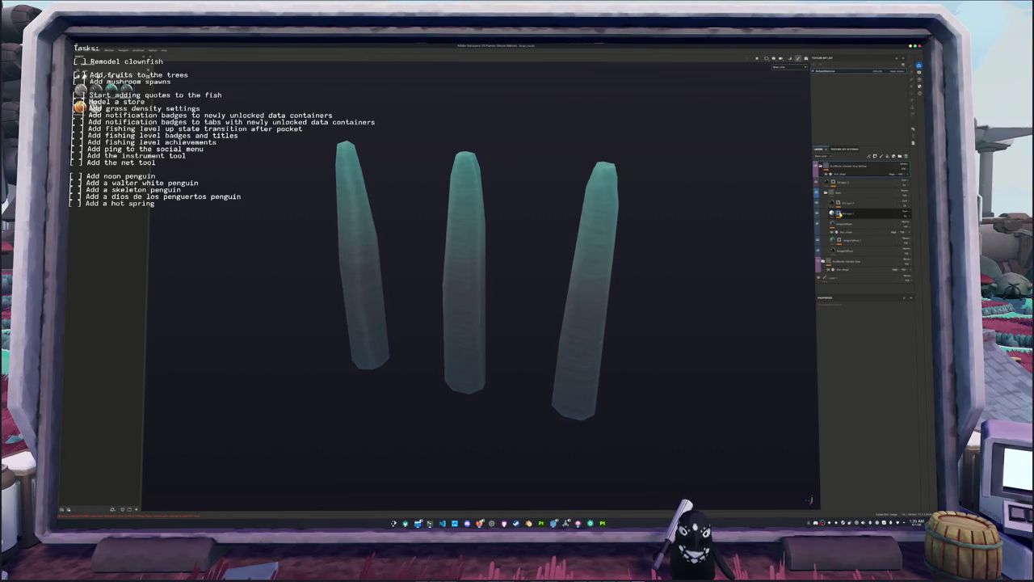
- Lighten the tops of the pillar gradient with the fill layer's generator slider
{"action": "left_click", "coordinate": [905, 215]}
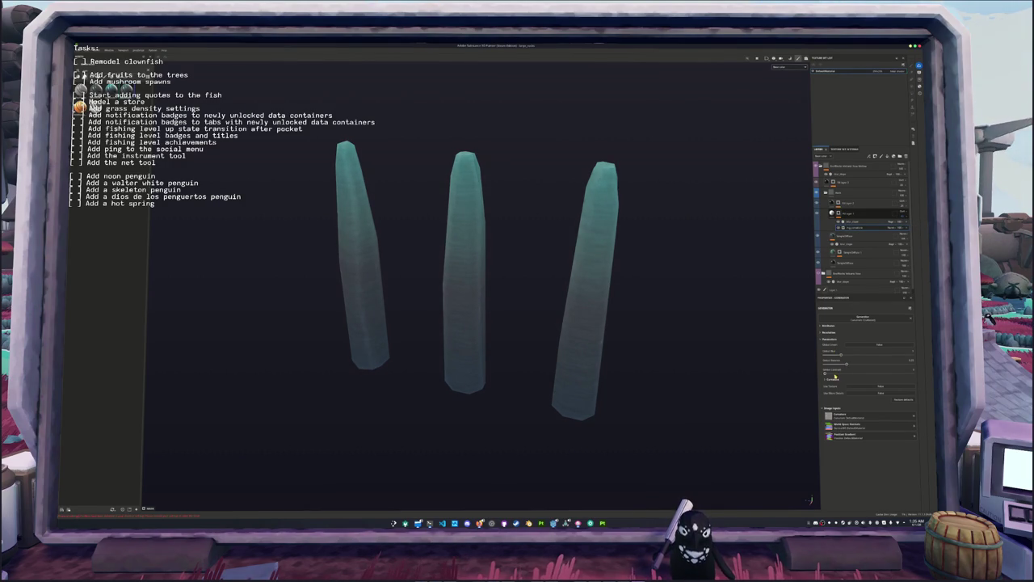
{"action": "mouse_move", "coordinate": [826, 374]}
{"action": "left_mouse_down"}
{"action": "mouse_move", "coordinate": [890, 371]}
{"action": "mouse_move", "coordinate": [884, 365]}
{"action": "left_mouse_up"}
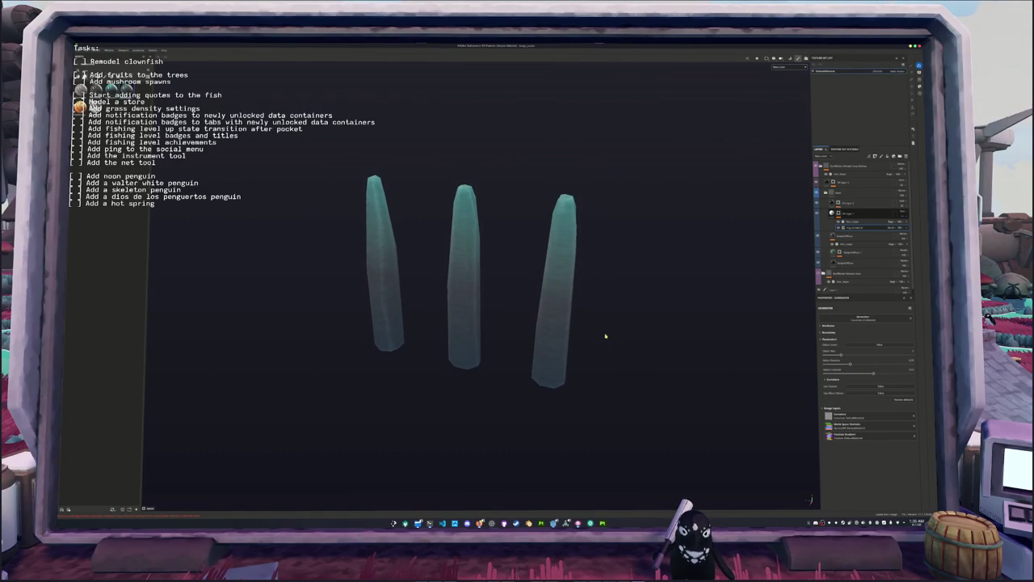
{"action": "mouse_move", "coordinate": [595, 323]}
{"action": "left_mouse_down", "text": "alt"}
{"action": "mouse_move", "coordinate": [497, 328]}
{"action": "mouse_move", "coordinate": [420, 348]}
{"action": "mouse_move", "coordinate": [318, 296]}
{"action": "mouse_move", "coordinate": [331, 278]}
{"action": "left_mouse_up", "text": "alt"}
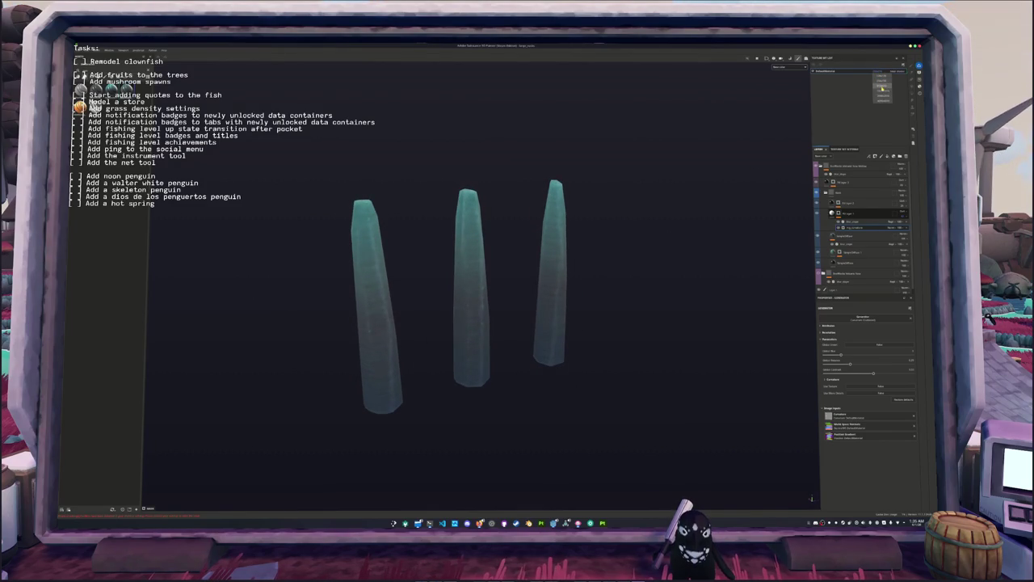
{"action": "left_click_drag", "start_coordinate": [655, 217], "coordinate": [656, 243], "text": "alt"}
{"action": "scroll", "coordinate": [831, 232], "scroll_direction": "down", "scroll_amount": 1}
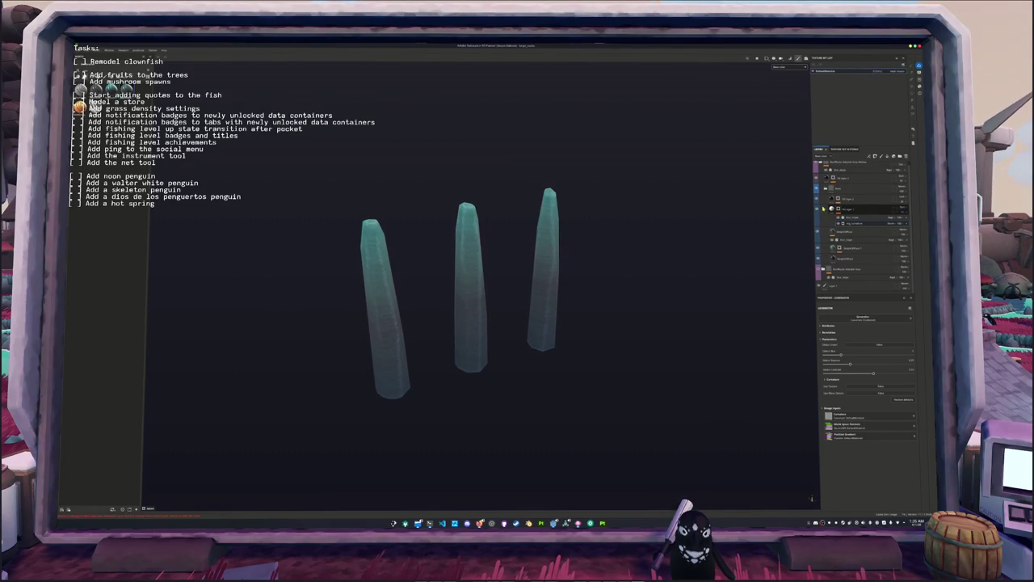
- Select the fill layer to check its projection, then start the texture export
{"action": "left_click", "coordinate": [837, 199]}
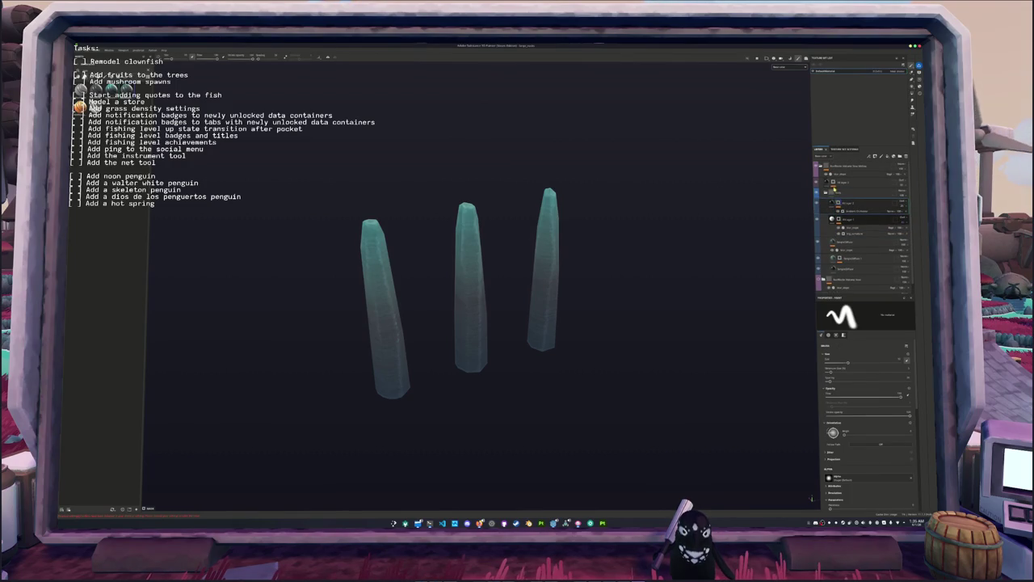
{"action": "left_click", "coordinate": [853, 190]}
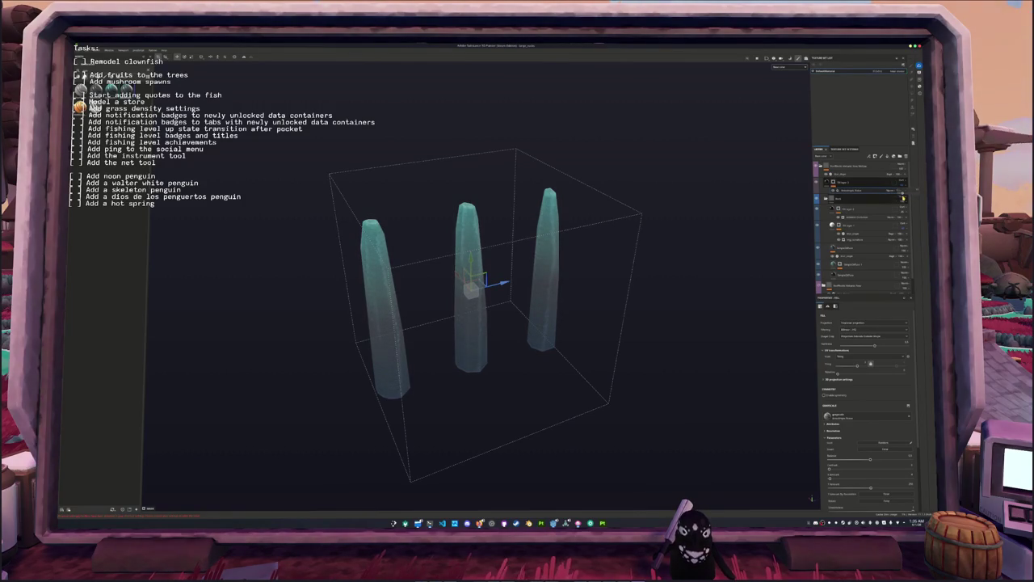
{"action": "left_click_drag", "start_coordinate": [695, 242], "coordinate": [705, 236], "text": "alt"}
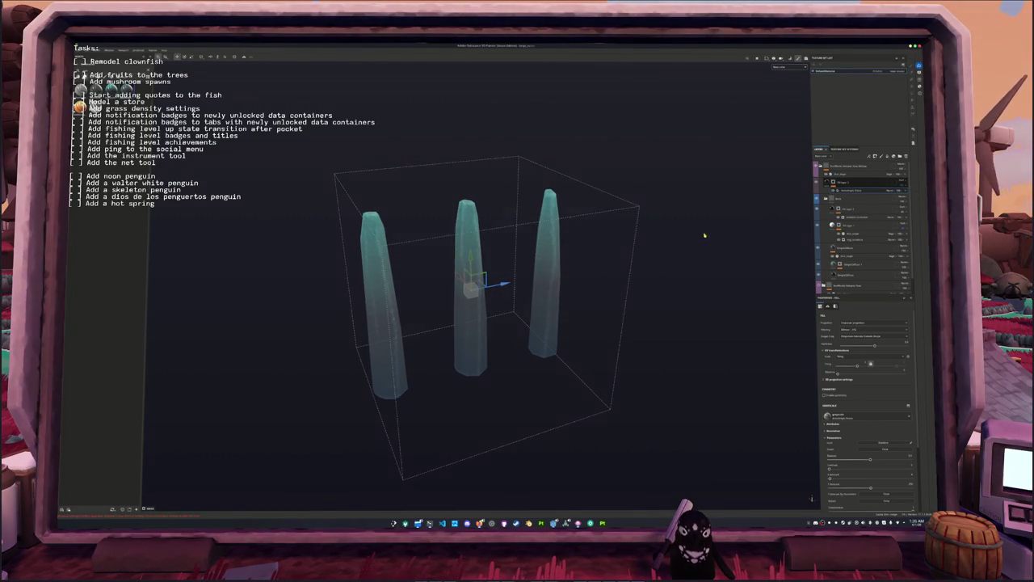
{"action": "key", "text": "ctrl+shift+e"}
{"action": "left_click", "coordinate": [535, 215]}
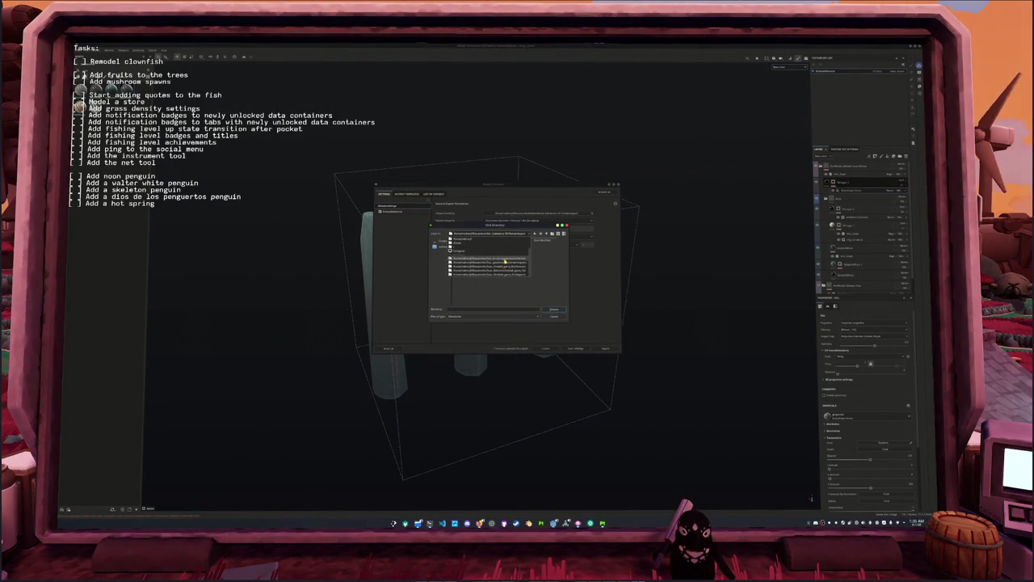
- Set the output folder, export the pillar textures, and switch to Blender
{"action": "double_click", "coordinate": [503, 265]}
{"action": "left_click", "coordinate": [554, 309]}
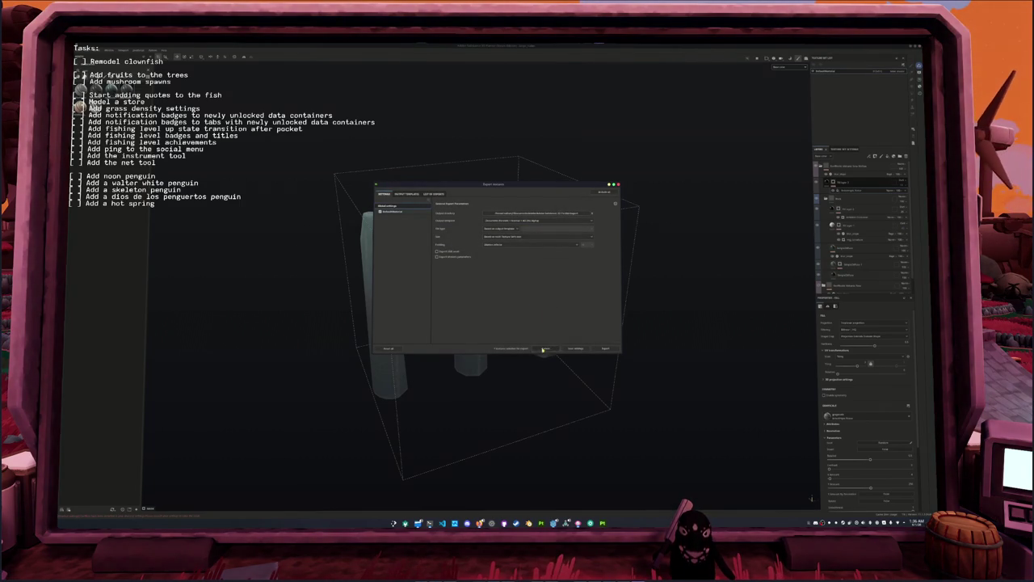
{"action": "left_click", "coordinate": [605, 348]}
{"action": "left_click", "coordinate": [522, 523]}
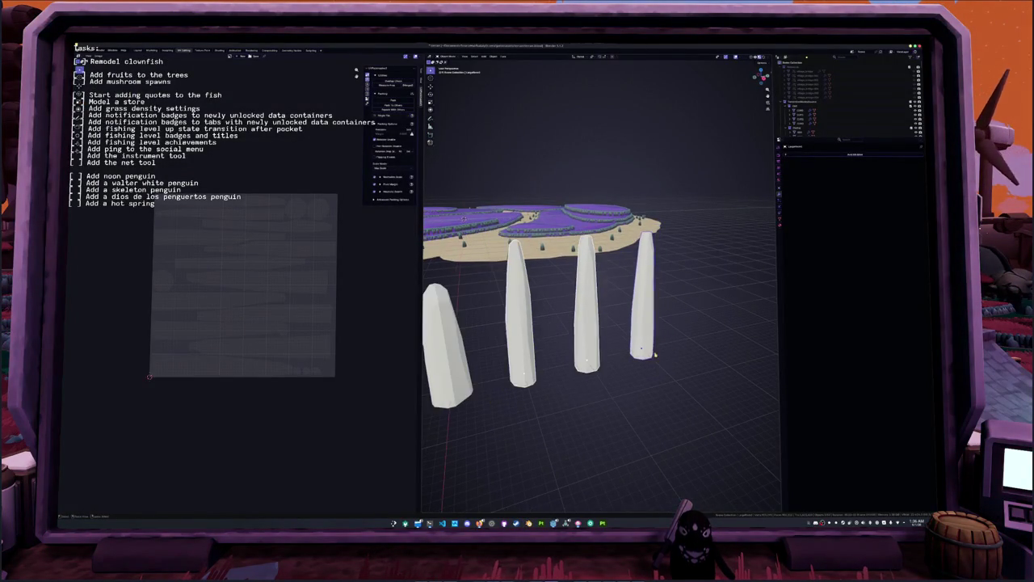
- Create a new material for the pillars named 'wings moth'
{"action": "middle_click_drag", "start_coordinate": [598, 323], "coordinate": [565, 332]}
{"action": "middle_click_drag", "start_coordinate": [703, 259], "coordinate": [739, 253]}
{"action": "left_click", "coordinate": [825, 173]}
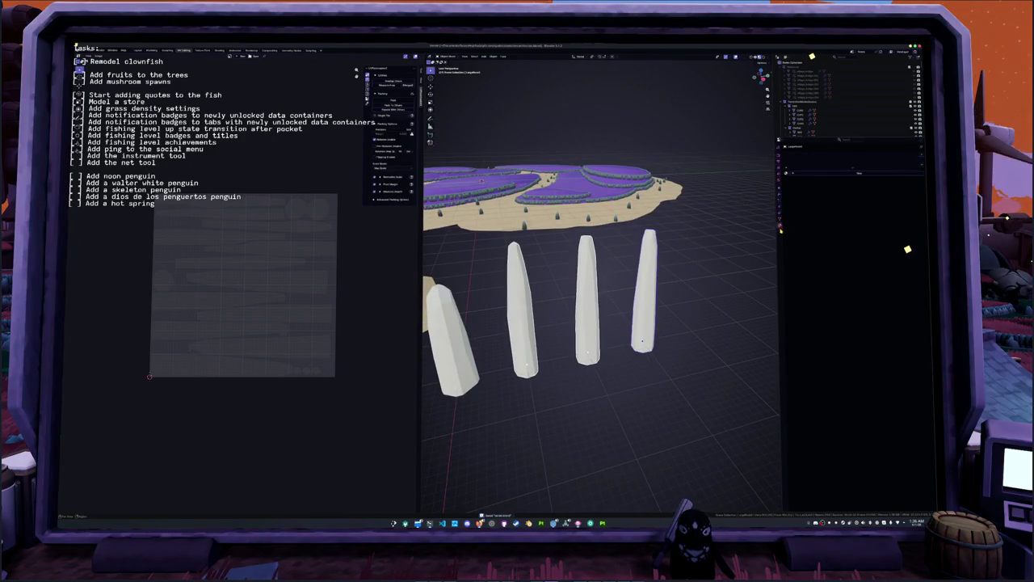
{"action": "double_click", "coordinate": [824, 174]}
{"action": "type", "text": "wings moth"}
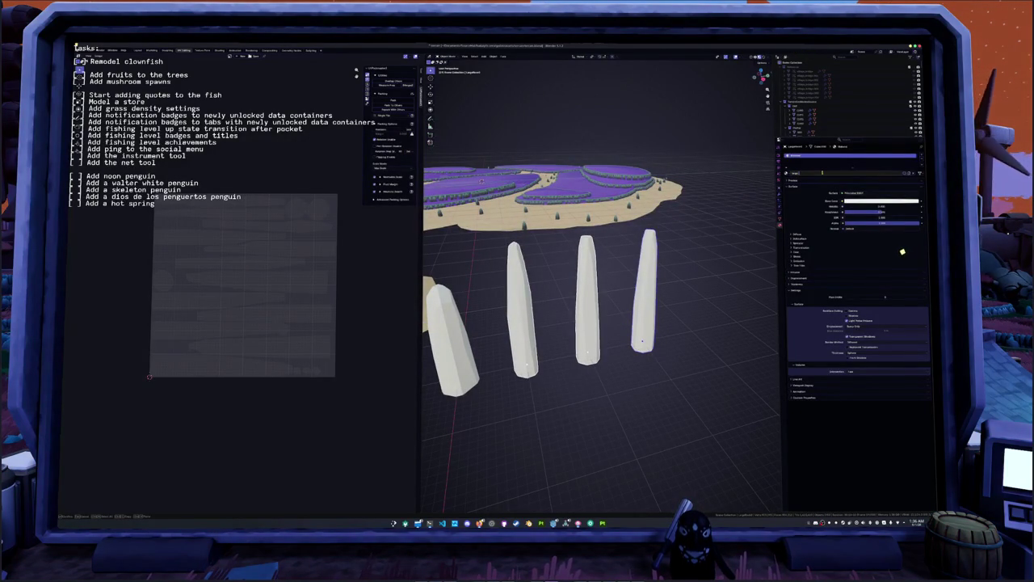
{"action": "key", "text": "Return"}
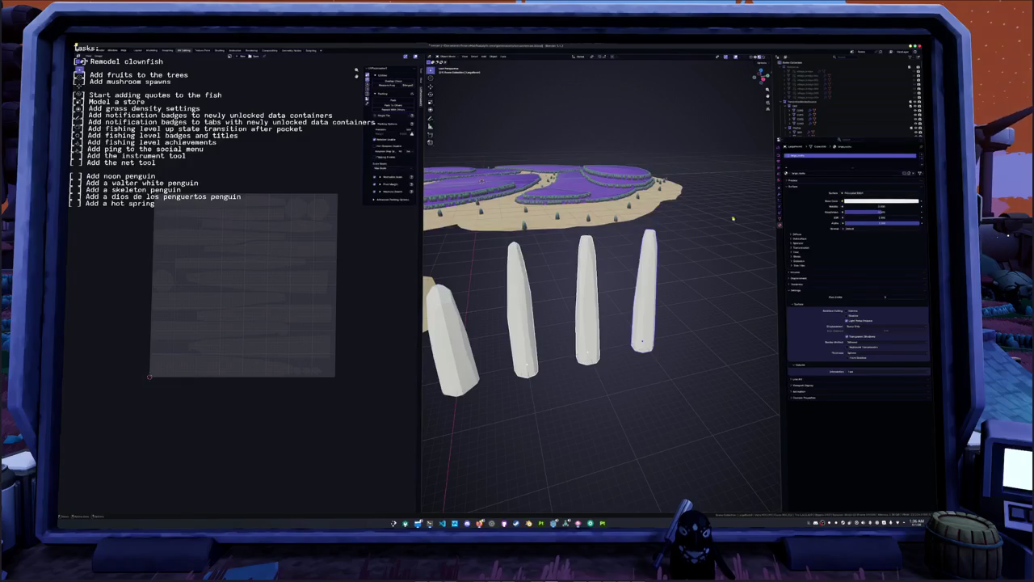
- Link the 'wings moth' material to all selected pillars
{"action": "left_click", "coordinate": [556, 349]}
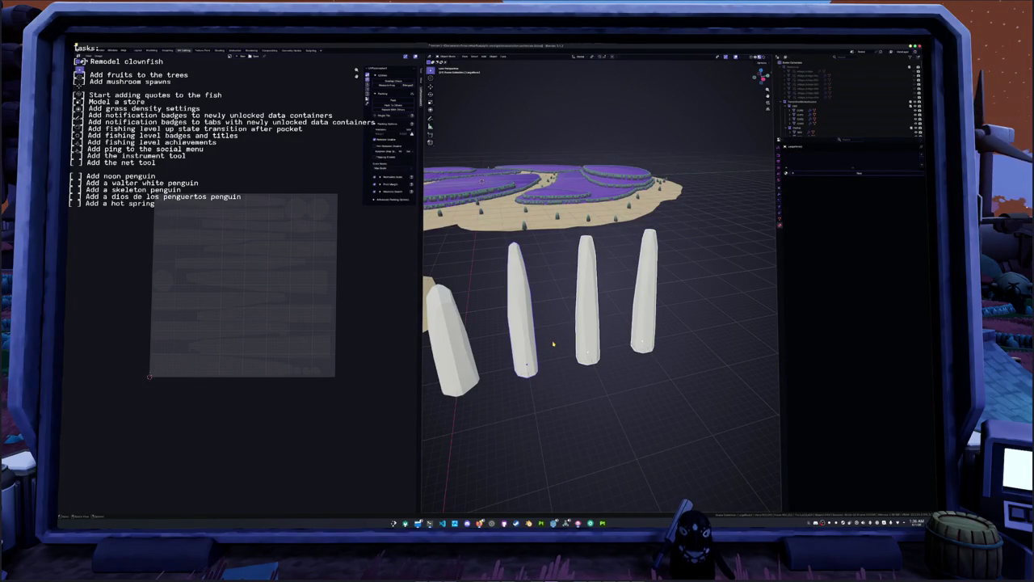
{"action": "left_click", "coordinate": [642, 336]}
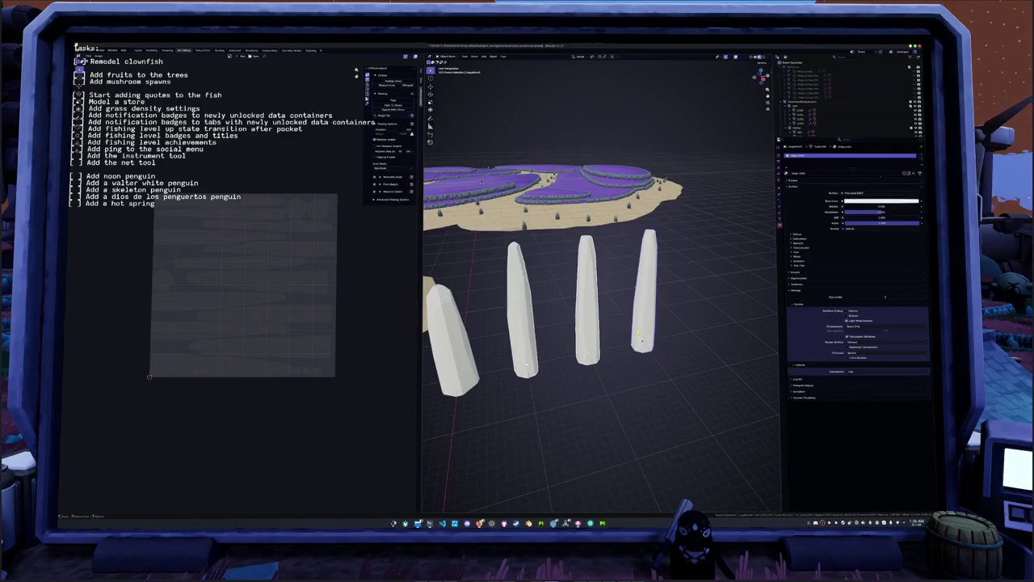
{"action": "key", "text": "ctrl+l"}
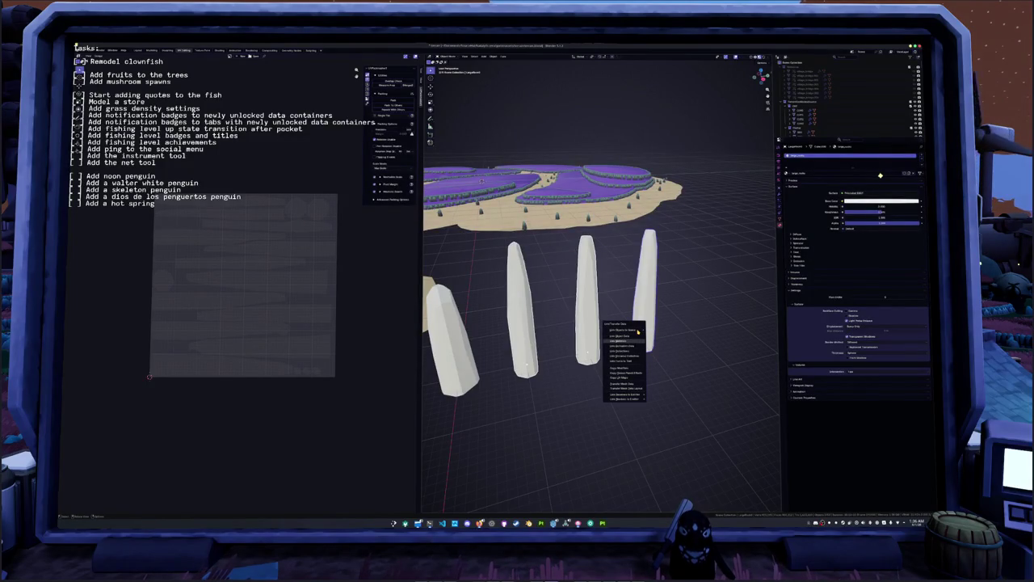
{"action": "left_click", "coordinate": [617, 343]}
{"action": "middle_click_drag", "start_coordinate": [617, 344], "coordinate": [562, 304]}
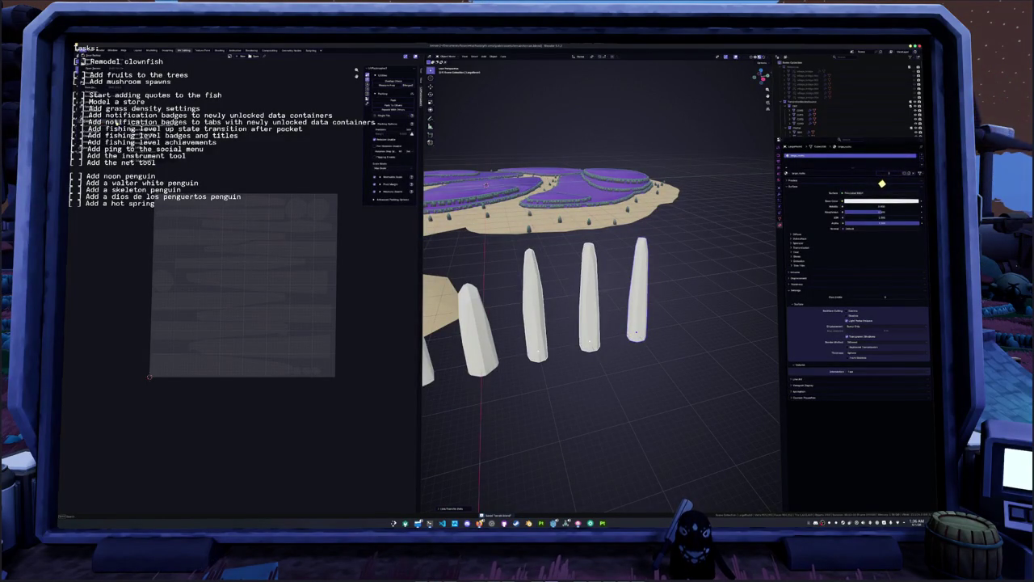
- Export the pillars as FBX over the existing file and return to Substance Painter
{"action": "key", "text": "q"}
{"action": "left_click", "coordinate": [353, 77]}
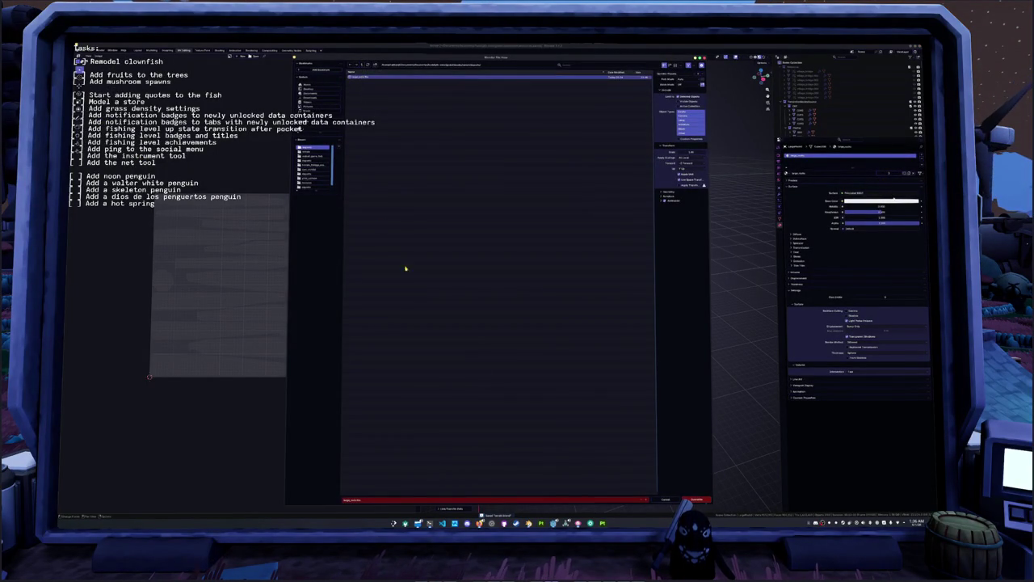
{"action": "left_click", "coordinate": [699, 500]}
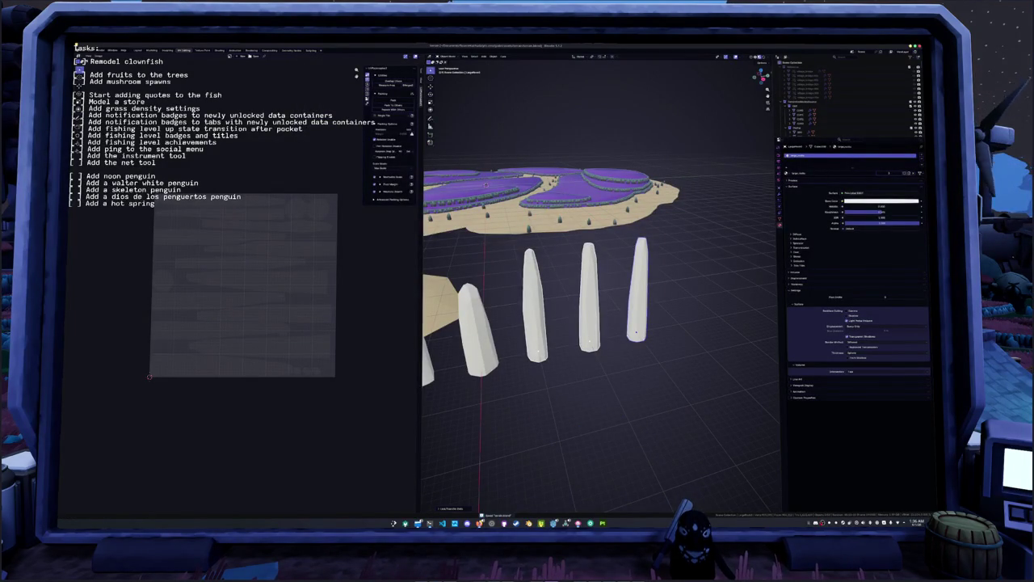
{"action": "left_click", "coordinate": [596, 523]}
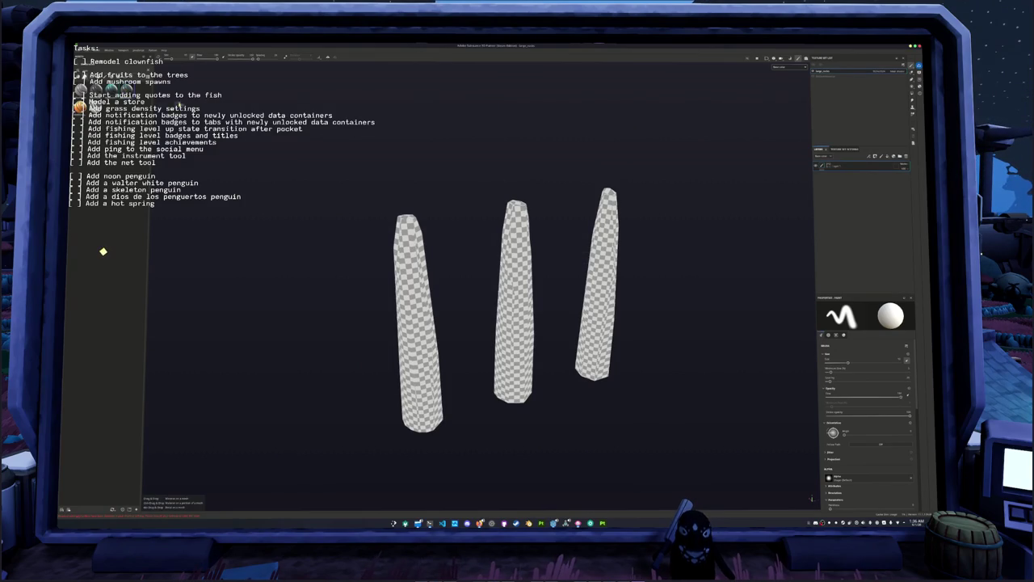
- Bake mesh maps for the reloaded pillars and orbit to check the teal gradient
{"action": "left_click_drag", "start_coordinate": [761, 197], "coordinate": [700, 177], "text": "alt"}
{"action": "key", "text": "ctrl+shift+b"}
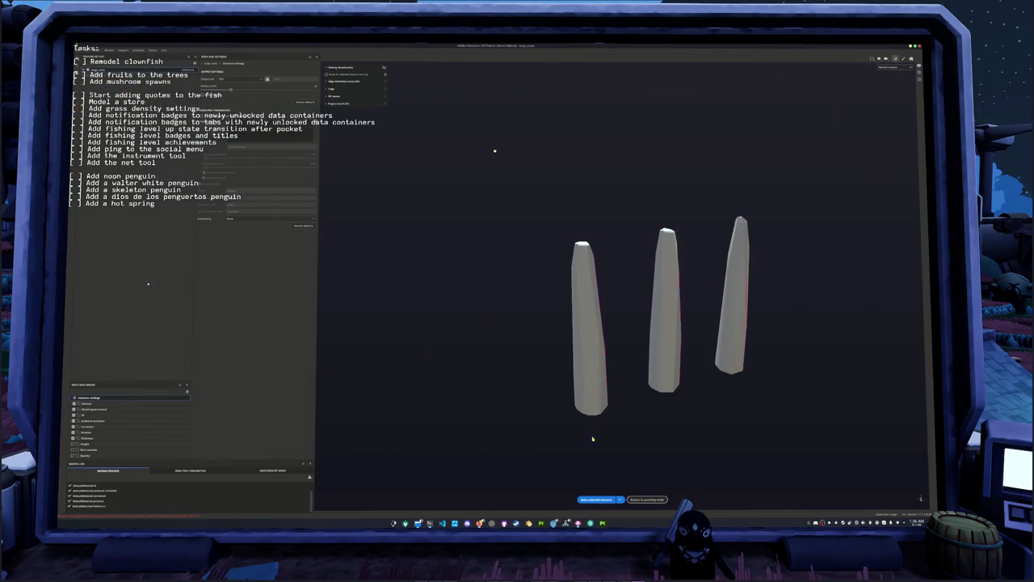
{"action": "left_click", "coordinate": [595, 500]}
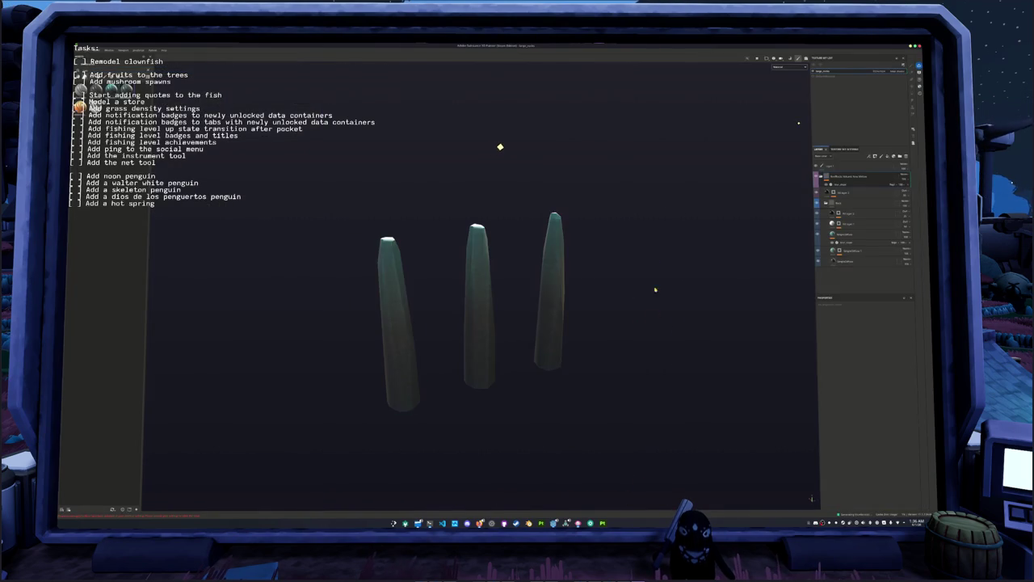
{"action": "left_click_drag", "start_coordinate": [487, 156], "coordinate": [655, 243], "text": "alt"}
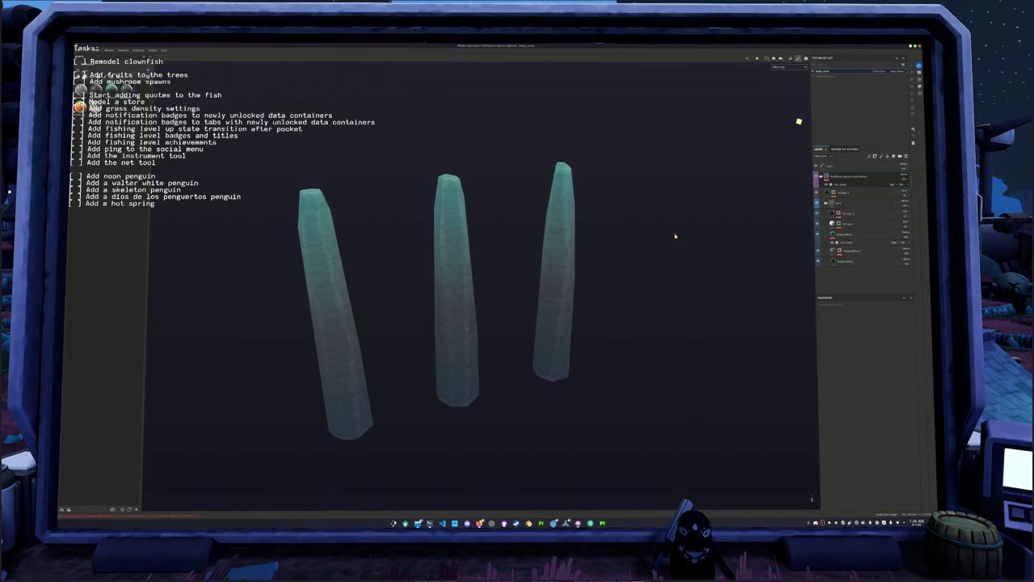
{"action": "left_click_drag", "start_coordinate": [667, 235], "coordinate": [711, 247], "text": "alt"}
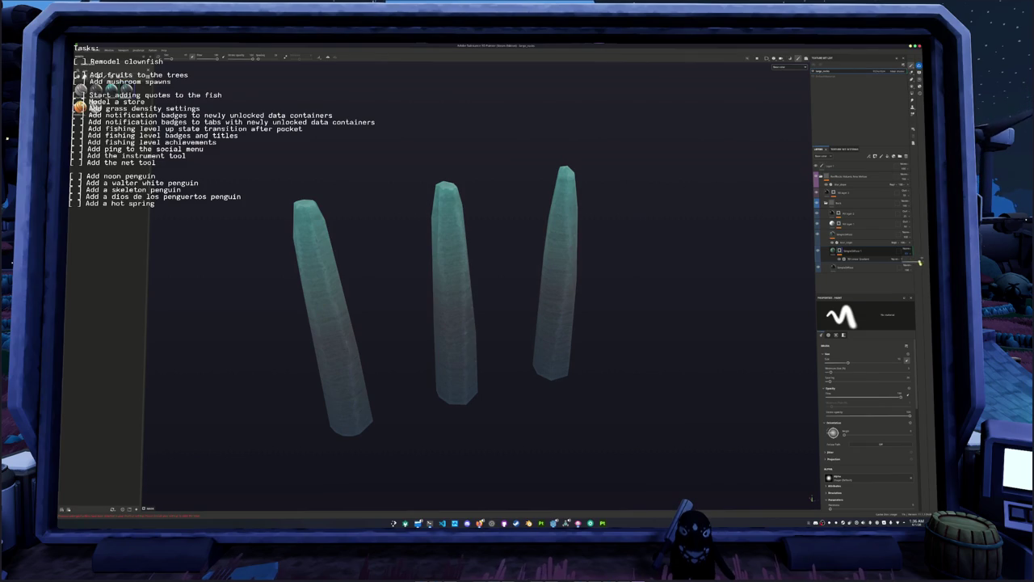
- Make the pillar bases bright teal and toggle a layer's visibility to compare
{"action": "left_click", "coordinate": [852, 241]}
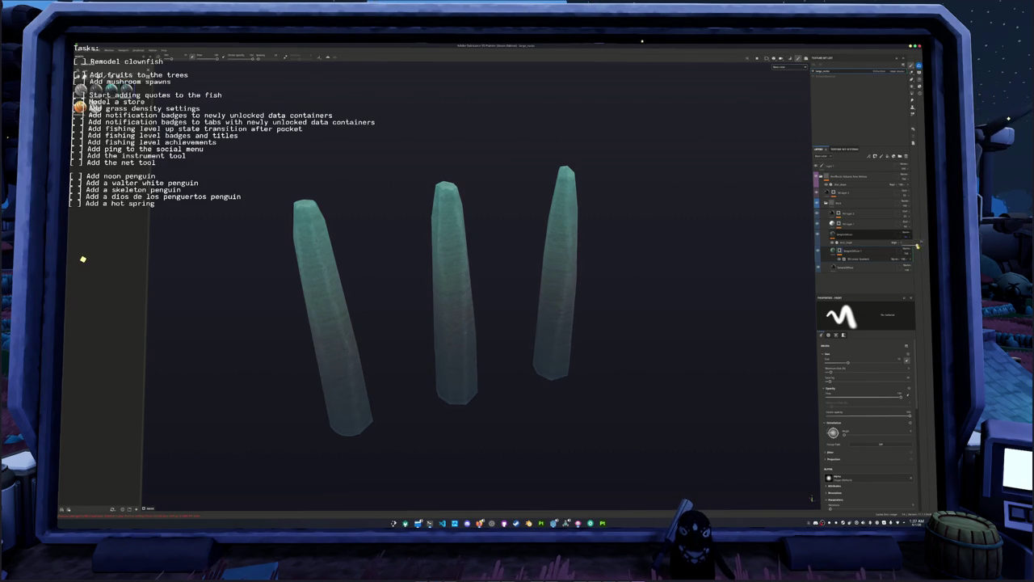
{"action": "left_click", "coordinate": [832, 234]}
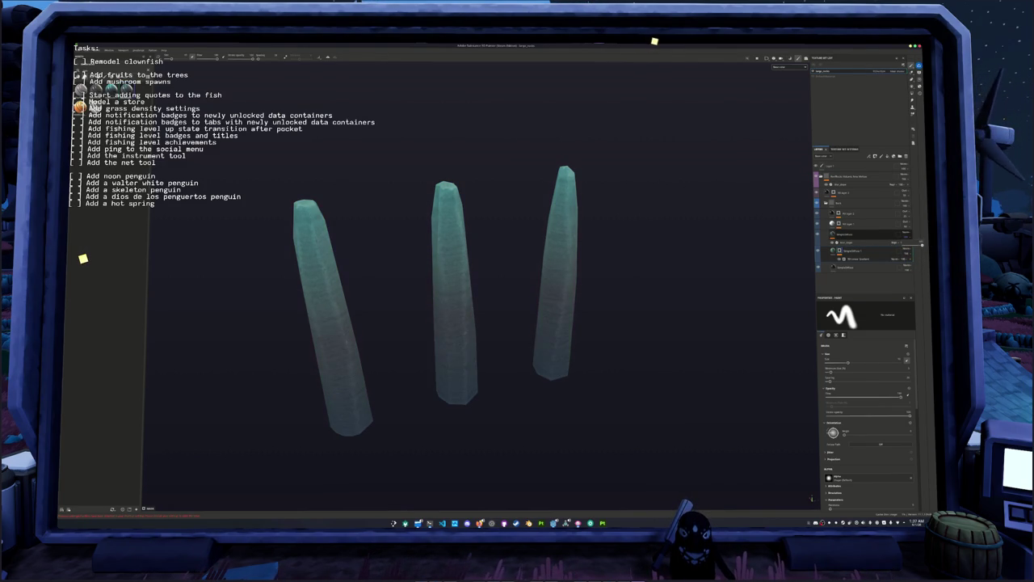
{"action": "left_click", "coordinate": [820, 253]}
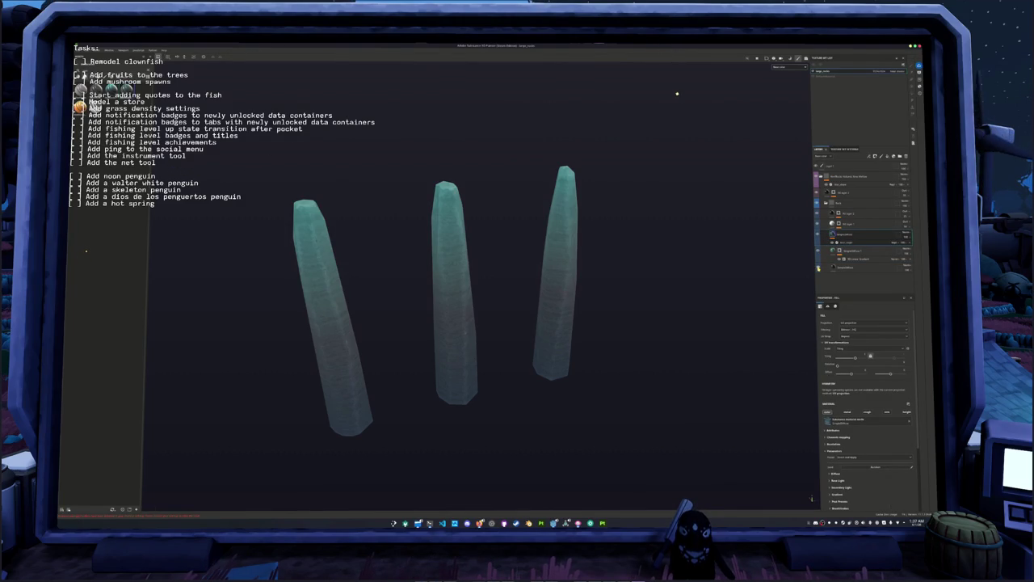
{"action": "left_click", "coordinate": [817, 234]}
{"action": "left_click", "coordinate": [816, 235]}
- Adjust the fill layer's base light and gradient colour balance, then start texture export
{"action": "scroll", "coordinate": [829, 344], "scroll_direction": "down", "scroll_amount": 2}
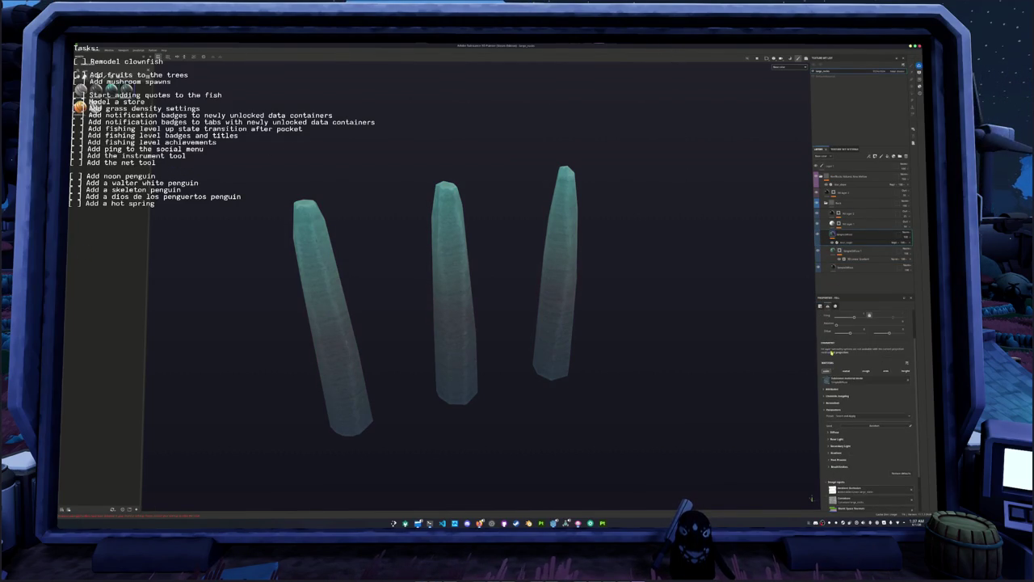
{"action": "left_click", "coordinate": [838, 441]}
{"action": "scroll", "coordinate": [839, 448], "scroll_direction": "down", "scroll_amount": 2}
{"action": "left_click", "coordinate": [837, 465]}
{"action": "scroll", "coordinate": [896, 467], "scroll_direction": "down", "scroll_amount": 1}
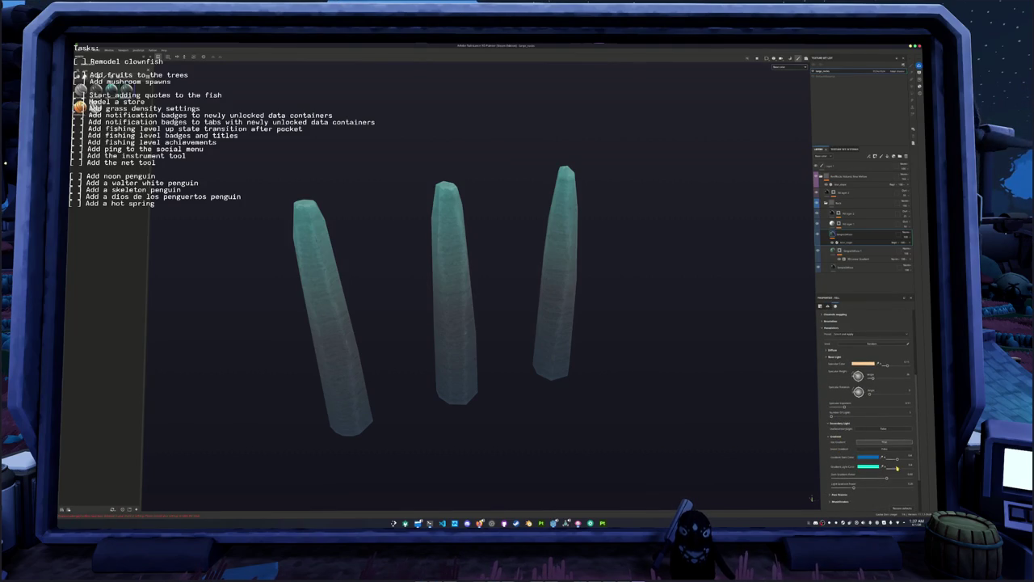
{"action": "left_click_drag", "start_coordinate": [896, 468], "coordinate": [895, 470]}
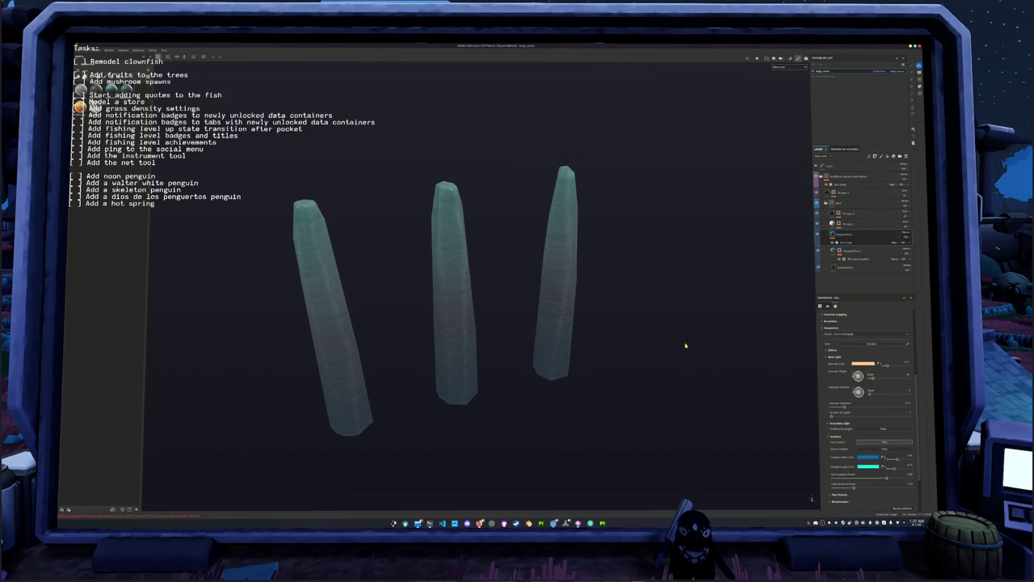
{"action": "key", "text": "ctrl+shift+e"}
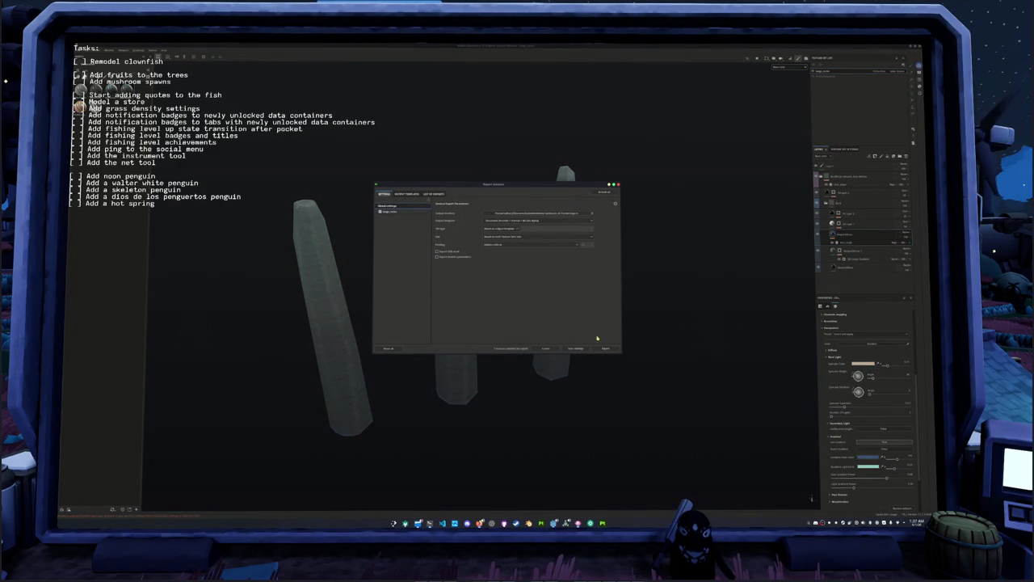
- Pick a new output folder, export the stone textures, and view the Blender scene
{"action": "left_click", "coordinate": [568, 214]}
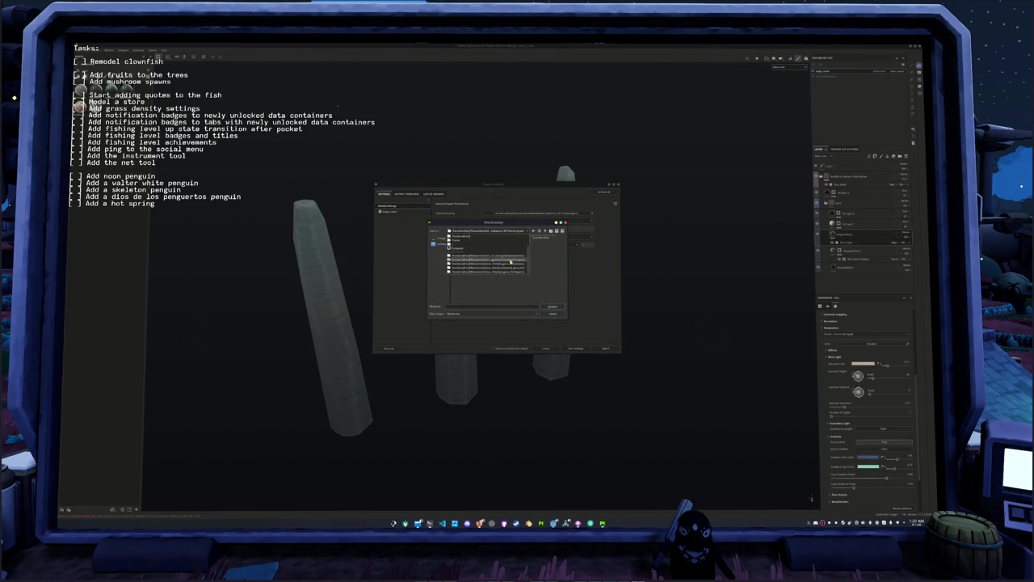
{"action": "left_click", "coordinate": [513, 256]}
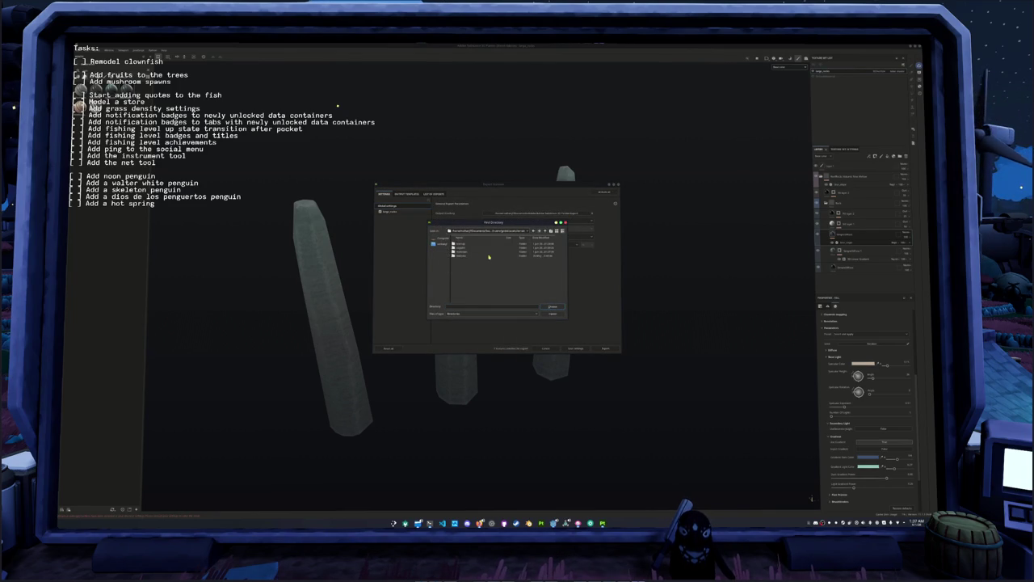
{"action": "left_click", "coordinate": [554, 307]}
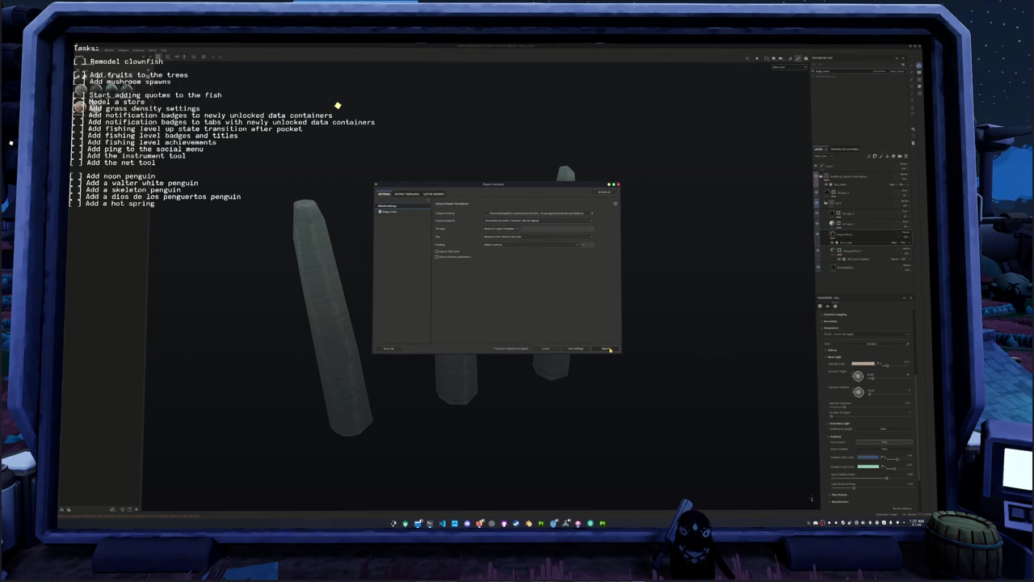
{"action": "left_click", "coordinate": [607, 348]}
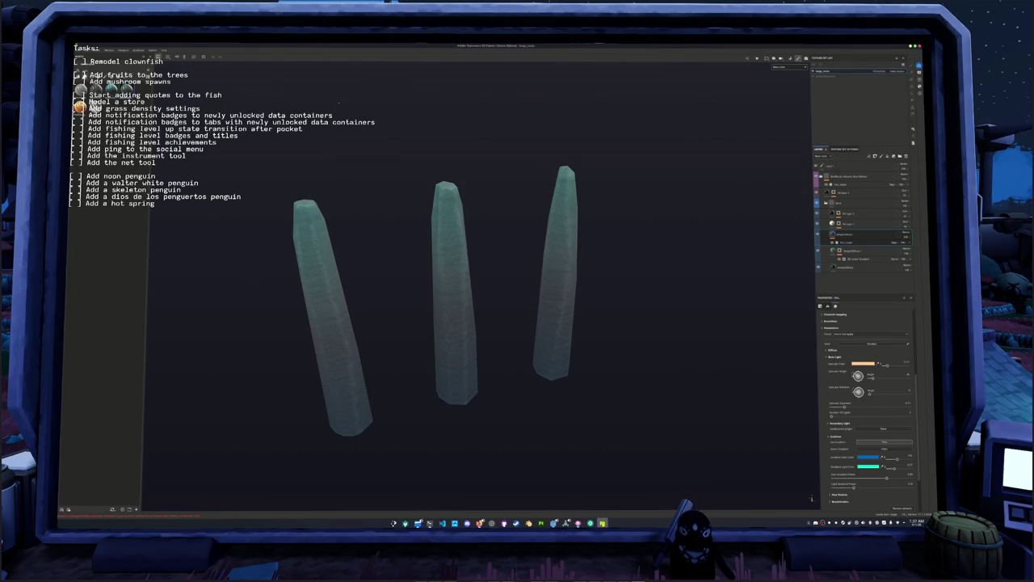
{"action": "key", "text": "alt+Tab"}
{"action": "middle_click_drag", "start_coordinate": [599, 381], "coordinate": [672, 304]}
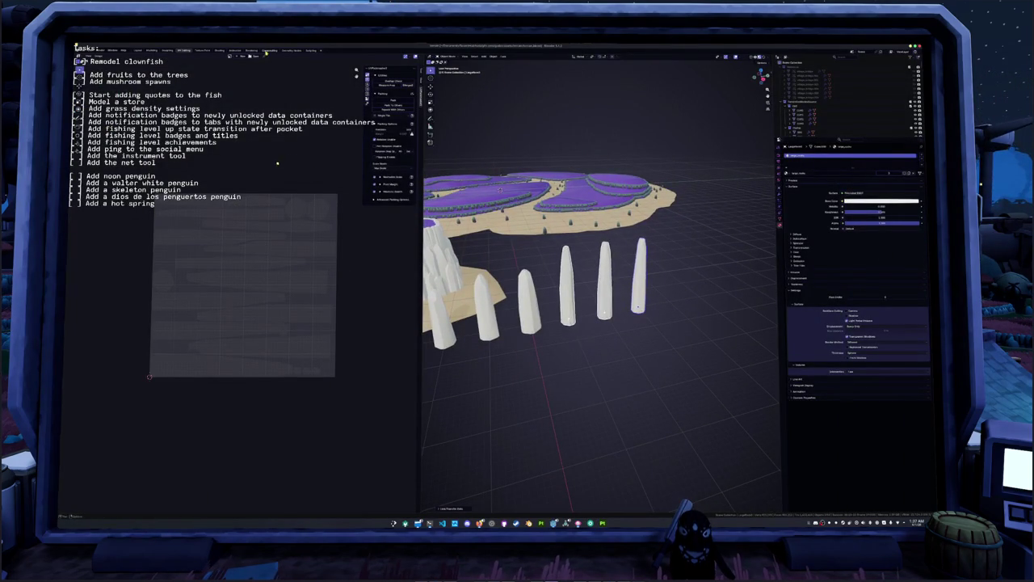
- In the Shading workspace, replace the stones' Principled BSDF with a Ctrl+T texture node chain
{"action": "left_click", "coordinate": [253, 51]}
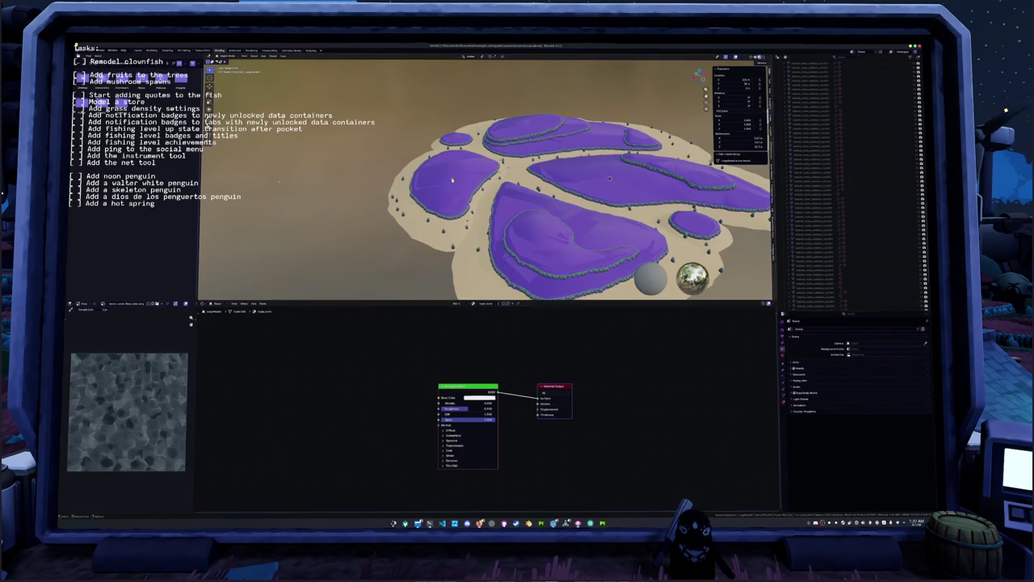
{"action": "mouse_move", "coordinate": [453, 179]}
{"action": "middle_mouse_down"}
{"action": "mouse_move", "coordinate": [406, 106]}
{"action": "mouse_move", "coordinate": [425, 186]}
{"action": "middle_mouse_up"}
{"action": "scroll", "coordinate": [424, 185], "scroll_direction": "down", "scroll_amount": 2}
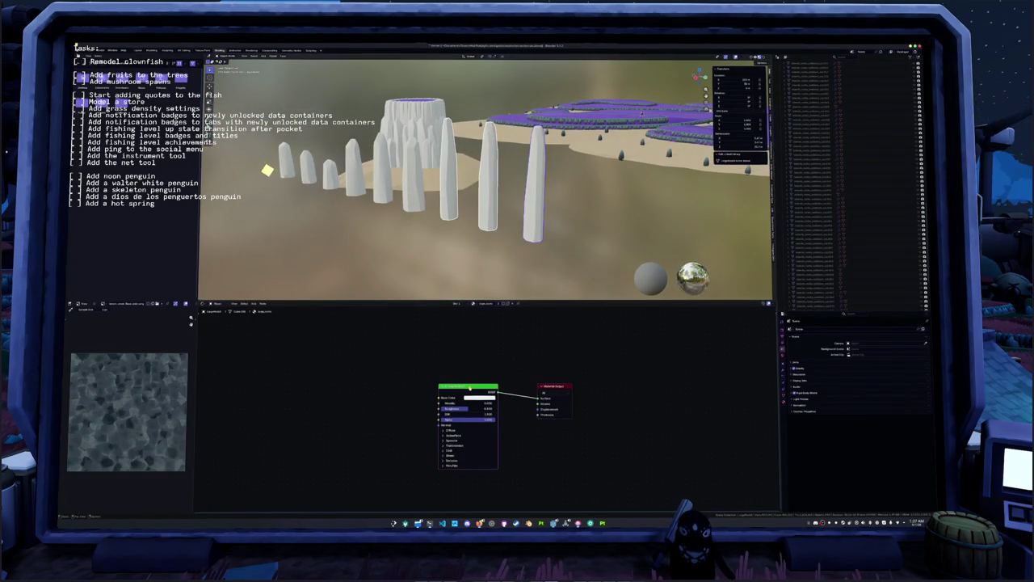
{"action": "key", "text": "x"}
{"action": "key", "text": "ctrl+z"}
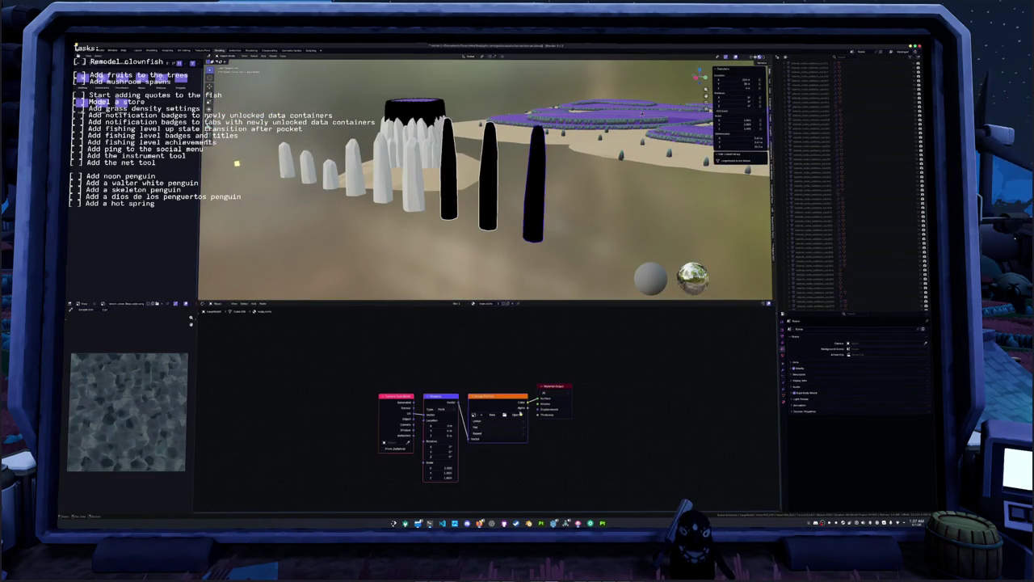
{"action": "key", "text": "ctrl+shift+t"}
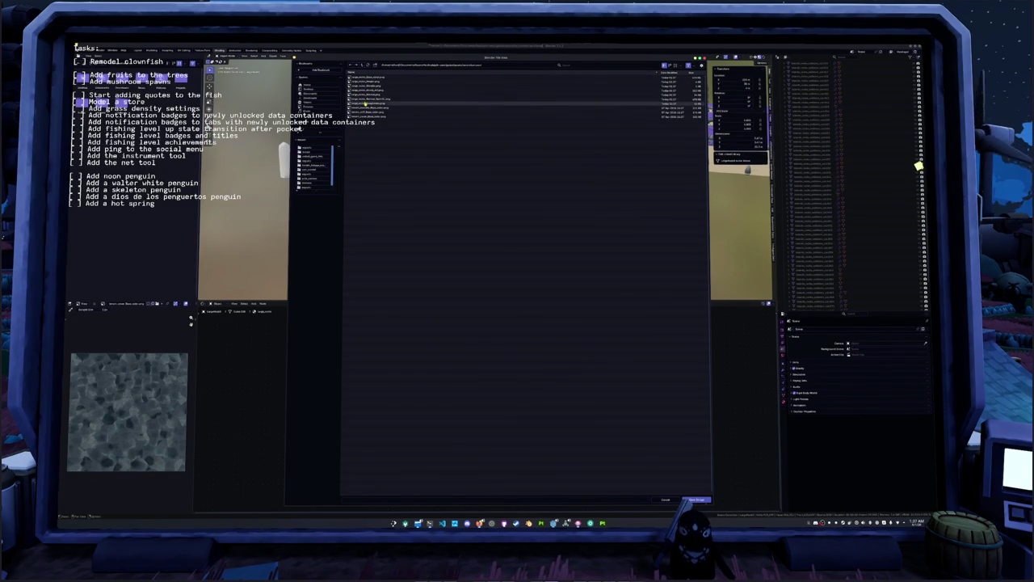
- Browse the exported texture files in the image file browser
{"action": "left_click", "coordinate": [365, 103]}
{"action": "left_click_drag", "start_coordinate": [365, 102], "coordinate": [363, 80]}
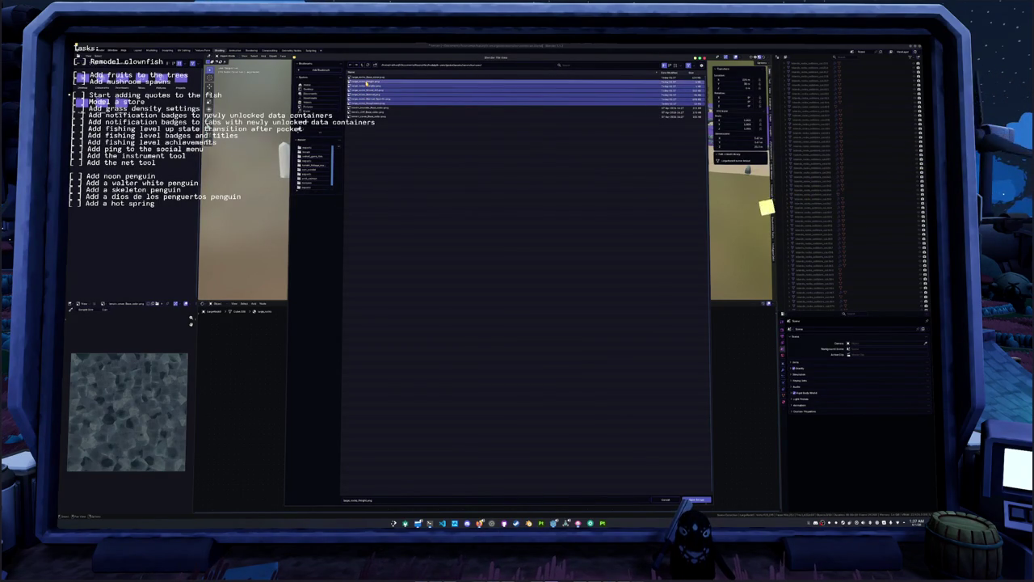
{"action": "right_click", "coordinate": [362, 80]}
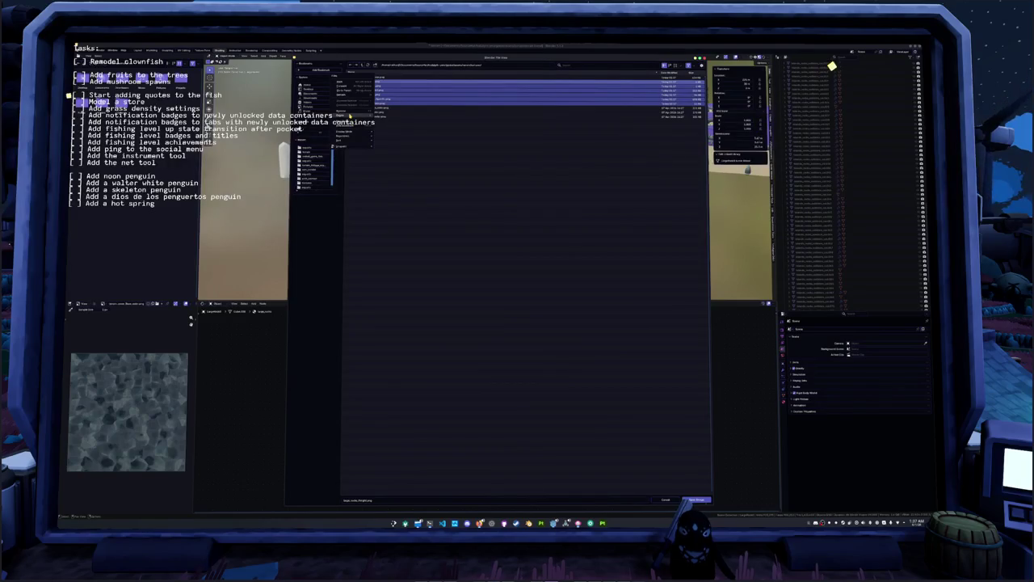
{"action": "left_click", "coordinate": [349, 117]}
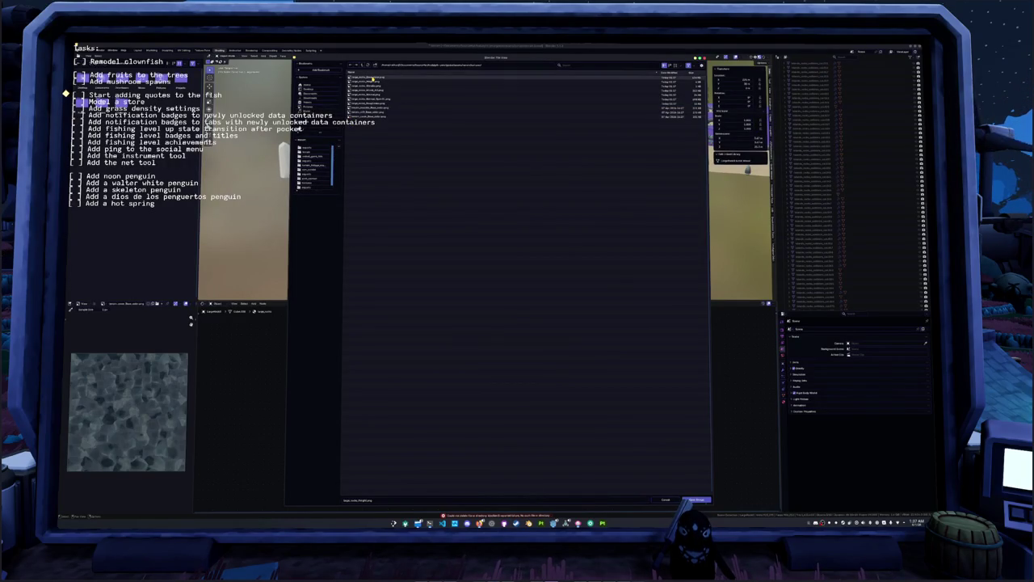
{"action": "left_click", "coordinate": [368, 117]}
{"action": "left_click", "coordinate": [368, 104]}
{"action": "left_click", "coordinate": [369, 98]}
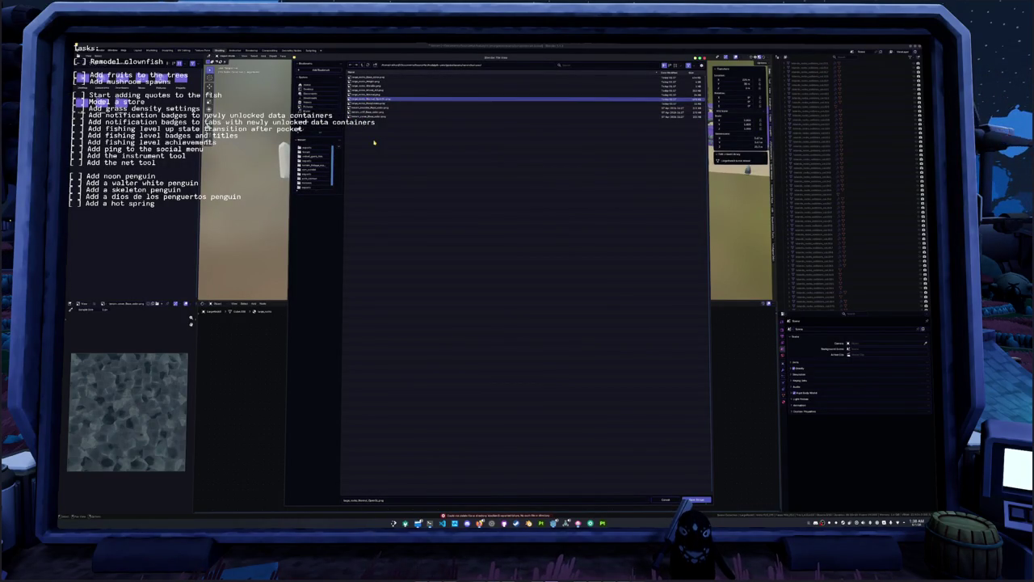
{"action": "left_click", "coordinate": [370, 82]}
{"action": "left_click", "coordinate": [370, 77]}
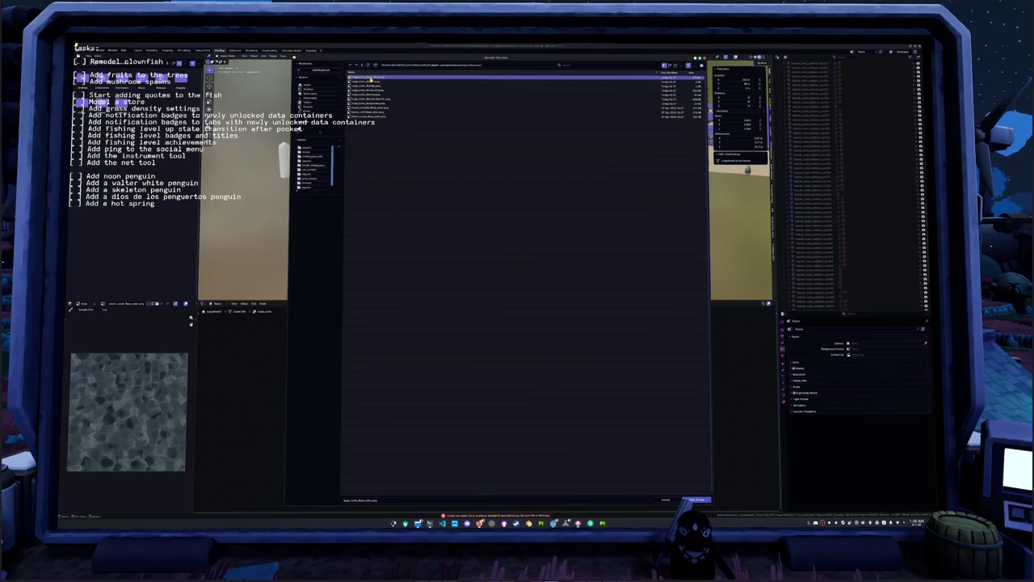
- Load the chosen exported texture so the three nearest stones show dark teal
{"action": "left_click", "coordinate": [402, 160]}
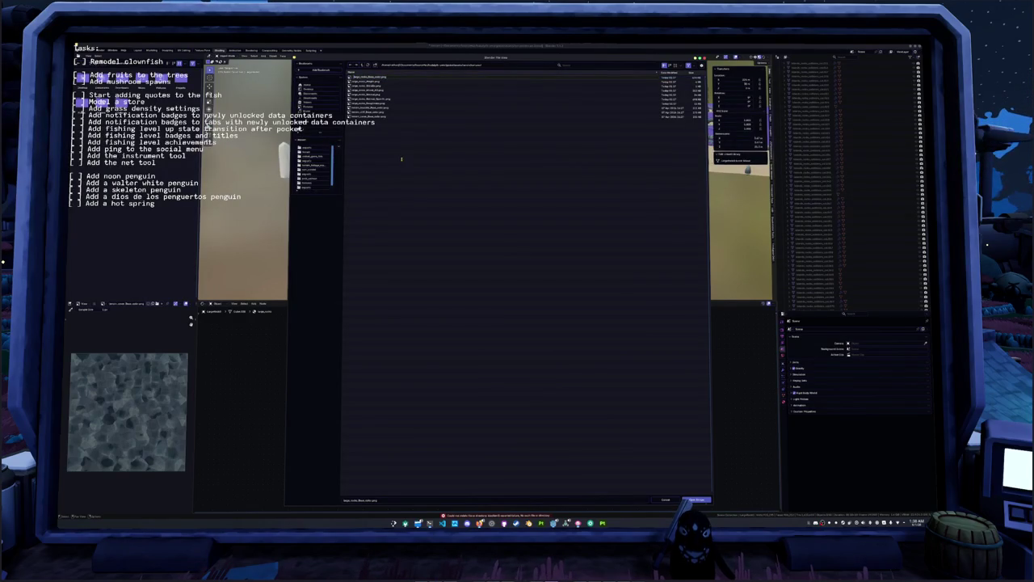
{"action": "key", "text": "Return"}
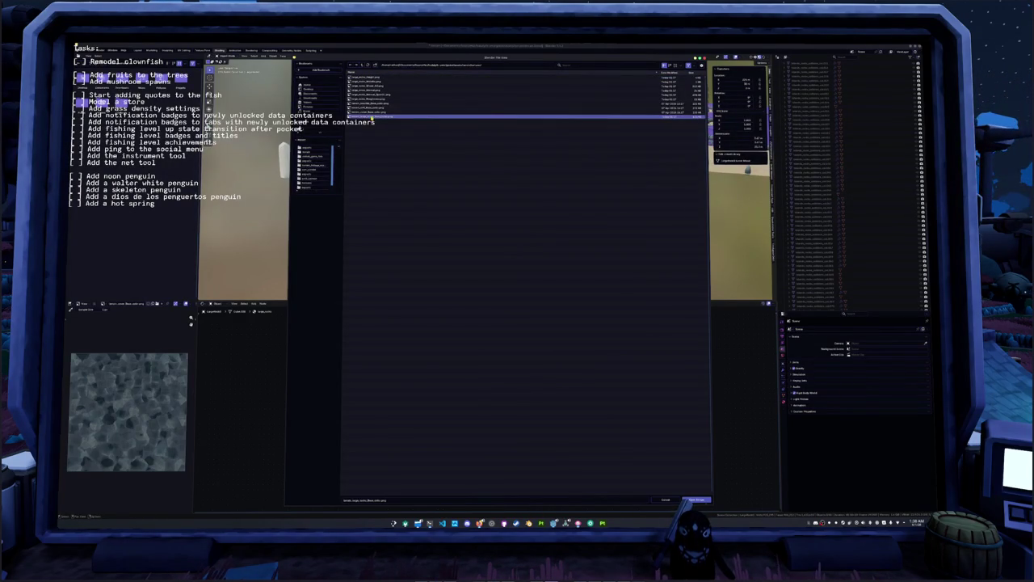
{"action": "double_click", "coordinate": [373, 118]}
{"action": "middle_click_drag", "start_coordinate": [420, 226], "coordinate": [443, 244]}
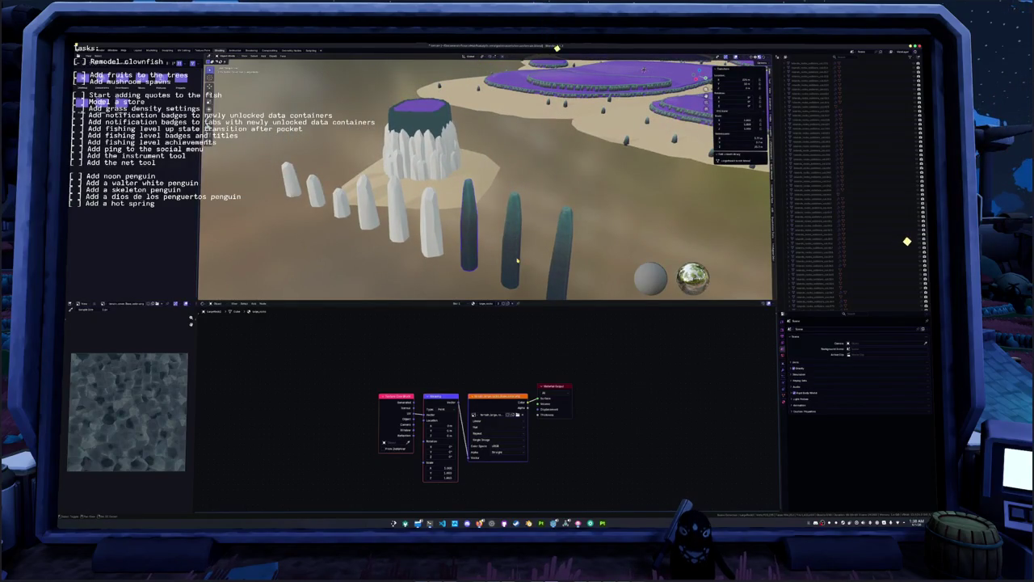
{"action": "mouse_move", "coordinate": [517, 260]}
{"action": "middle_mouse_down"}
{"action": "mouse_move", "coordinate": [547, 204]}
{"action": "mouse_move", "coordinate": [533, 200]}
{"action": "mouse_move", "coordinate": [556, 214]}
{"action": "middle_mouse_up"}
{"action": "left_click", "coordinate": [420, 226]}
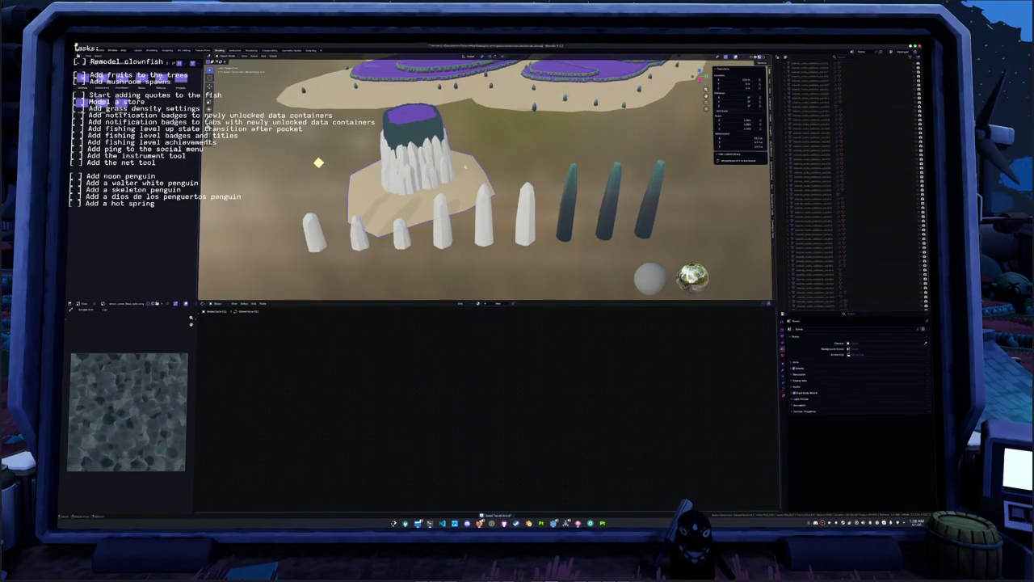
{"action": "key", "text": "g"}
{"action": "key", "text": "z"}
{"action": "key", "text": "Escape"}
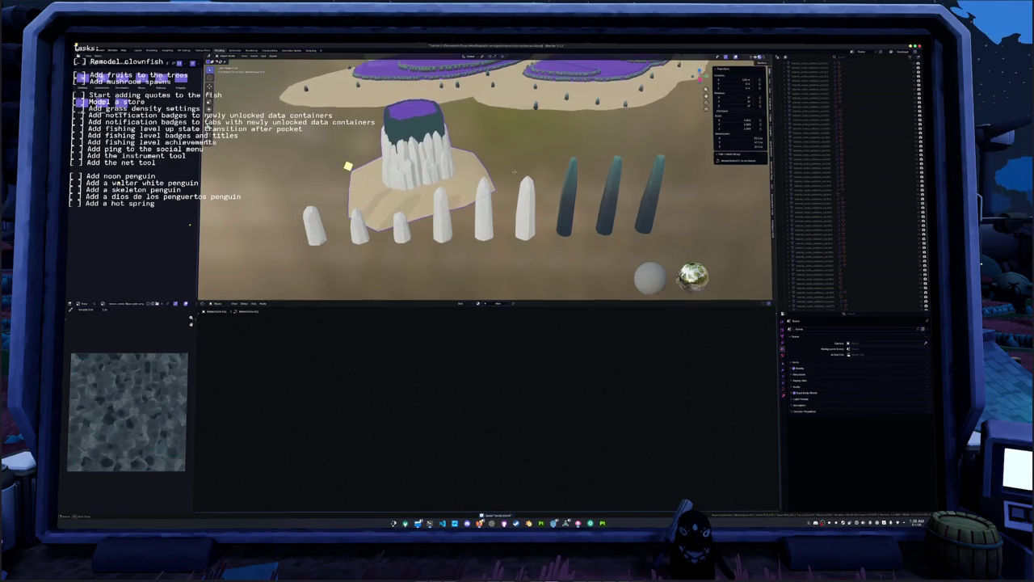
{"action": "middle_click_drag", "start_coordinate": [494, 274], "coordinate": [501, 319]}
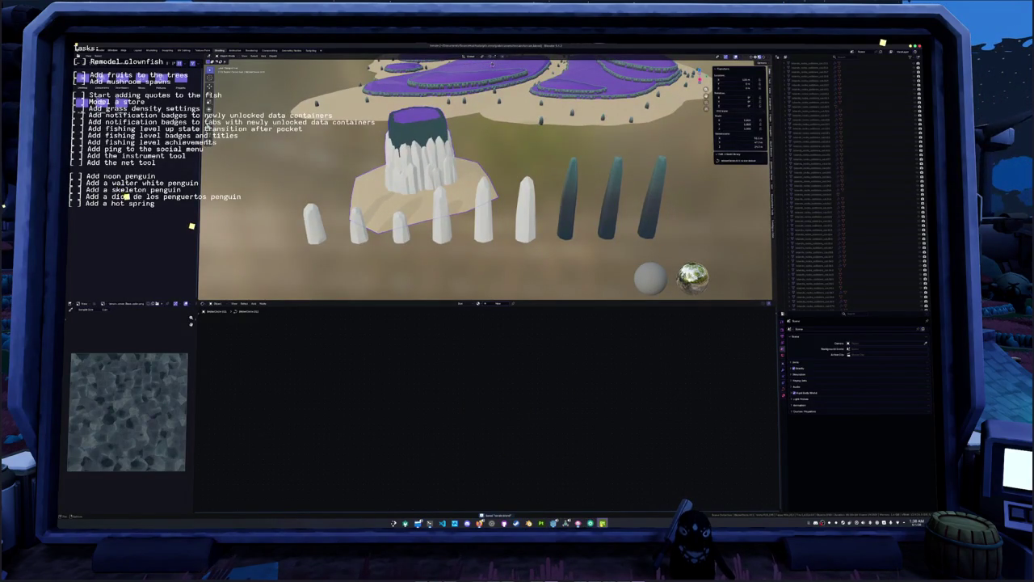
{"action": "left_click", "coordinate": [430, 523]}
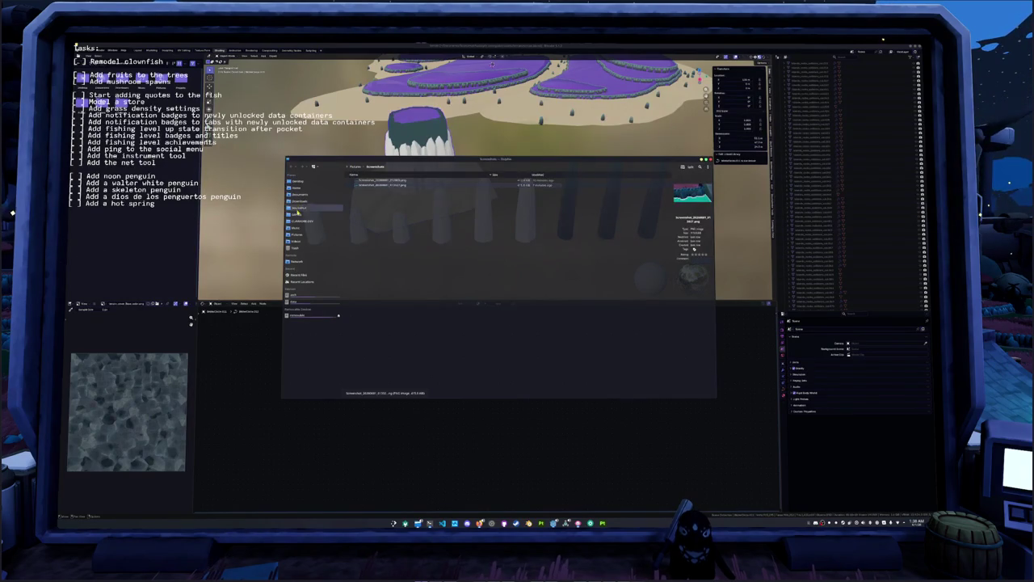
- Go to godot/assets/terrain/textures in Dolphin and trash the old large_rocks texture files
{"action": "left_click", "coordinate": [297, 212]}
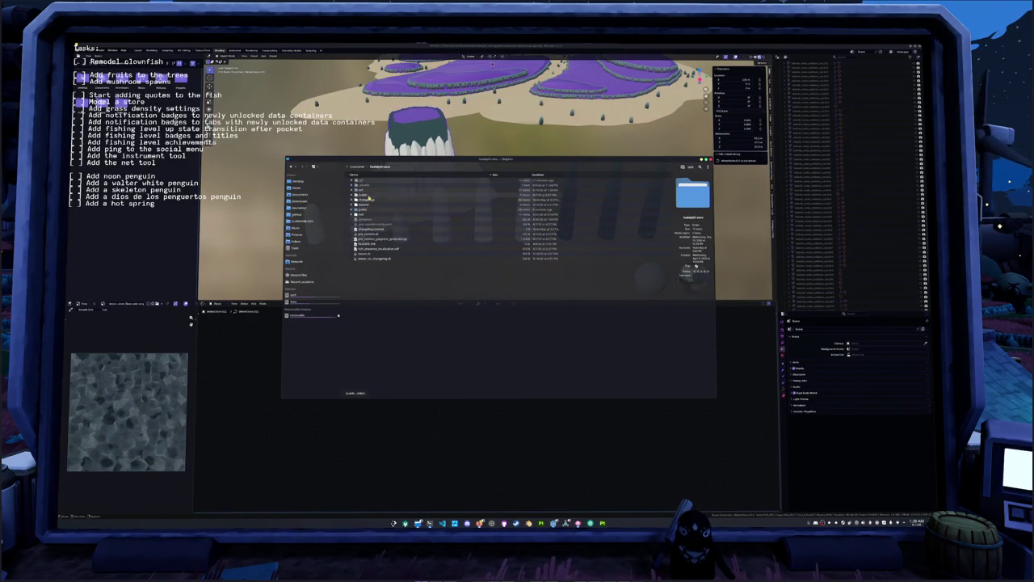
{"action": "double_click", "coordinate": [368, 196]}
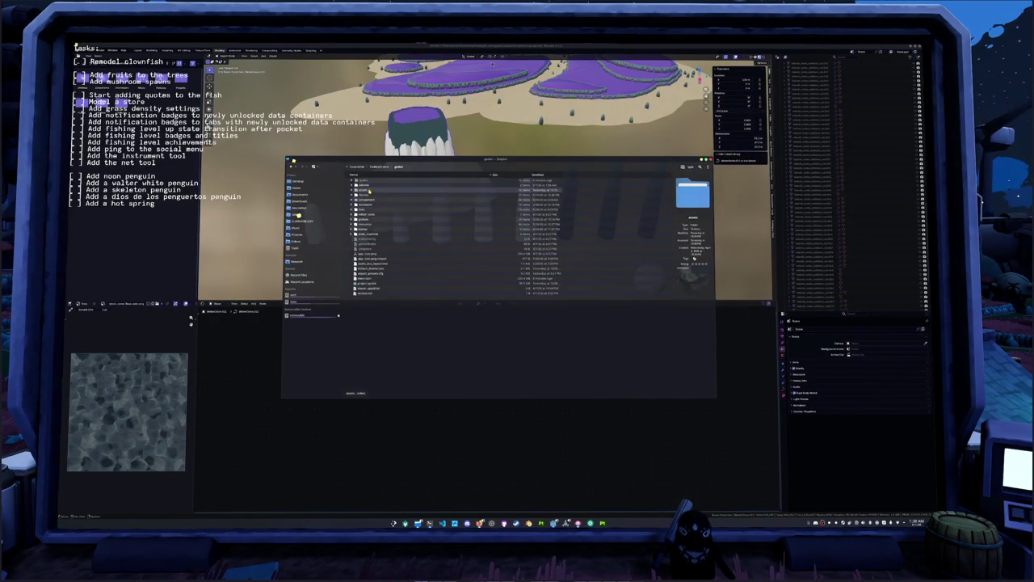
{"action": "double_click", "coordinate": [370, 190]}
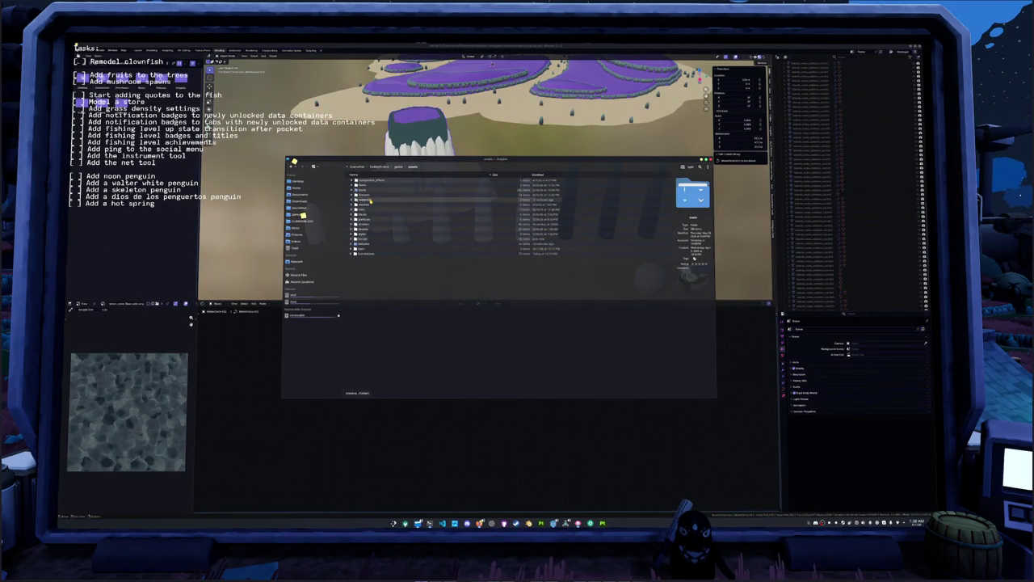
{"action": "double_click", "coordinate": [369, 240]}
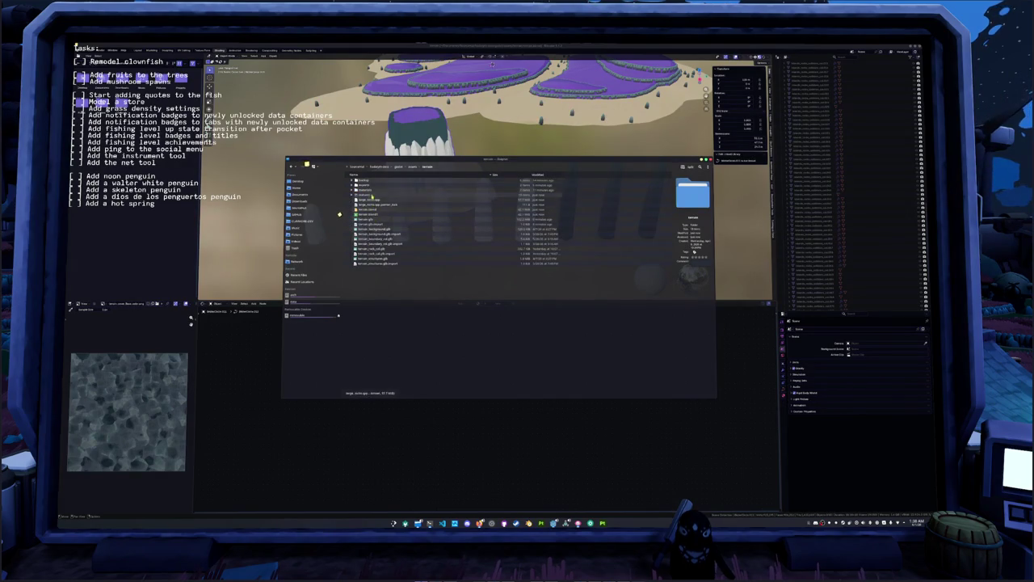
{"action": "double_click", "coordinate": [368, 195]}
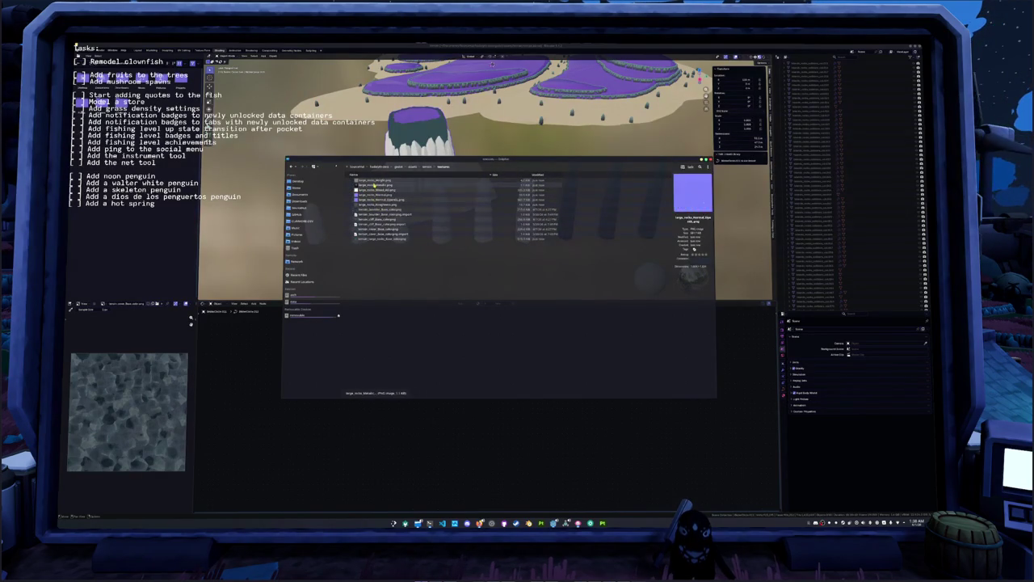
{"action": "left_click_drag", "start_coordinate": [374, 182], "coordinate": [378, 200]}
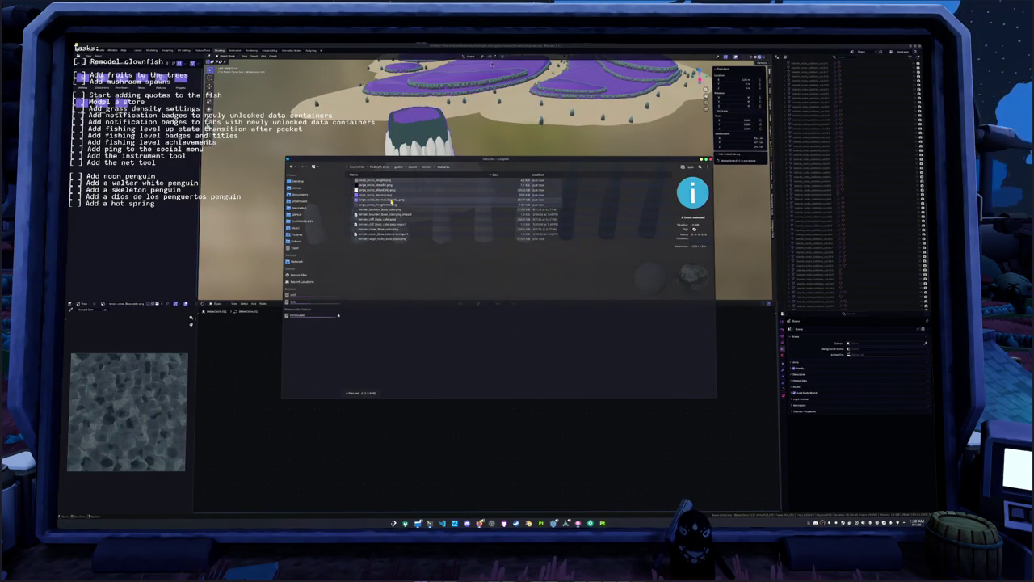
{"action": "key", "text": "Delete"}
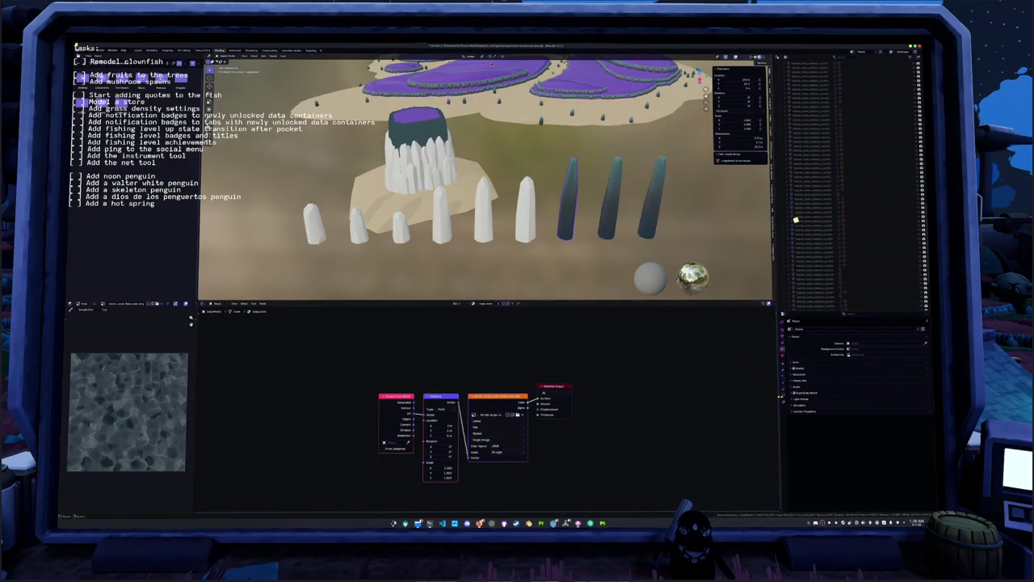
- Rename the large_rocks image in the texture settings
{"action": "left_click", "coordinate": [785, 398]}
{"action": "double_click", "coordinate": [815, 349]}
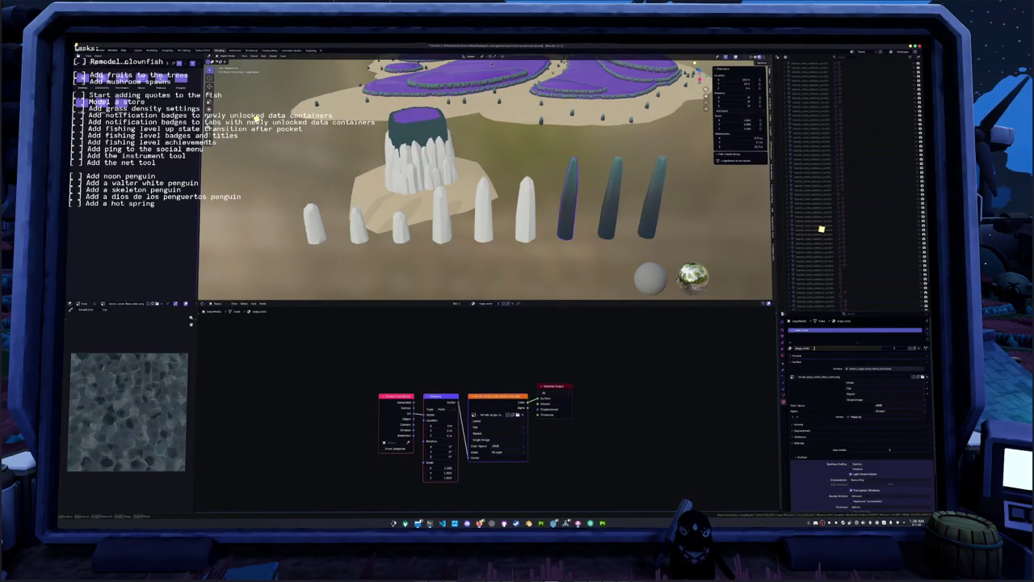
{"action": "key", "text": "Return"}
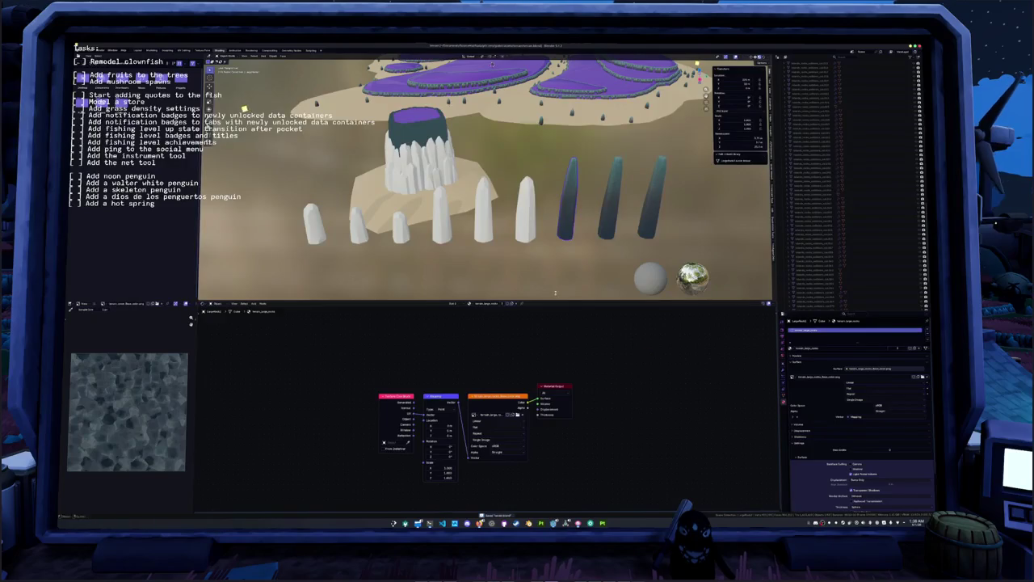
- Apply Shade Auto Smooth to the dark crystals
{"action": "left_click", "coordinate": [485, 226]}
{"action": "left_click", "coordinate": [447, 236]}
{"action": "right_click", "coordinate": [447, 236]}
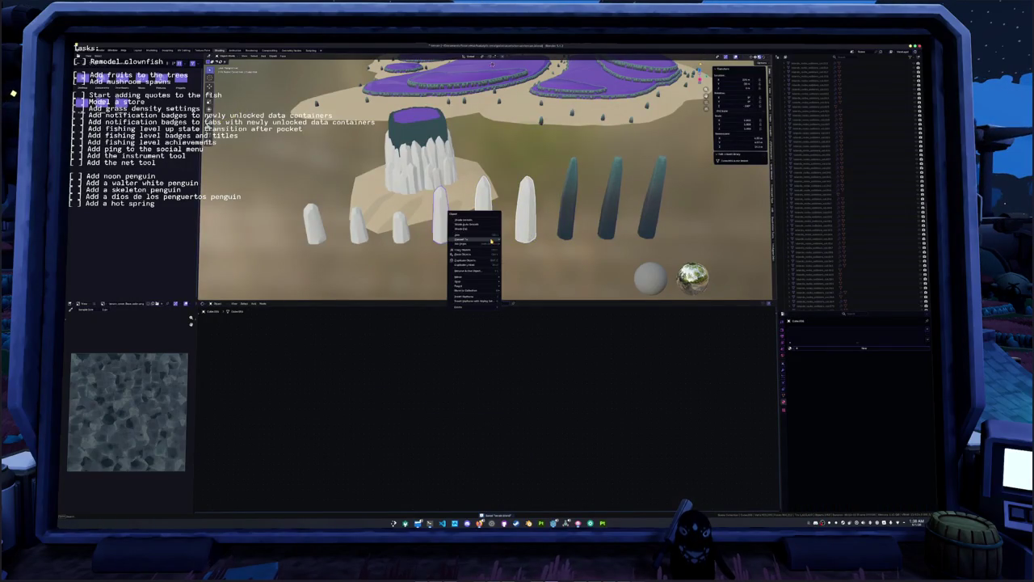
{"action": "left_click", "coordinate": [469, 235]}
{"action": "left_click", "coordinate": [783, 373]}
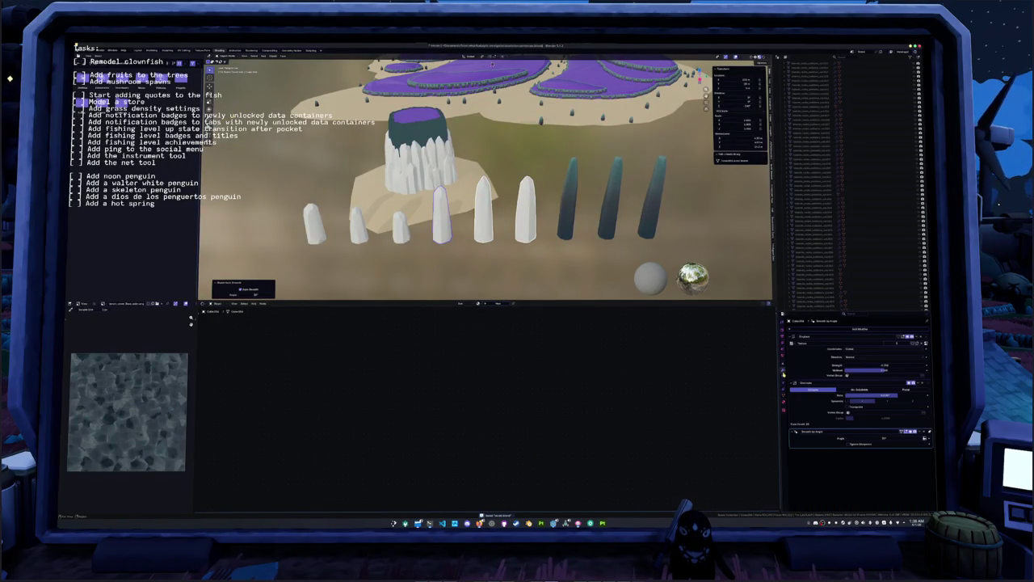
{"action": "left_click", "coordinate": [565, 226]}
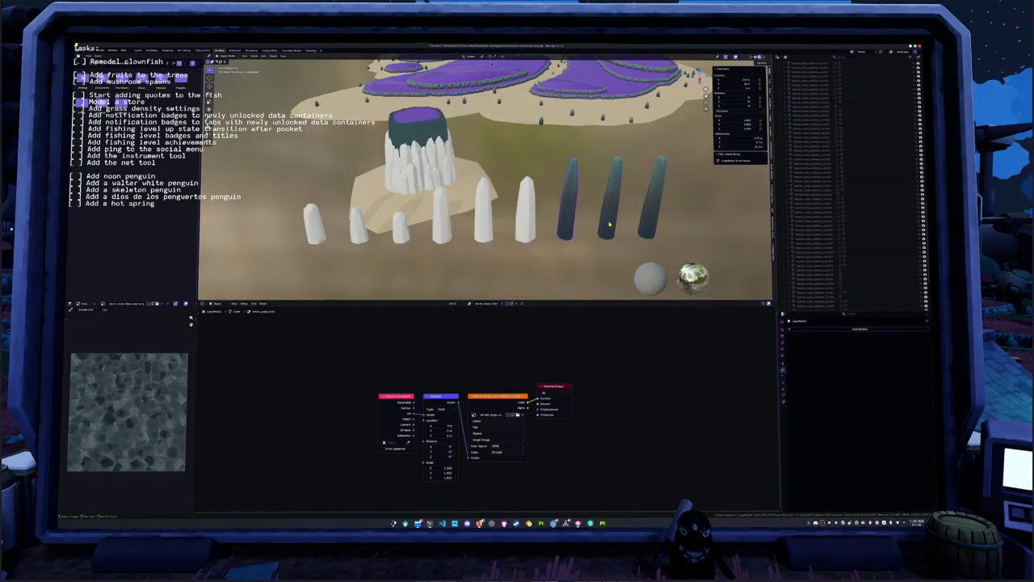
{"action": "left_click", "coordinate": [654, 220], "text": "shift"}
{"action": "right_click", "coordinate": [654, 220]}
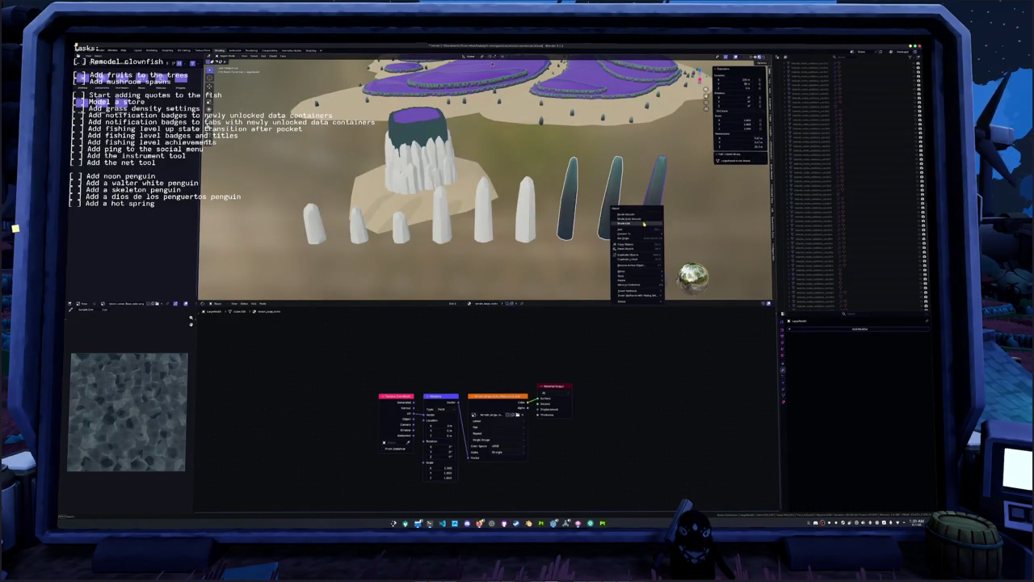
{"action": "left_click", "coordinate": [645, 223]}
{"action": "middle_click_drag", "start_coordinate": [646, 223], "coordinate": [569, 230], "text": "shift"}
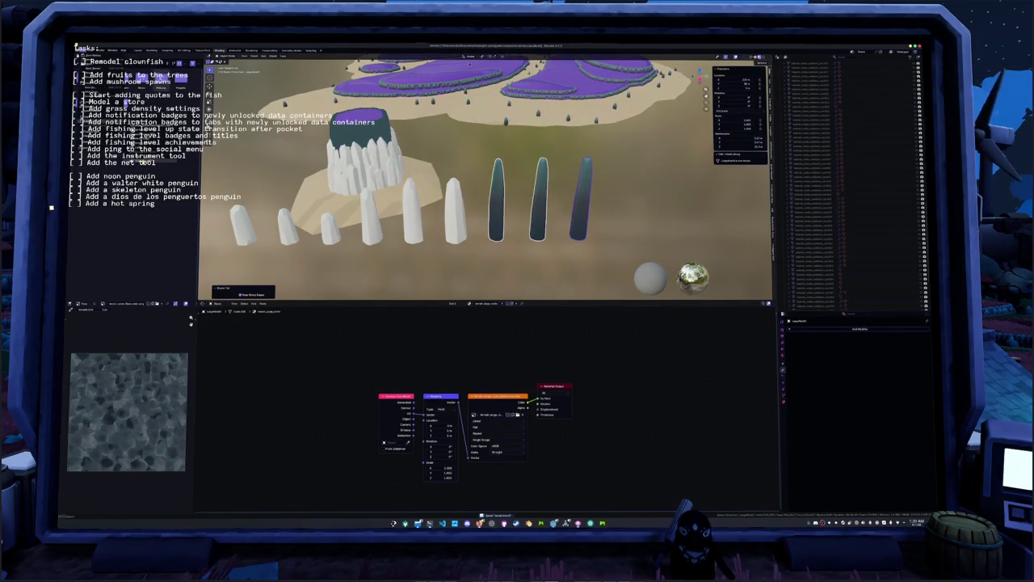
- Export the selected dark crystals as FBX
{"action": "key", "text": "ctrl+shift+e"}
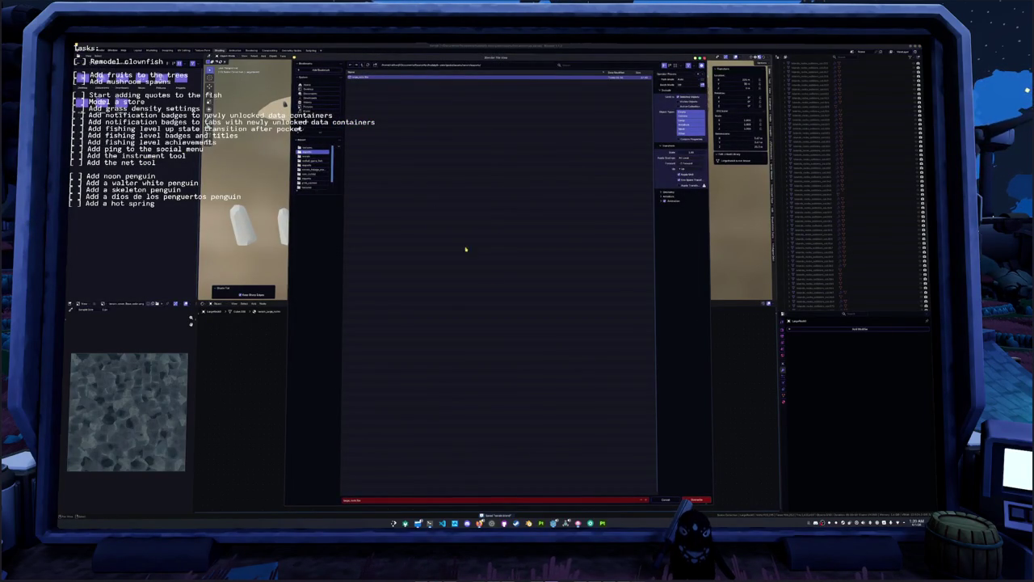
{"action": "left_click", "coordinate": [697, 499]}
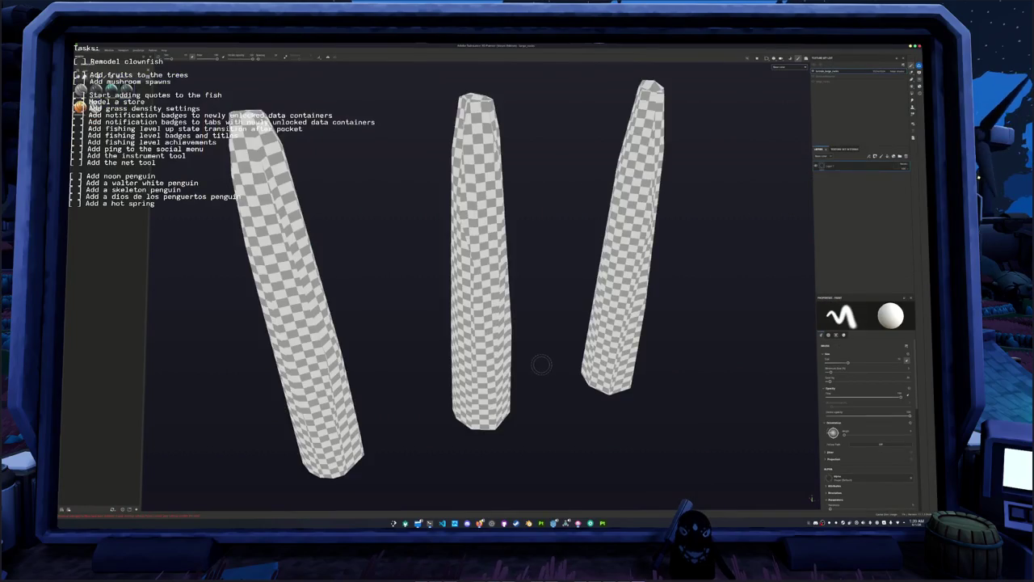
{"action": "scroll", "coordinate": [541, 364], "scroll_direction": "down", "scroll_amount": 3}
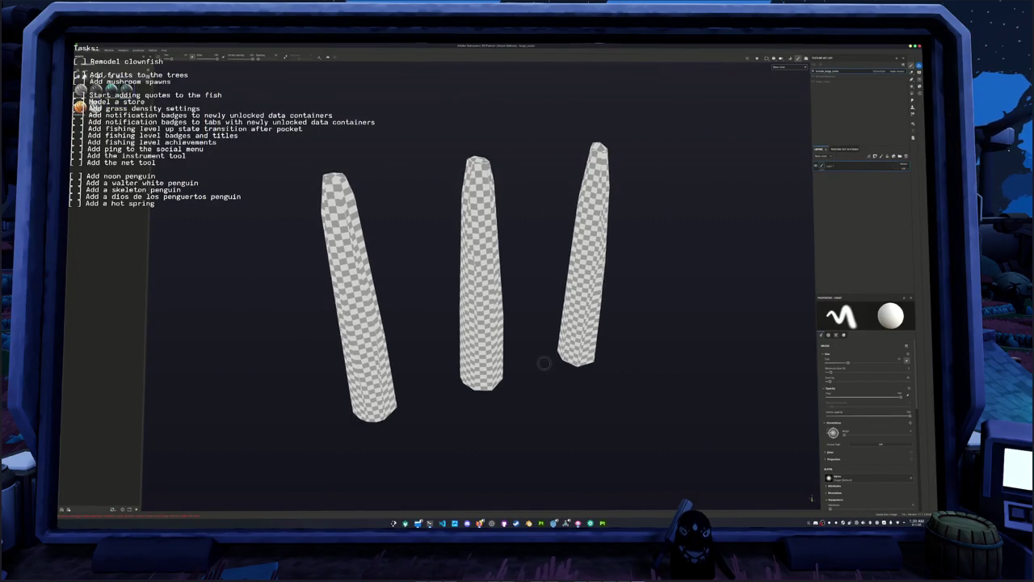
- Bake the mesh maps for the three crystals
{"action": "key", "text": "ctrl+b"}
{"action": "left_click", "coordinate": [583, 499]}
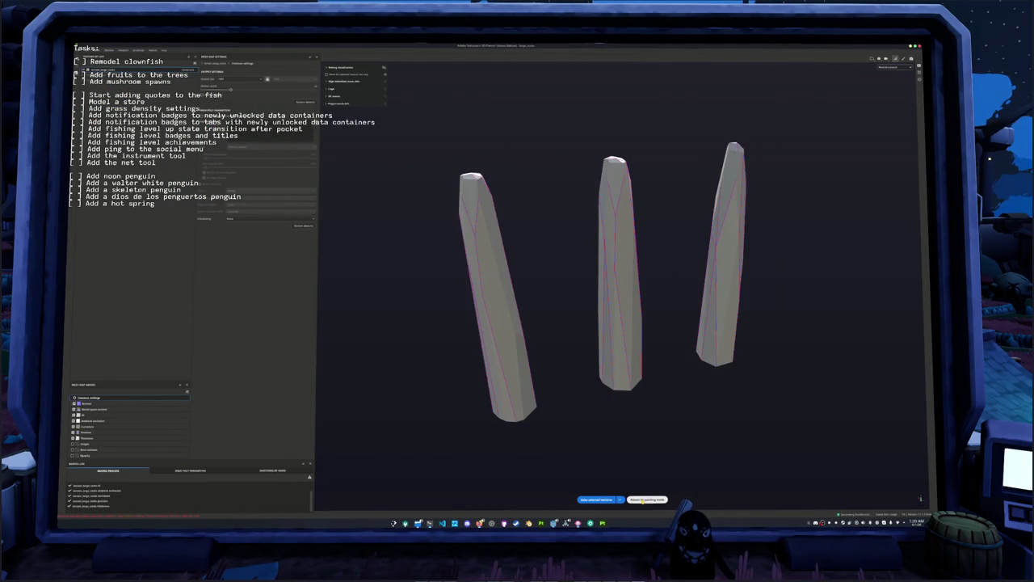
{"action": "left_click", "coordinate": [642, 499]}
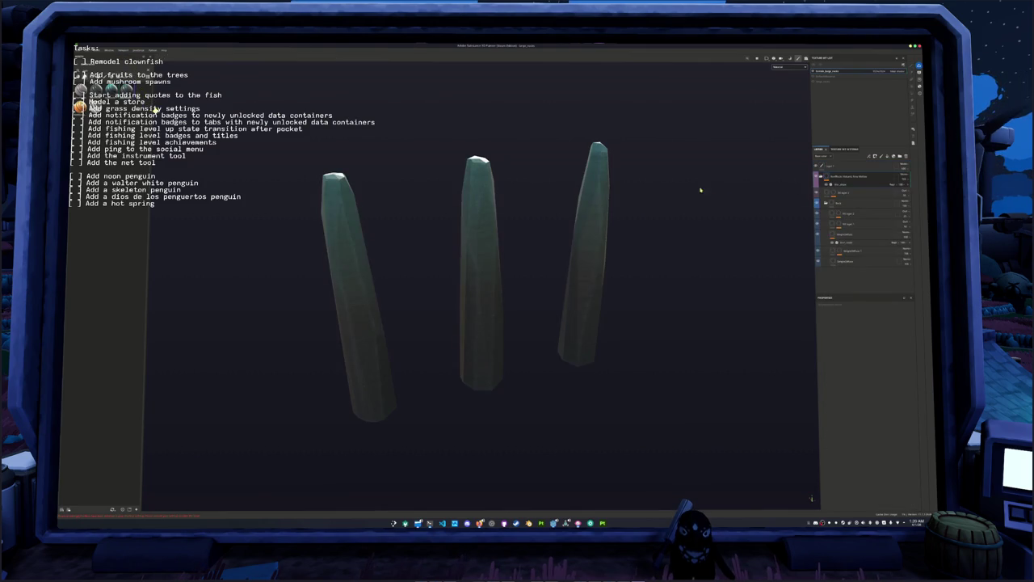
- View base colour only and adjust the gradient fill layer's colours
{"action": "left_click", "coordinate": [780, 66]}
{"action": "left_click", "coordinate": [781, 86]}
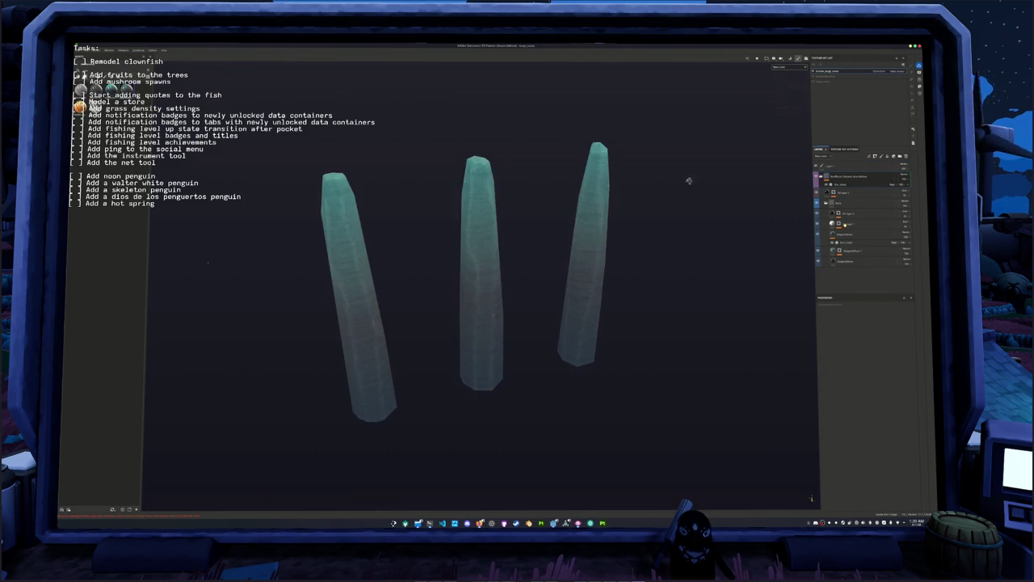
{"action": "left_click_drag", "start_coordinate": [687, 183], "coordinate": [593, 172], "text": "alt"}
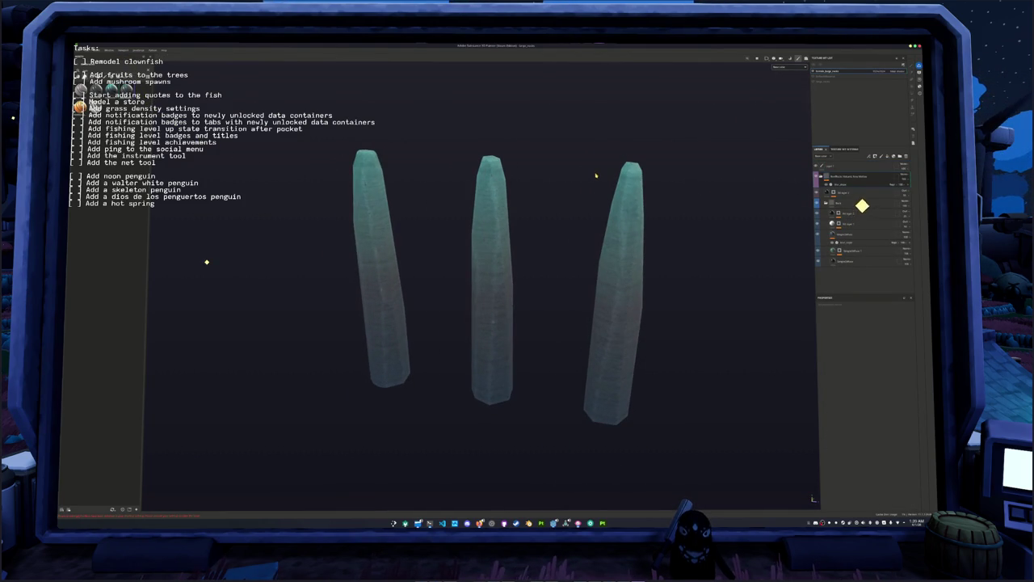
{"action": "left_click", "coordinate": [862, 241]}
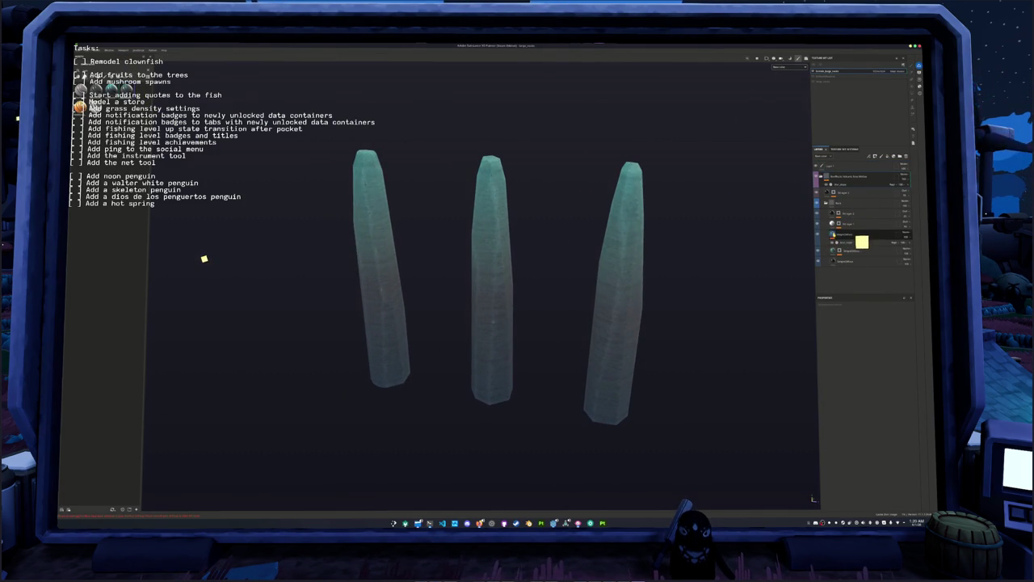
{"action": "left_click", "coordinate": [835, 404]}
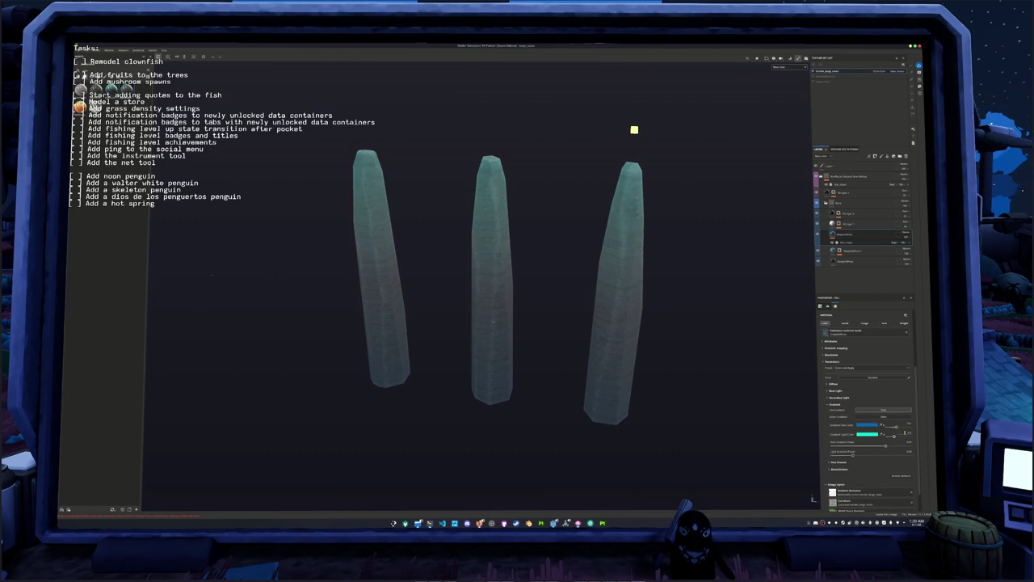
- Export the crystal textures and switch back to Blender
{"action": "key", "text": "ctrl+shift+e"}
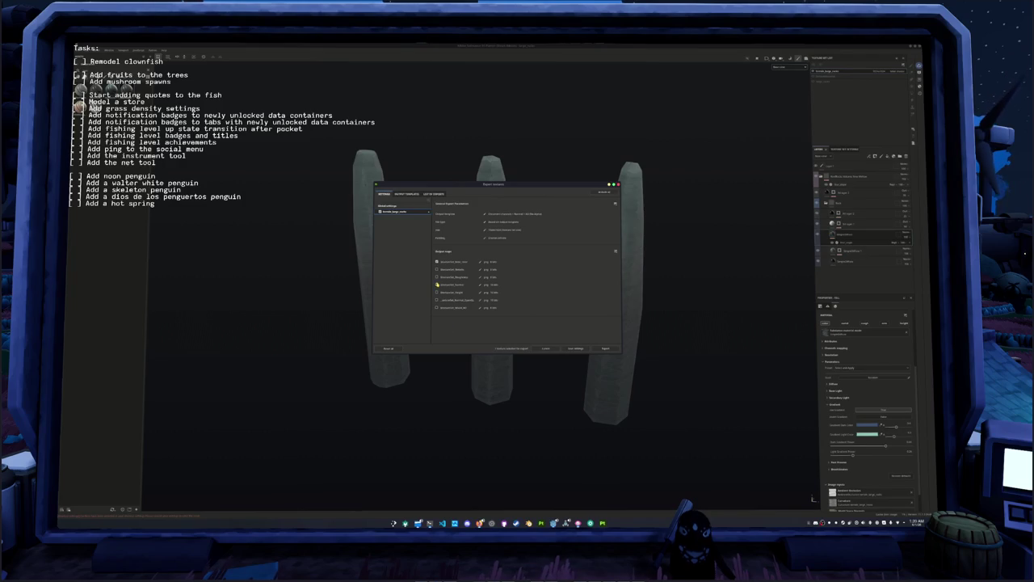
{"action": "left_click", "coordinate": [604, 348]}
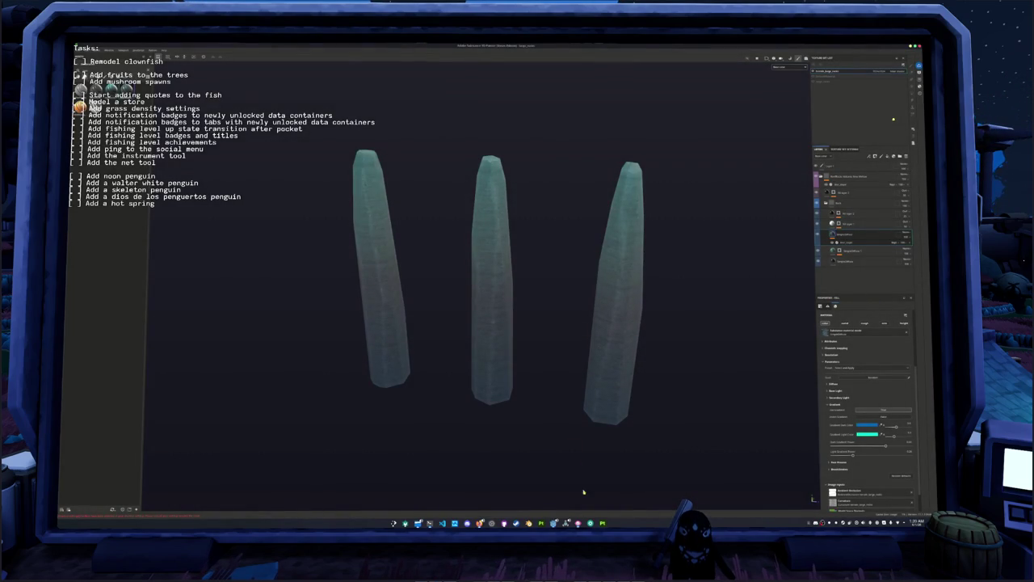
{"action": "key", "text": "alt+Tab"}
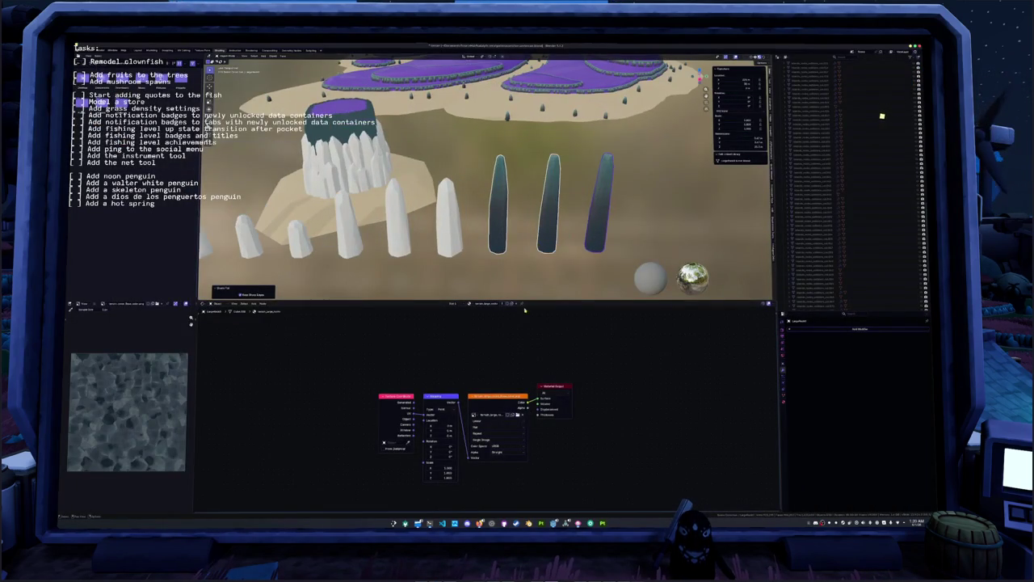
- Inspect the pillars' object and edge context menus in Object and Edit mode
{"action": "middle_click_drag", "start_coordinate": [533, 243], "coordinate": [550, 243]}
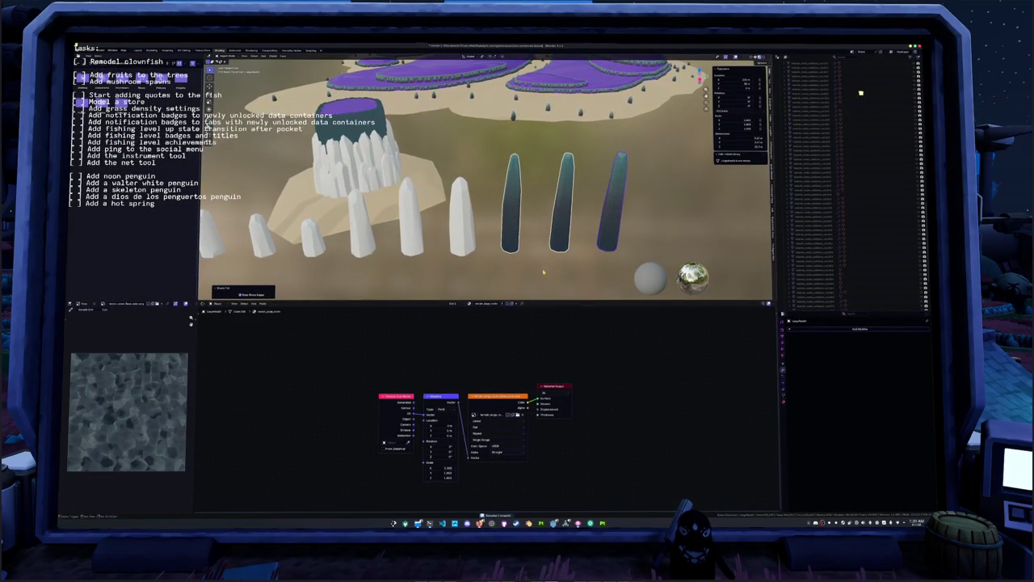
{"action": "right_click", "coordinate": [526, 227]}
{"action": "key", "text": "Escape"}
{"action": "key", "text": "Tab"}
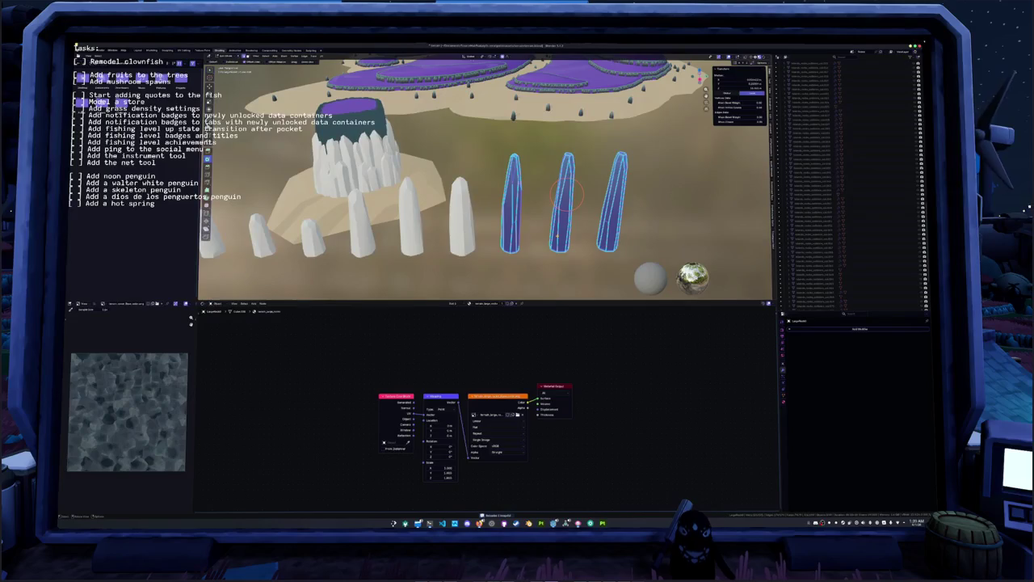
{"action": "right_click", "coordinate": [558, 232]}
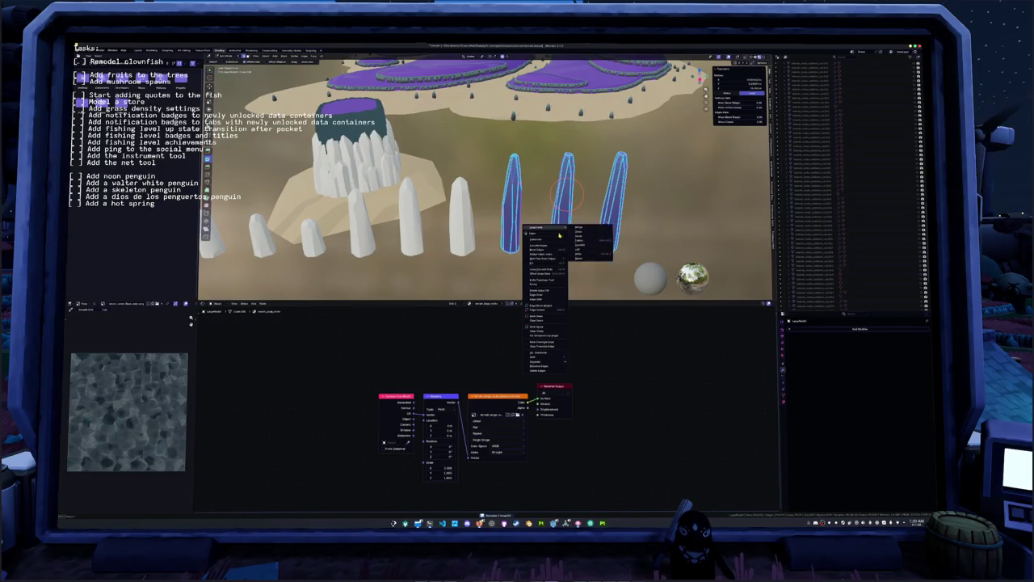
{"action": "left_click", "coordinate": [538, 329]}
{"action": "key", "text": "Tab"}
{"action": "mouse_move", "coordinate": [538, 329]}
{"action": "middle_mouse_down"}
{"action": "mouse_move", "coordinate": [555, 249]}
{"action": "mouse_move", "coordinate": [517, 202]}
{"action": "middle_mouse_up"}
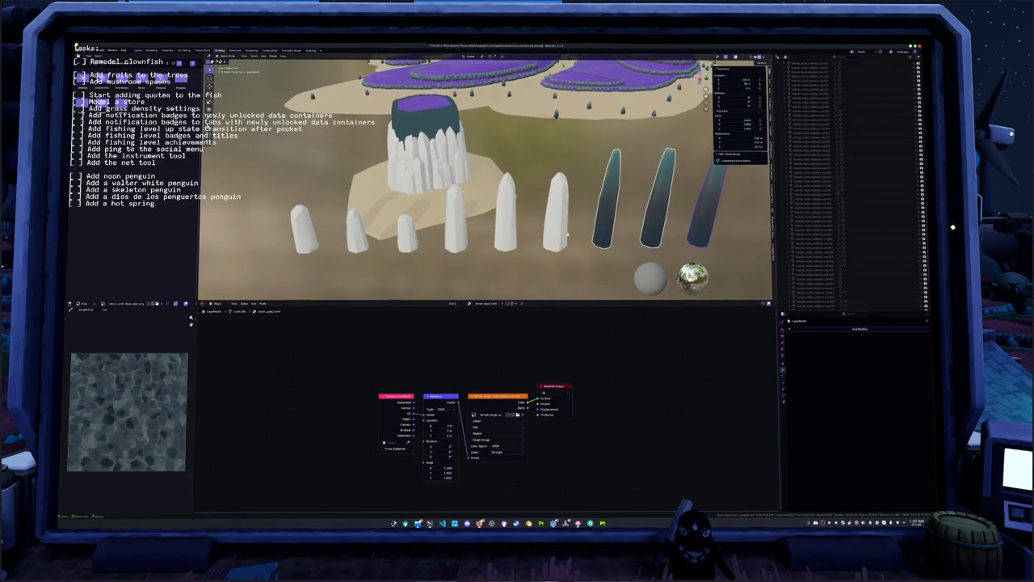
- Convert a selected pillar to a plain mesh and snap the 3D cursor to it
{"action": "left_click", "coordinate": [508, 202]}
{"action": "left_click", "coordinate": [456, 234]}
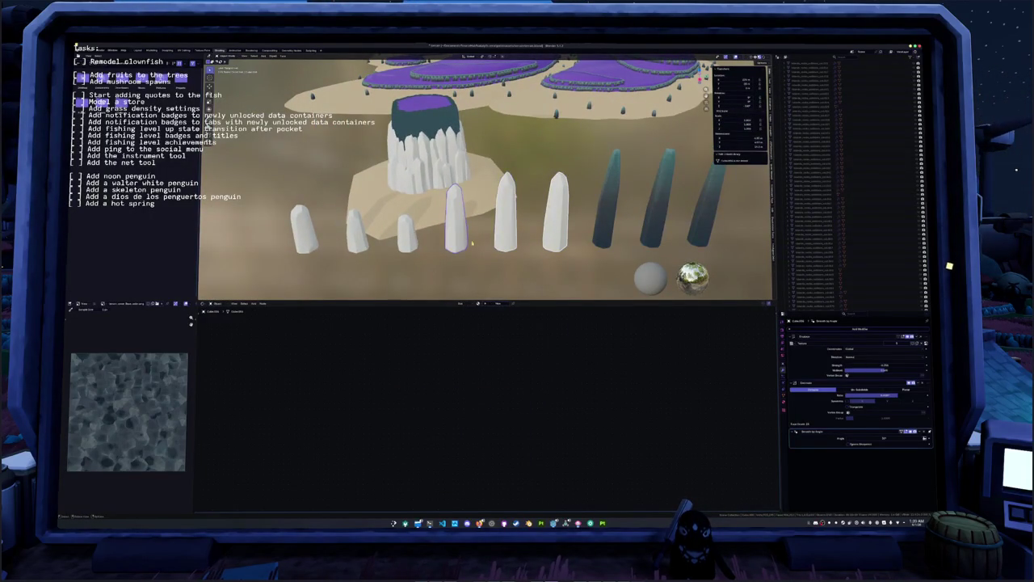
{"action": "right_click", "coordinate": [480, 244]}
{"action": "left_click", "coordinate": [533, 266]}
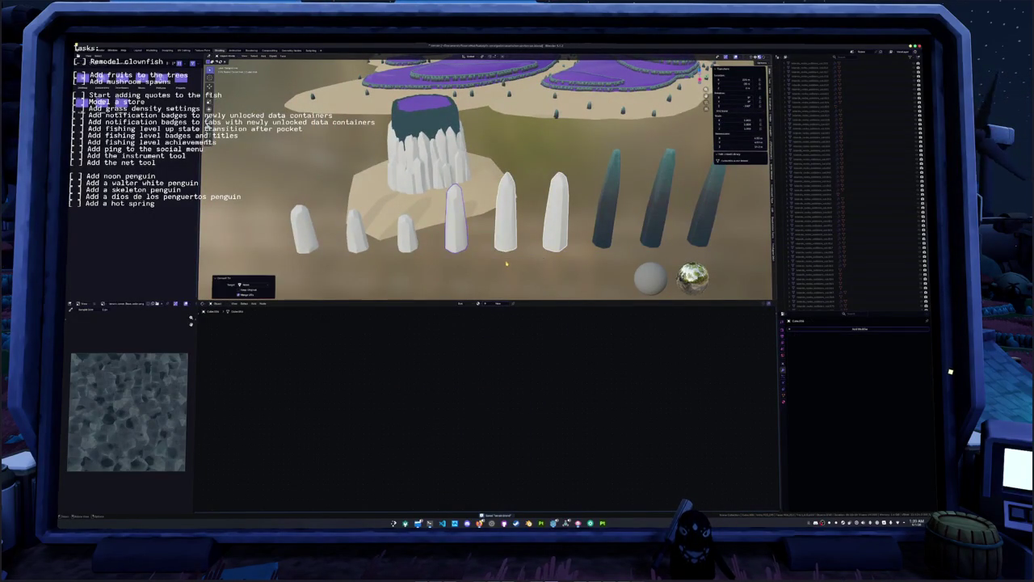
{"action": "key", "text": "ctrl+z"}
{"action": "key", "text": "ctrl+z"}
{"action": "key", "text": "ctrl+shift+z"}
{"action": "key", "text": "ctrl+shift+z"}
{"action": "right_click", "coordinate": [554, 256]}
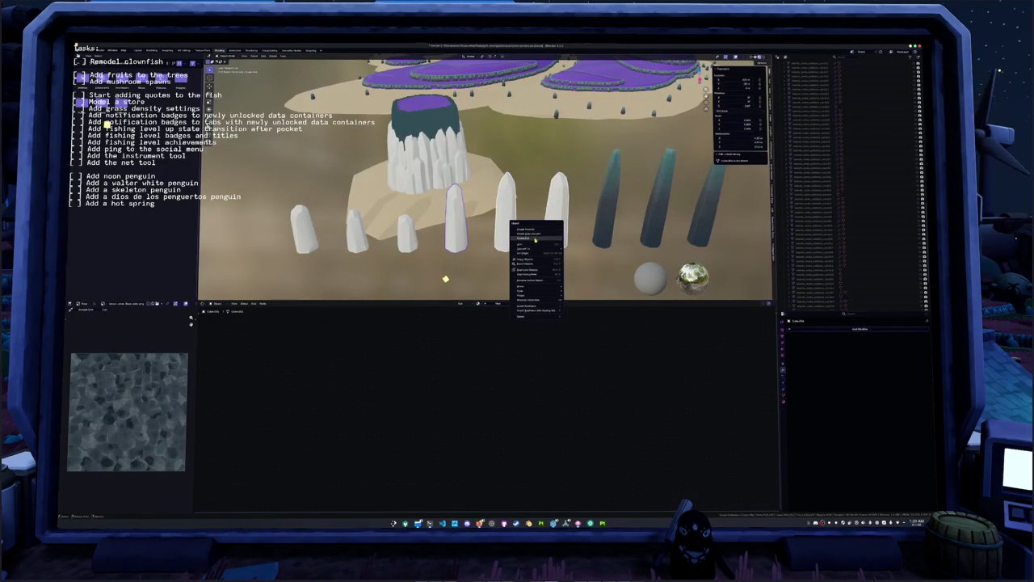
{"action": "left_click", "coordinate": [535, 240]}
- Apply the chosen object operation to the white stone and give it a new material
{"action": "key", "text": "Tab"}
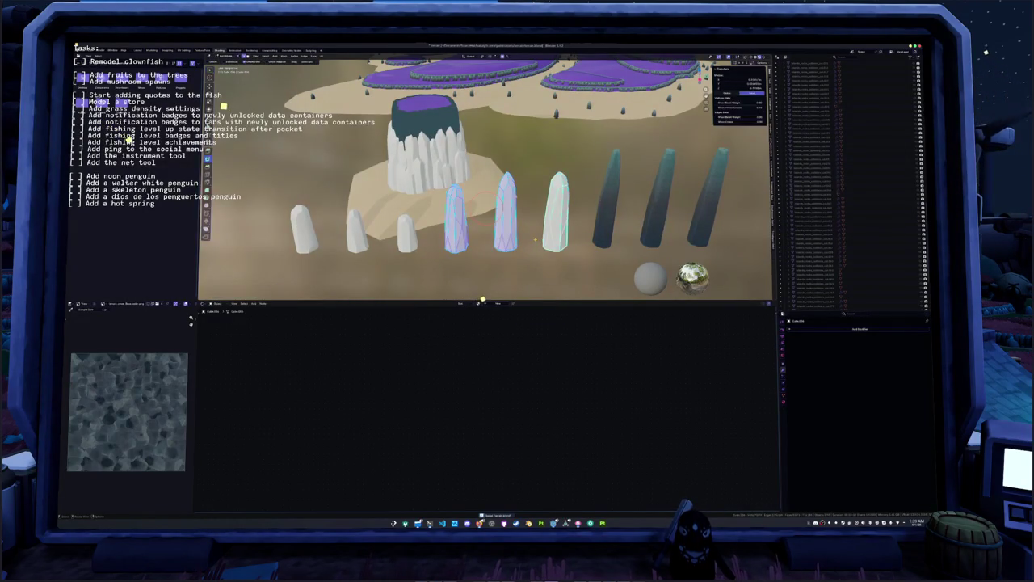
{"action": "right_click", "coordinate": [534, 240]}
{"action": "key", "text": "Escape"}
{"action": "key", "text": "Tab"}
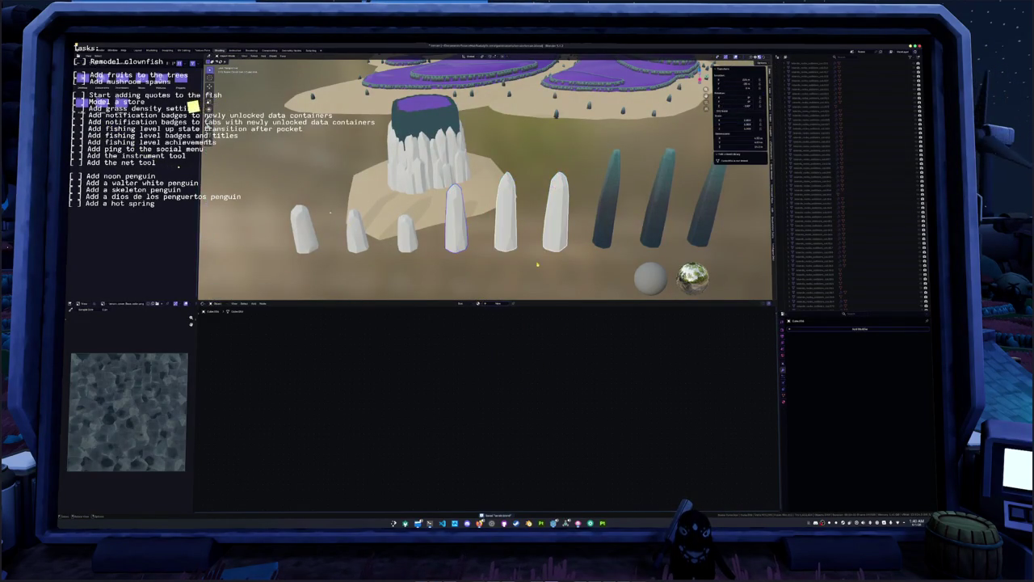
{"action": "right_click", "coordinate": [546, 242]}
{"action": "left_click", "coordinate": [547, 242]}
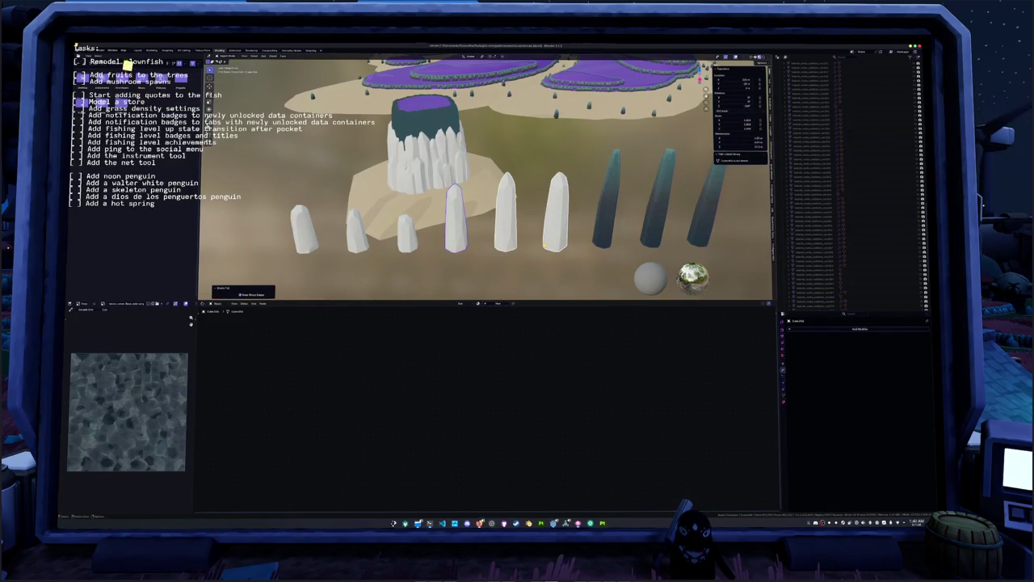
{"action": "left_click", "coordinate": [784, 402]}
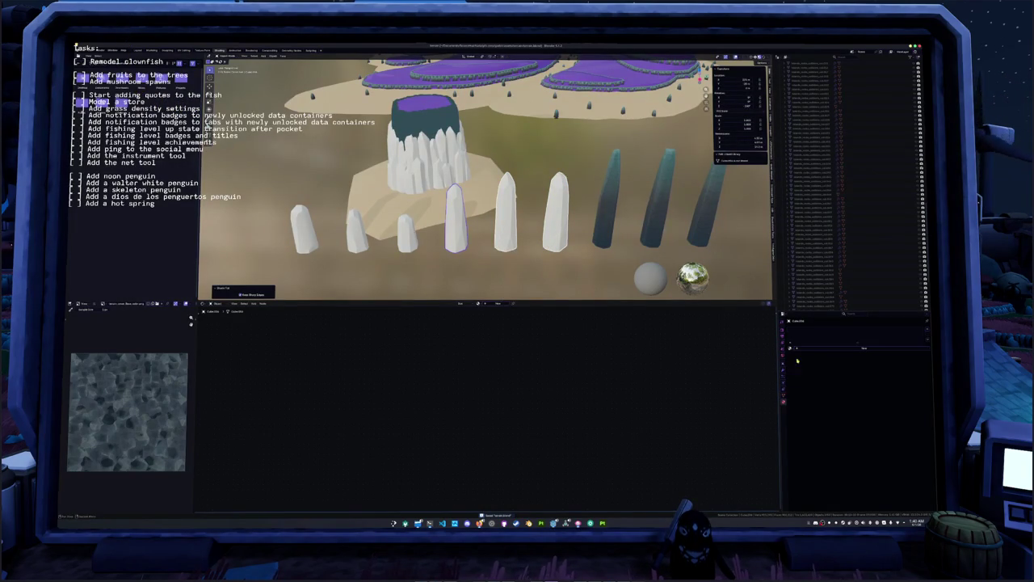
{"action": "left_click", "coordinate": [809, 347]}
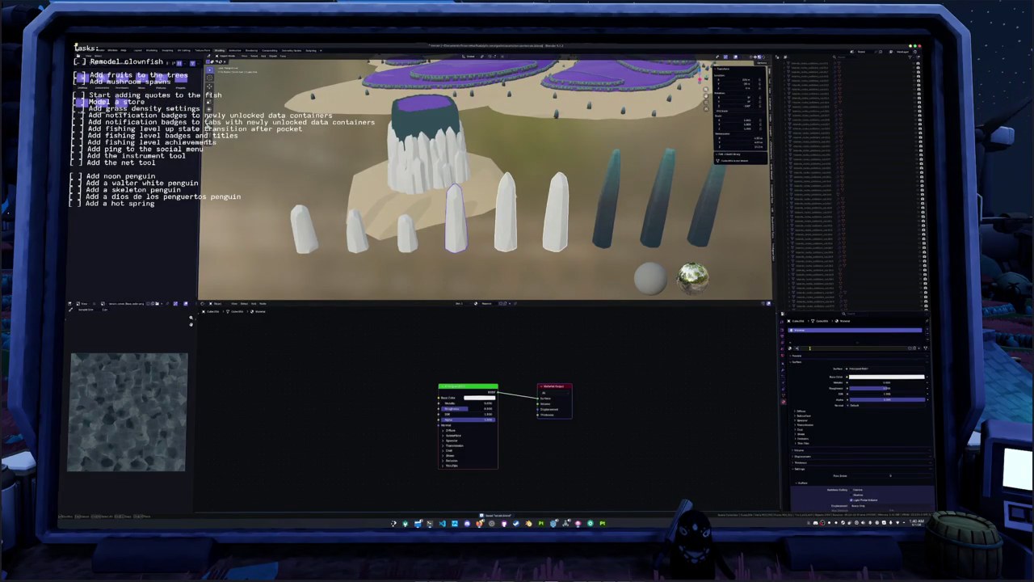
- Rename the new material with an '_a' suffix
{"action": "type", "text": "_a"}
{"action": "key", "text": "Return"}
{"action": "double_click", "coordinate": [810, 349]}
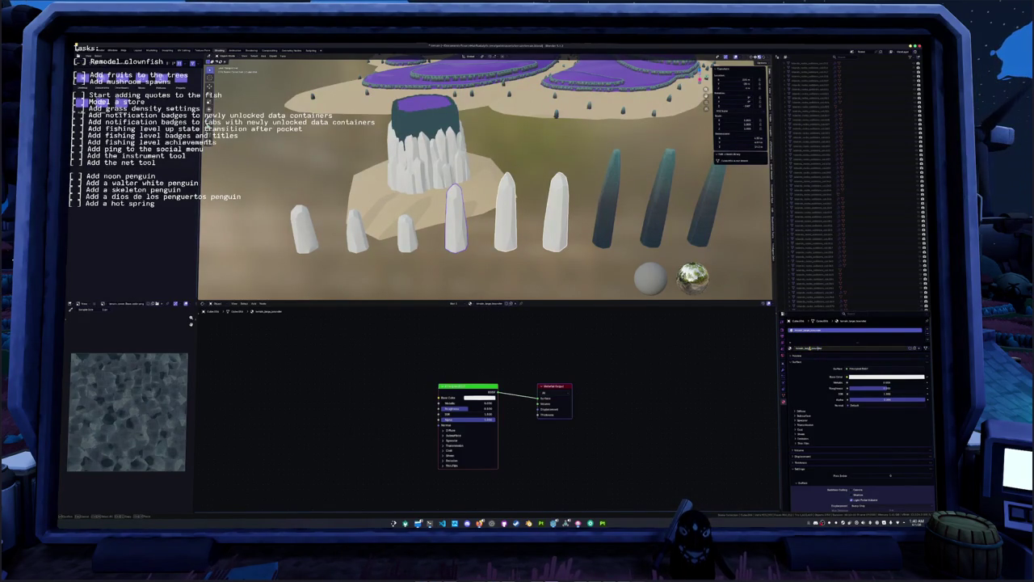
{"action": "key", "text": "Escape"}
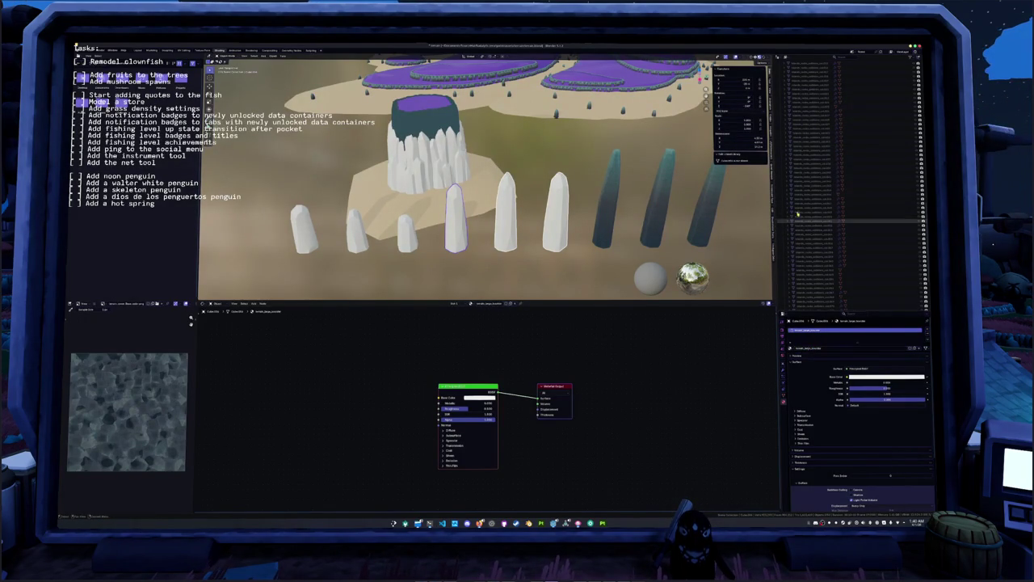
- Rename a standing stone object in the Outliner
{"action": "left_click", "coordinate": [796, 133]}
{"action": "scroll", "coordinate": [796, 133], "scroll_direction": "up", "scroll_amount": 3}
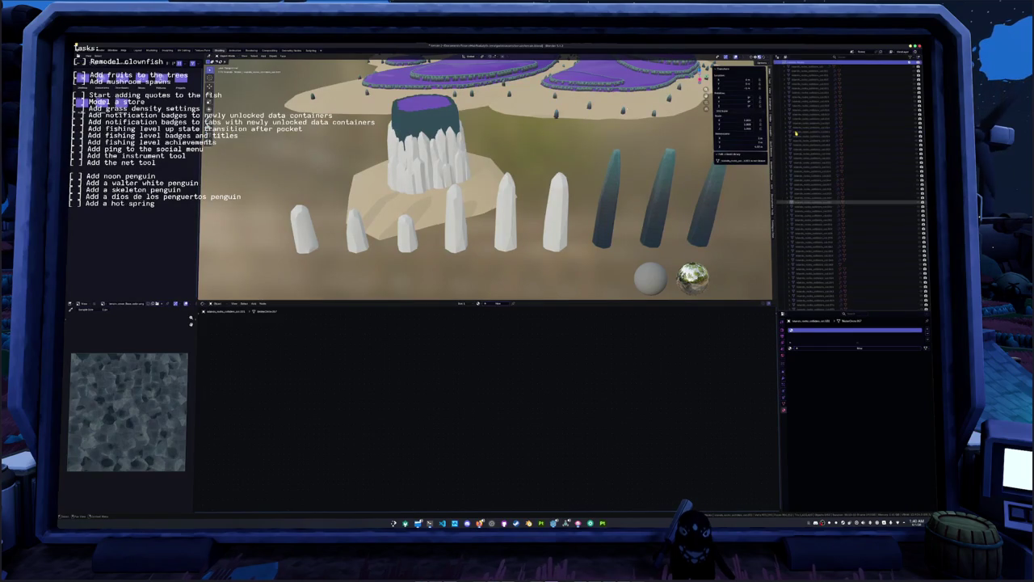
{"action": "scroll", "coordinate": [794, 161], "scroll_direction": "up", "scroll_amount": 3}
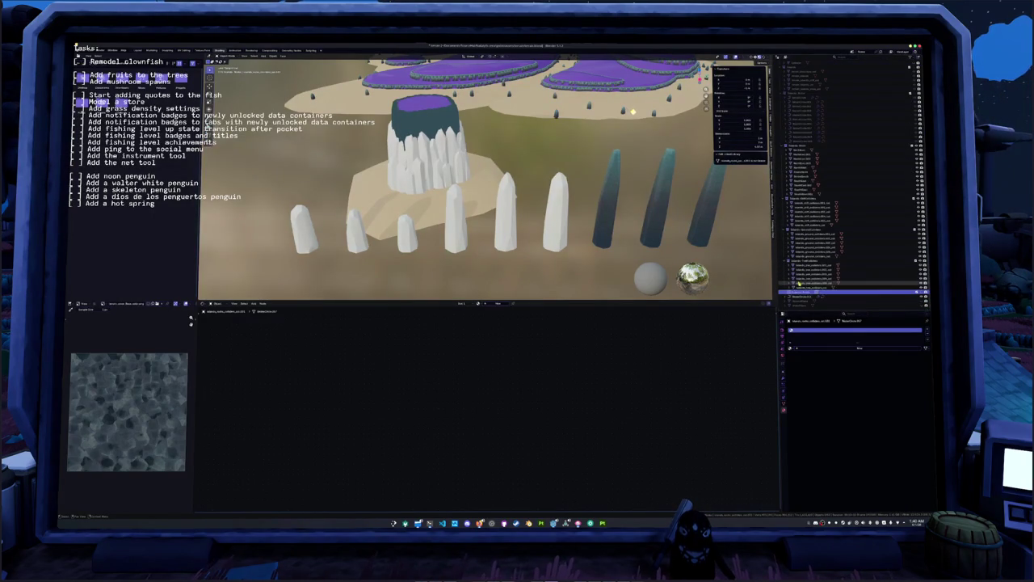
{"action": "scroll", "coordinate": [807, 256], "scroll_direction": "up", "scroll_amount": 2}
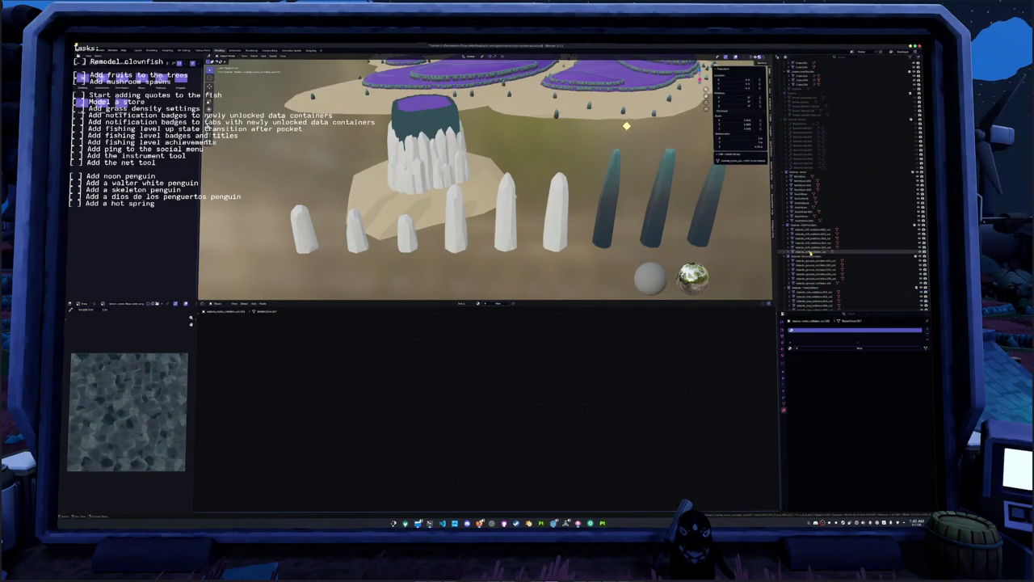
{"action": "scroll", "coordinate": [807, 230], "scroll_direction": "up", "scroll_amount": 2}
{"action": "scroll", "coordinate": [807, 202], "scroll_direction": "up", "scroll_amount": 2}
{"action": "scroll", "coordinate": [807, 169], "scroll_direction": "up", "scroll_amount": 2}
{"action": "left_click", "coordinate": [805, 154]}
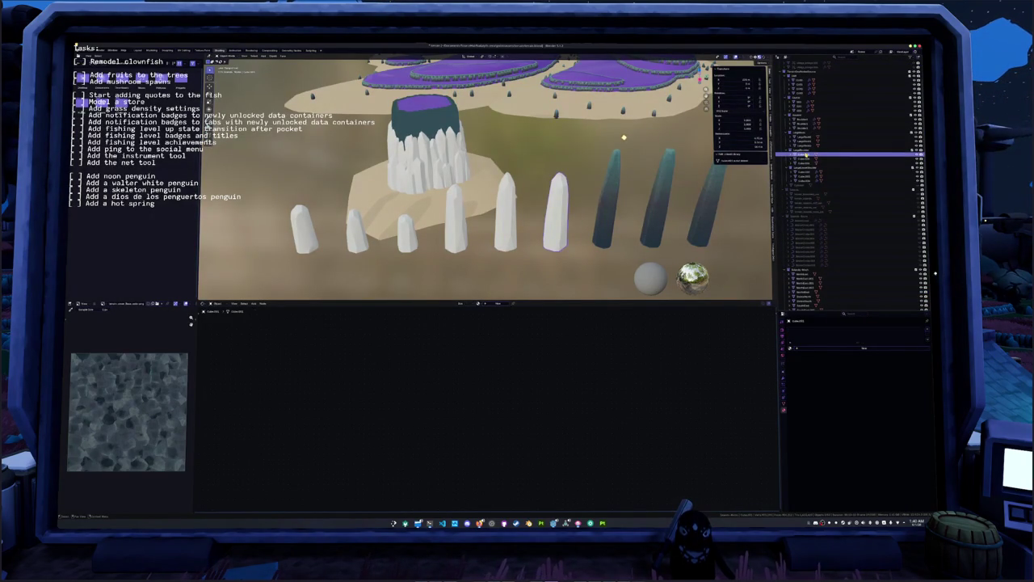
{"action": "double_click", "coordinate": [806, 154]}
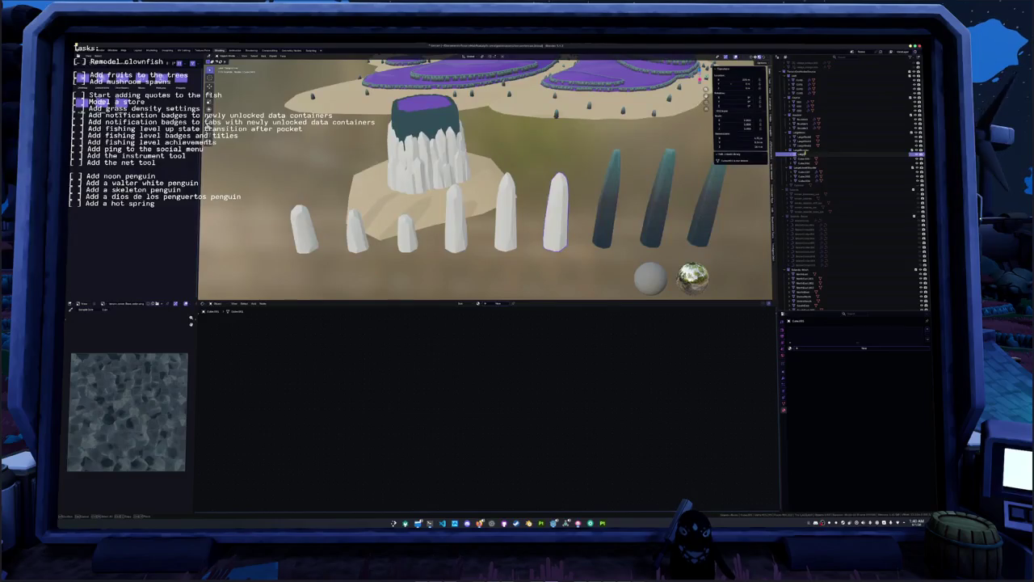
{"action": "key", "text": "Return"}
- Link the active stone's material to the other white stones, then open the export browser
{"action": "left_click", "coordinate": [805, 158]}
{"action": "left_click", "coordinate": [806, 154]}
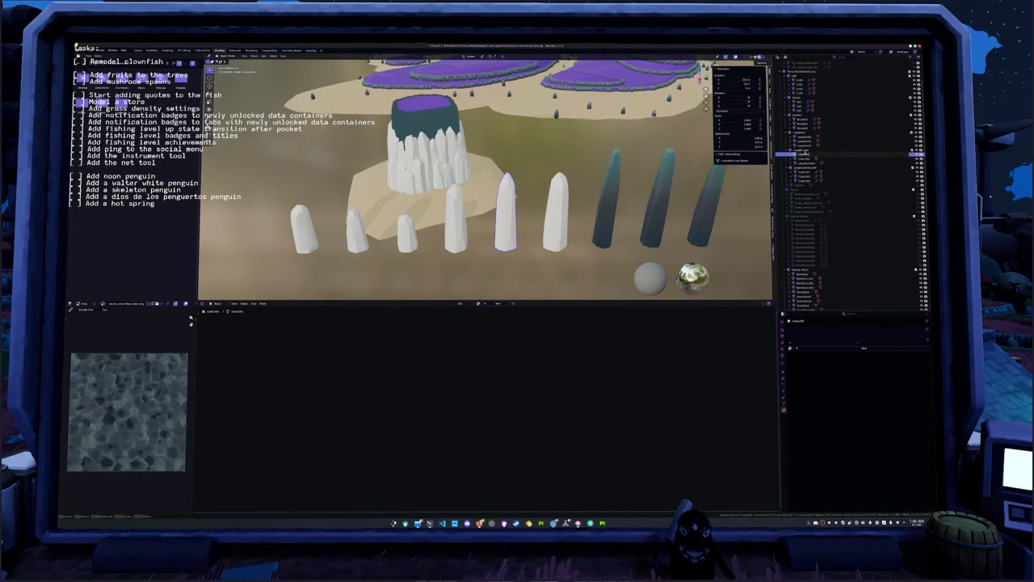
{"action": "left_click", "coordinate": [805, 160]}
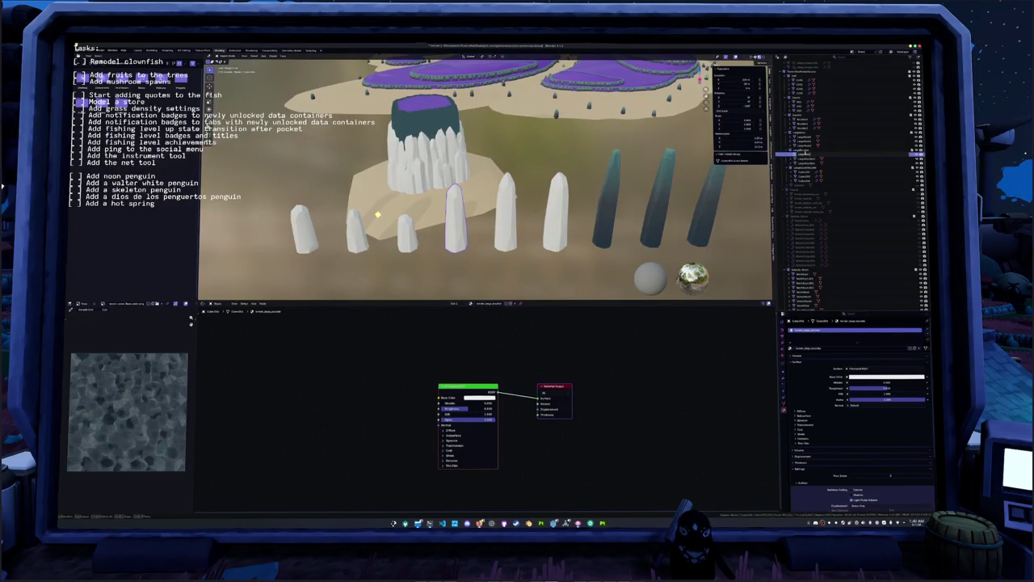
{"action": "key", "text": "Down"}
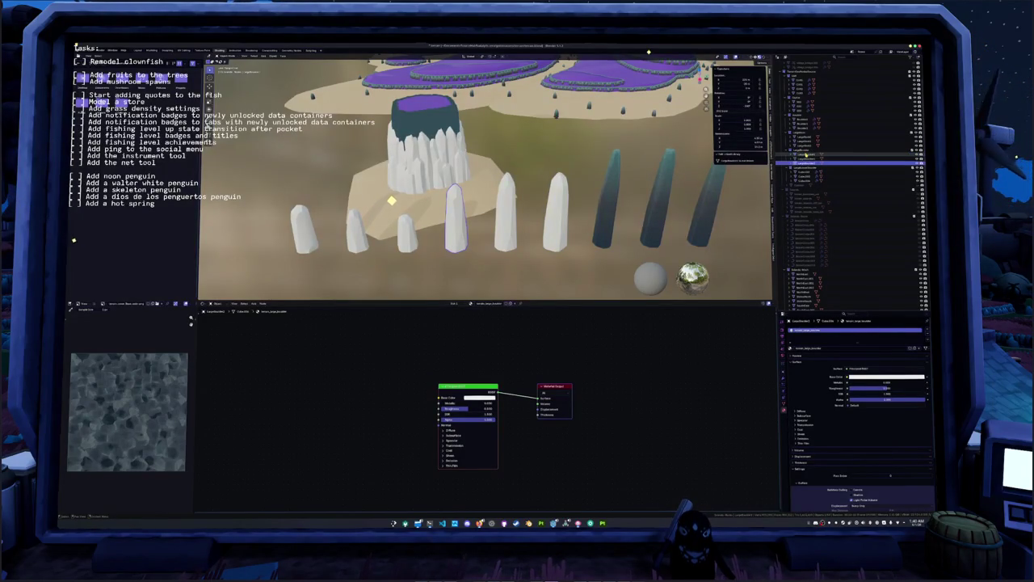
{"action": "key", "text": "Down"}
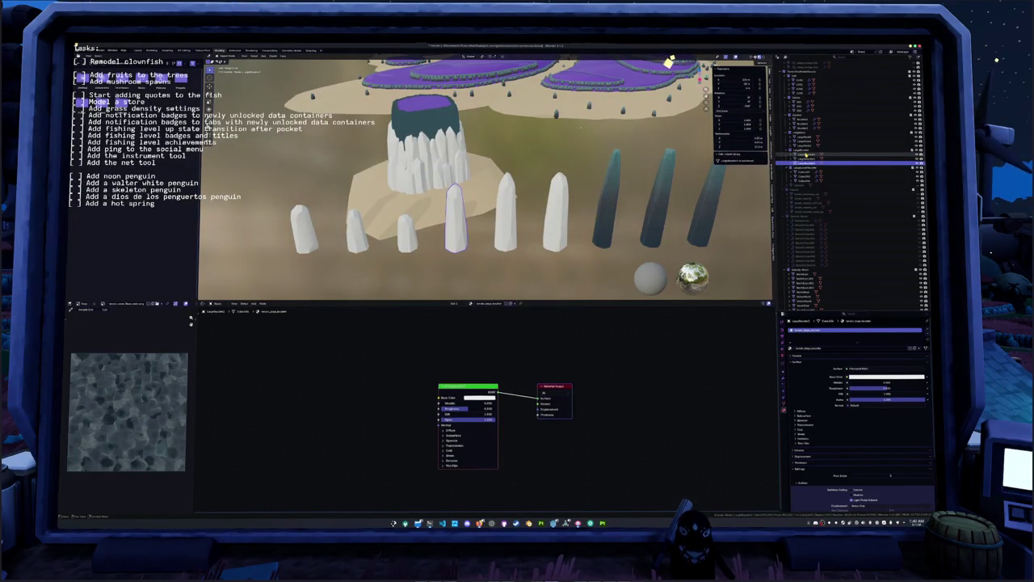
{"action": "left_click", "coordinate": [557, 230]}
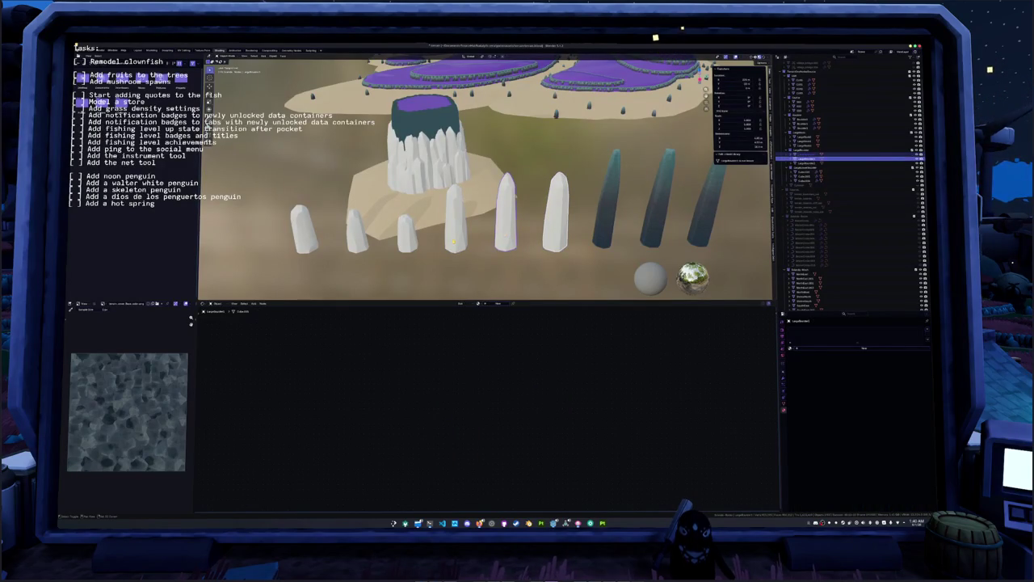
{"action": "key", "text": "ctrl+l"}
{"action": "left_click", "coordinate": [570, 239]}
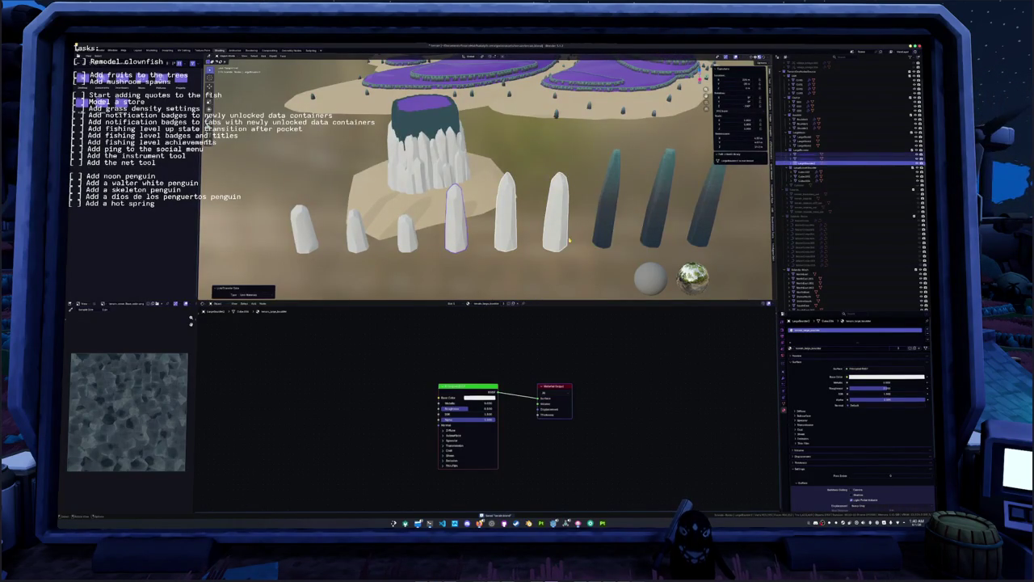
{"action": "left_click", "coordinate": [565, 240]}
{"action": "left_click", "coordinate": [508, 240]}
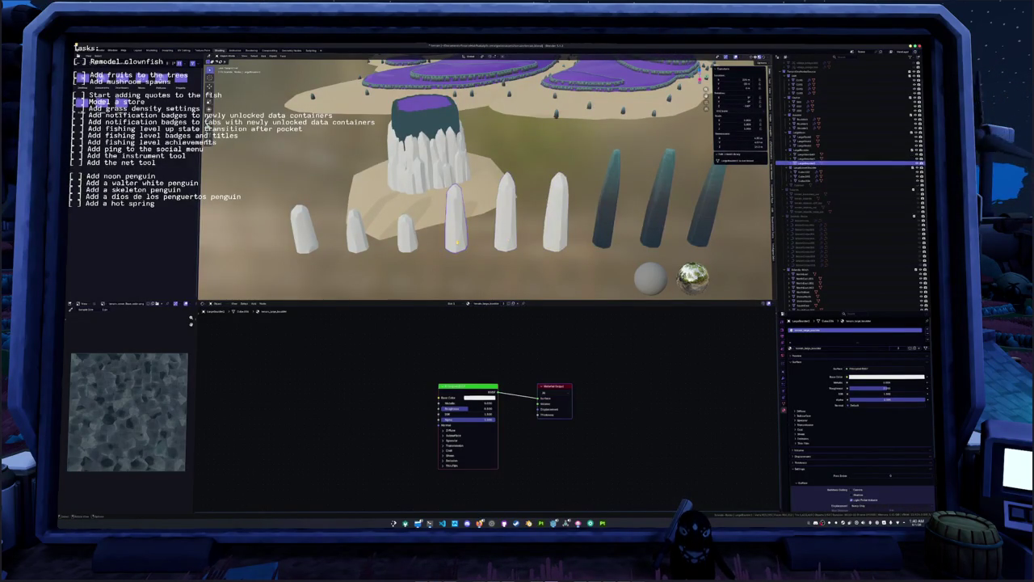
{"action": "left_click", "coordinate": [557, 238]}
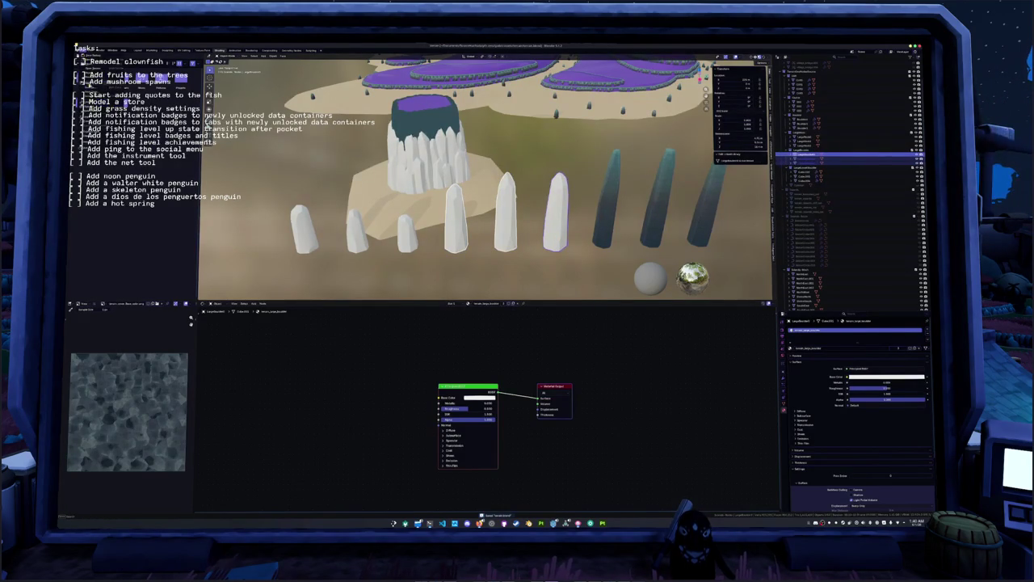
{"action": "key", "text": "shift+F1"}
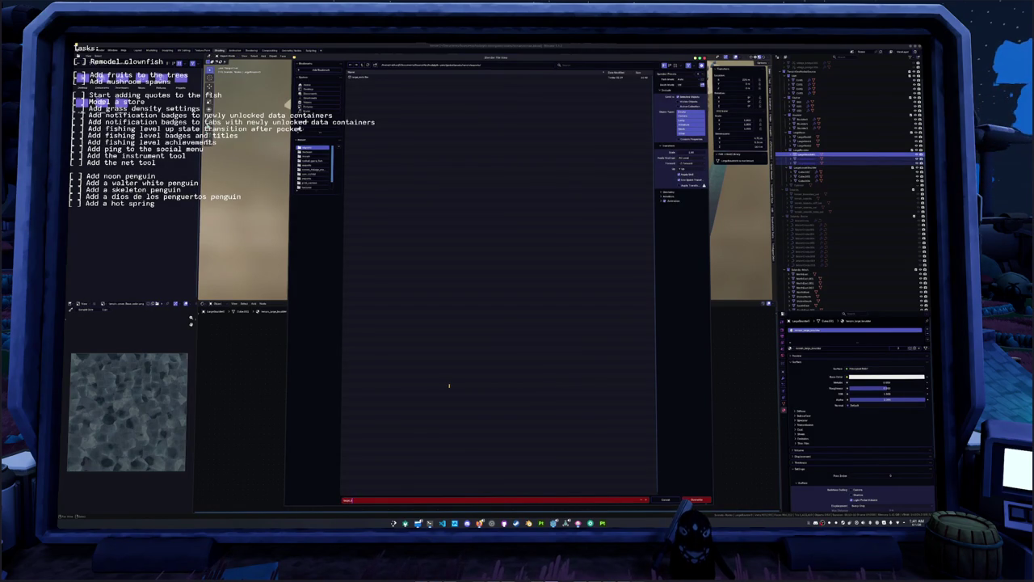
- Confirm the FBX export, then start and cancel a new Substance Painter project
{"action": "key", "text": "Return"}
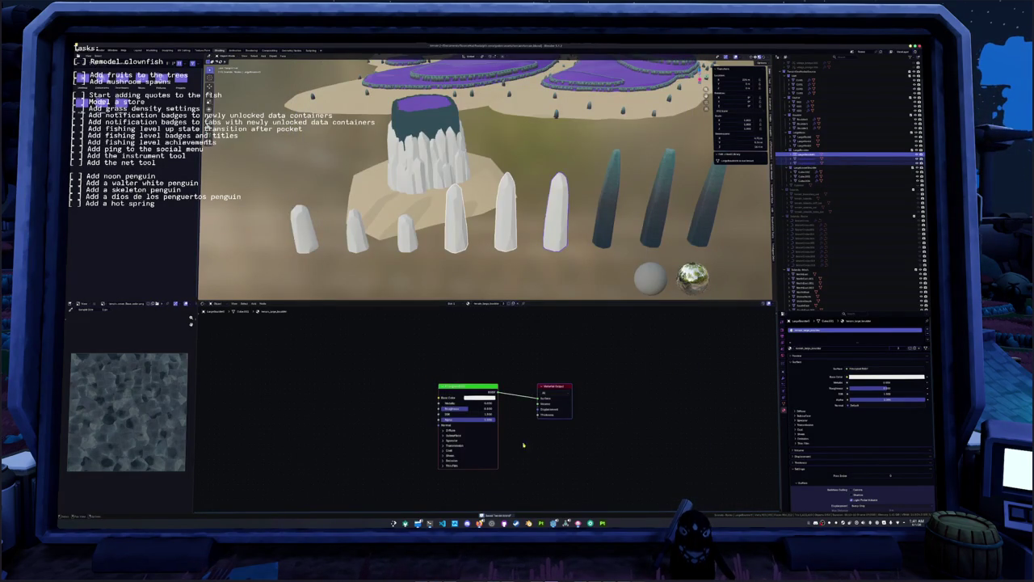
{"action": "key", "text": "alt+Tab"}
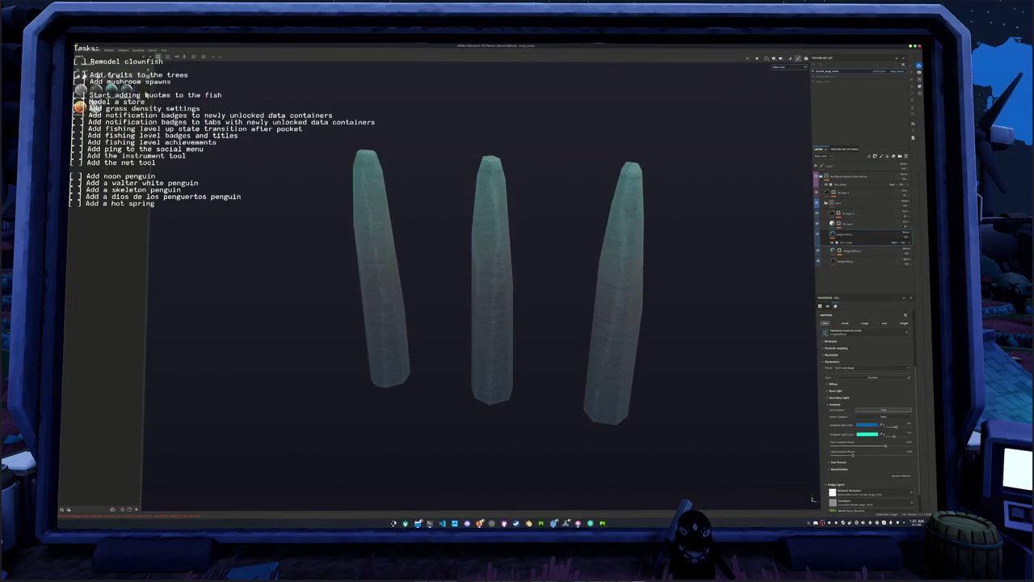
{"action": "left_click", "coordinate": [76, 50]}
{"action": "left_click", "coordinate": [93, 58]}
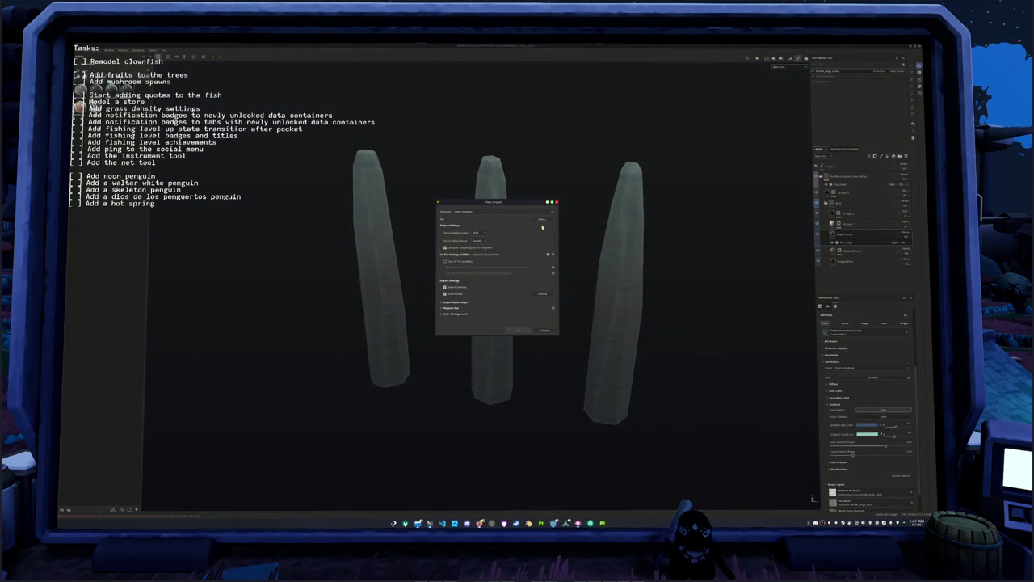
{"action": "left_click", "coordinate": [544, 330]}
{"action": "key", "text": "alt+Tab"}
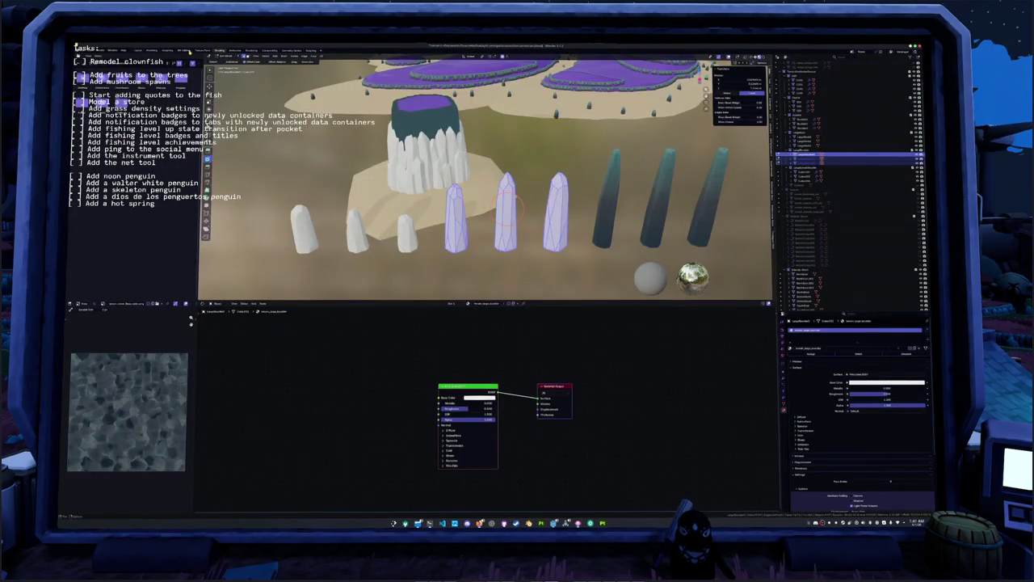
- Smart UV Project the stones in the UV Editing workspace
{"action": "left_click", "coordinate": [185, 50]}
{"action": "left_click", "coordinate": [542, 57]}
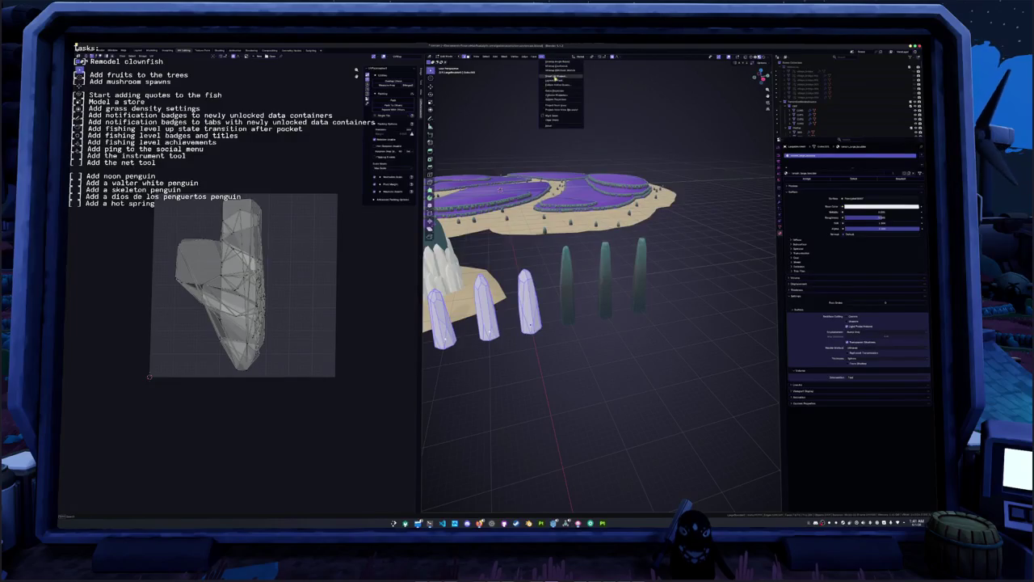
{"action": "left_click", "coordinate": [554, 77]}
{"action": "left_click", "coordinate": [544, 119]}
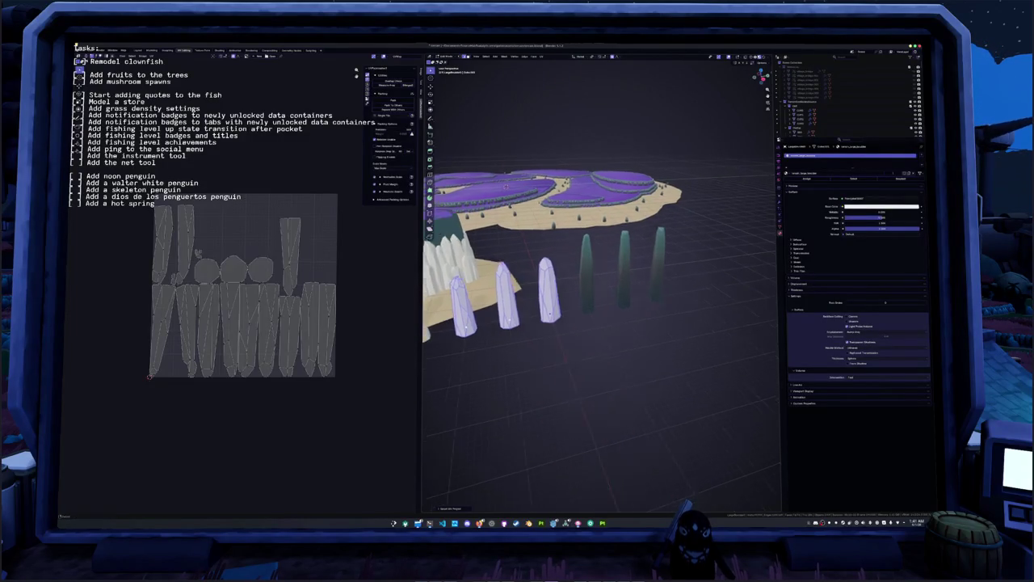
- Select all UV islands and pack them into the texture square
{"action": "key", "text": "a"}
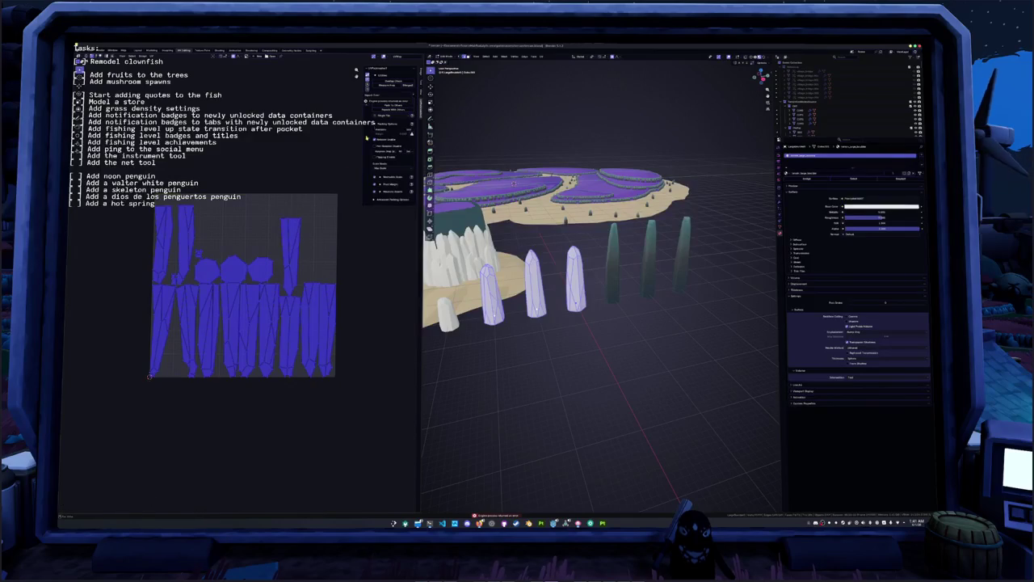
{"action": "left_click", "coordinate": [314, 235]}
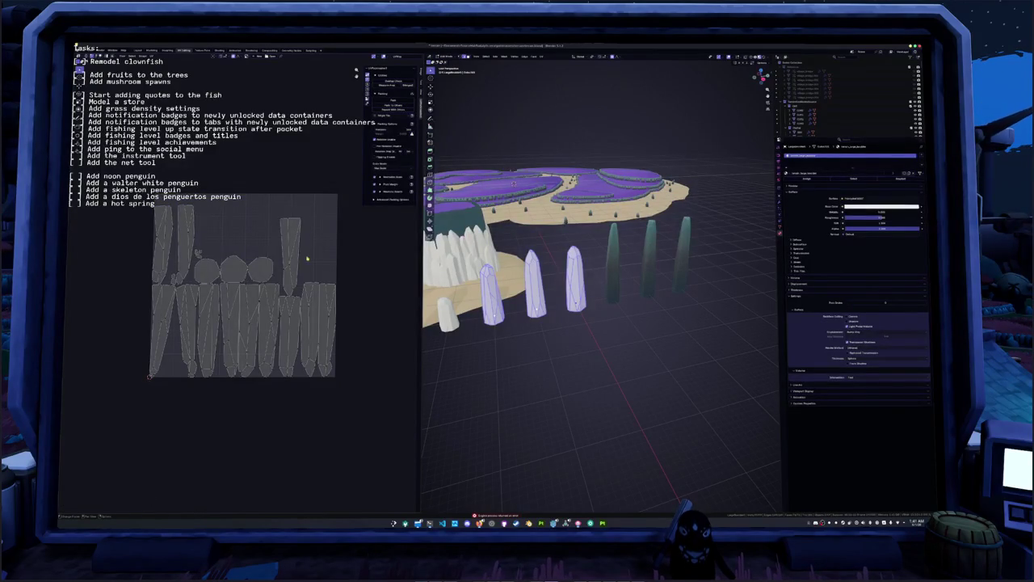
{"action": "key", "text": "a"}
{"action": "left_click", "coordinate": [312, 267]}
{"action": "key", "text": "a"}
{"action": "key", "text": "g"}
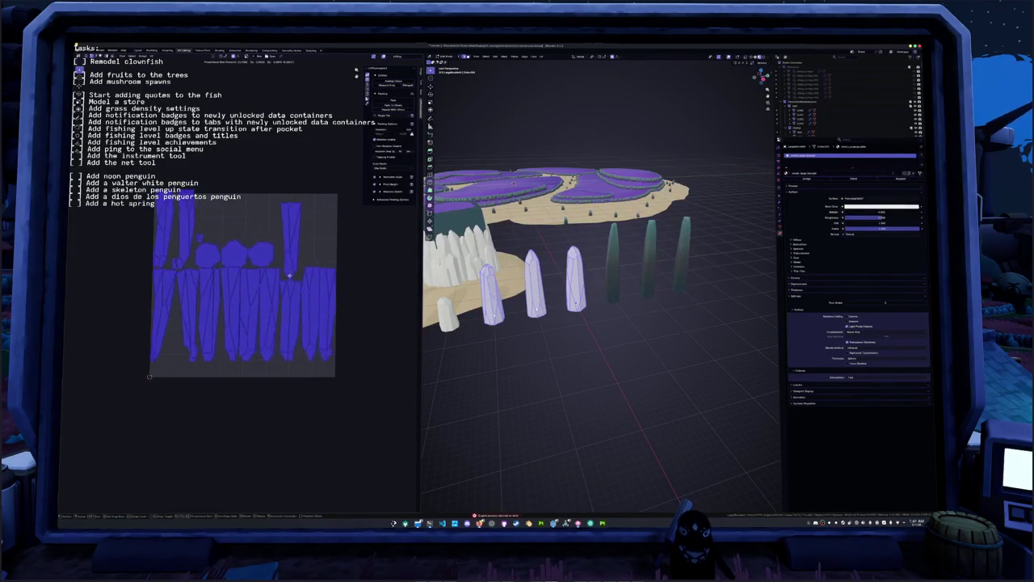
{"action": "key", "text": "Escape"}
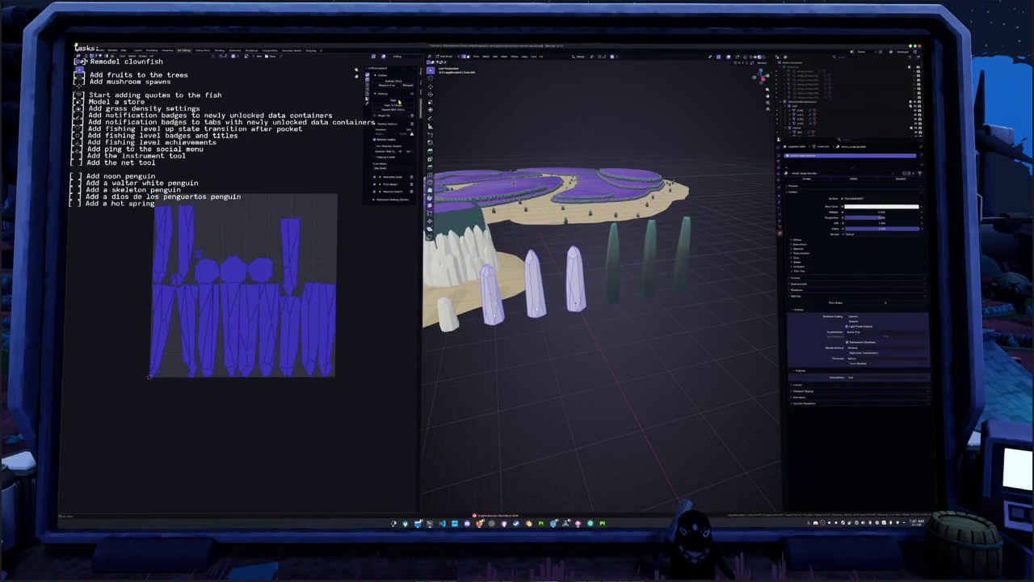
{"action": "left_click", "coordinate": [399, 101]}
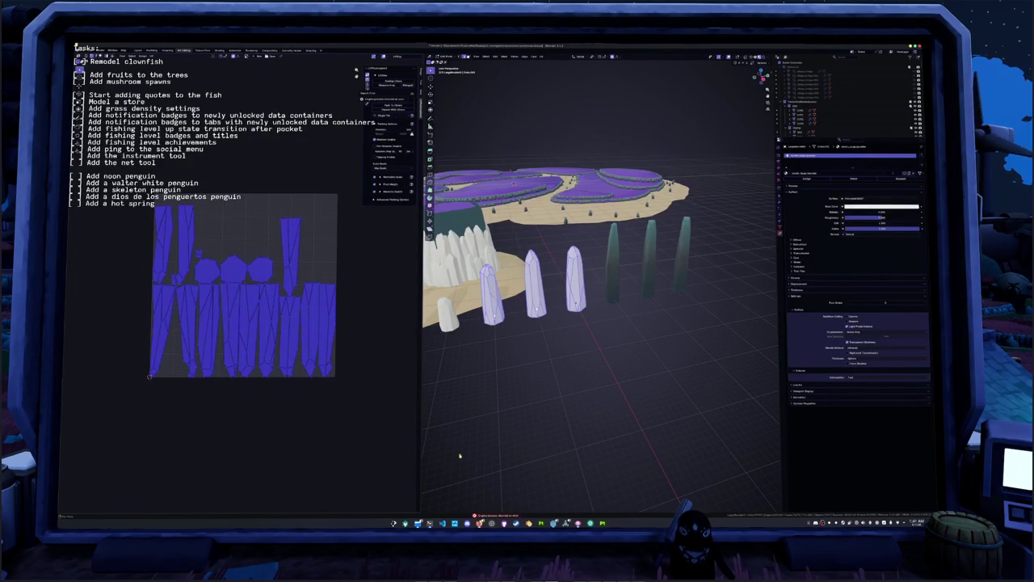
- Glance at the drop-down terminal and training notebook, then return to Blender
{"action": "key", "text": "alt+Tab"}
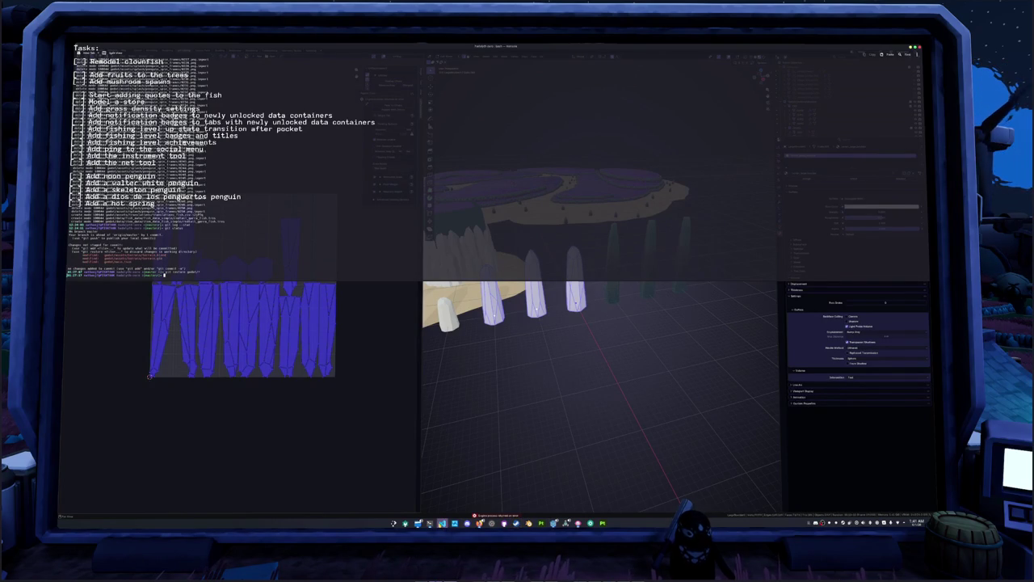
{"action": "left_click", "coordinate": [441, 523]}
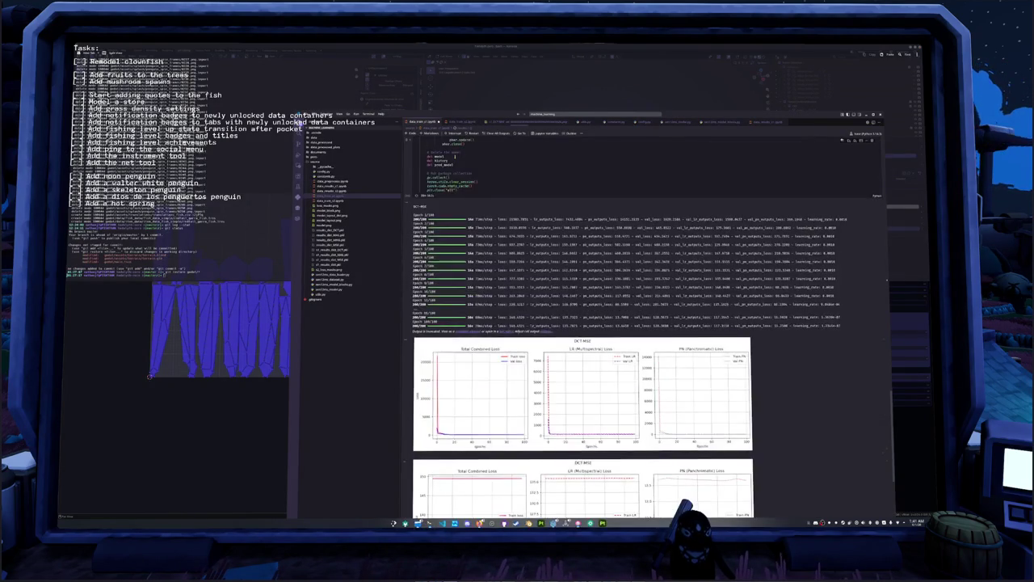
{"action": "scroll", "coordinate": [582, 363], "scroll_direction": "down", "scroll_amount": 2}
{"action": "scroll", "coordinate": [582, 364], "scroll_direction": "down", "scroll_amount": 3}
{"action": "key", "text": "alt+Tab"}
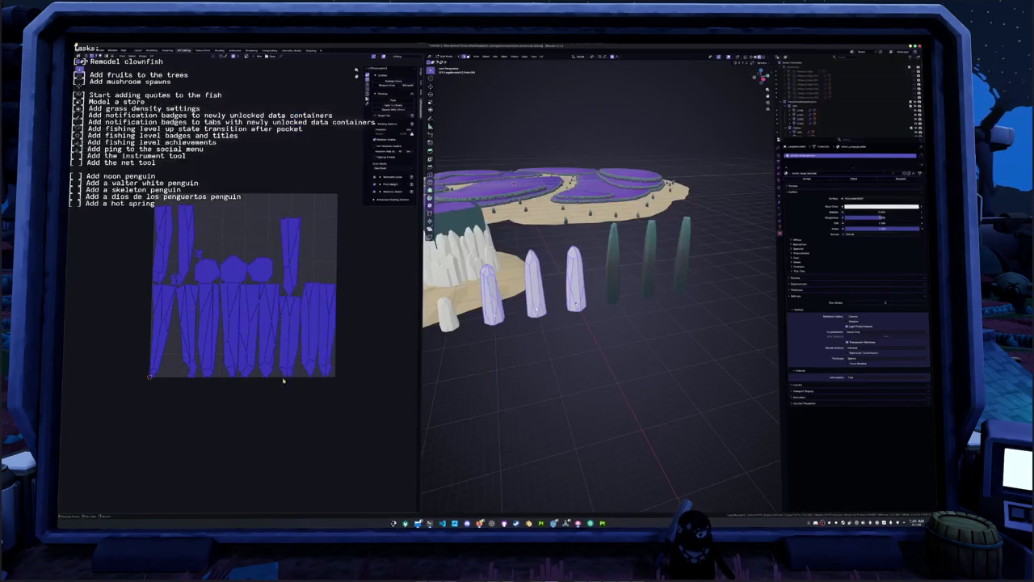
- Select all UV islands and repack them into a new layout
{"action": "left_click", "coordinate": [361, 343]}
{"action": "middle_click_drag", "start_coordinate": [359, 340], "coordinate": [359, 315]}
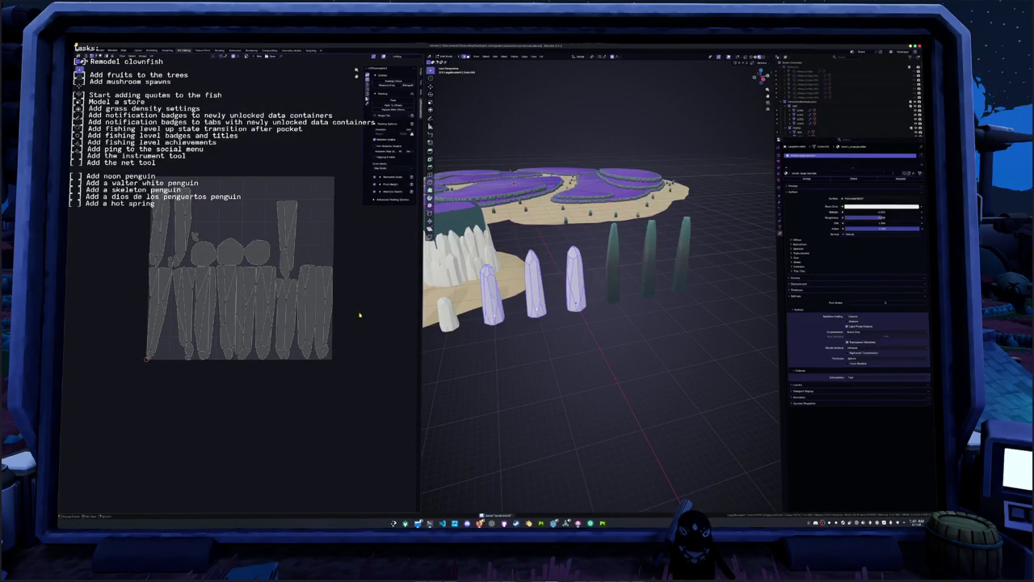
{"action": "key", "text": "a"}
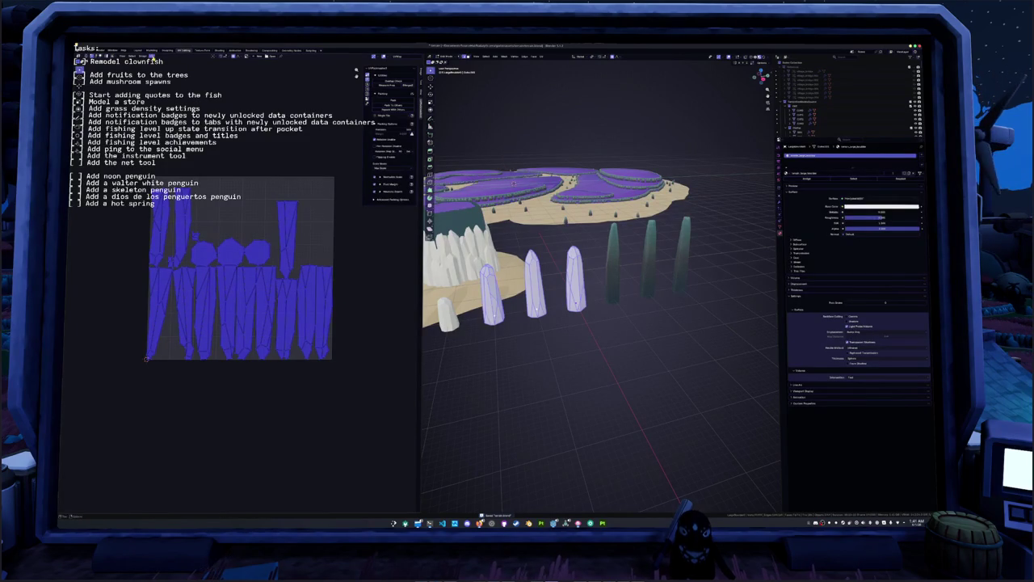
{"action": "left_click", "coordinate": [168, 141]}
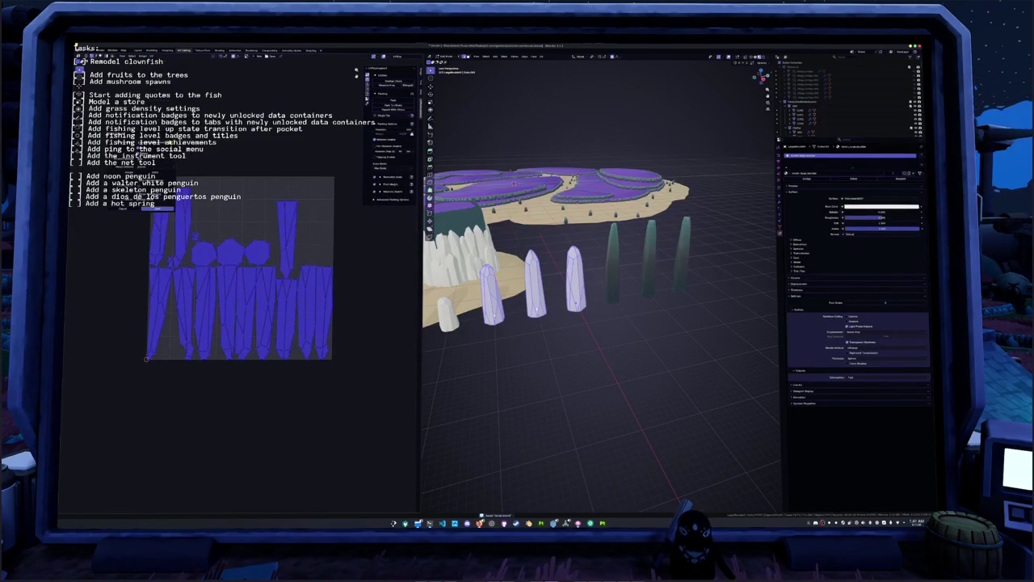
{"action": "left_click", "coordinate": [160, 208]}
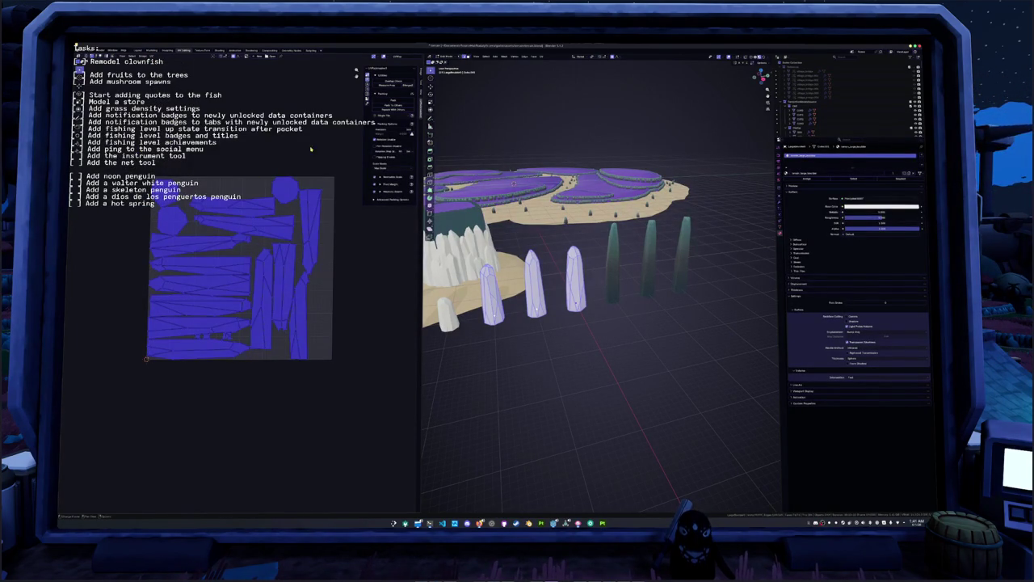
{"action": "left_click", "coordinate": [396, 99]}
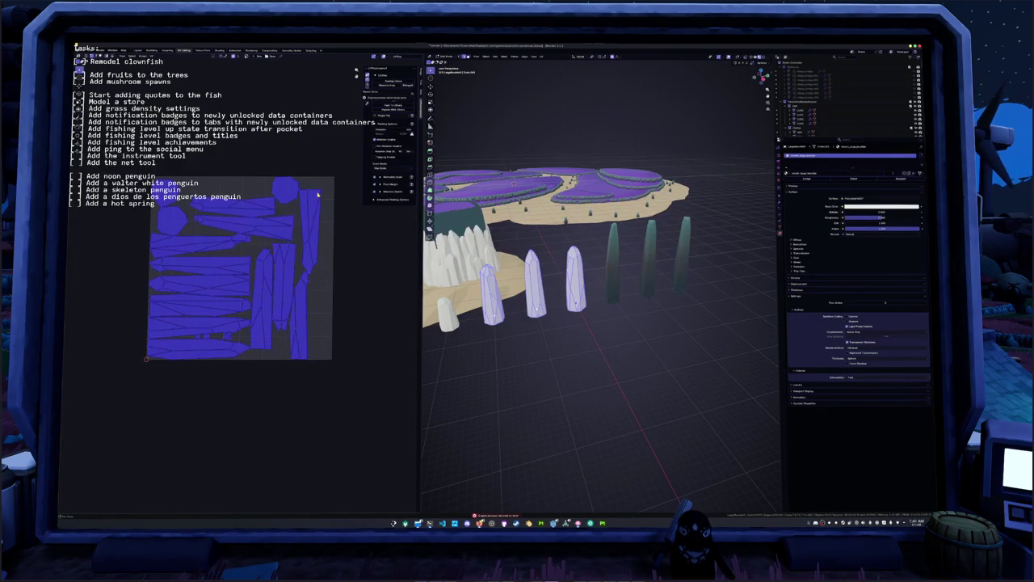
- Re-unwrap the stones with Smart UV Project and pack the new islands
{"action": "key", "text": "u"}
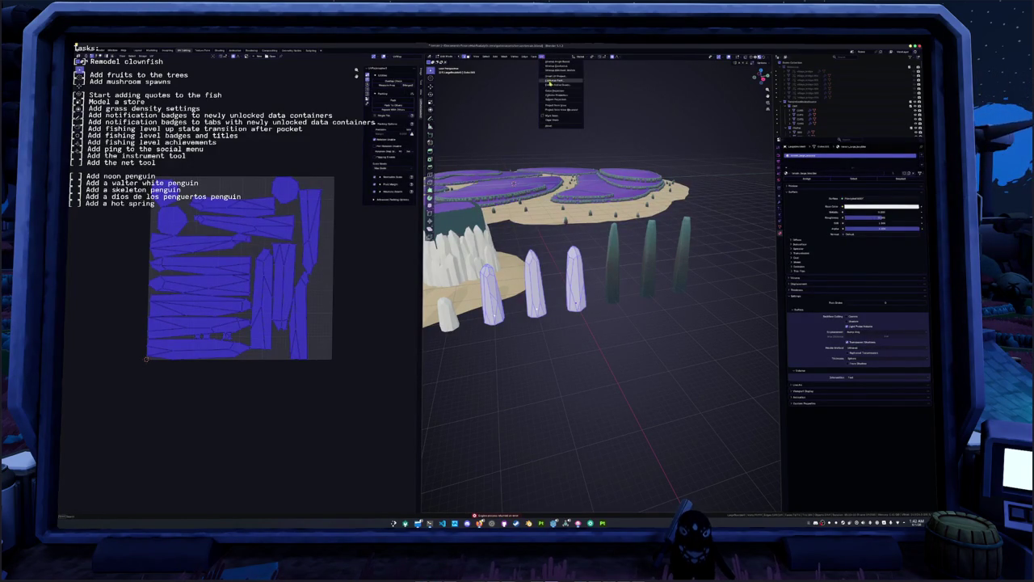
{"action": "left_click", "coordinate": [561, 81]}
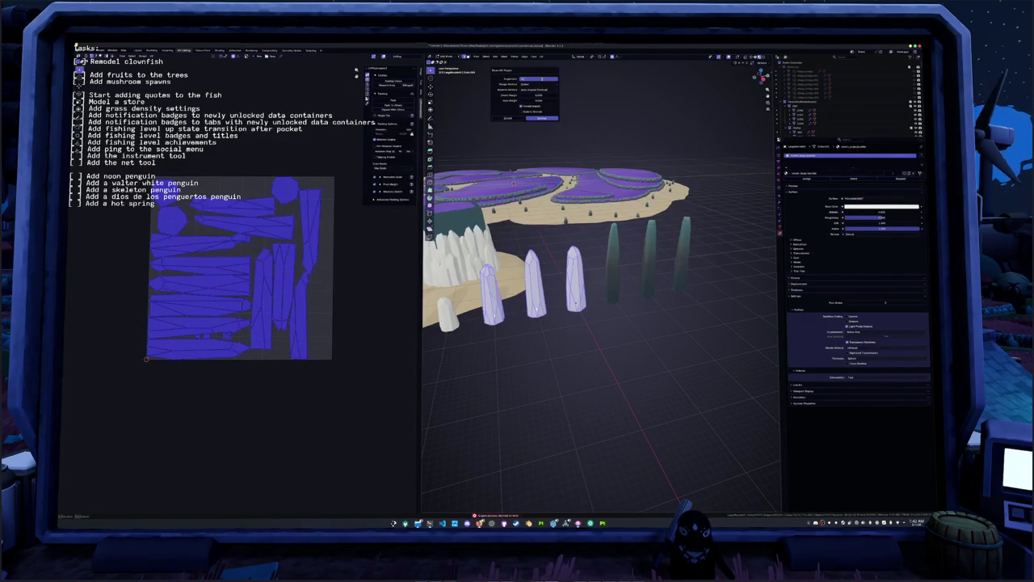
{"action": "left_click", "coordinate": [542, 118]}
{"action": "left_click", "coordinate": [397, 103]}
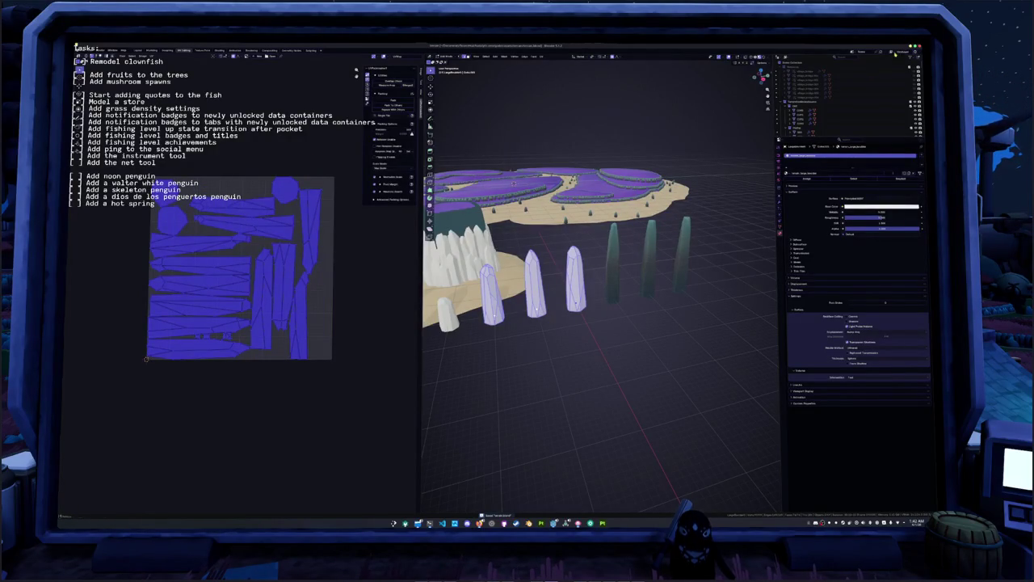
- Relaunch Blender and reopen the recent island project
{"action": "key", "text": "super+2"}
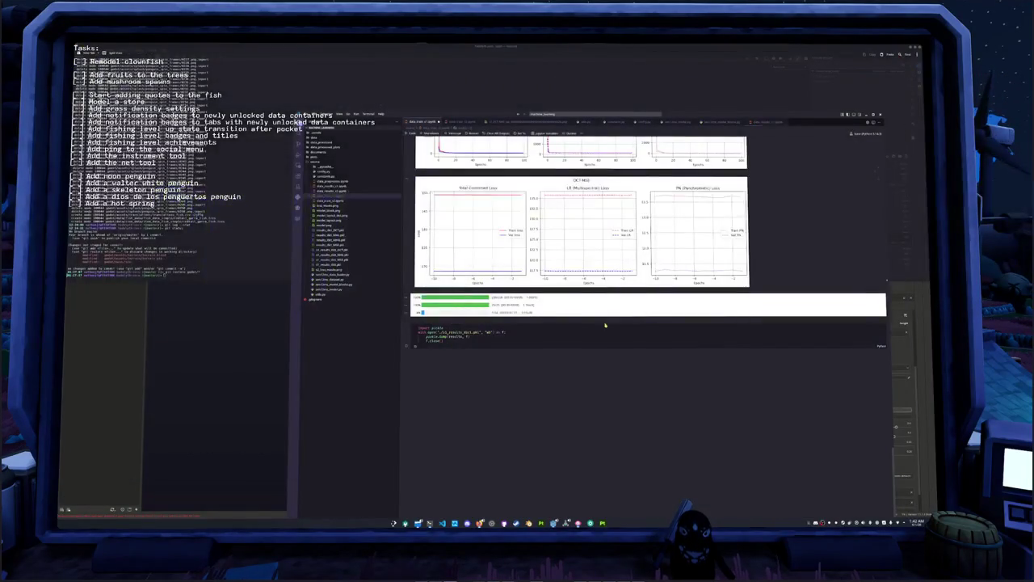
{"action": "left_click", "coordinate": [515, 523]}
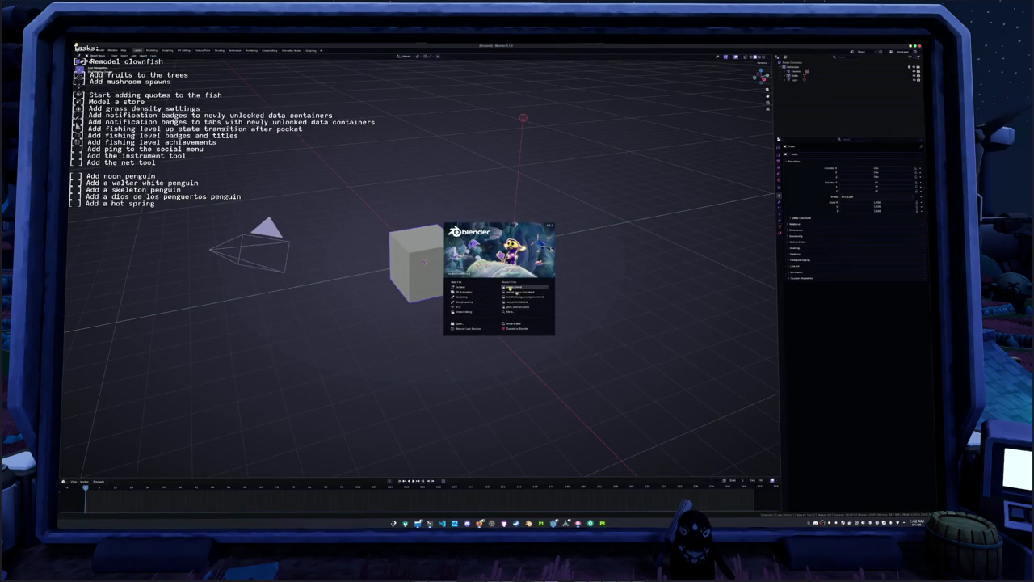
{"action": "left_click", "coordinate": [509, 288]}
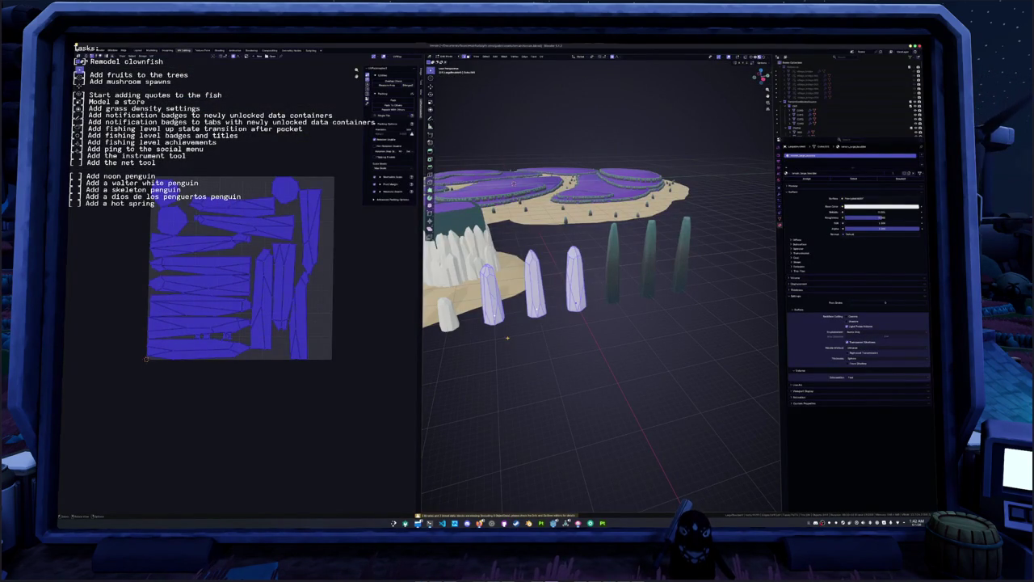
- Reselect all UV islands, pack them, and return the stones to Object Mode
{"action": "key", "text": "alt+a"}
{"action": "key", "text": "a"}
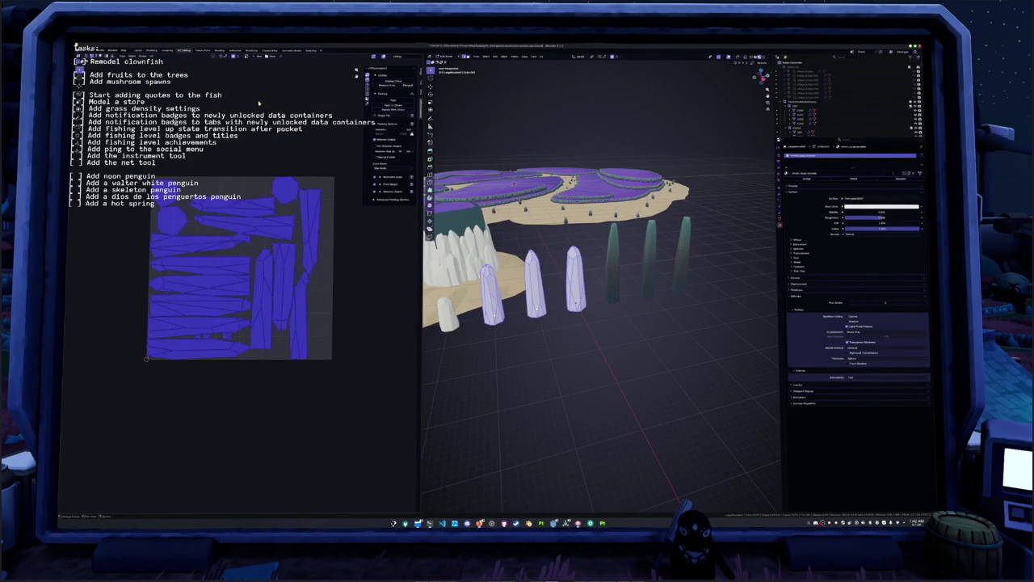
{"action": "left_click", "coordinate": [394, 102]}
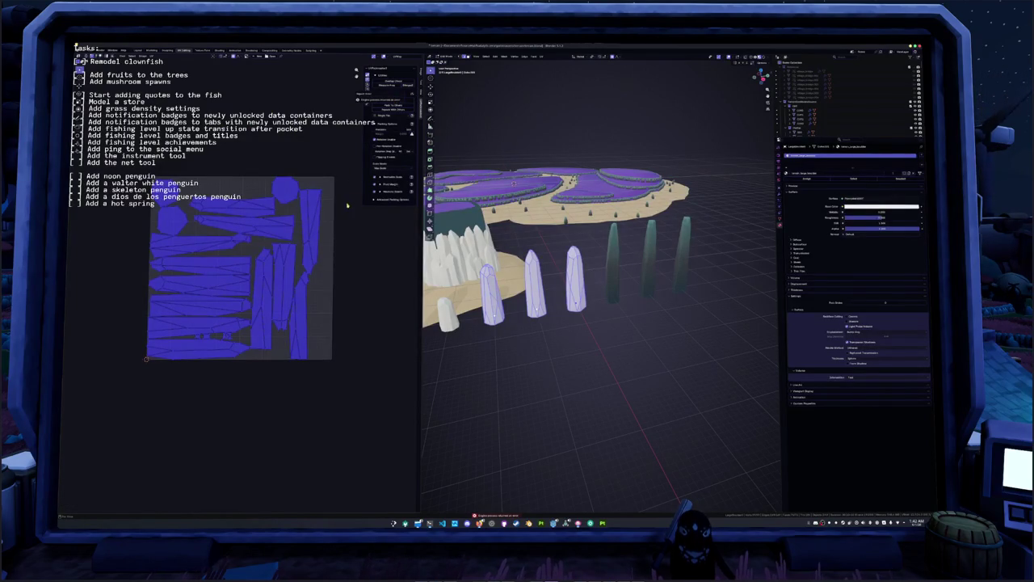
{"action": "key", "text": "Tab"}
{"action": "key", "text": "alt+a"}
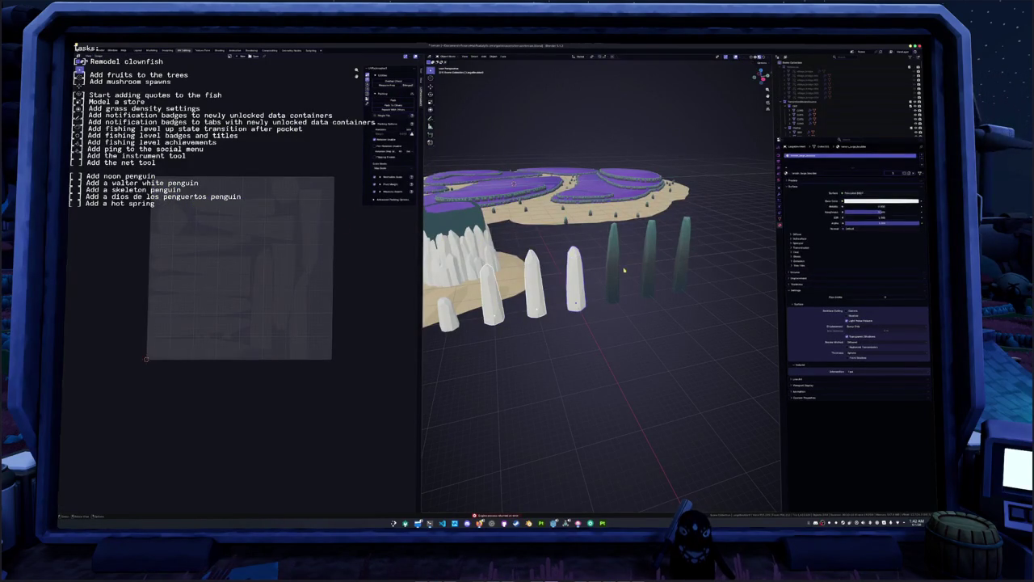
- Select the three dark pillars and toggle Edit Mode to reveal their teal gradient texture
{"action": "left_click", "coordinate": [612, 267]}
{"action": "left_click", "coordinate": [648, 258], "text": "shift"}
{"action": "left_click", "coordinate": [683, 255], "text": "shift"}
{"action": "key", "text": "Tab"}
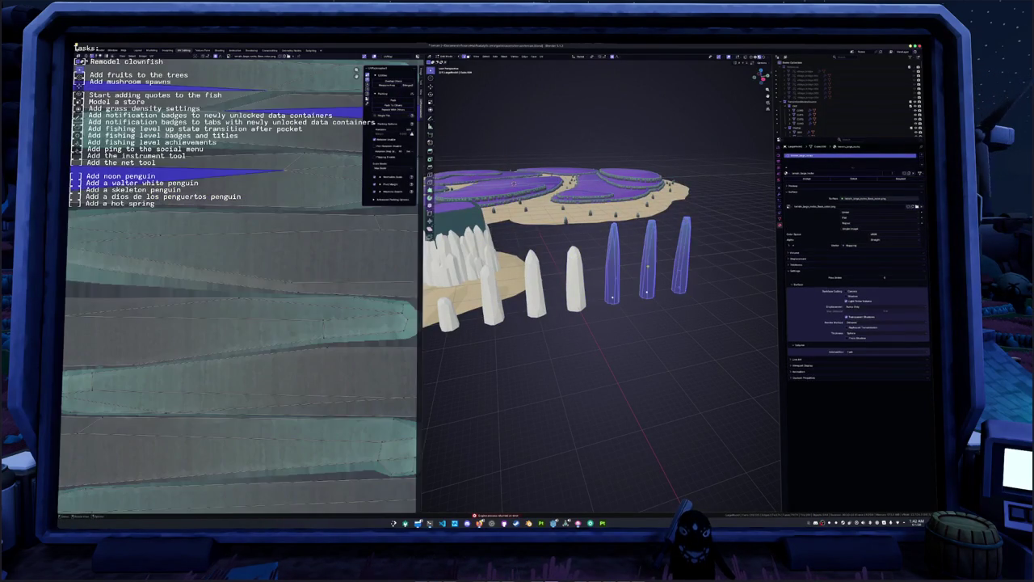
{"action": "scroll", "coordinate": [266, 278], "scroll_direction": "down", "scroll_amount": 3}
{"action": "scroll", "coordinate": [316, 221], "scroll_direction": "down", "scroll_amount": 2}
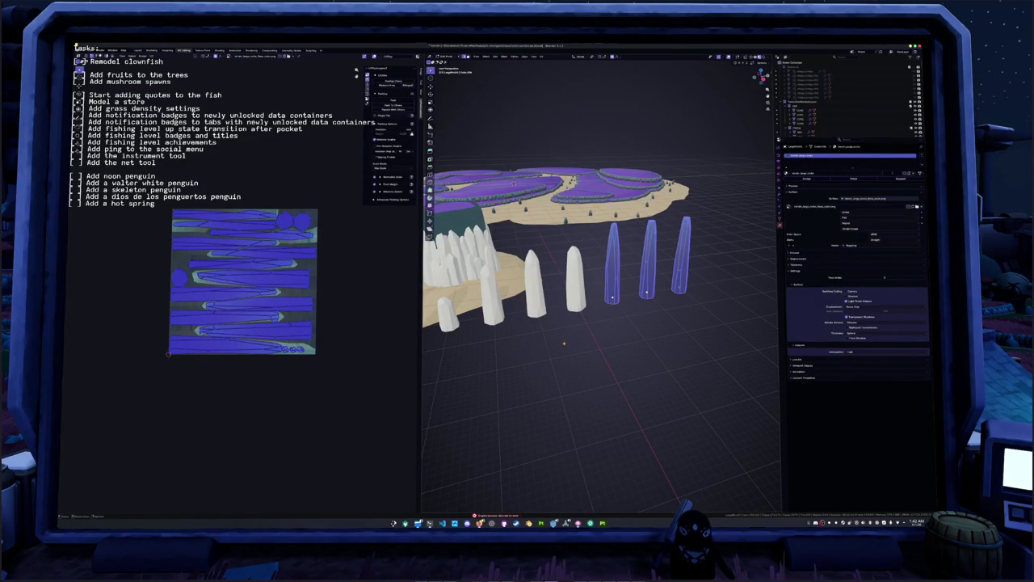
{"action": "key", "text": "Tab"}
- Orbit to view the textured pillars from another angle, select one, and drop down the terminal
{"action": "middle_click_drag", "start_coordinate": [568, 343], "coordinate": [535, 309]}
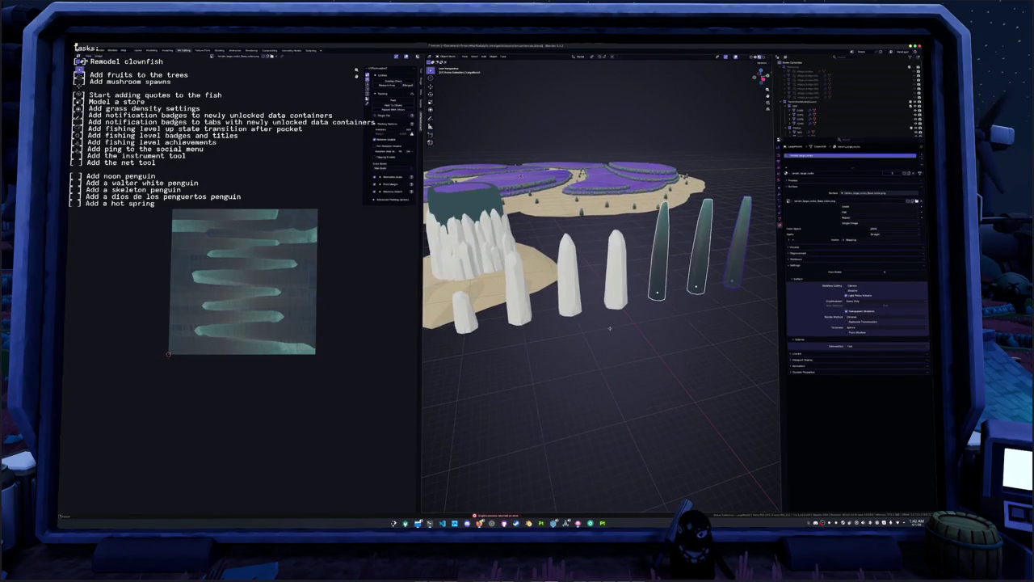
{"action": "left_click", "coordinate": [536, 310]}
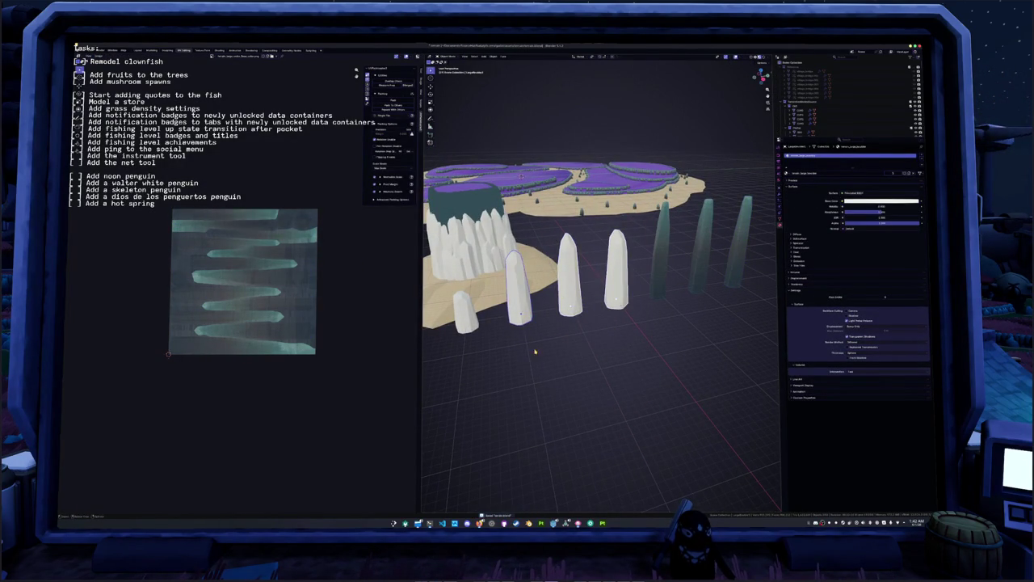
{"action": "key", "text": "F12"}
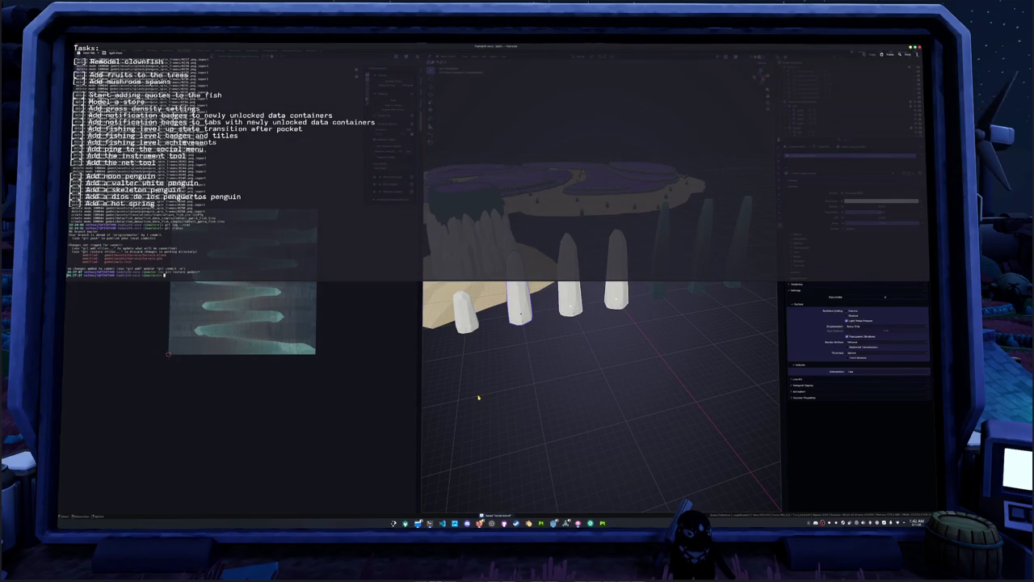
- Run 'git s' with Tab completion in the terminal, then switch to the btop monitor workspace
{"action": "type", "text": "git s"}
{"action": "key", "text": "Tab"}
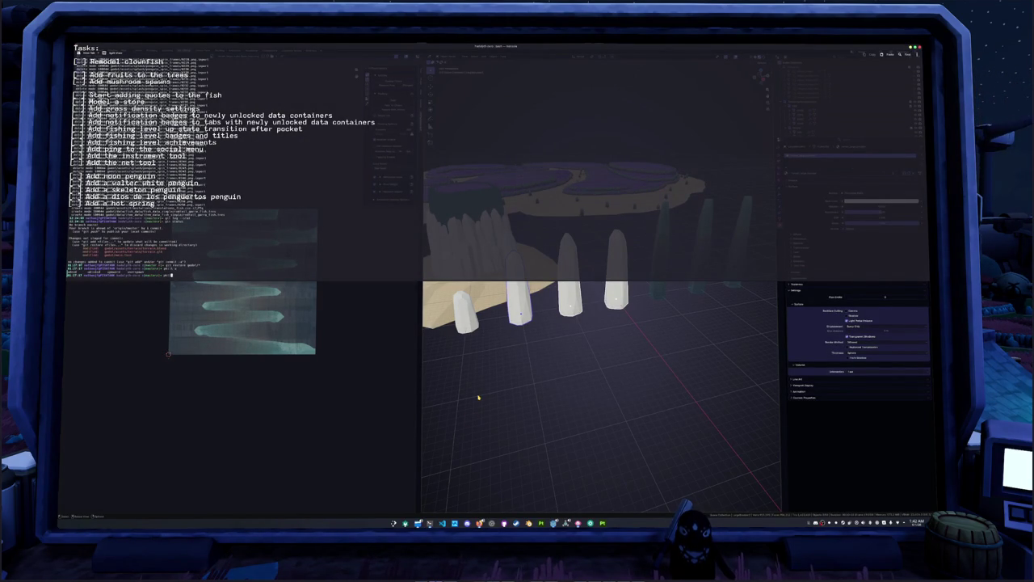
{"action": "key", "text": "super+2"}
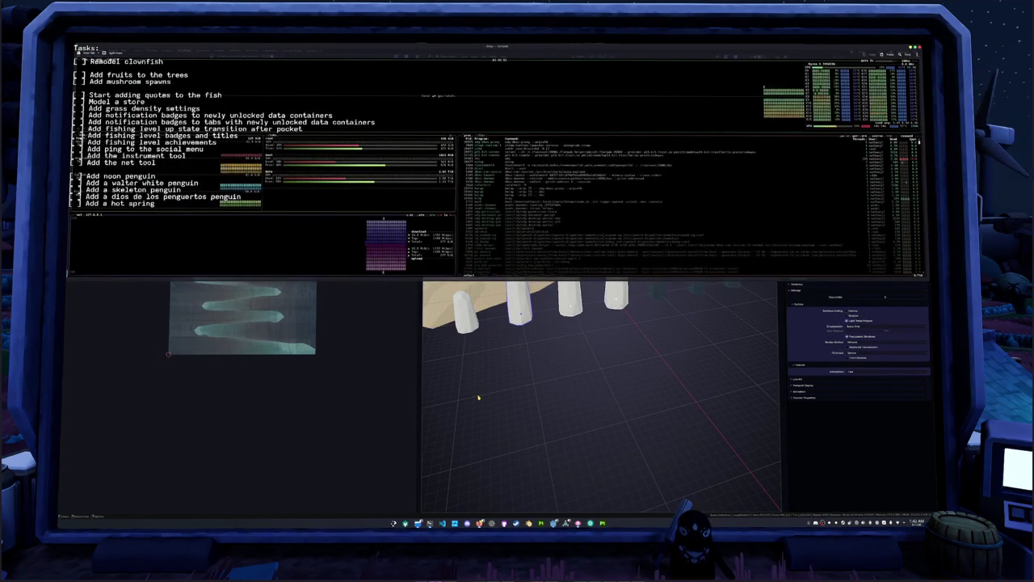
{"action": "scroll", "coordinate": [506, 212], "scroll_direction": "down", "scroll_amount": 3}
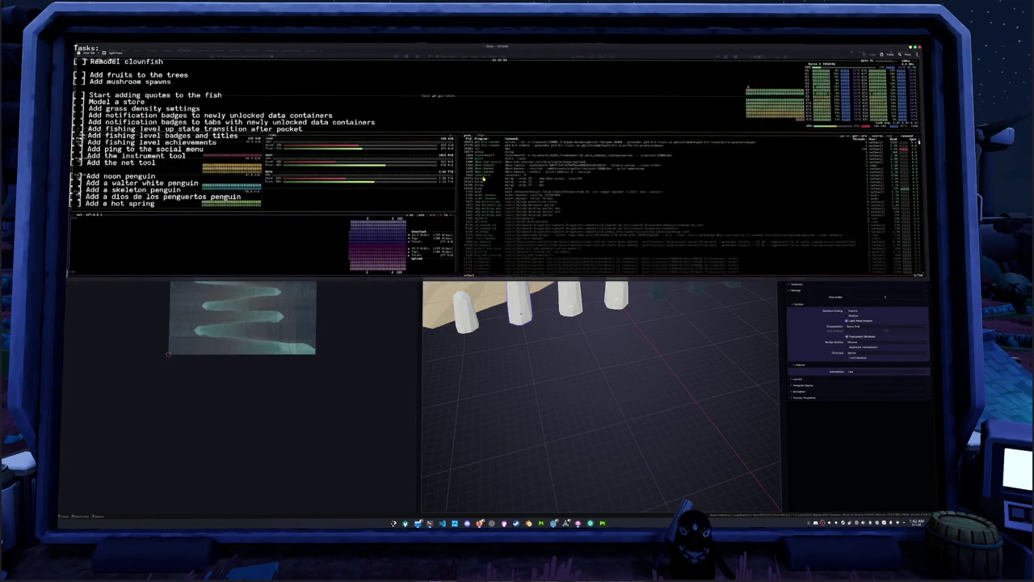
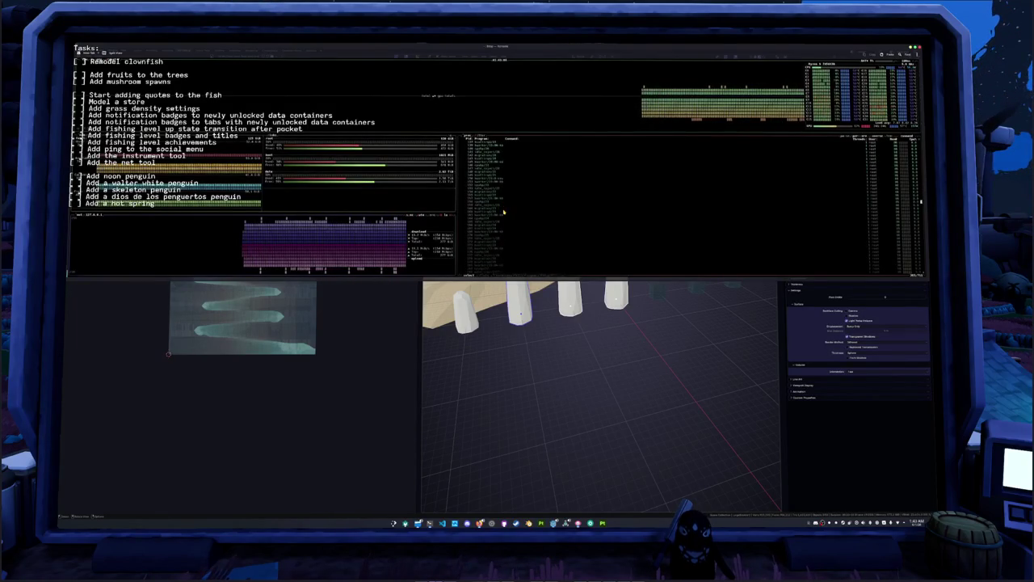
- Pick a process in btop and scroll its list, then switch to the Blender workspace
{"action": "left_click", "coordinate": [504, 212]}
{"action": "scroll", "coordinate": [505, 221], "scroll_direction": "down", "scroll_amount": 3}
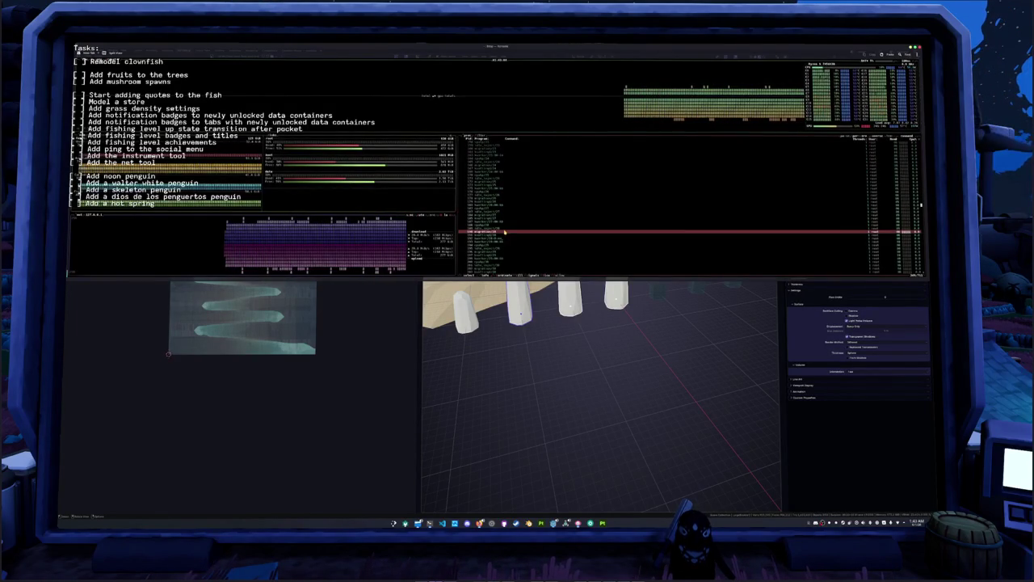
{"action": "scroll", "coordinate": [503, 233], "scroll_direction": "down", "scroll_amount": 2}
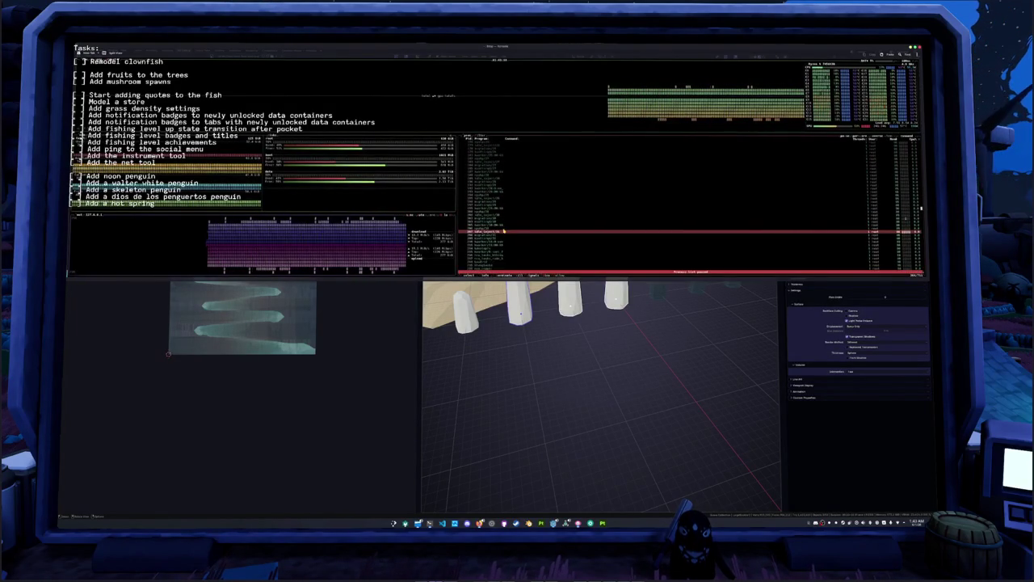
{"action": "scroll", "coordinate": [503, 231], "scroll_direction": "down", "scroll_amount": 2}
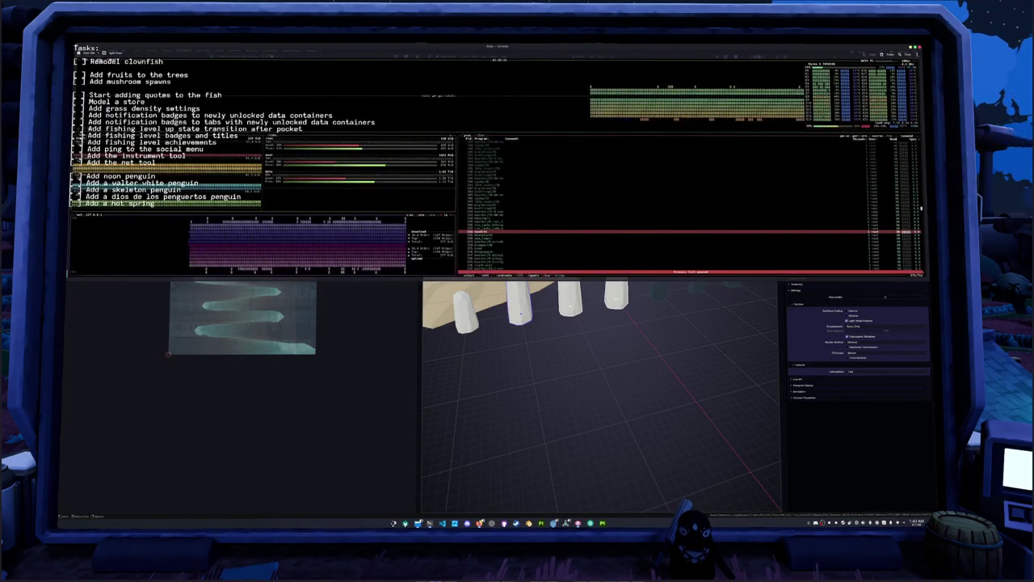
{"action": "key", "text": "super+2"}
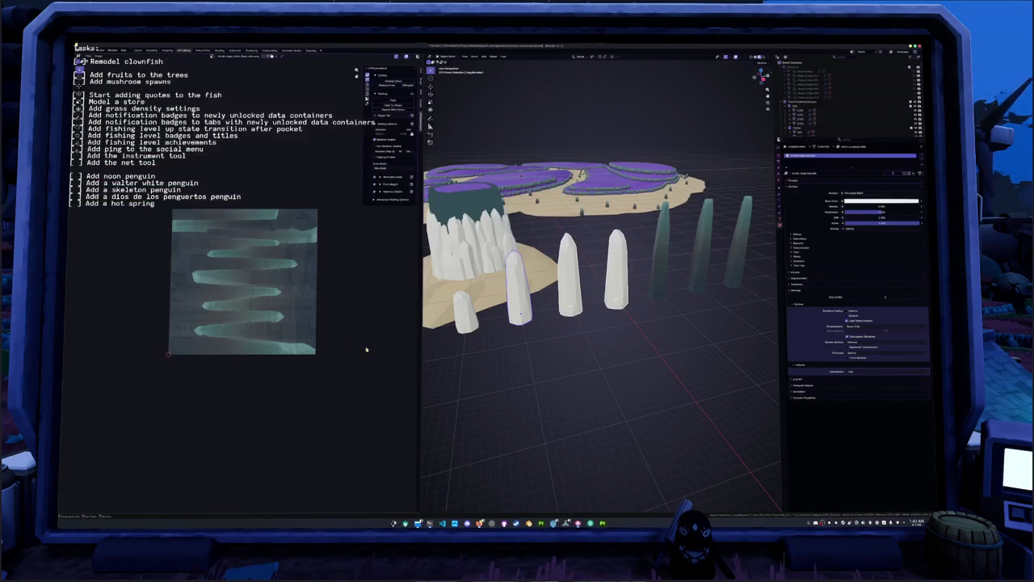
- In Blender Preferences, set CUDA as the Cycles render device and view the Lights section
{"action": "left_click", "coordinate": [94, 50]}
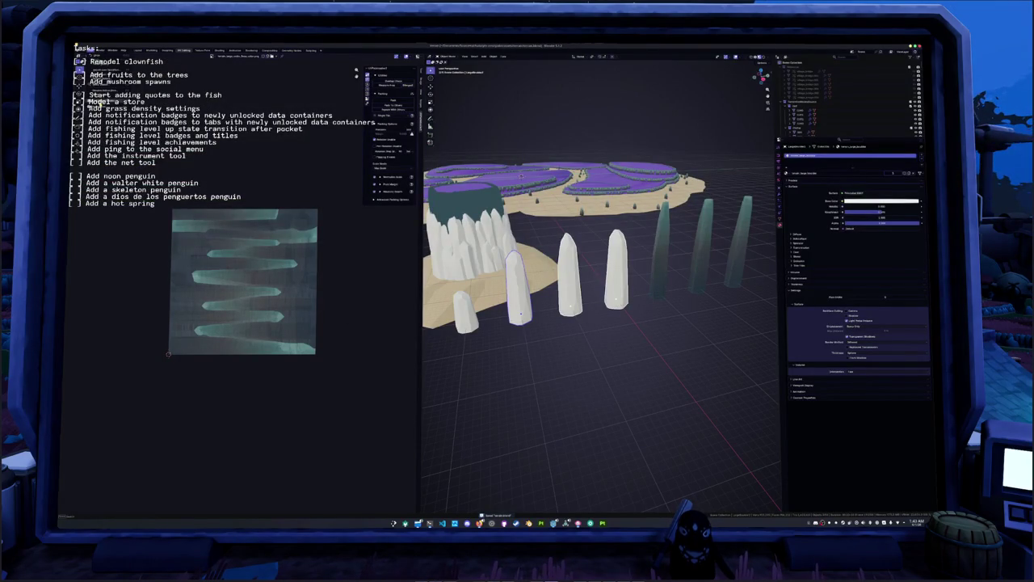
{"action": "left_click", "coordinate": [101, 106]}
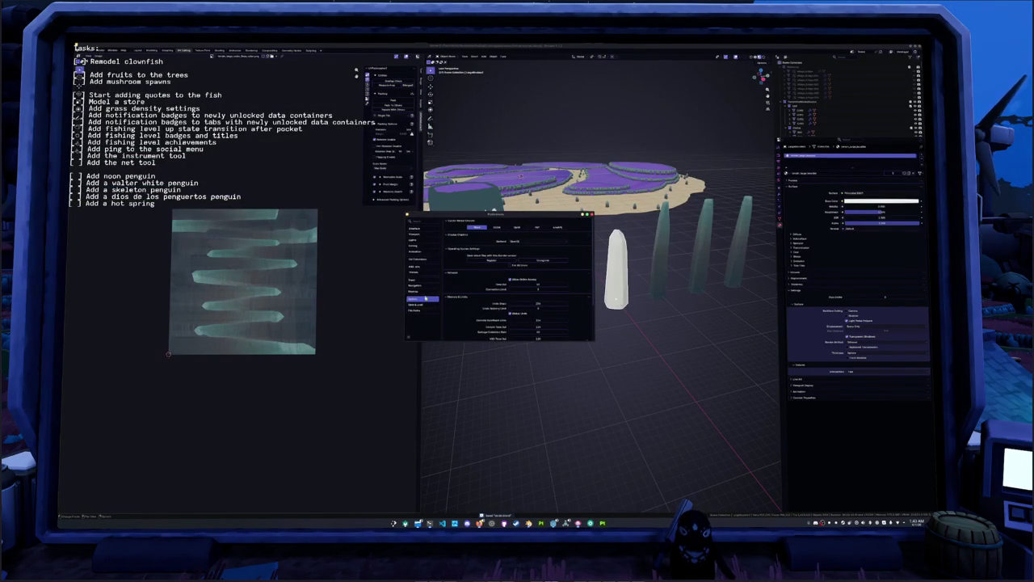
{"action": "left_click", "coordinate": [499, 227]}
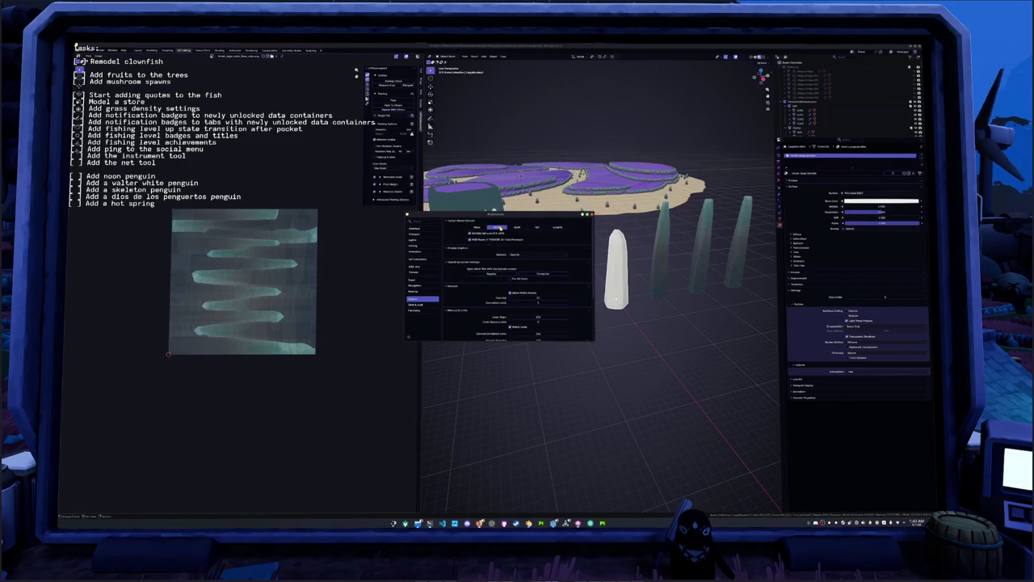
{"action": "left_click", "coordinate": [414, 234]}
{"action": "left_click", "coordinate": [415, 240]}
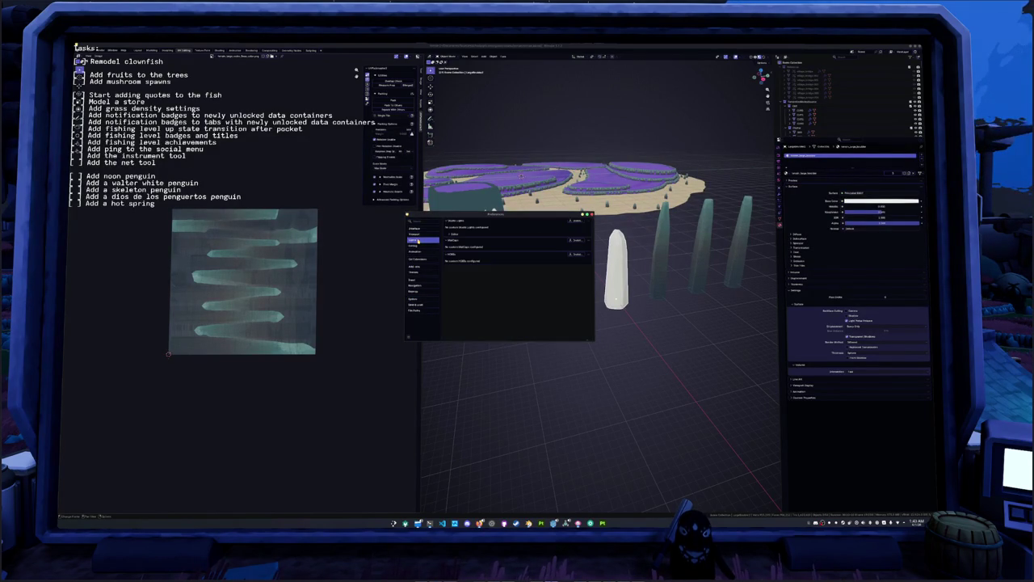
- Disable one of the installed add-ons and close Preferences
{"action": "left_click", "coordinate": [417, 258]}
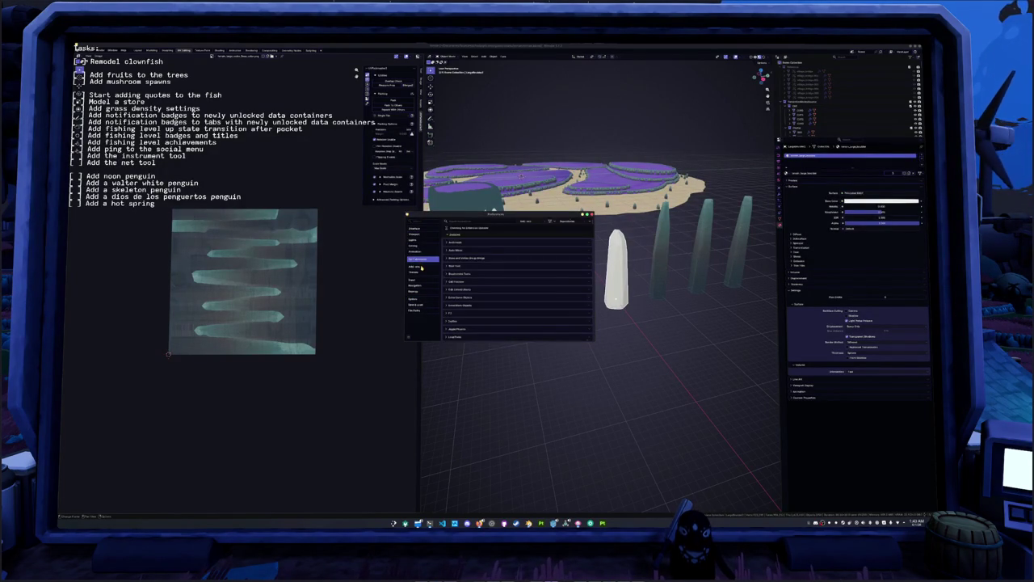
{"action": "left_click", "coordinate": [416, 265]}
{"action": "scroll", "coordinate": [478, 279], "scroll_direction": "down", "scroll_amount": 3}
{"action": "scroll", "coordinate": [469, 318], "scroll_direction": "down", "scroll_amount": 2}
{"action": "scroll", "coordinate": [468, 317], "scroll_direction": "down", "scroll_amount": 4}
{"action": "scroll", "coordinate": [469, 317], "scroll_direction": "down", "scroll_amount": 4}
{"action": "scroll", "coordinate": [468, 318], "scroll_direction": "down", "scroll_amount": 5}
{"action": "left_click", "coordinate": [451, 328]}
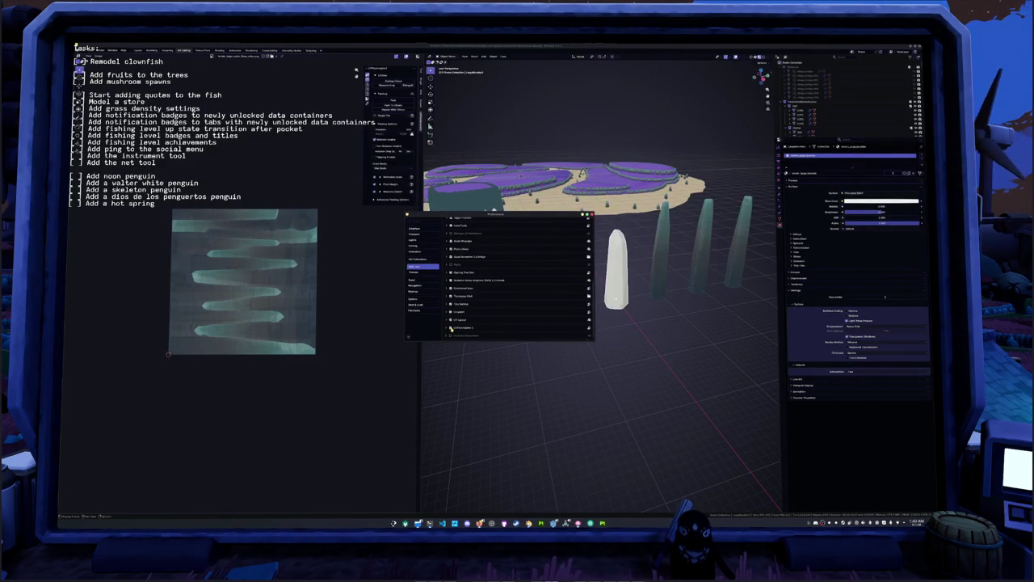
{"action": "left_click", "coordinate": [589, 215]}
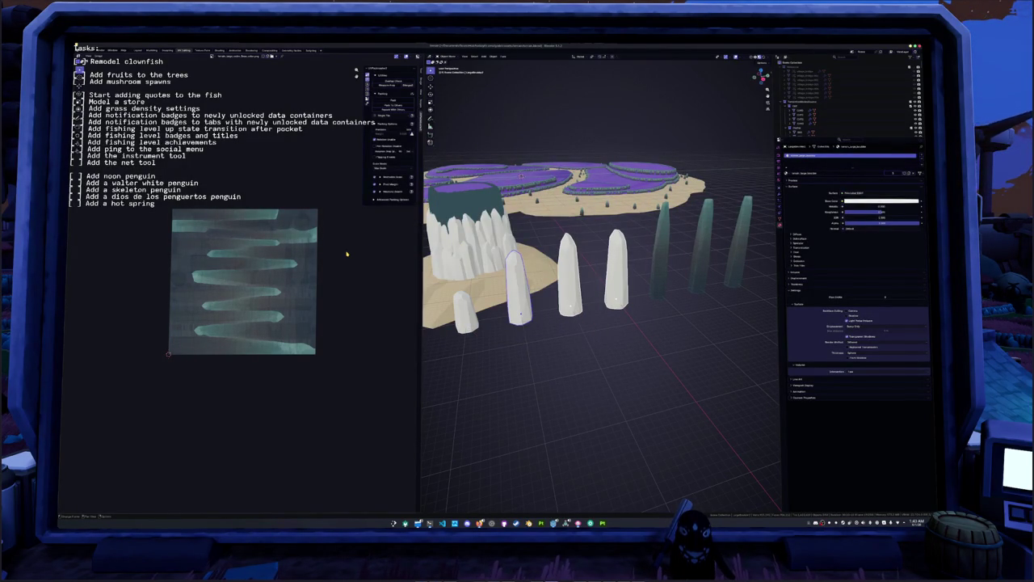
- In Edit Mode, reset the Pack Islands advanced options to defaults and repack the crystal UVs
{"action": "key", "text": "Tab"}
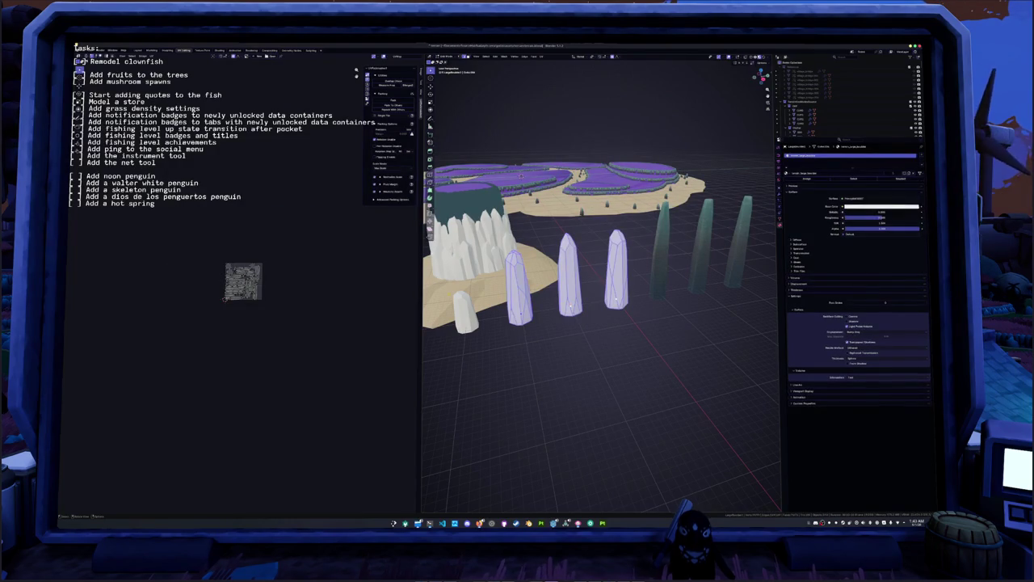
{"action": "left_click", "coordinate": [378, 115]}
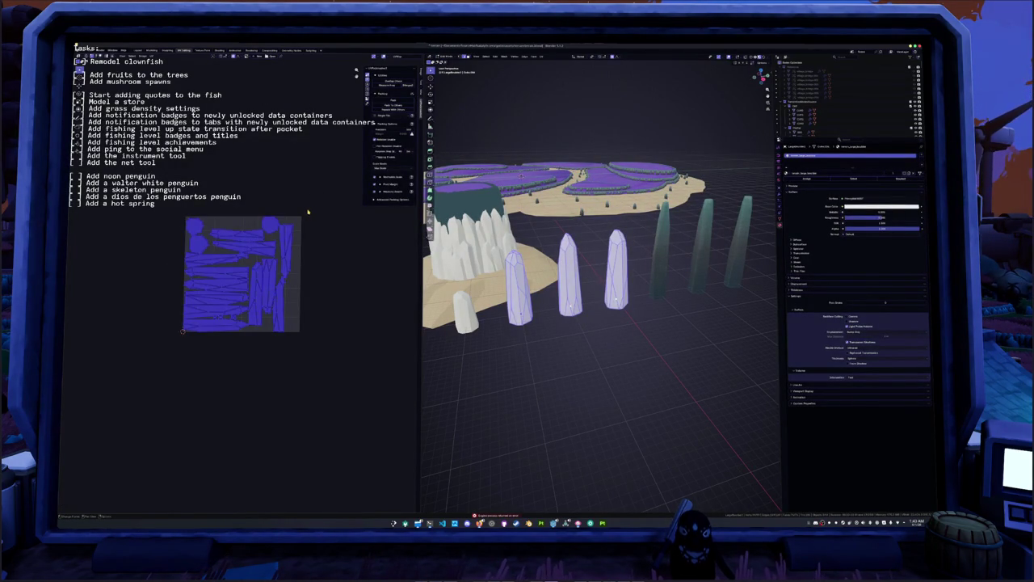
{"action": "left_click", "coordinate": [376, 201]}
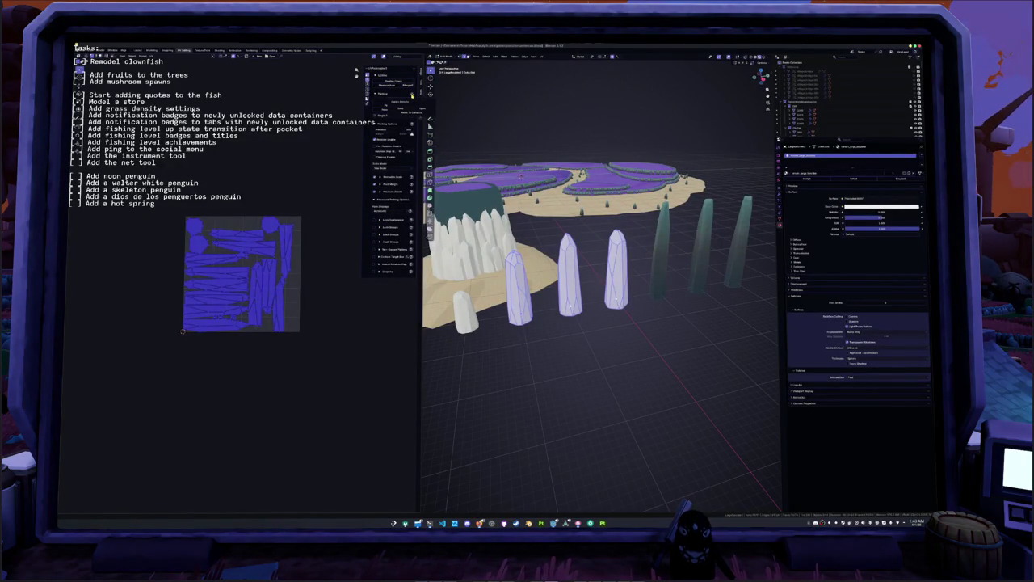
{"action": "left_click", "coordinate": [411, 112]}
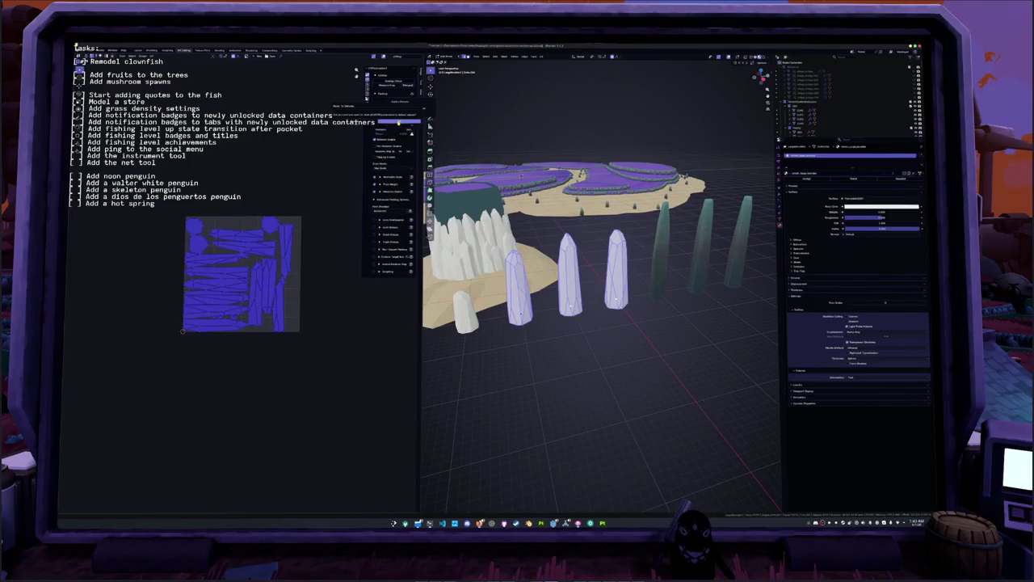
{"action": "left_click", "coordinate": [399, 122]}
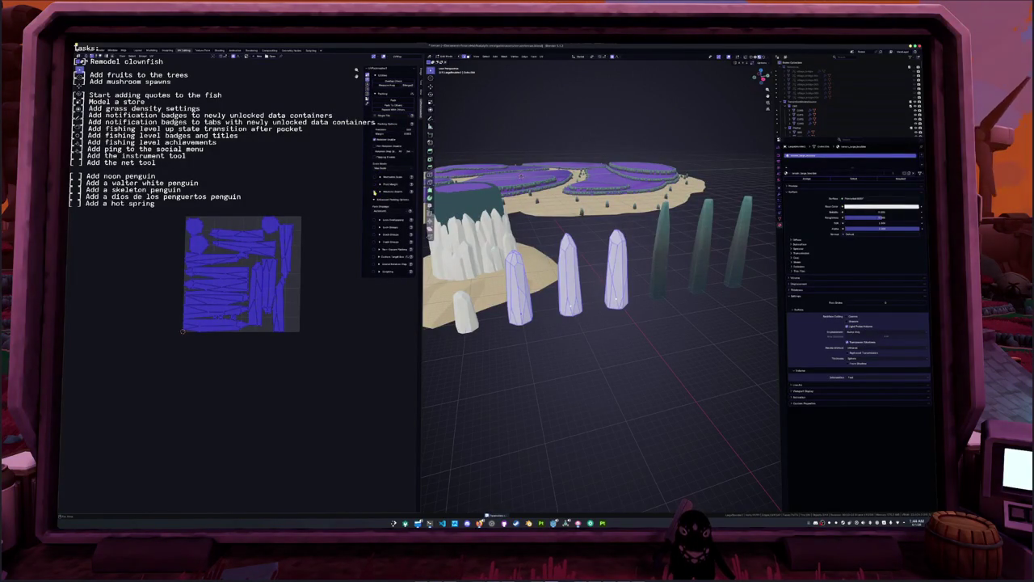
{"action": "key", "text": "ctrl+p"}
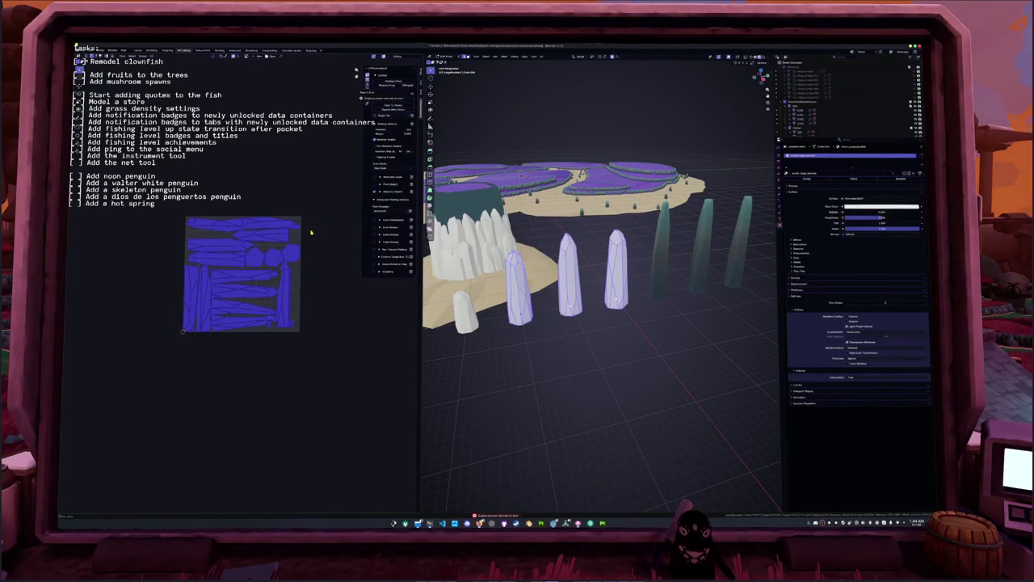
{"action": "key", "text": "Home"}
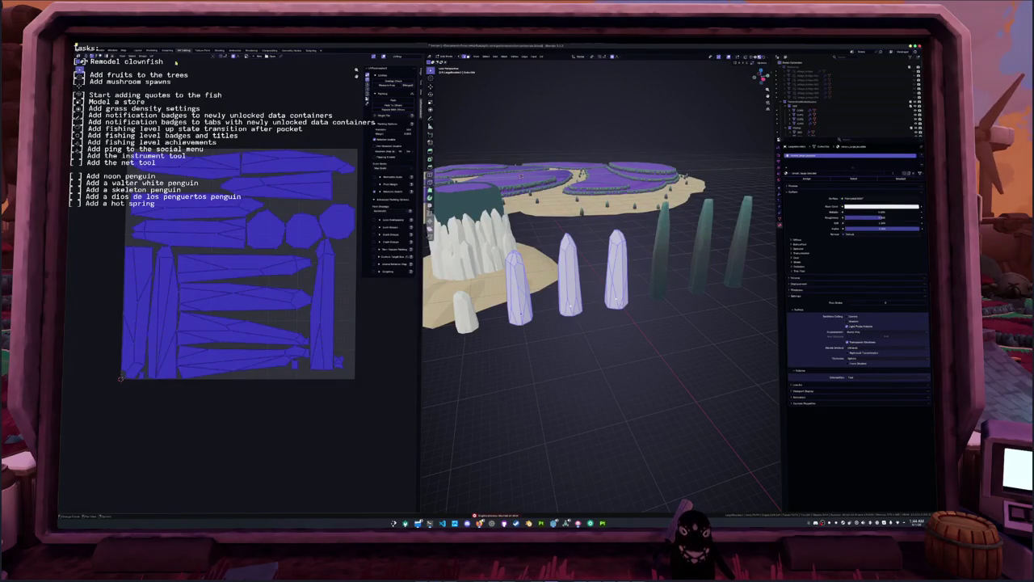
- Re-unwrap the crystal UVs from the UV menu
{"action": "left_click", "coordinate": [150, 55]}
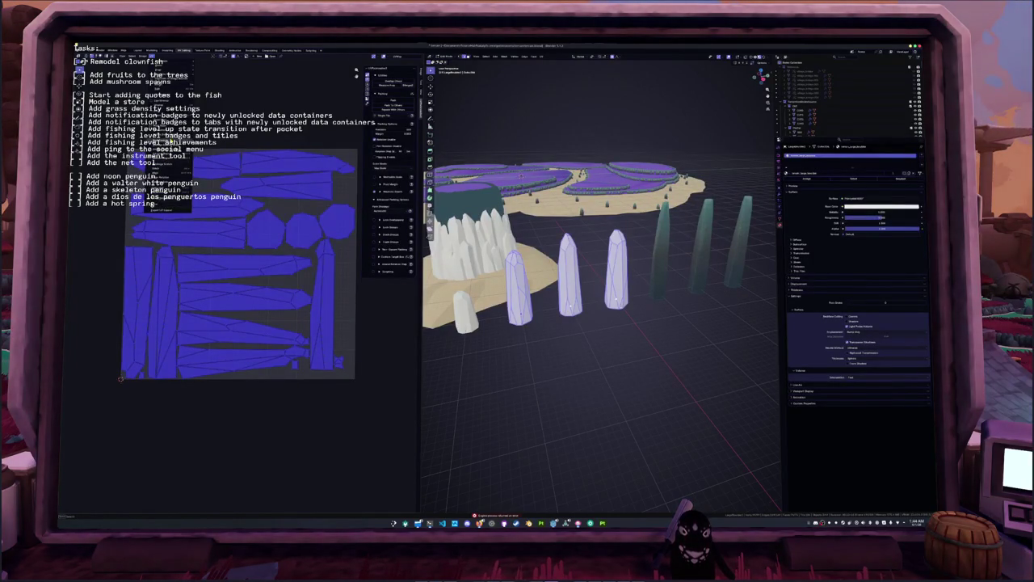
{"action": "left_click", "coordinate": [154, 171]}
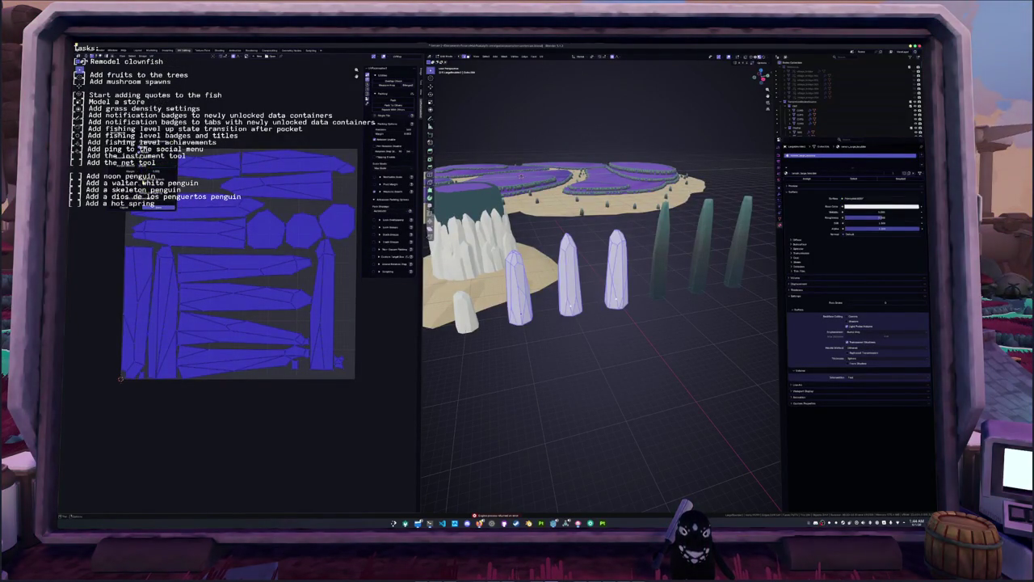
{"action": "left_click", "coordinate": [156, 207]}
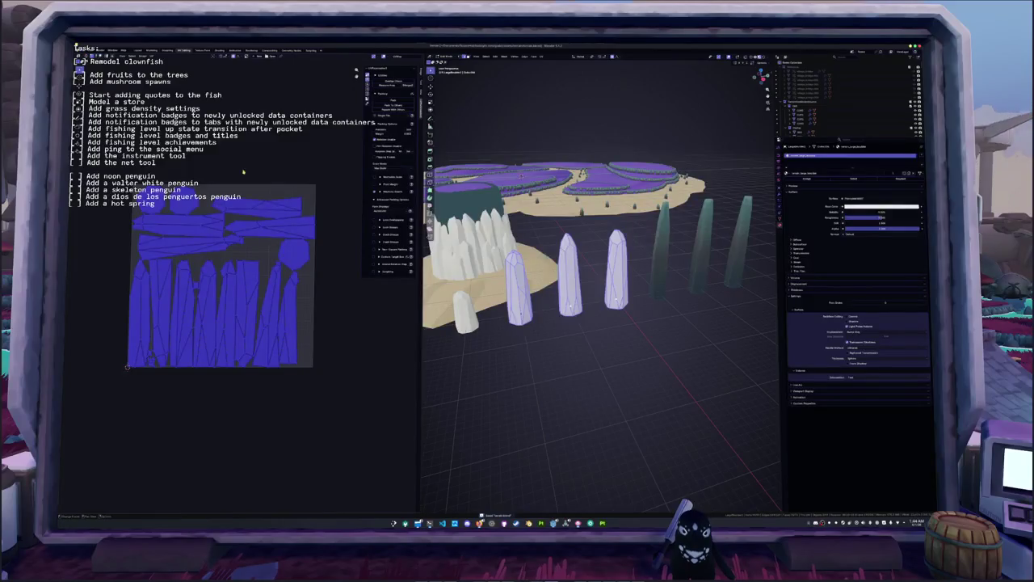
- Leave Edit Mode and select two of the tall crystal pillars
{"action": "key", "text": "Tab"}
{"action": "middle_click_drag", "start_coordinate": [598, 323], "coordinate": [558, 315]}
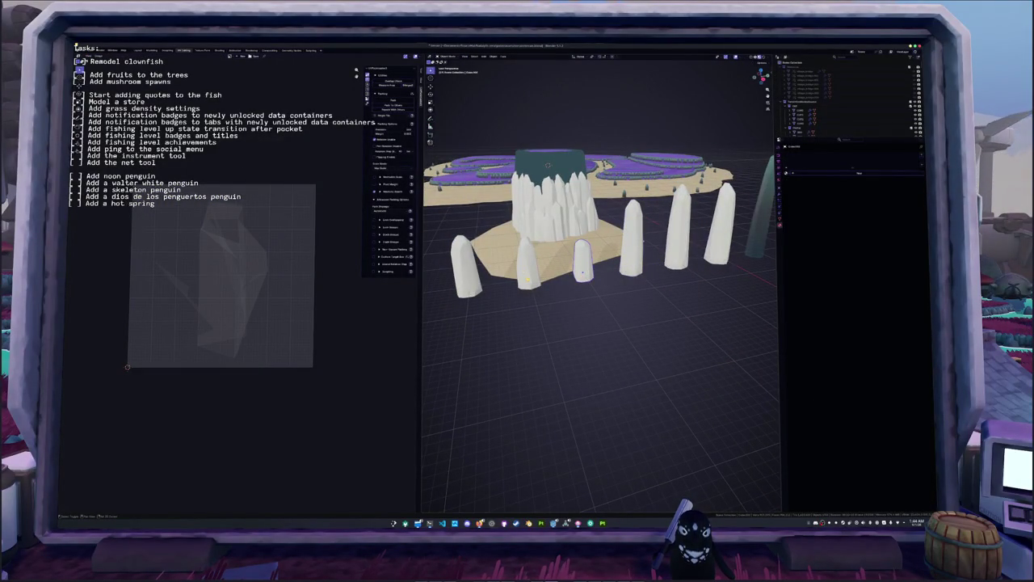
{"action": "left_click", "coordinate": [581, 259]}
{"action": "left_click", "coordinate": [527, 259], "text": "shift"}
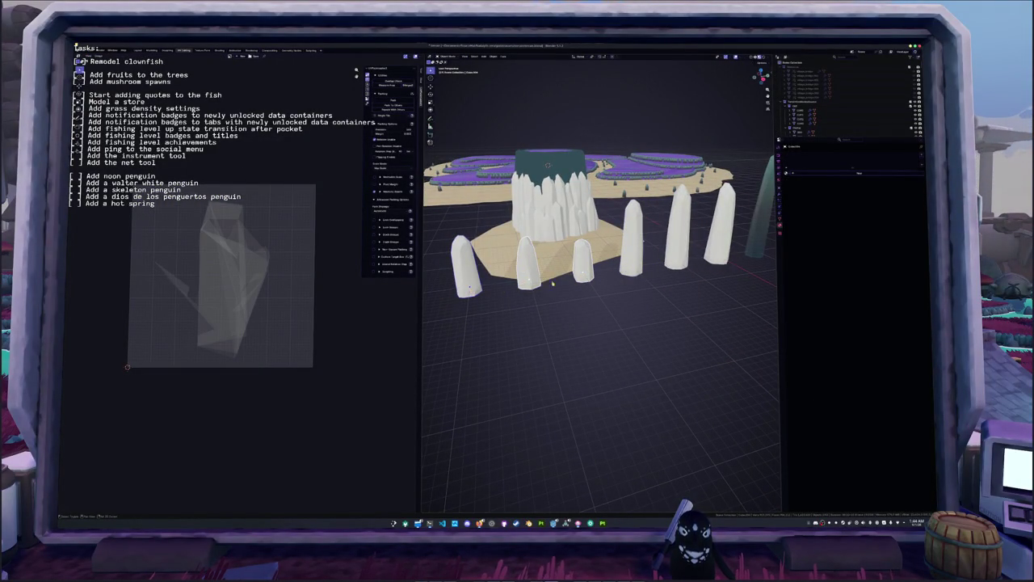
- Add a new material to the crystal pillar, rename it 'Cr', and bring up the link-data options
{"action": "left_click", "coordinate": [846, 174]}
{"action": "left_click_drag", "start_coordinate": [810, 139], "coordinate": [810, 213]}
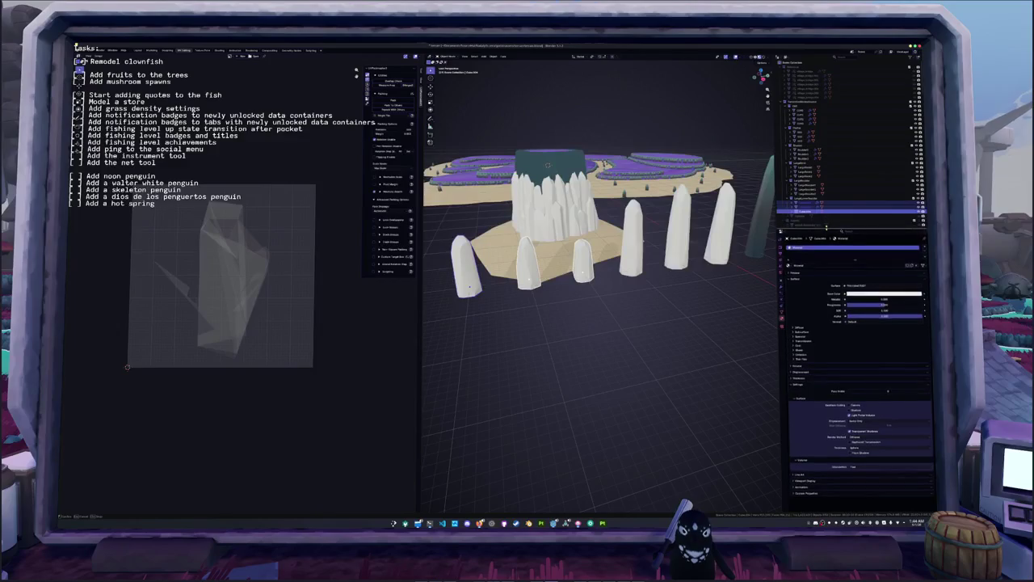
{"action": "type", "text": "Cr"}
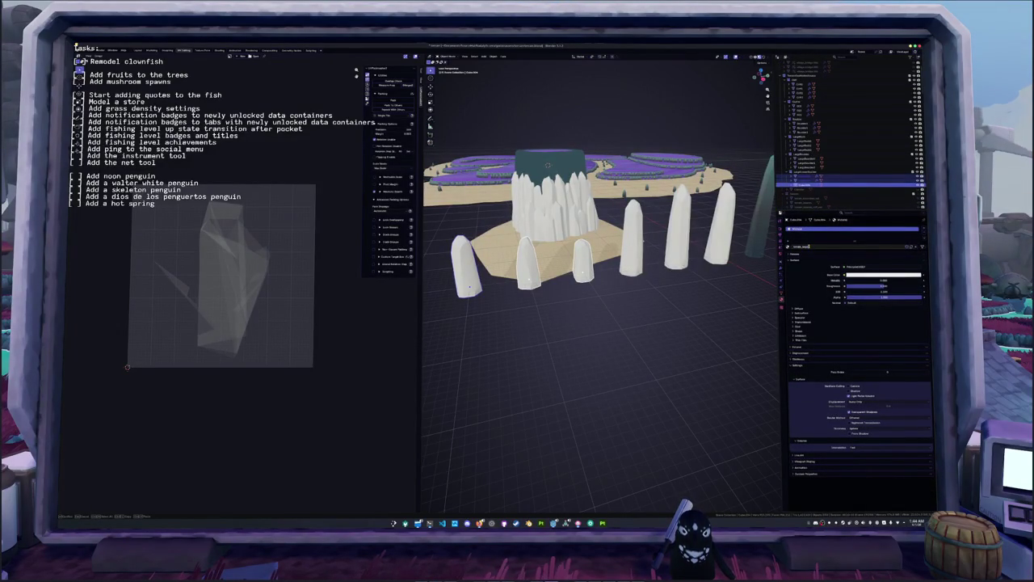
{"action": "key", "text": "Return"}
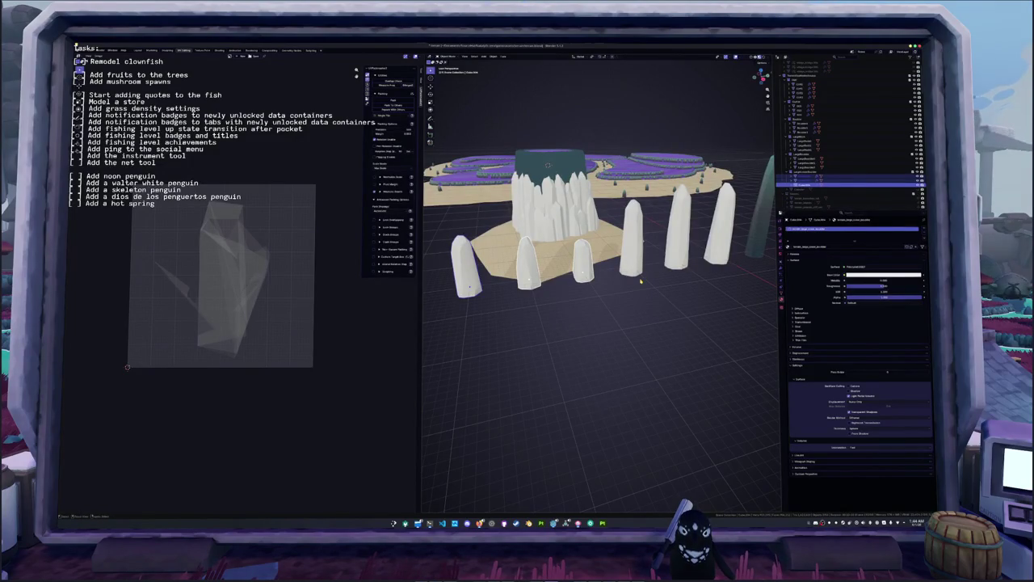
{"action": "key", "text": "ctrl+l"}
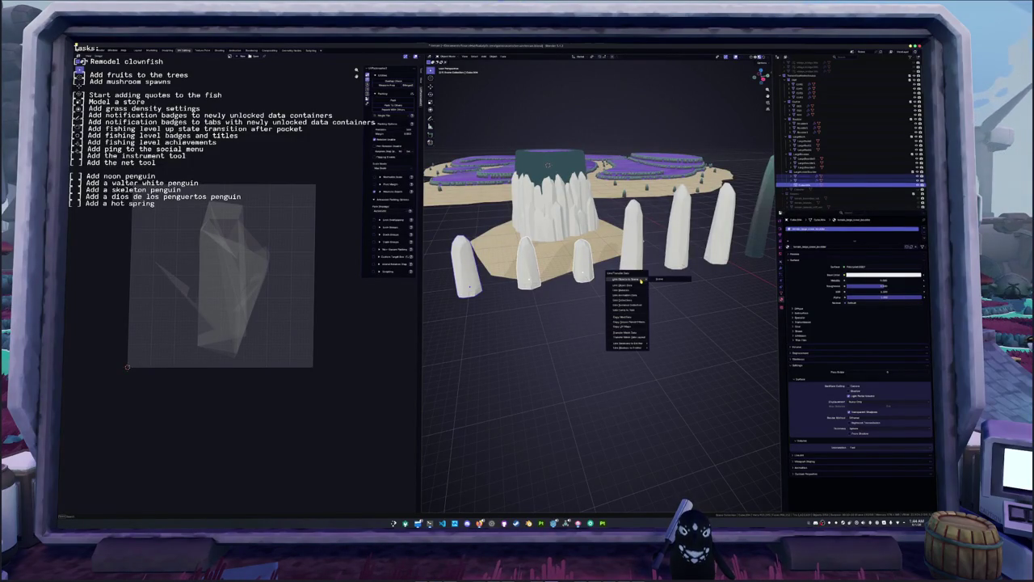
- Link the material to the selected crystals and rename the lower pillar 'geLowerPillar_'
{"action": "left_click", "coordinate": [640, 289]}
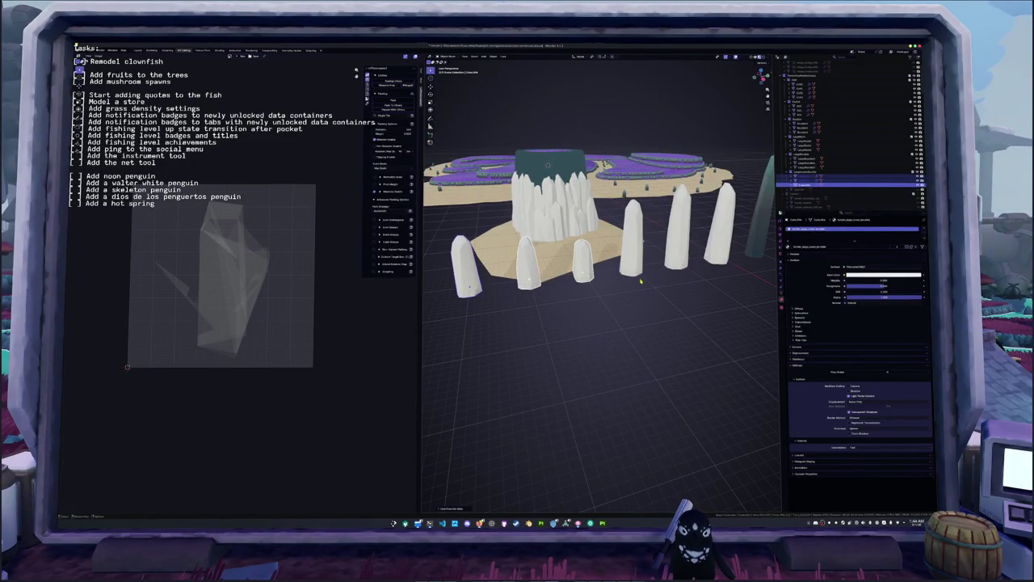
{"action": "left_click", "coordinate": [581, 258]}
{"action": "key", "text": "F2"}
{"action": "key", "text": "BackSpace"}
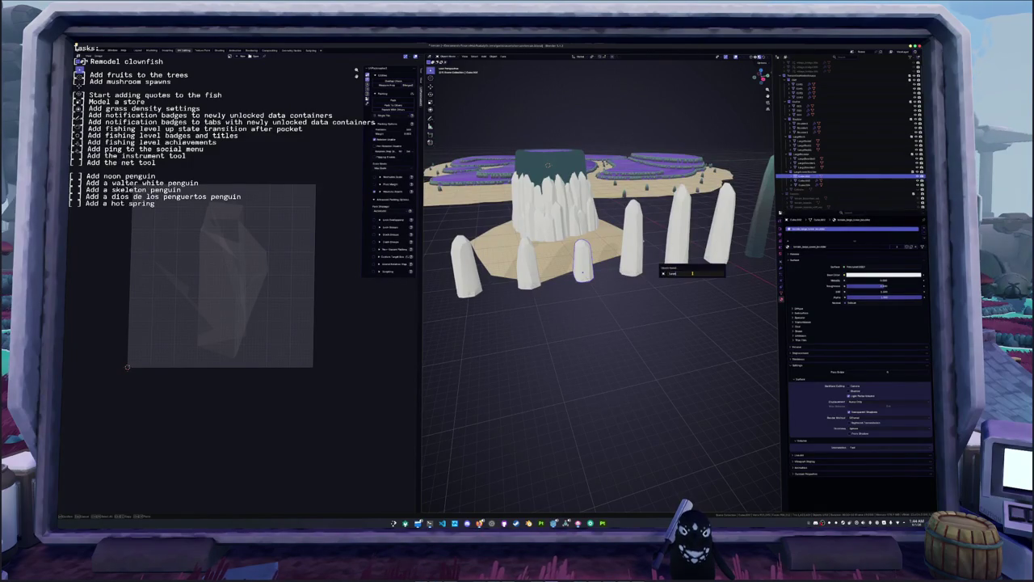
{"action": "type", "text": "geLowerPillar"}
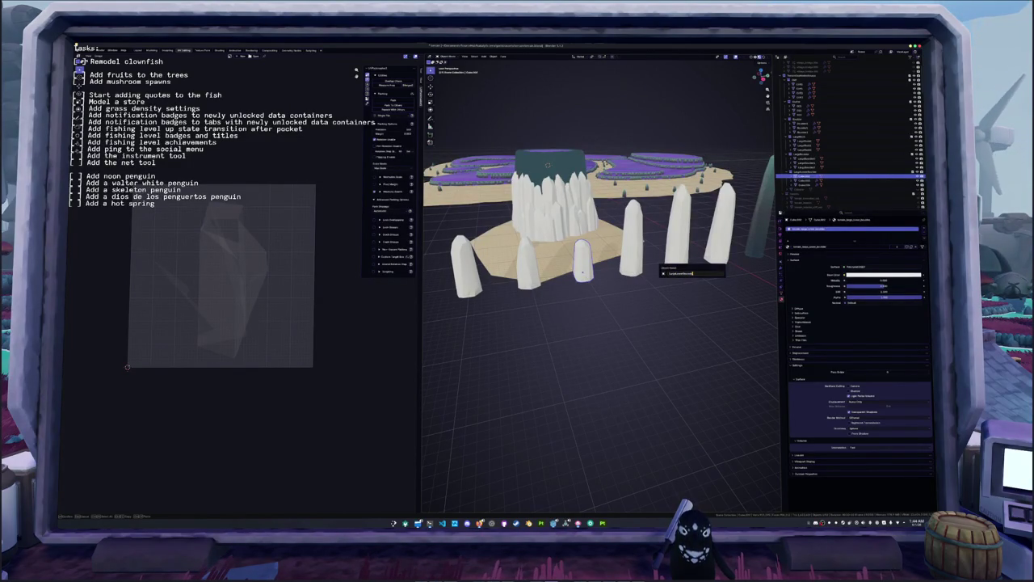
{"action": "type", "text": "_"}
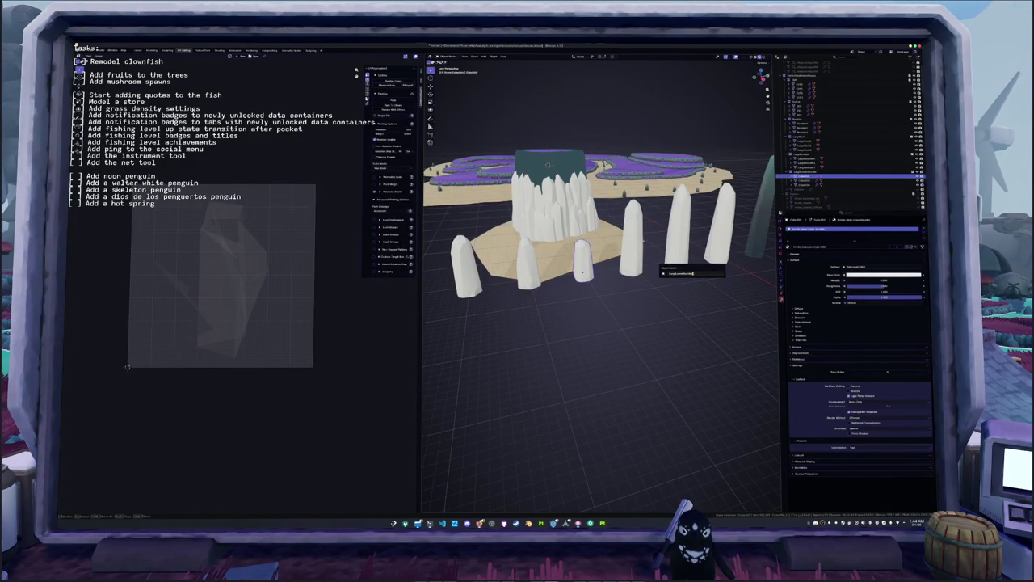
{"action": "key", "text": "Return"}
- Rename the next pillar with a 'LargeRoc…s' rock-style name
{"action": "left_click", "coordinate": [528, 271]}
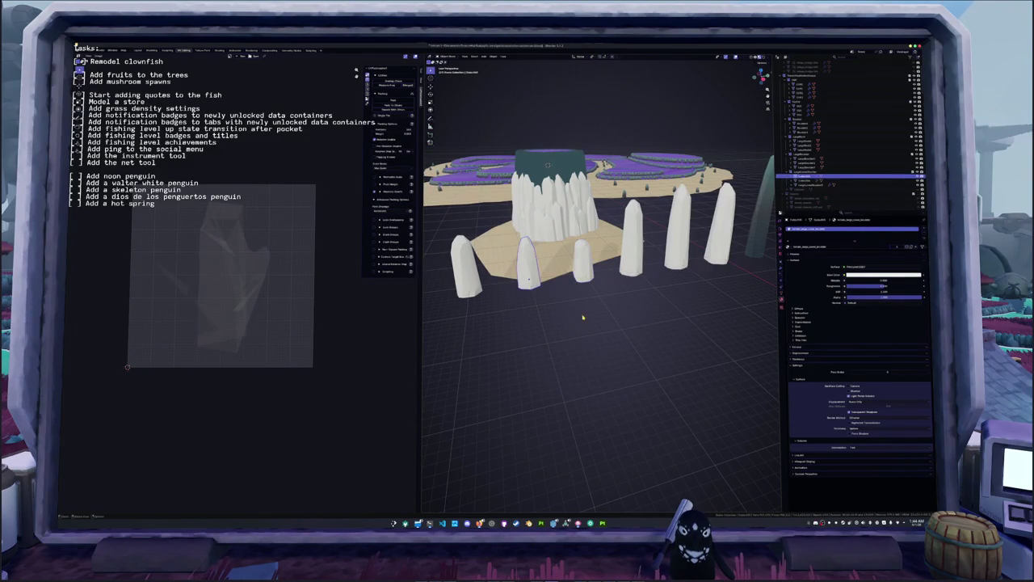
{"action": "key", "text": "F2"}
{"action": "type", "text": "Larg"}
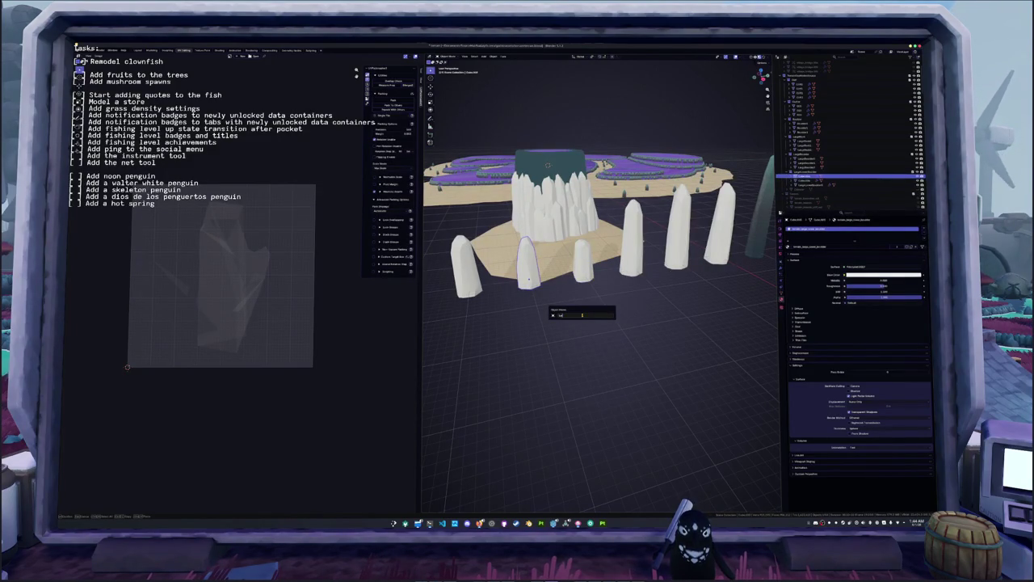
{"action": "type", "text": "eRoc"}
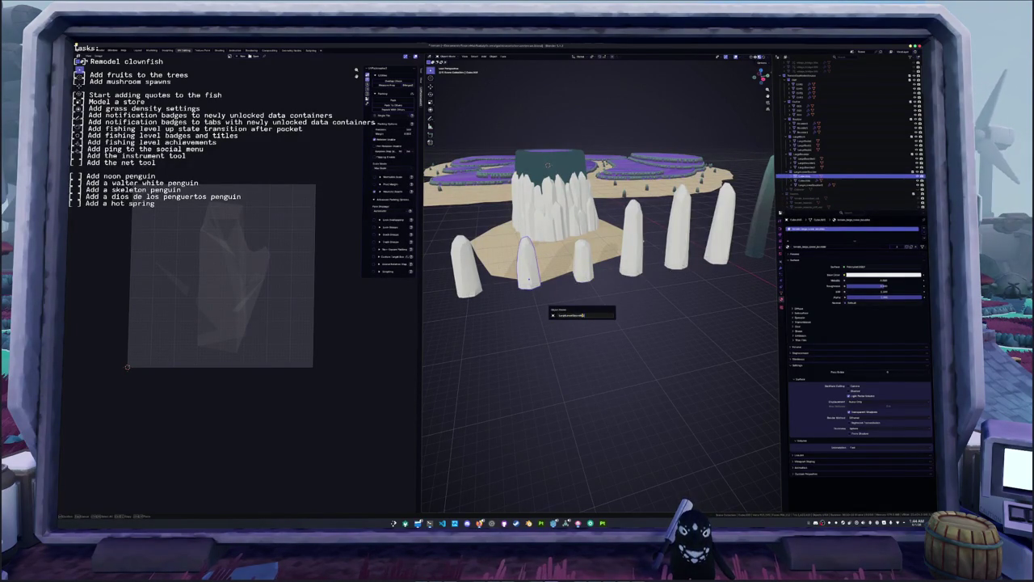
{"action": "key", "text": "Return"}
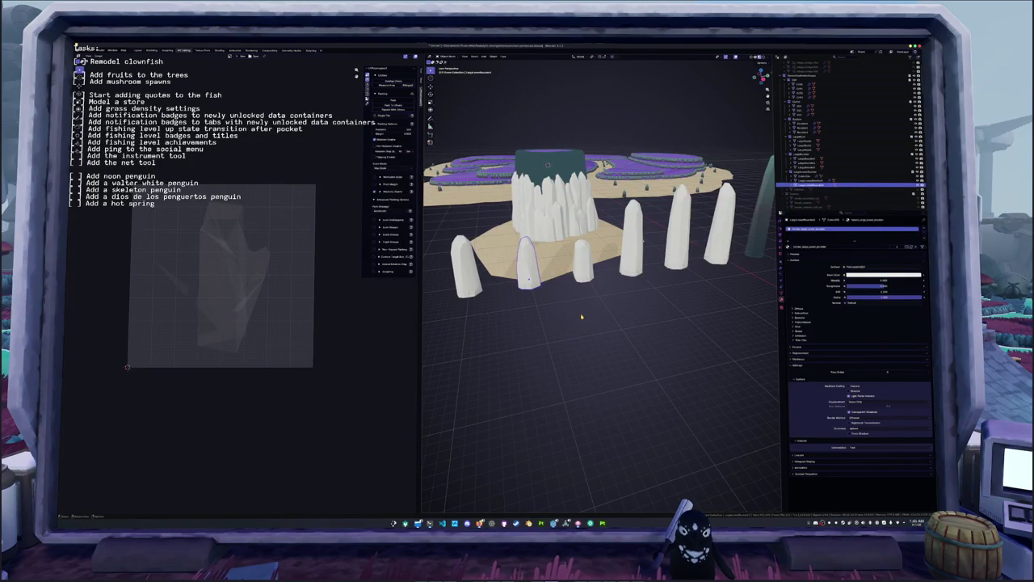
{"action": "key", "text": "F2"}
{"action": "type", "text": "s"}
{"action": "key", "text": "Return"}
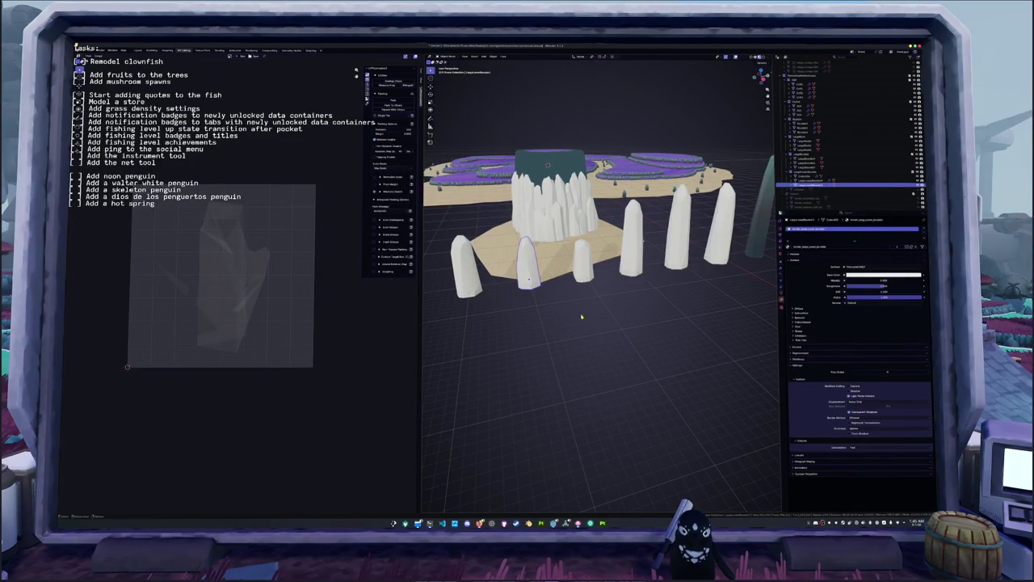
- Rename another pillar with a rock-style name, then select the front-middle and right pillars
{"action": "left_click", "coordinate": [465, 270]}
{"action": "key", "text": "F2"}
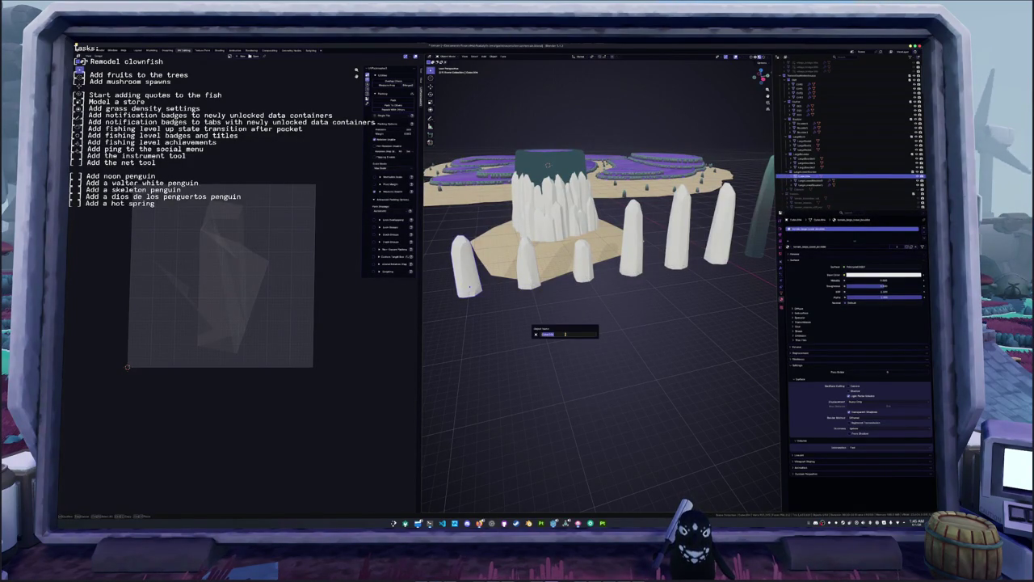
{"action": "type", "text": "s"}
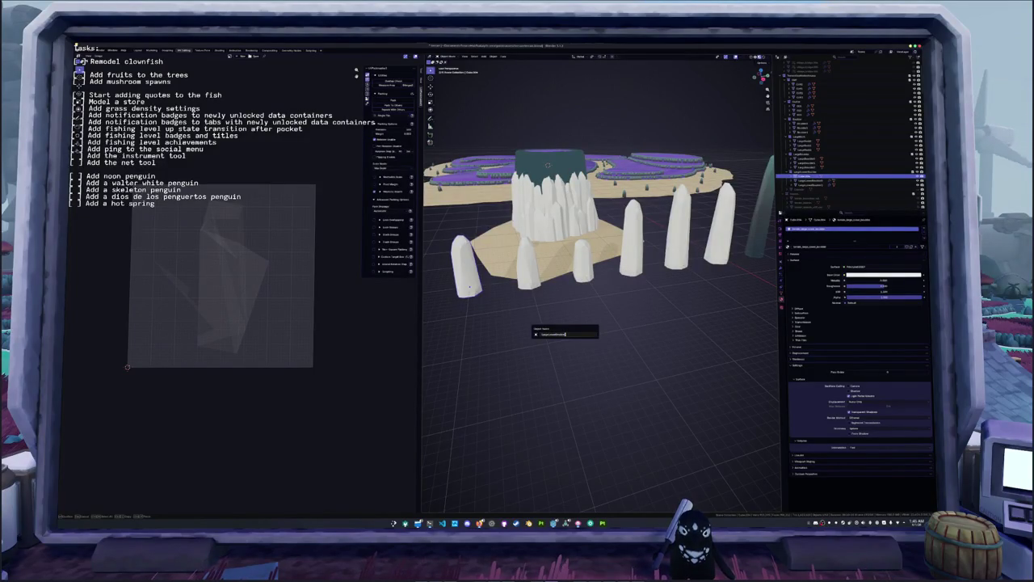
{"action": "key", "text": "Return"}
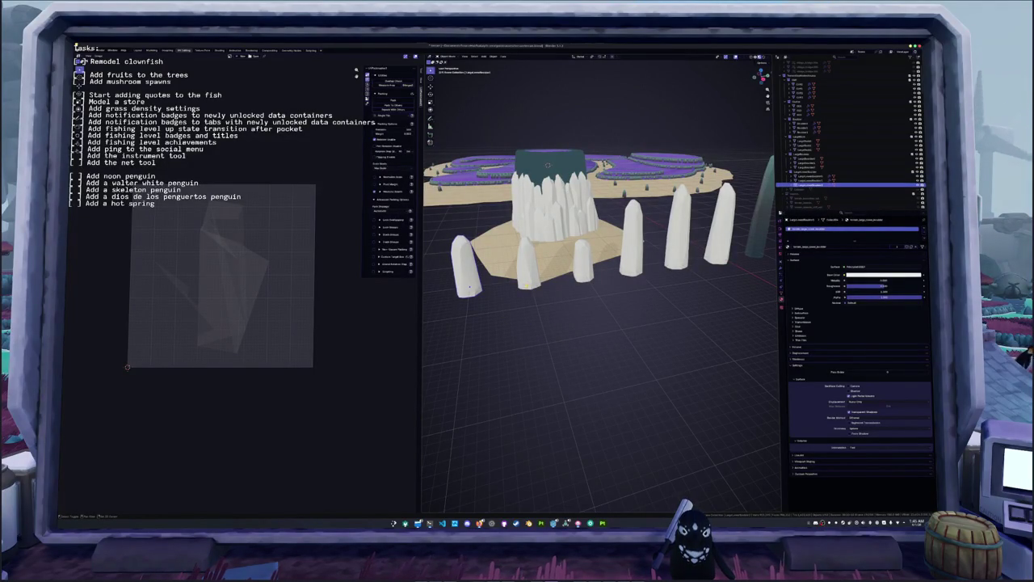
{"action": "left_click", "coordinate": [529, 271]}
{"action": "left_click", "coordinate": [580, 266]}
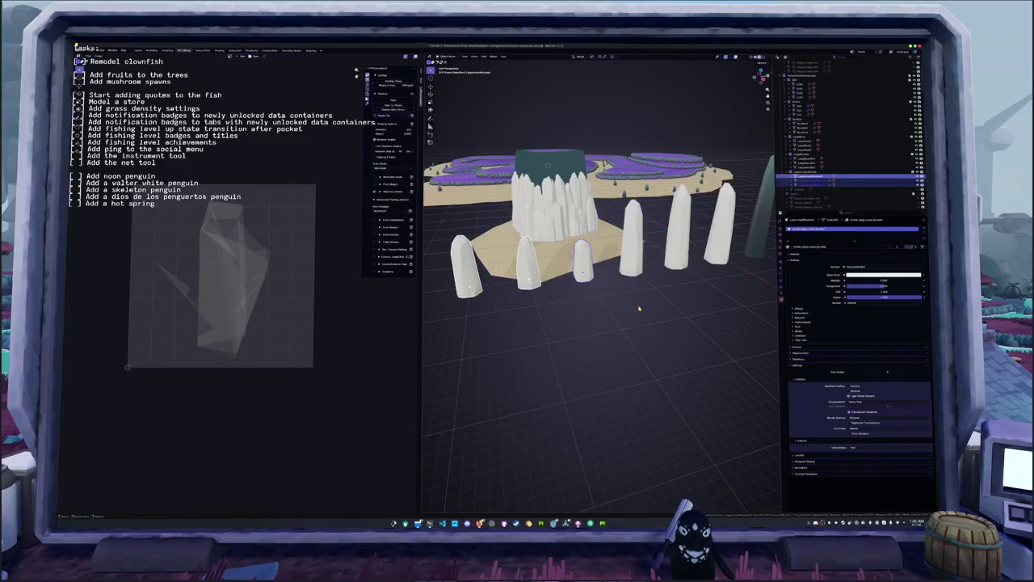
- Unwrap the three front pillars with Smart UV Project, adjusting its angle limit
{"action": "key", "text": "Tab"}
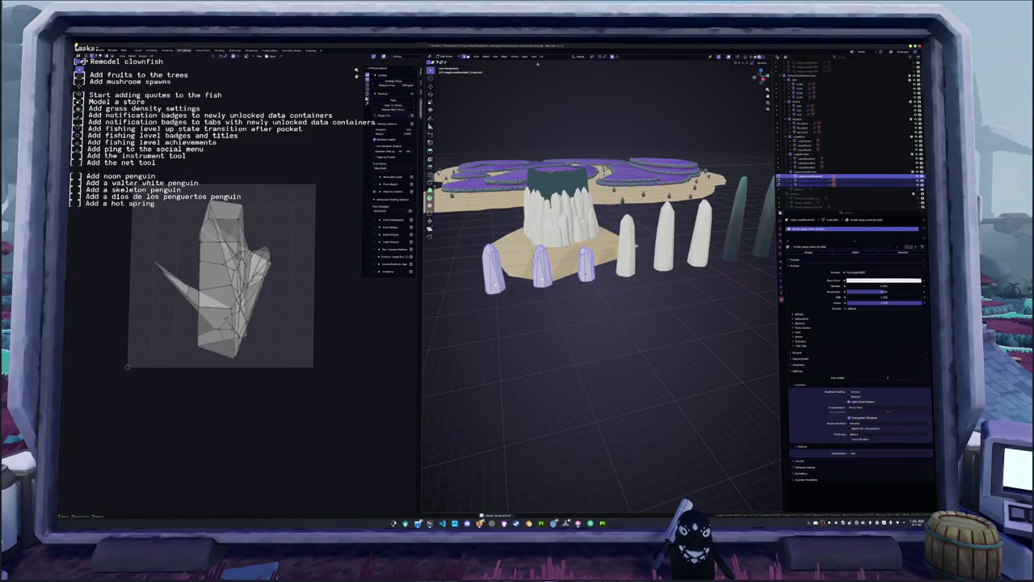
{"action": "left_click", "coordinate": [542, 56]}
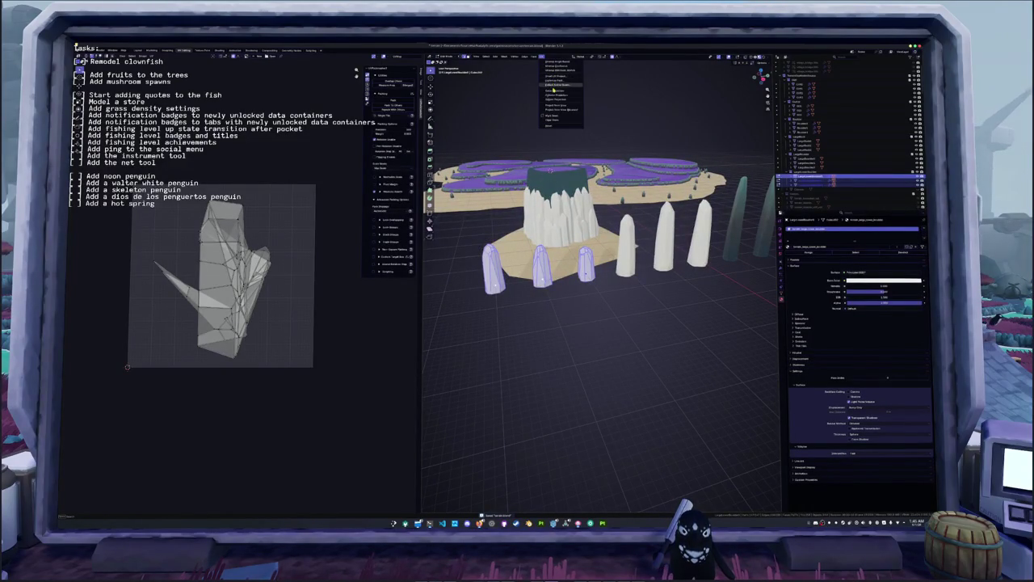
{"action": "left_click", "coordinate": [554, 76]}
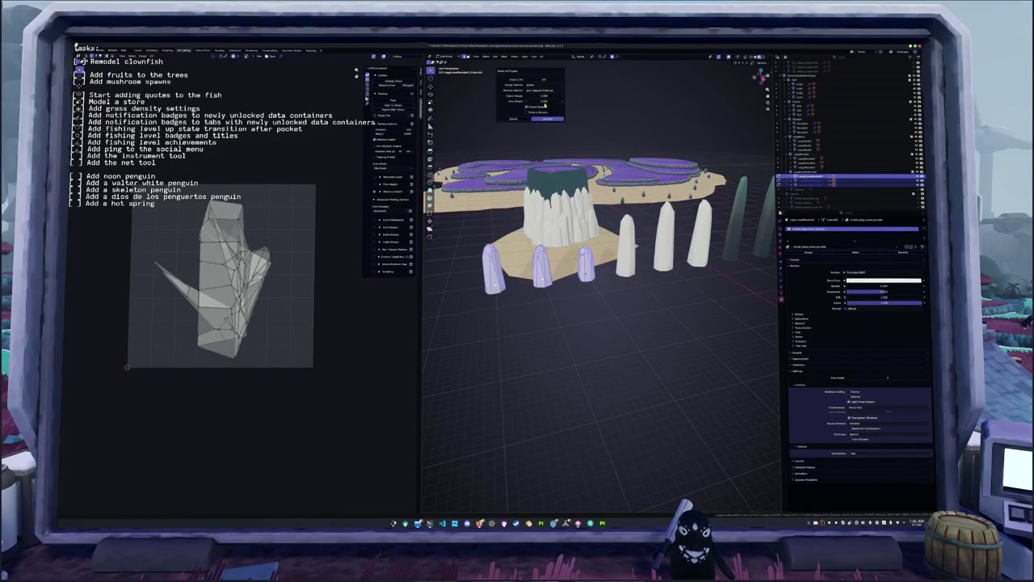
{"action": "left_click", "coordinate": [544, 78]}
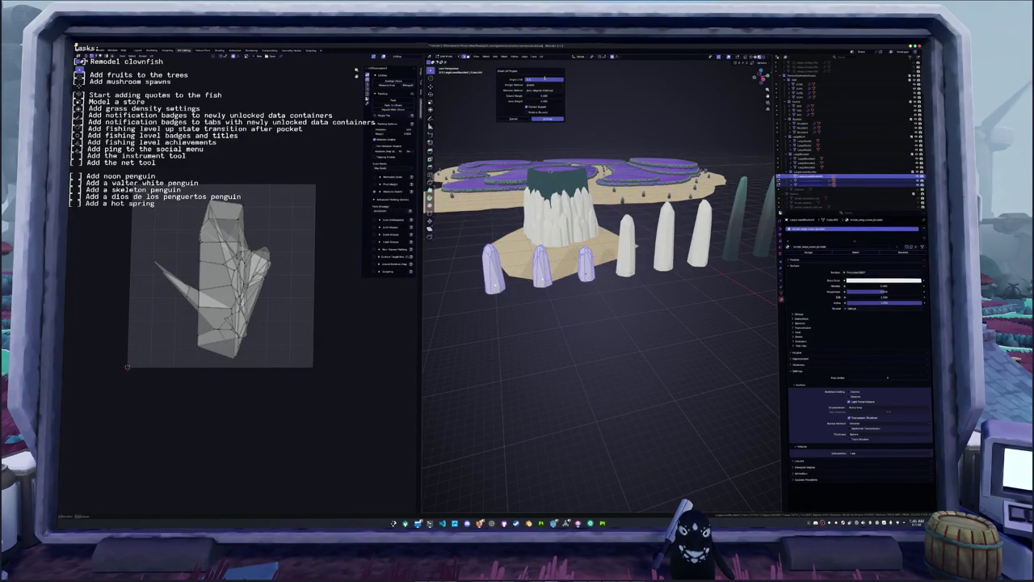
{"action": "key", "text": "Return"}
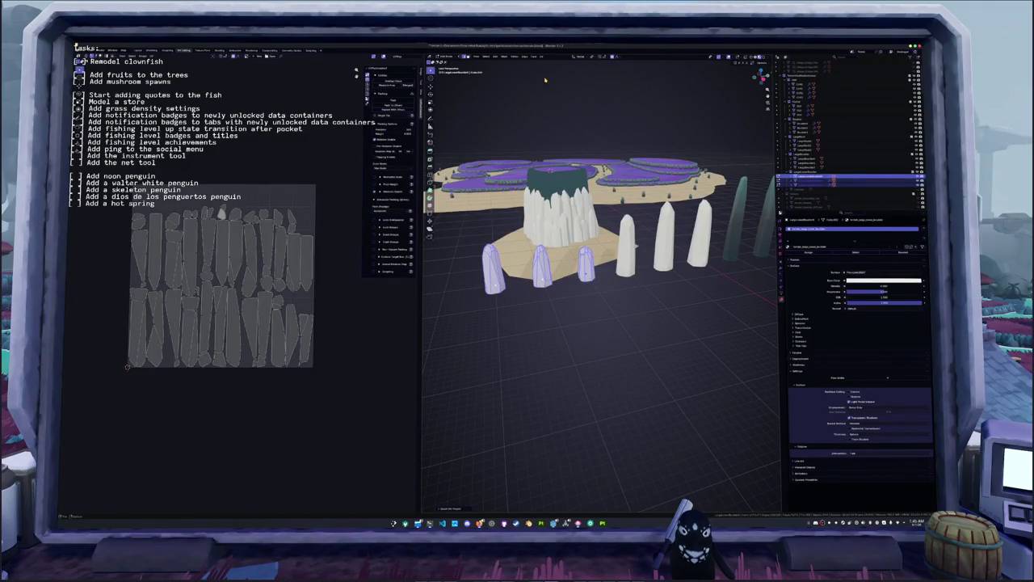
- Select all UV islands and repack them tightly to fill the UV square
{"action": "key", "text": "a"}
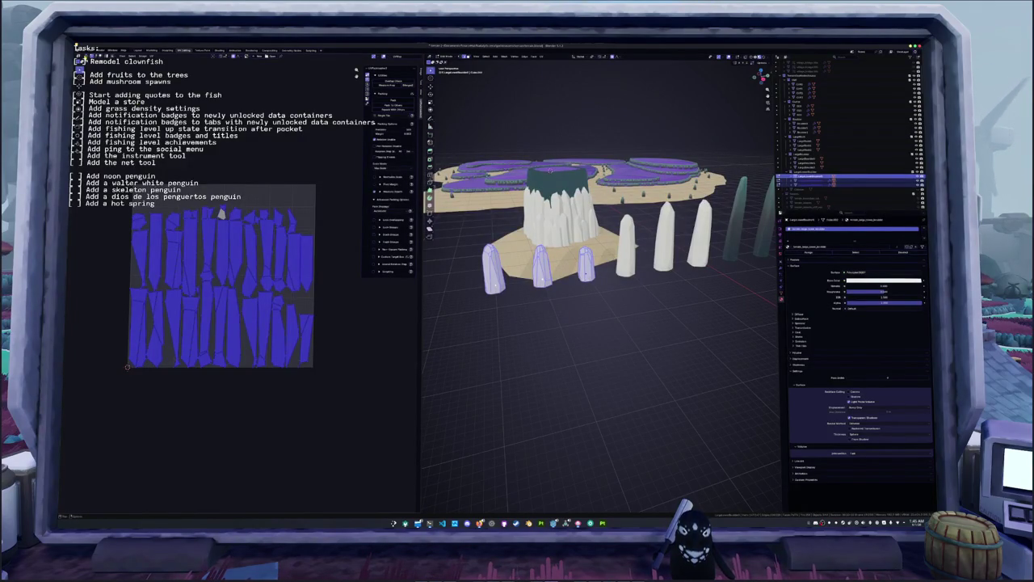
{"action": "key", "text": "ctrl+p"}
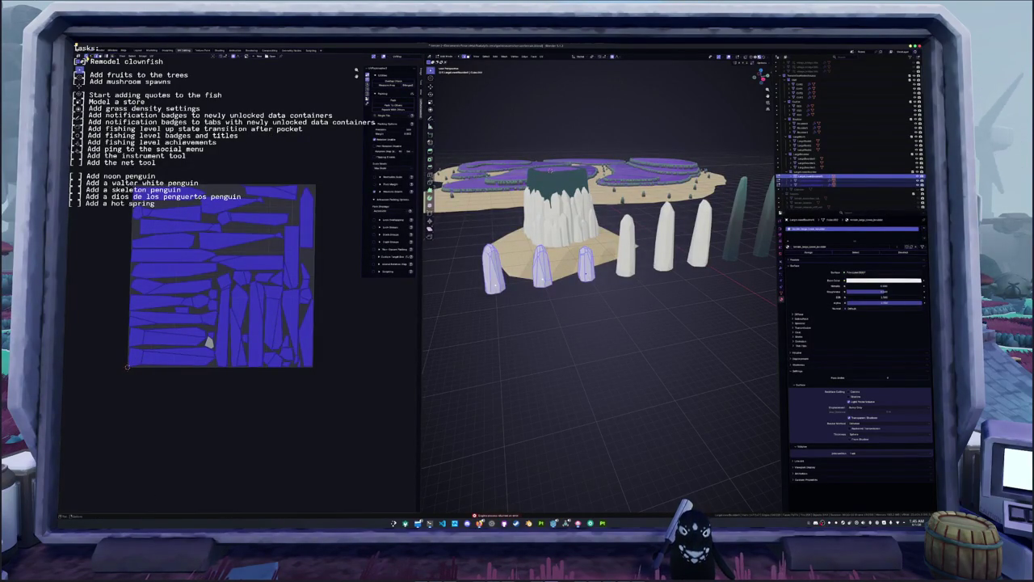
{"action": "key", "text": "ctrl+p"}
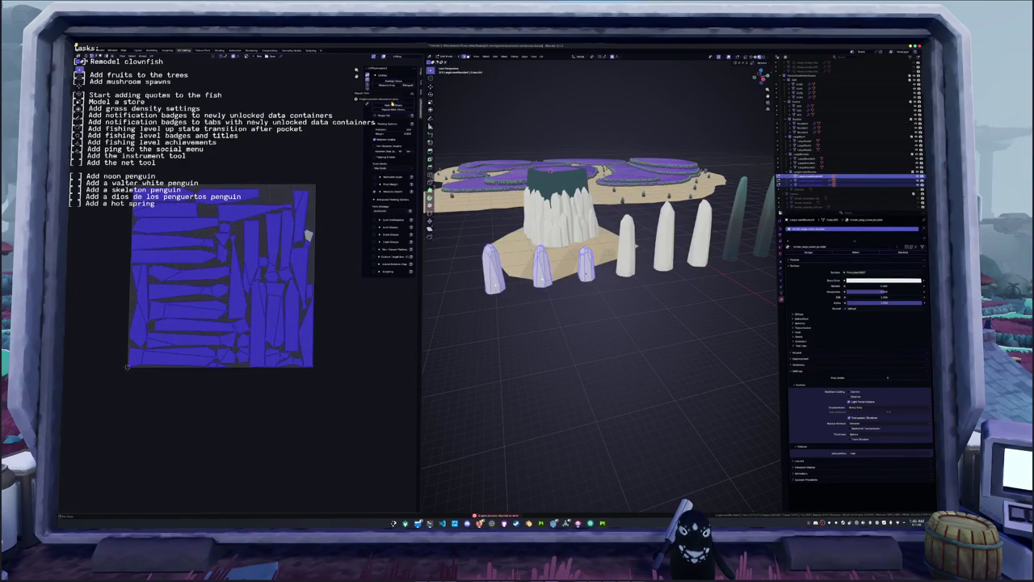
{"action": "key", "text": "ctrl+p"}
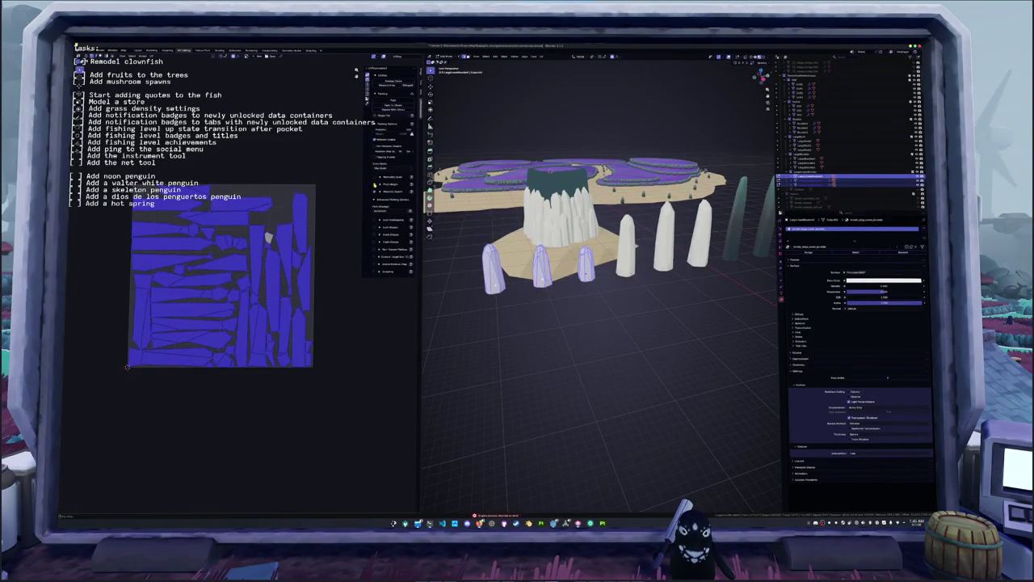
{"action": "left_click", "coordinate": [412, 99]}
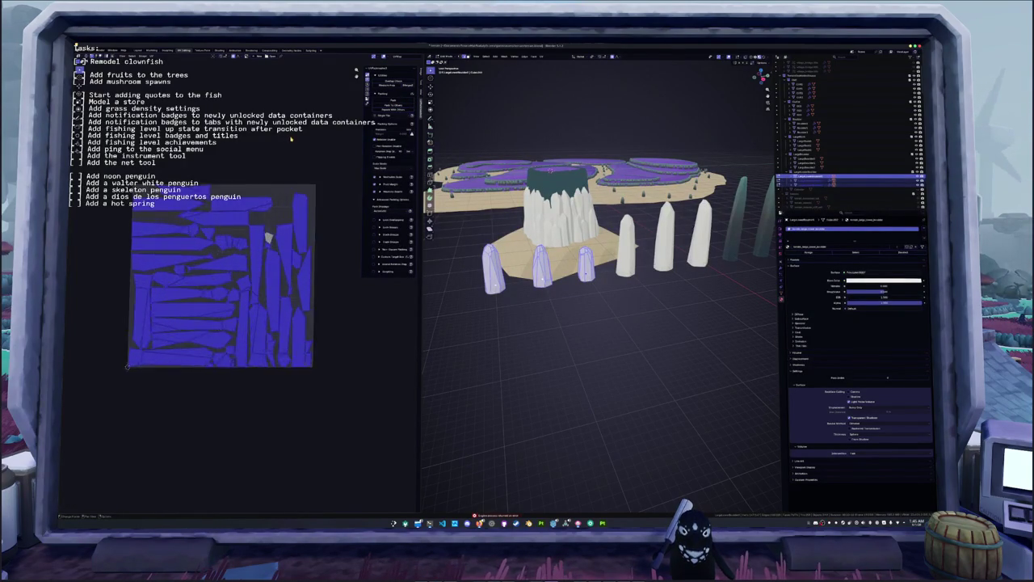
{"action": "scroll", "coordinate": [290, 139], "scroll_direction": "up", "scroll_amount": 4}
{"action": "scroll", "coordinate": [290, 138], "scroll_direction": "down", "scroll_amount": 3}
{"action": "key", "text": "F12"}
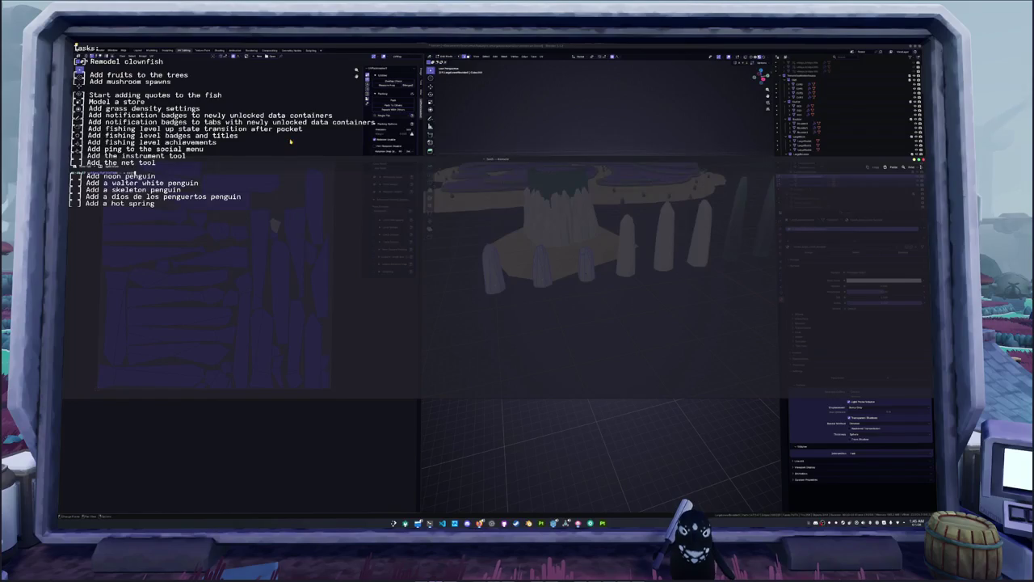
{"action": "middle_click_drag", "start_coordinate": [266, 149], "coordinate": [296, 171]}
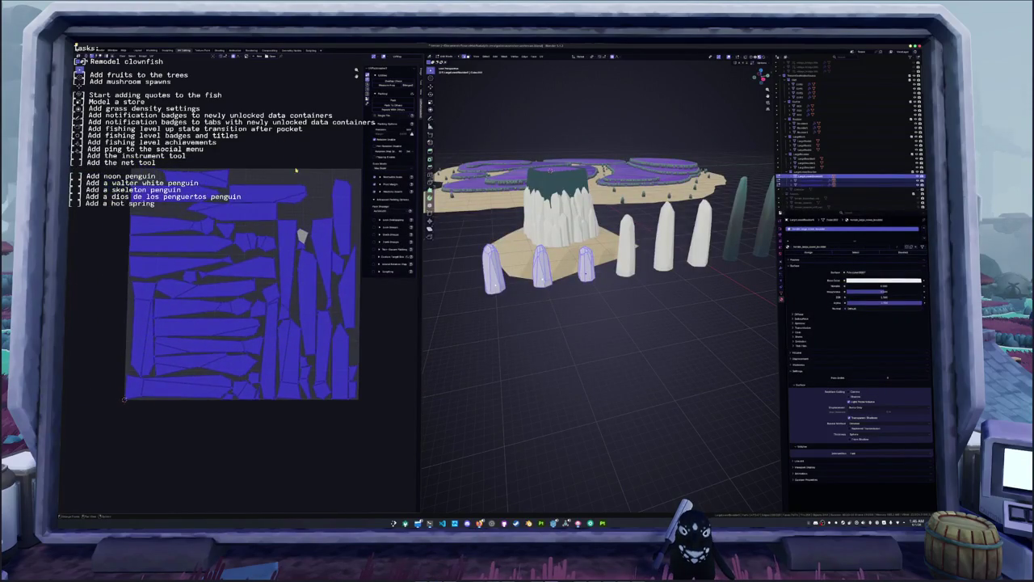
- Run and confirm another operation from the UV menu on the pillar islands
{"action": "left_click", "coordinate": [154, 55]}
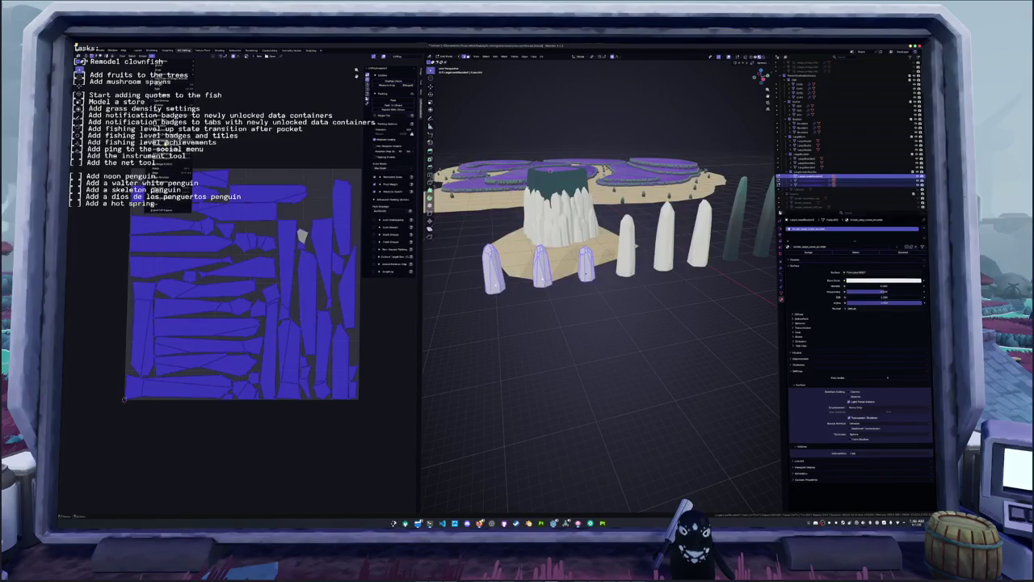
{"action": "left_click", "coordinate": [166, 207]}
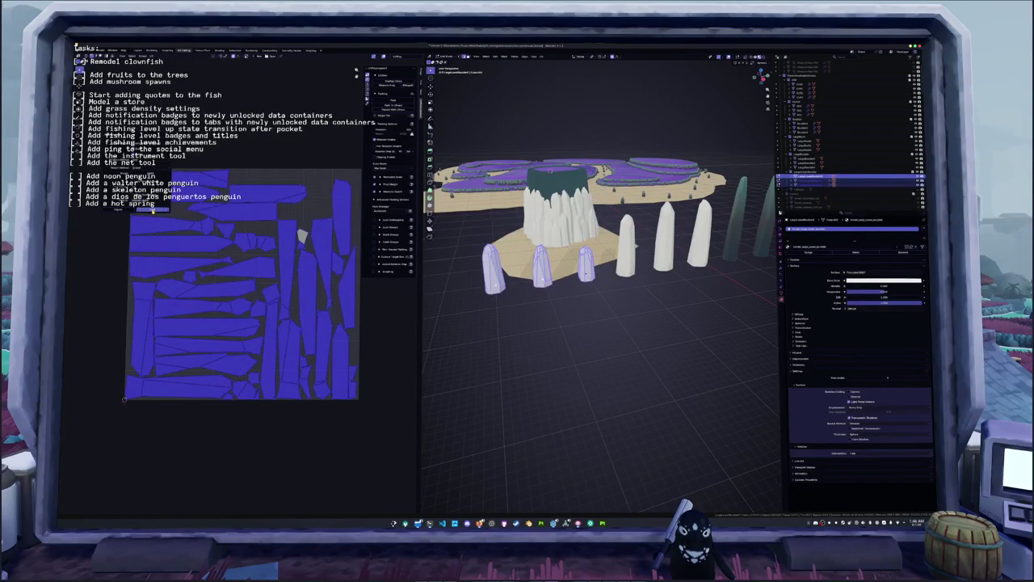
{"action": "left_click", "coordinate": [153, 209]}
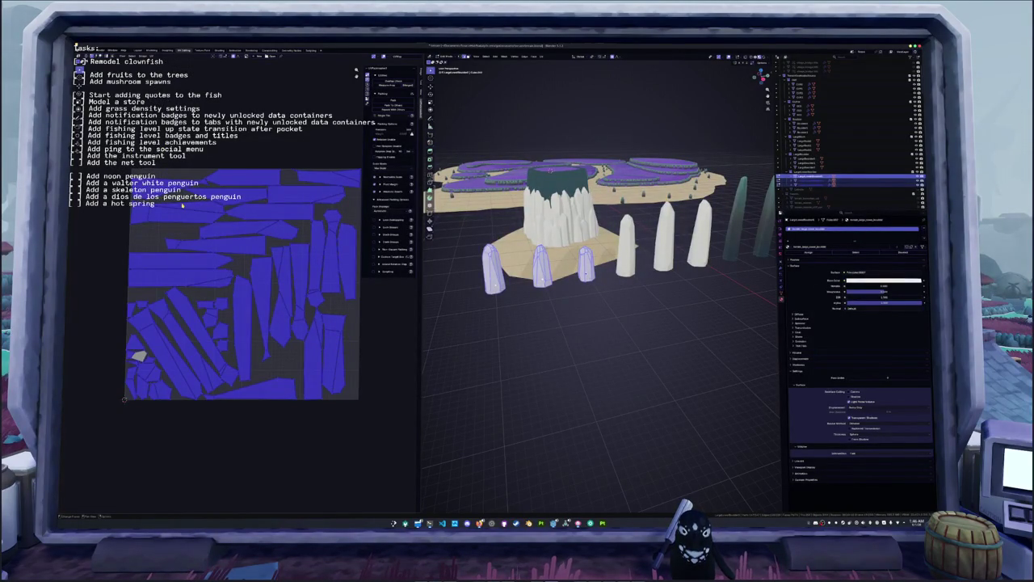
- Deselect and reselect the front pillars through the viewport context menu while orbiting the ring
{"action": "left_click", "coordinate": [480, 324]}
{"action": "middle_click_drag", "start_coordinate": [480, 324], "coordinate": [523, 313]}
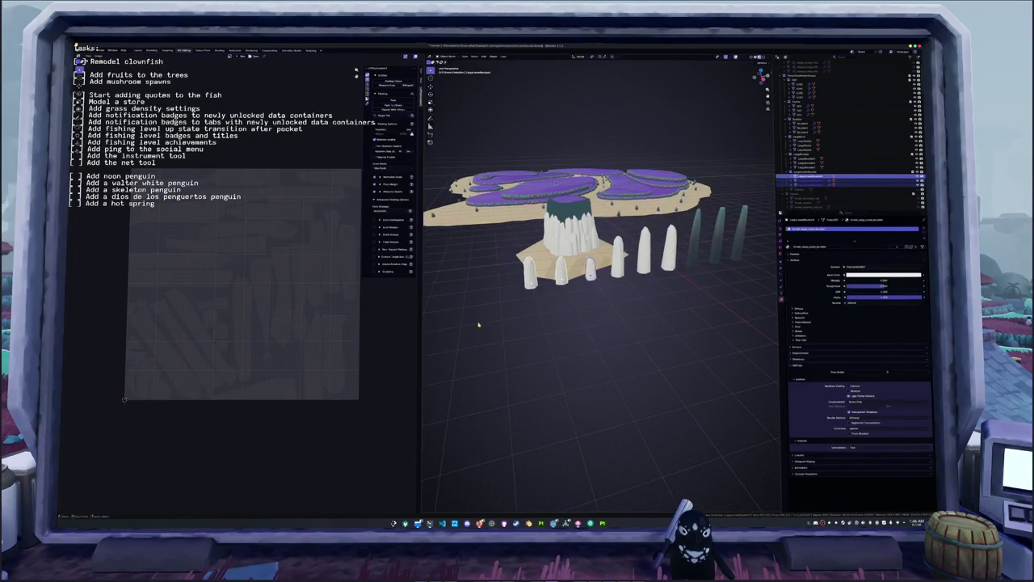
{"action": "right_click", "coordinate": [509, 314]}
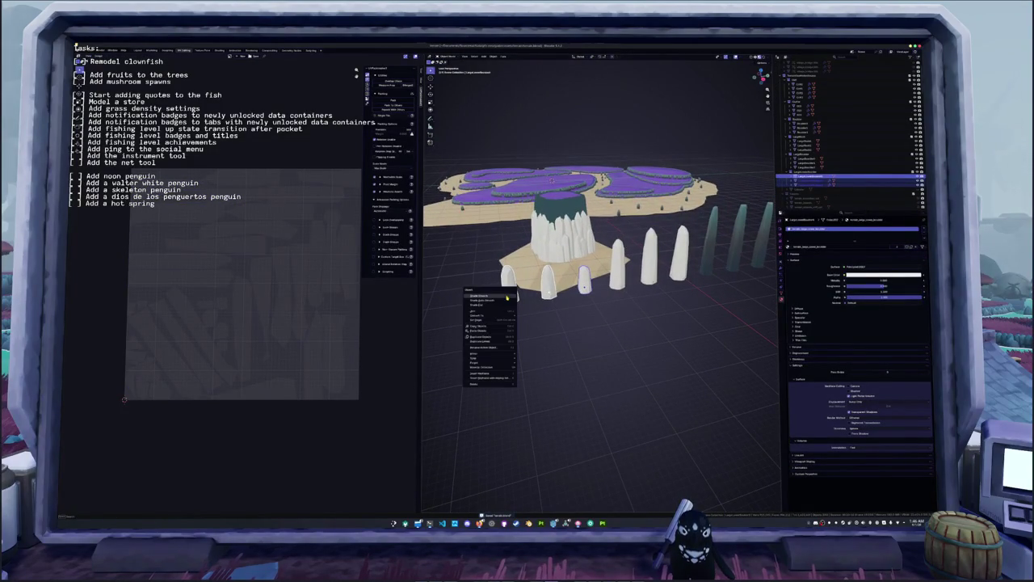
{"action": "left_click", "coordinate": [509, 304]}
{"action": "right_click", "coordinate": [509, 313]}
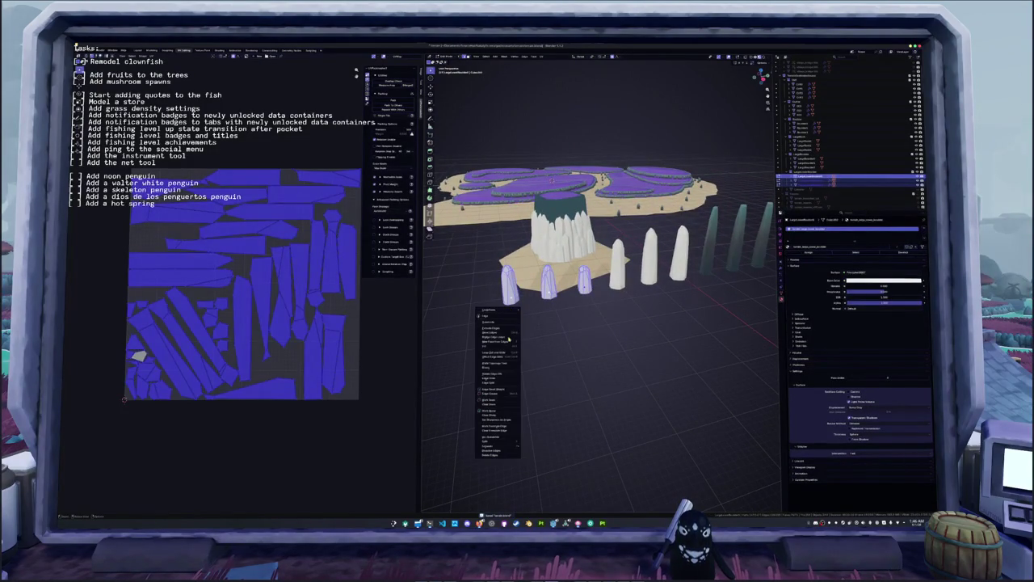
{"action": "left_click", "coordinate": [496, 416]}
{"action": "middle_click_drag", "start_coordinate": [560, 345], "coordinate": [509, 320]}
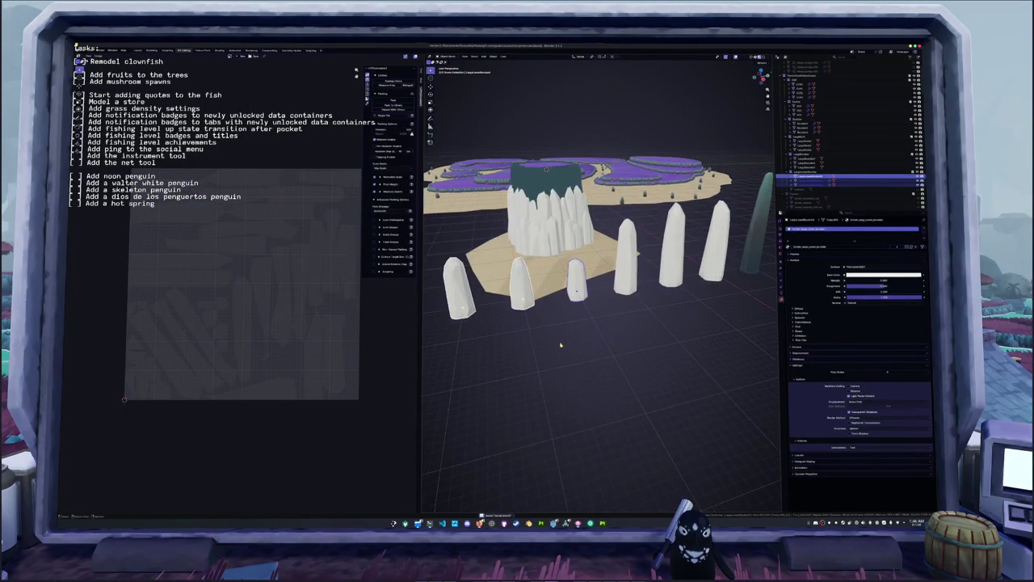
{"action": "right_click", "coordinate": [497, 314]}
{"action": "key", "text": "Escape"}
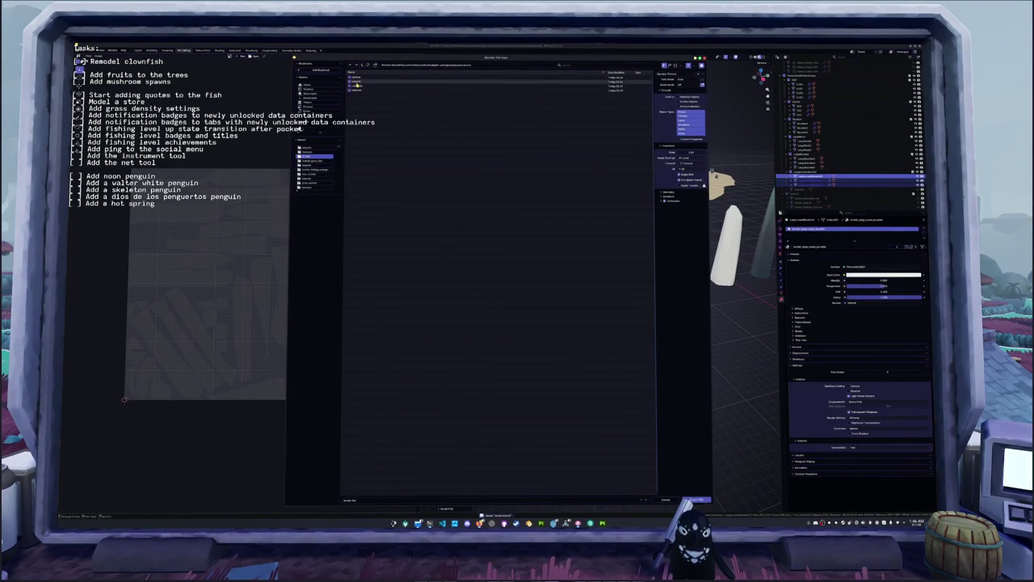
- Export the pillars to a newly named bundle FBX file and switch to Substance Painter
{"action": "left_click", "coordinate": [369, 496]}
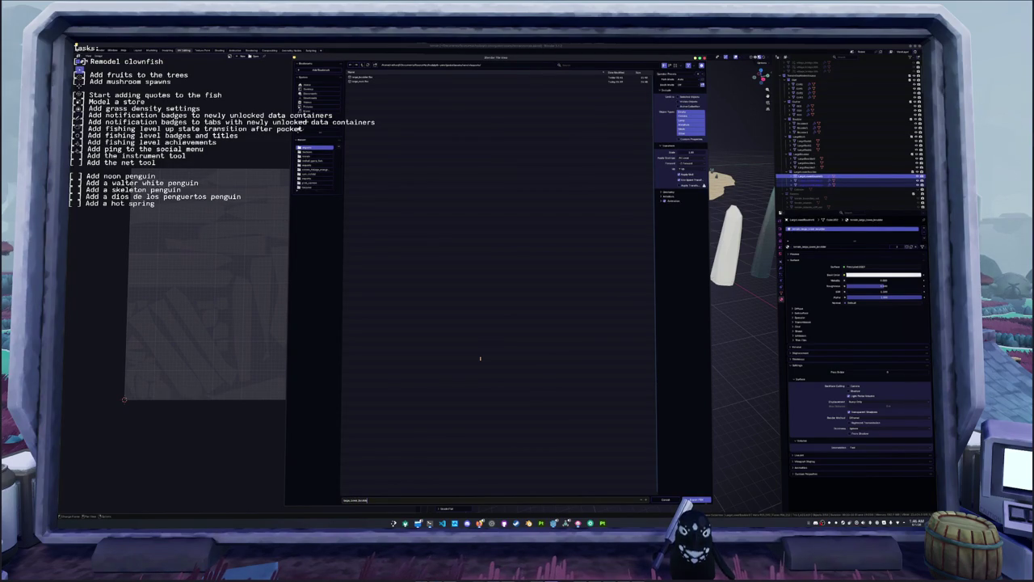
{"action": "key", "text": "Return"}
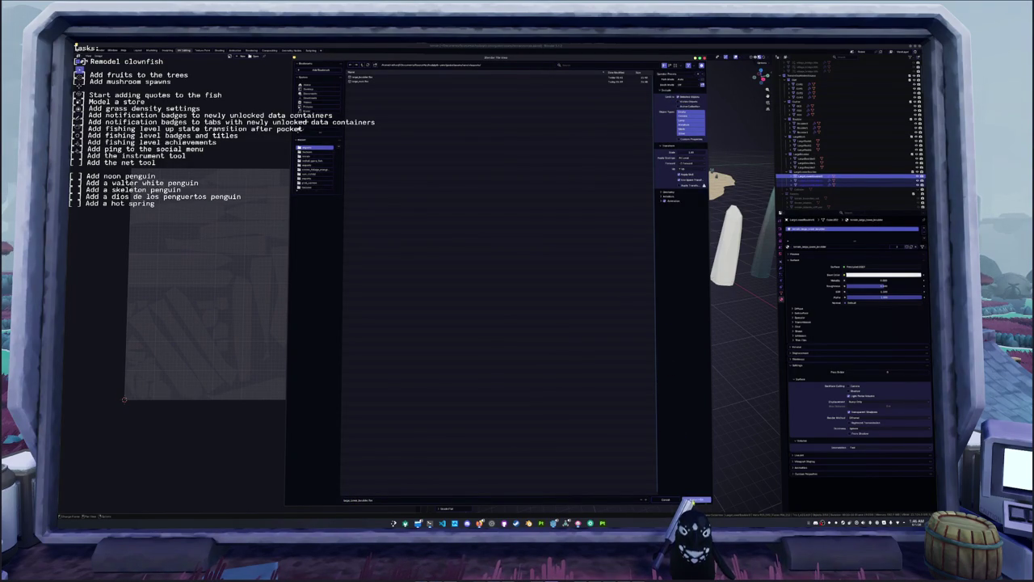
{"action": "left_click", "coordinate": [693, 500]}
{"action": "left_click", "coordinate": [602, 523]}
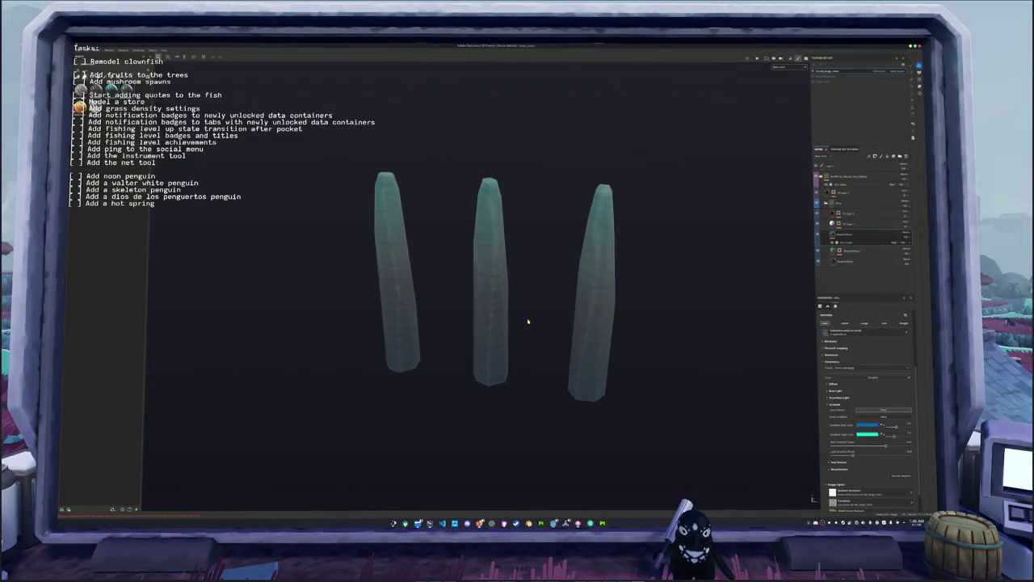
- Create a new Substance Painter project using the exported pillar FBX mesh
{"action": "left_click", "coordinate": [78, 50]}
{"action": "left_click", "coordinate": [93, 56]}
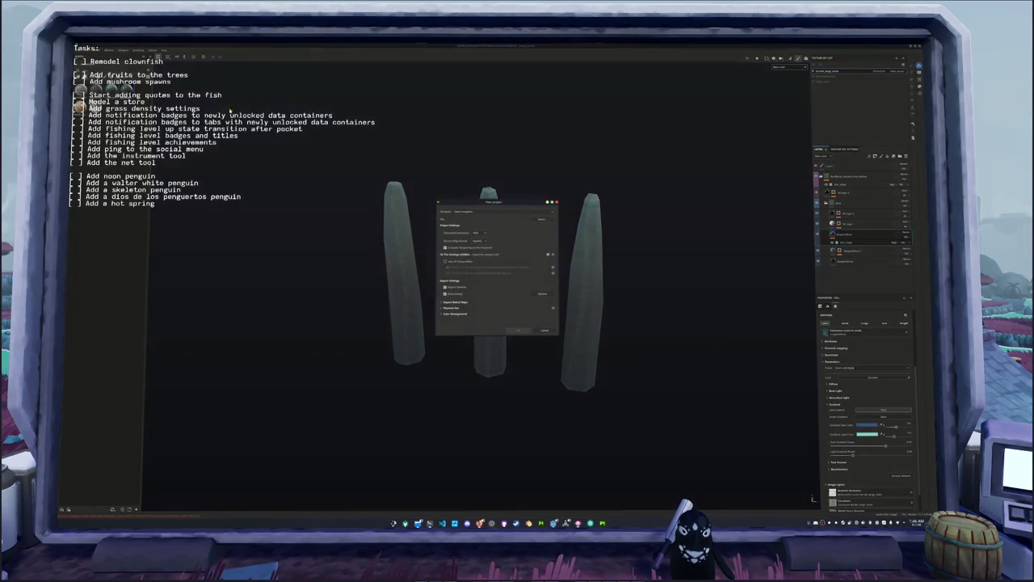
{"action": "left_click", "coordinate": [535, 223]}
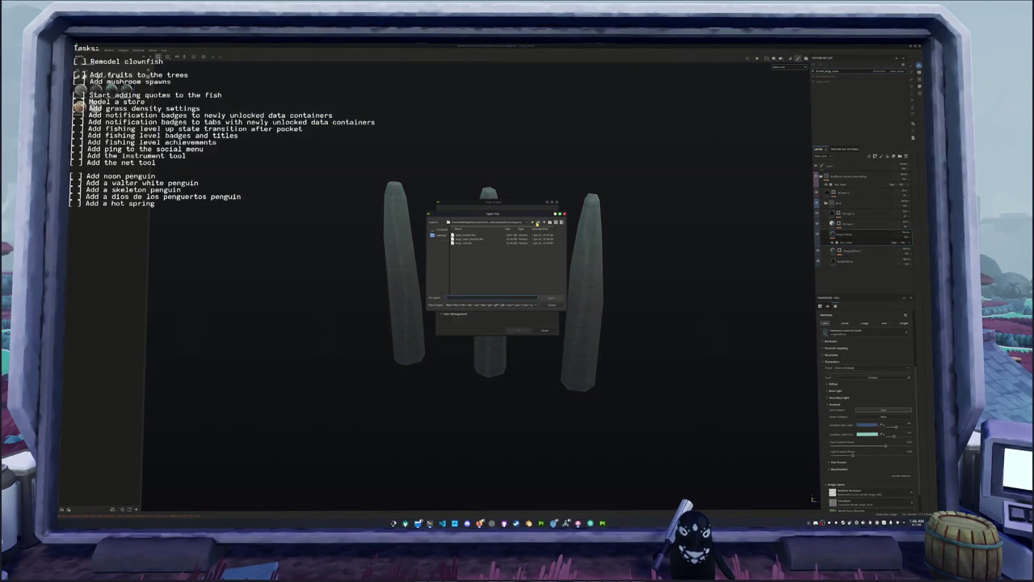
{"action": "double_click", "coordinate": [471, 237]}
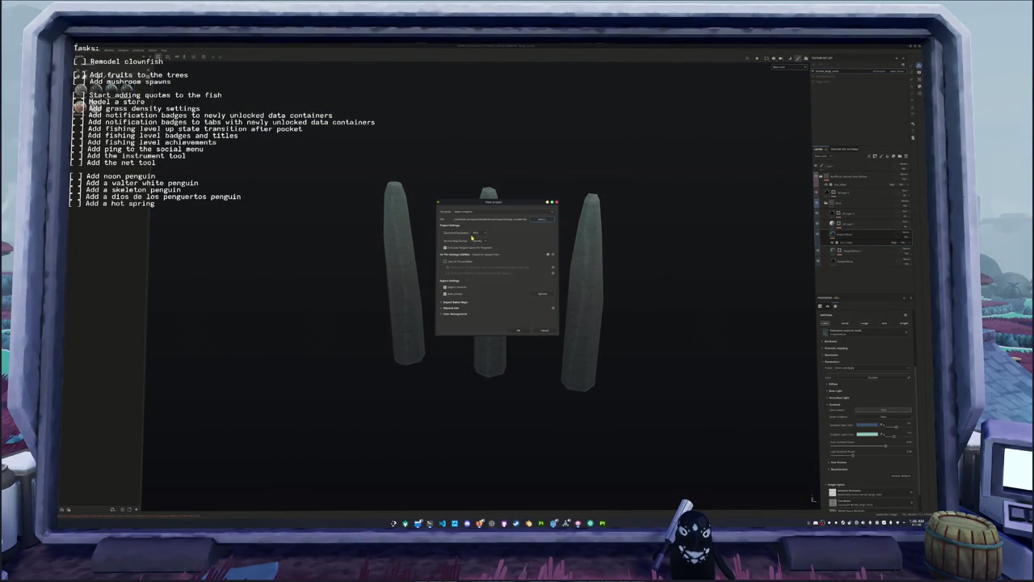
{"action": "left_click", "coordinate": [519, 330]}
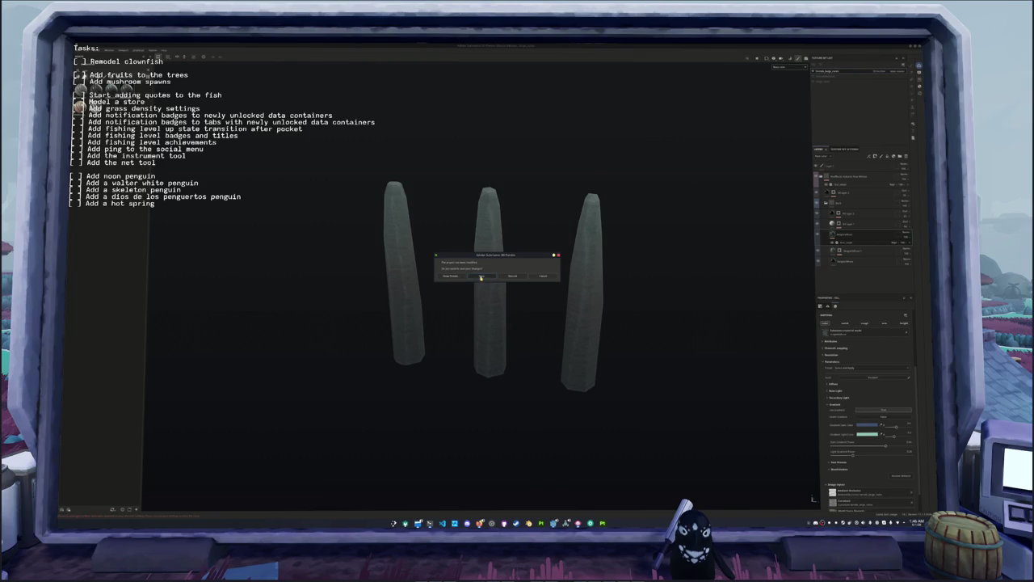
{"action": "left_click", "coordinate": [480, 278]}
{"action": "scroll", "coordinate": [526, 303], "scroll_direction": "down", "scroll_amount": 3}
{"action": "left_click_drag", "start_coordinate": [526, 303], "coordinate": [580, 320], "text": "alt"}
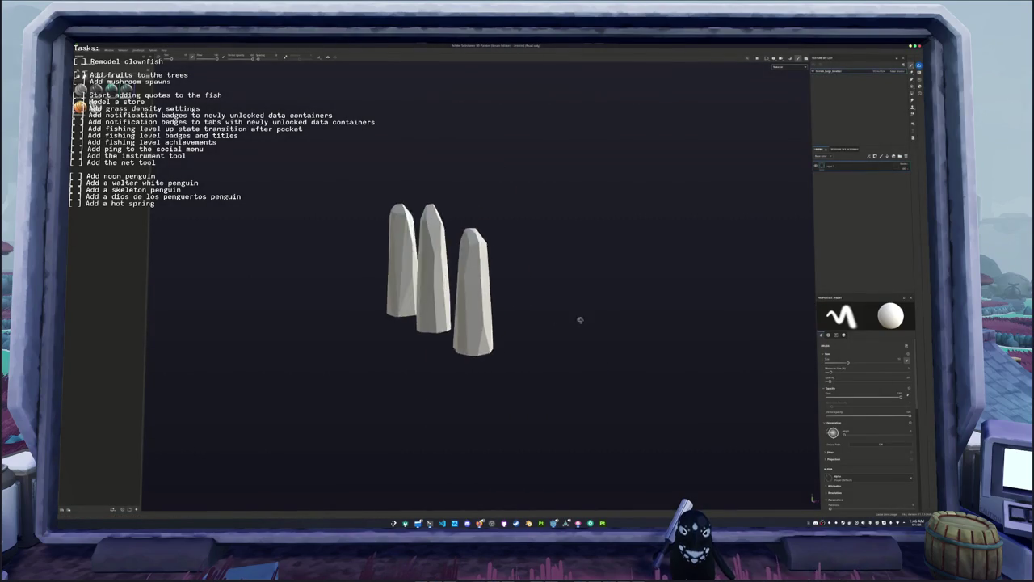
- Bake the pillars' mesh maps, preview a map display mode, then return to Blender
{"action": "key", "text": "ctrl+shift+b"}
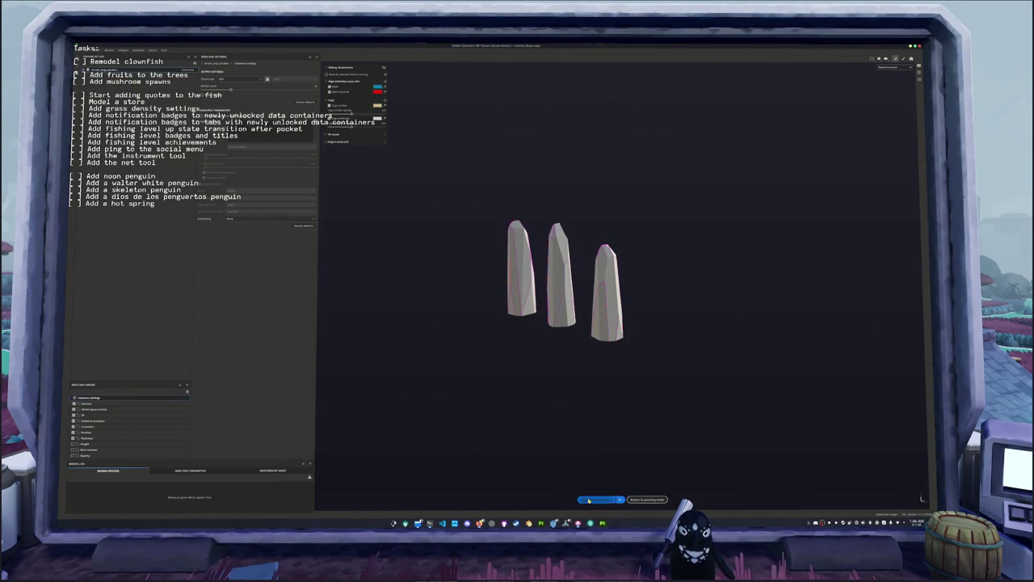
{"action": "left_click", "coordinate": [589, 500]}
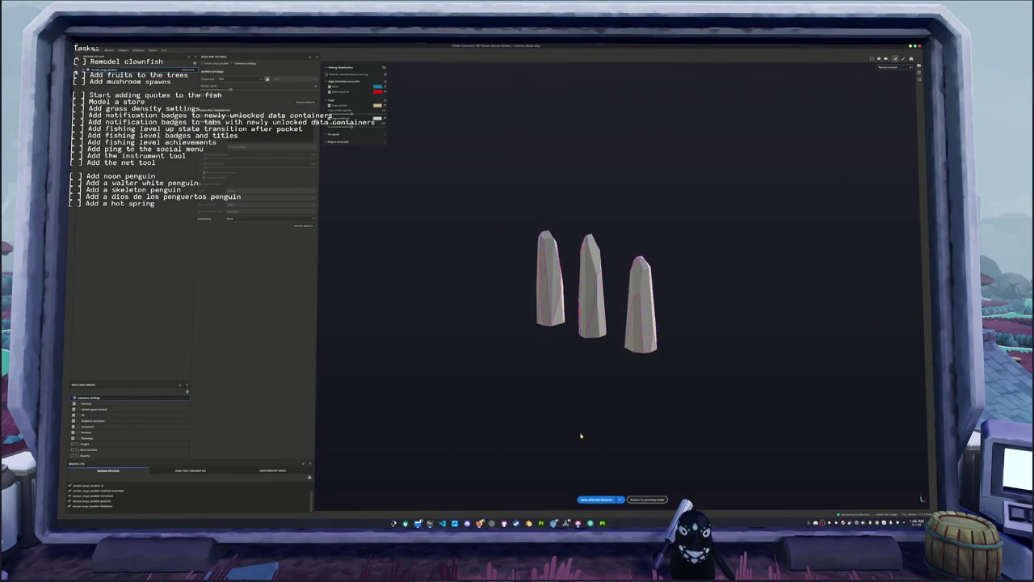
{"action": "left_click", "coordinate": [647, 499]}
{"action": "scroll", "coordinate": [536, 393], "scroll_direction": "up", "scroll_amount": 2}
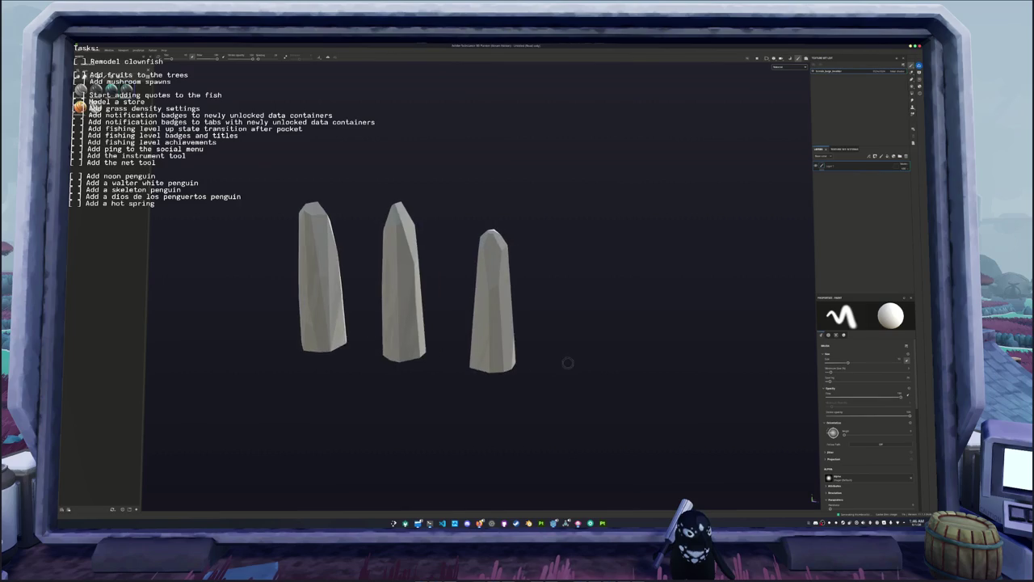
{"action": "scroll", "coordinate": [568, 363], "scroll_direction": "up", "scroll_amount": 2}
{"action": "left_click", "coordinate": [783, 69]}
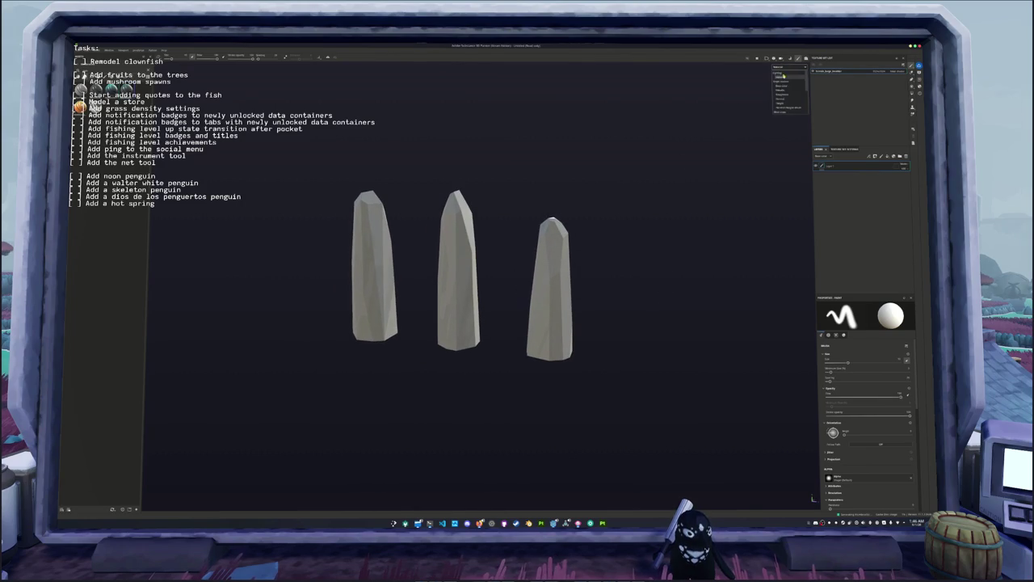
{"action": "left_click", "coordinate": [791, 86]}
{"action": "left_click_drag", "start_coordinate": [668, 156], "coordinate": [642, 194], "text": "alt"}
{"action": "key", "text": "alt+Tab"}
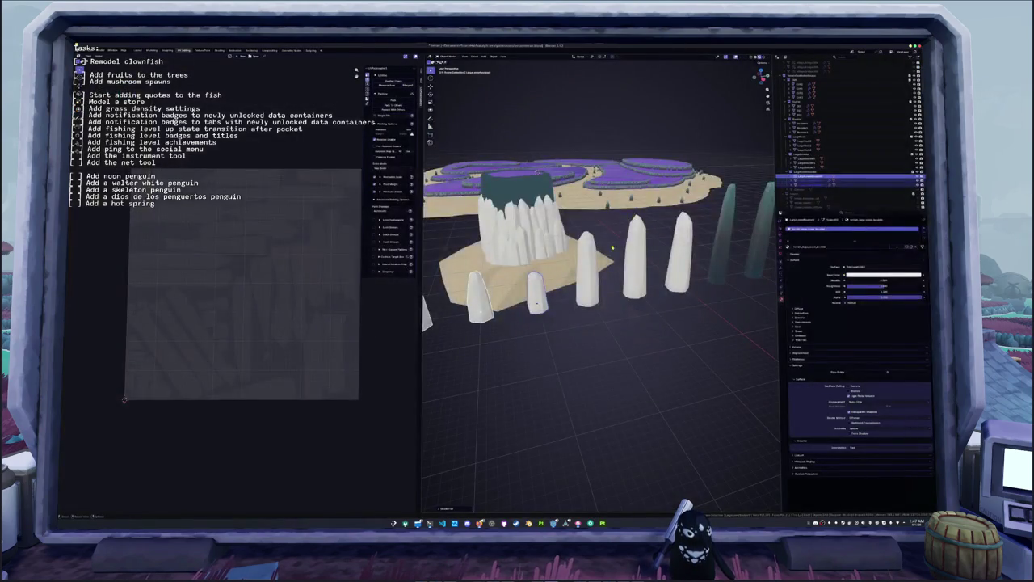
- Re-export the pillars over the existing bundle FBX file and return to Substance Painter
{"action": "left_click", "coordinate": [634, 288]}
{"action": "middle_click_drag", "start_coordinate": [634, 289], "coordinate": [631, 288]}
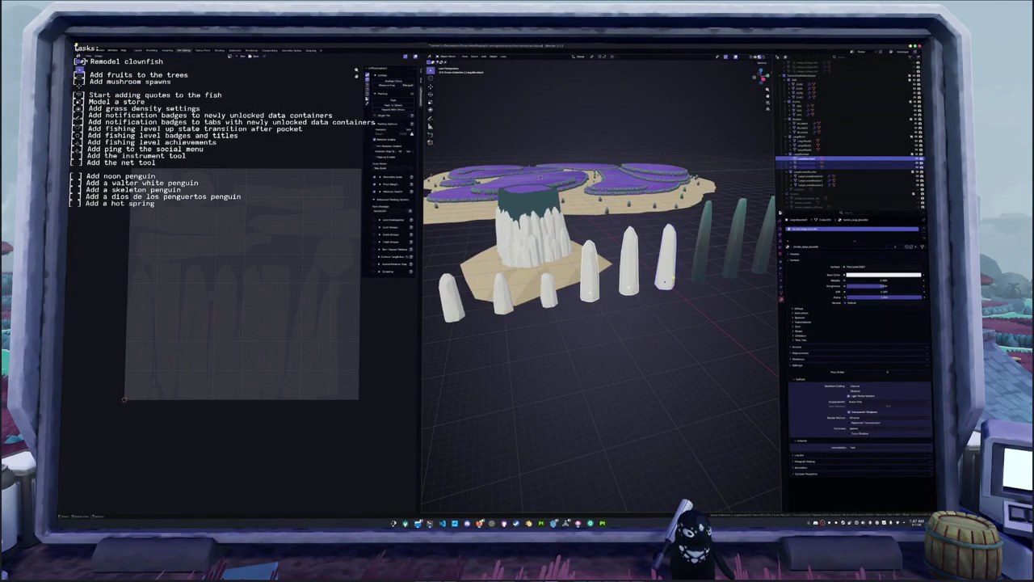
{"action": "left_click", "coordinate": [84, 50]}
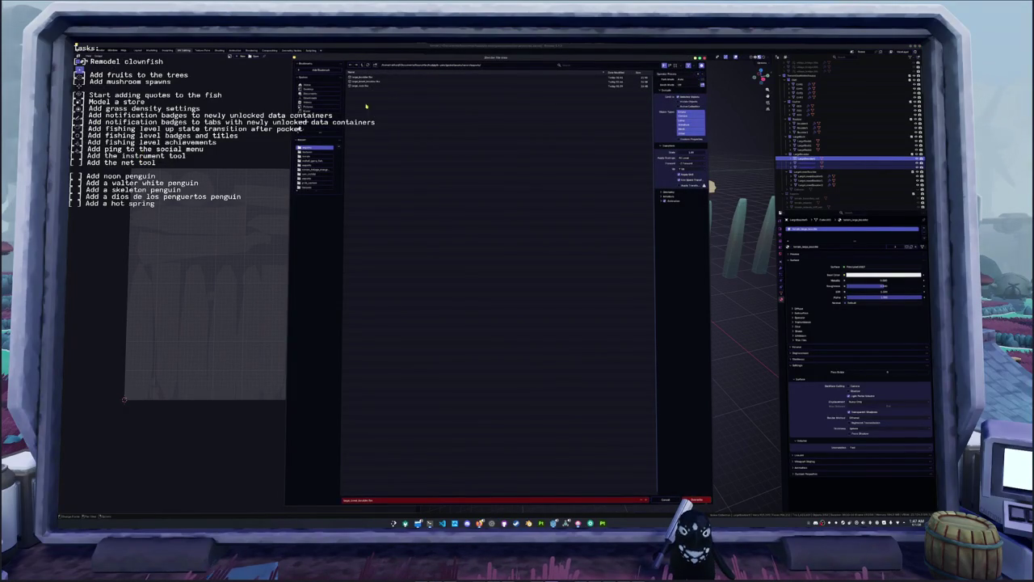
{"action": "left_click", "coordinate": [364, 77]}
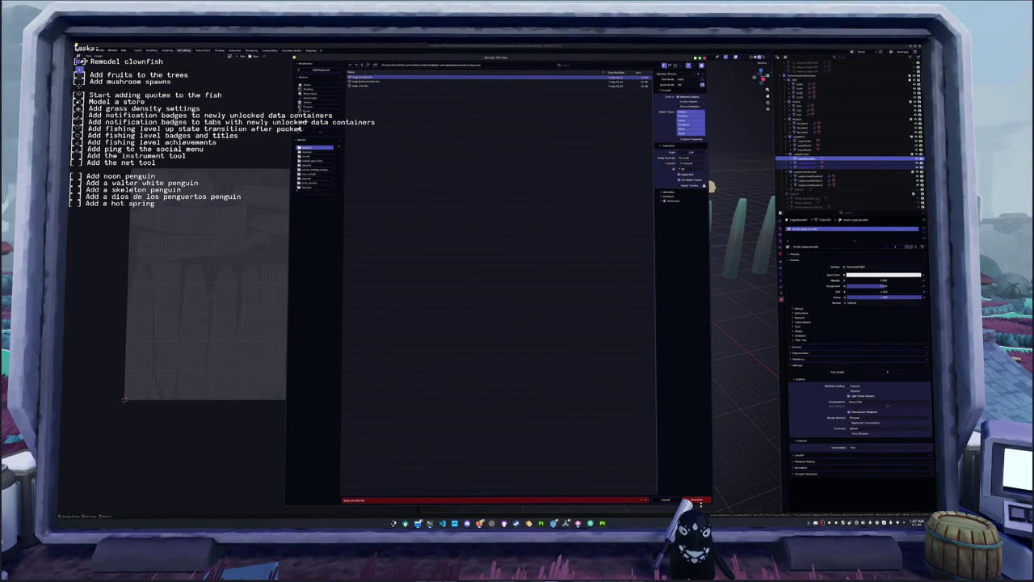
{"action": "left_click", "coordinate": [697, 500]}
{"action": "key", "text": "alt+Tab"}
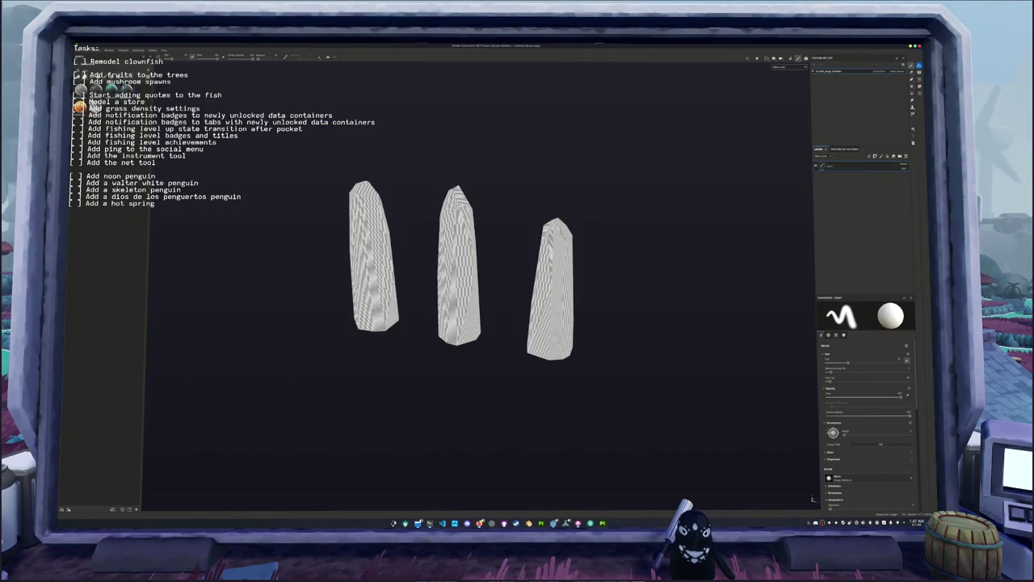
- Re-bake the mesh maps for the reloaded pillar mesh
{"action": "scroll", "coordinate": [525, 330], "scroll_direction": "up", "scroll_amount": 3}
{"action": "scroll", "coordinate": [524, 330], "scroll_direction": "down", "scroll_amount": 1}
{"action": "scroll", "coordinate": [524, 330], "scroll_direction": "down", "scroll_amount": 1}
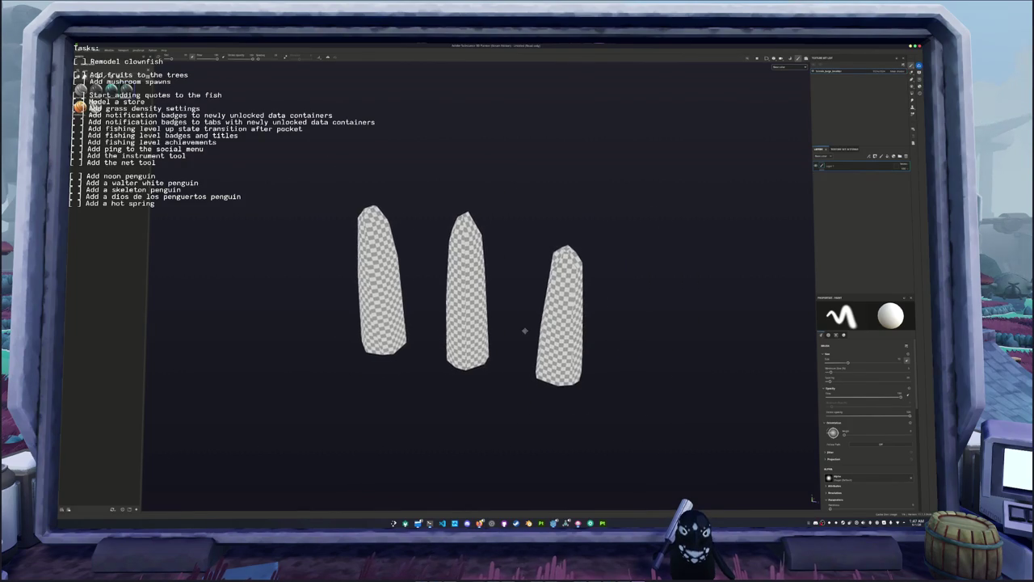
{"action": "key", "text": "ctrl+shift+b"}
{"action": "left_click", "coordinate": [589, 500]}
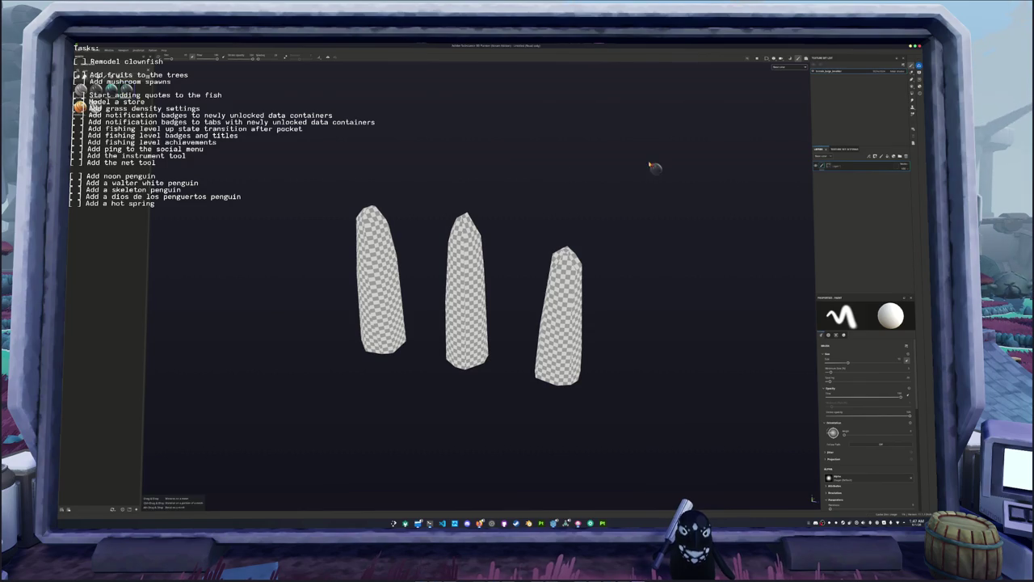
- Reorder the layers, try and undo a dark edge-worn material, review the teal fill colours, and save
{"action": "mouse_move", "coordinate": [812, 192]}
{"action": "left_mouse_down"}
{"action": "mouse_move", "coordinate": [850, 250]}
{"action": "mouse_move", "coordinate": [843, 242]}
{"action": "left_mouse_up"}
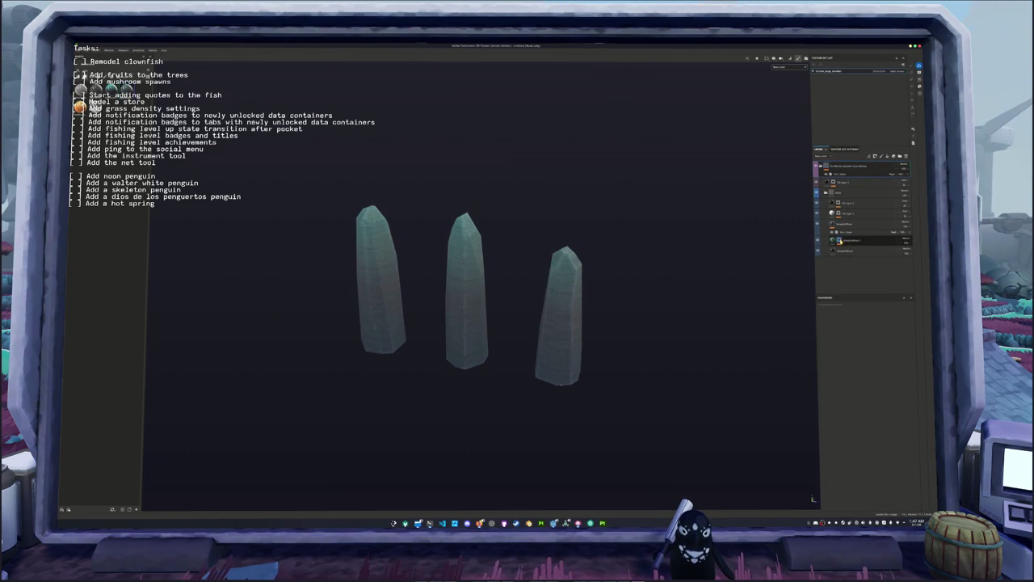
{"action": "key", "text": "1"}
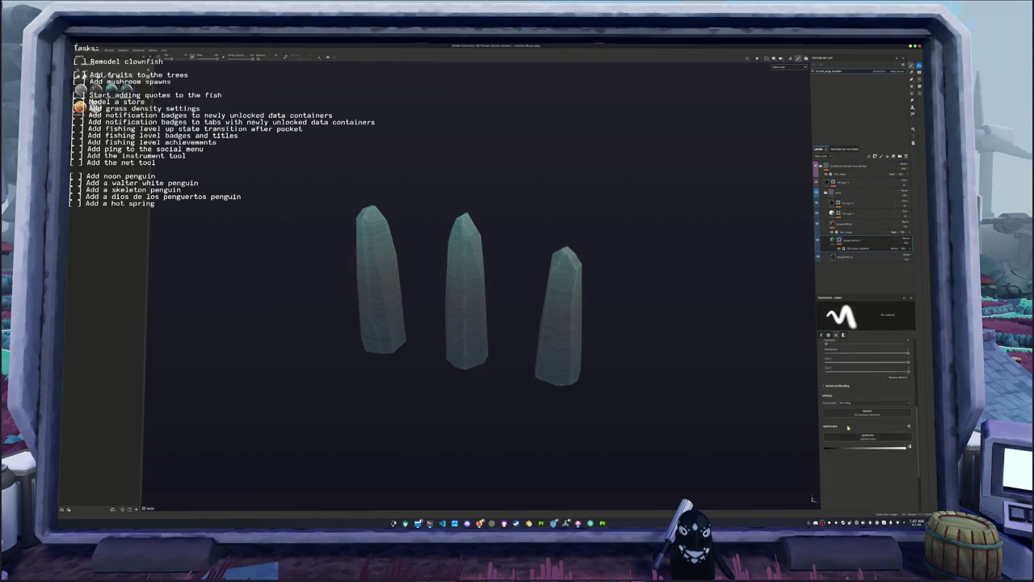
{"action": "left_click", "coordinate": [833, 225]}
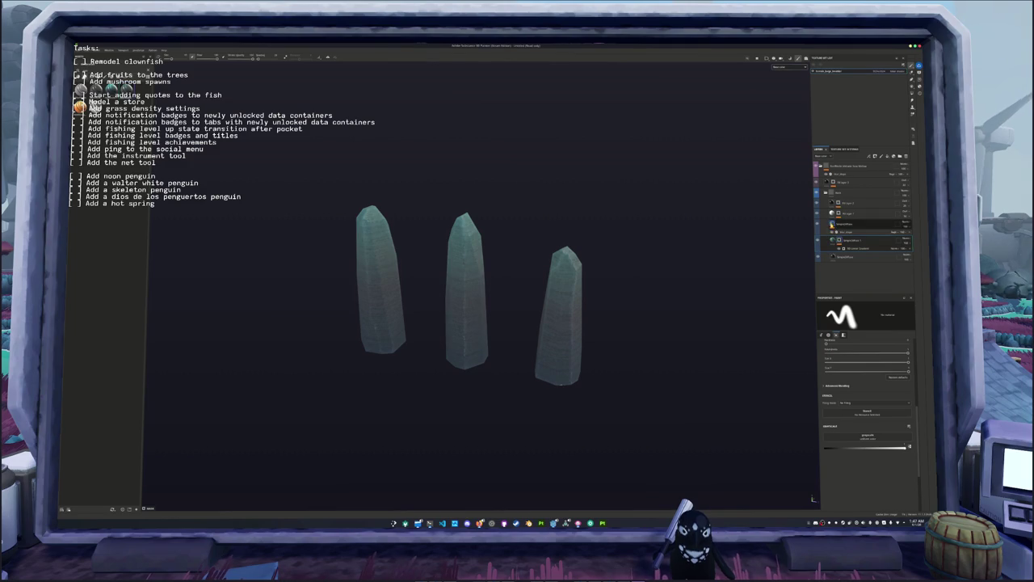
{"action": "left_click", "coordinate": [844, 232]}
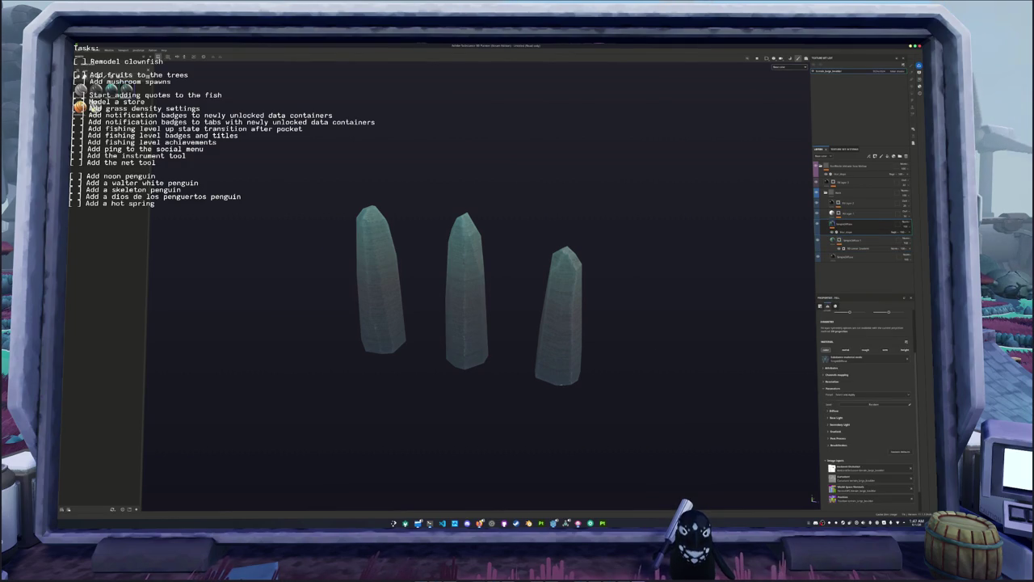
{"action": "mouse_move", "coordinate": [174, 503]}
{"action": "left_mouse_down"}
{"action": "mouse_move", "coordinate": [477, 291]}
{"action": "mouse_move", "coordinate": [480, 377]}
{"action": "mouse_move", "coordinate": [565, 324]}
{"action": "left_mouse_up"}
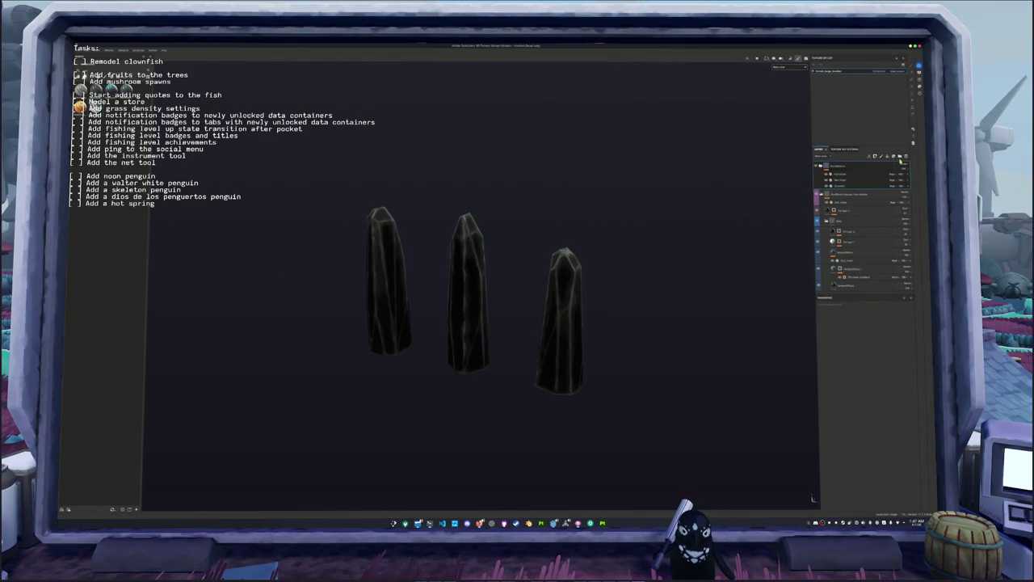
{"action": "key", "text": "ctrl+z"}
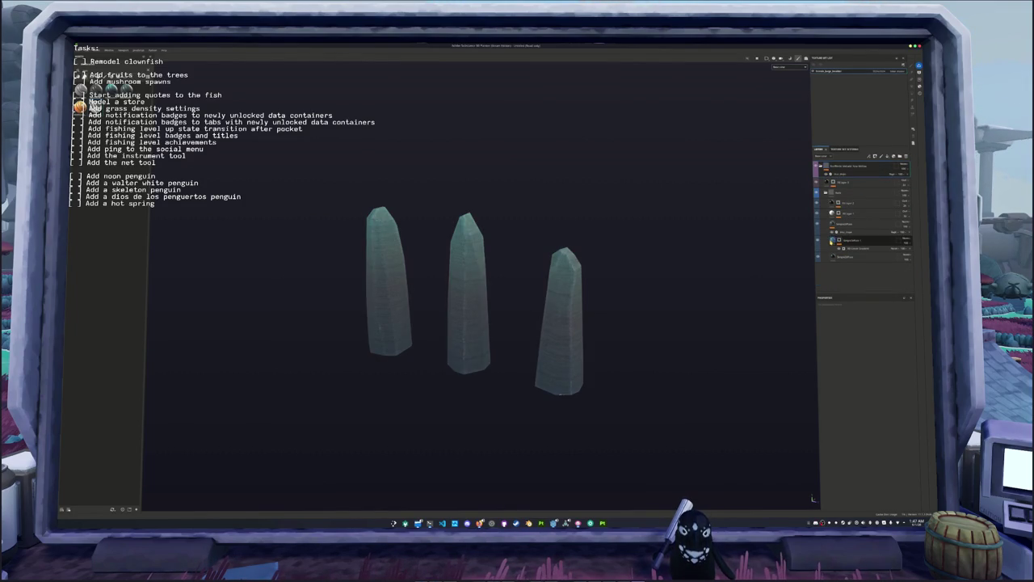
{"action": "key", "text": "ctrl+z"}
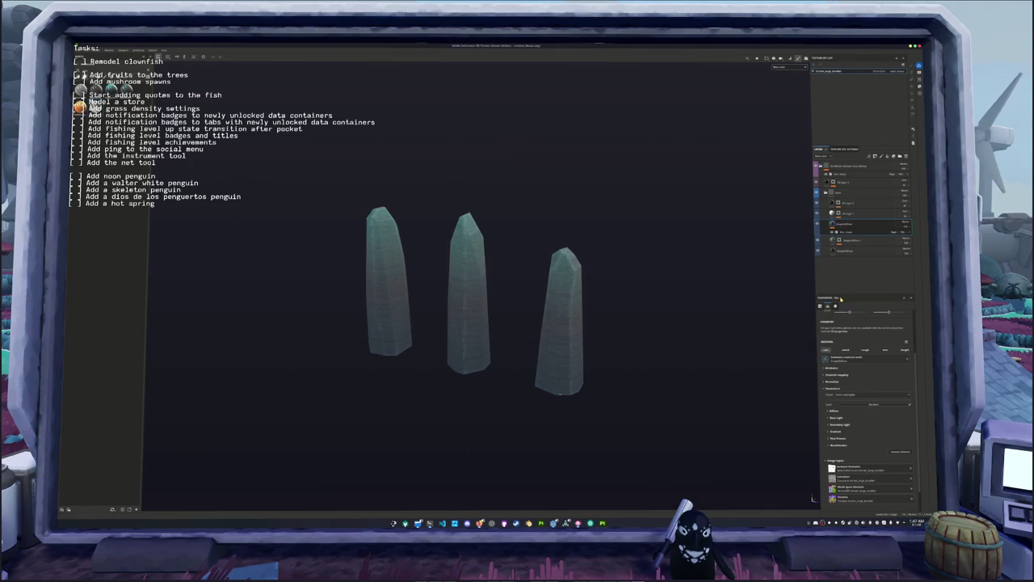
{"action": "left_click", "coordinate": [835, 386]}
{"action": "scroll", "coordinate": [830, 423], "scroll_direction": "down", "scroll_amount": 1}
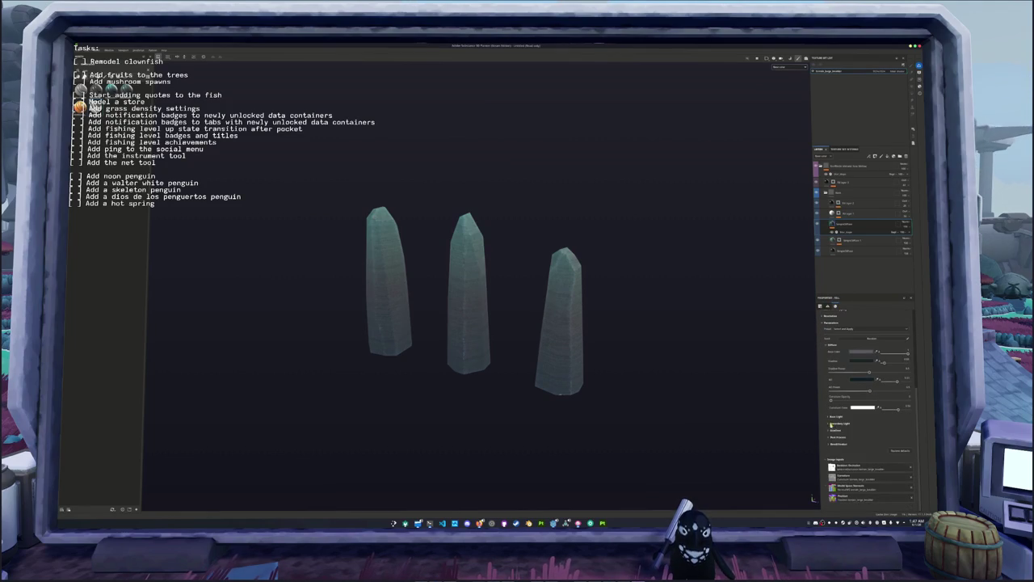
{"action": "left_click", "coordinate": [835, 430]}
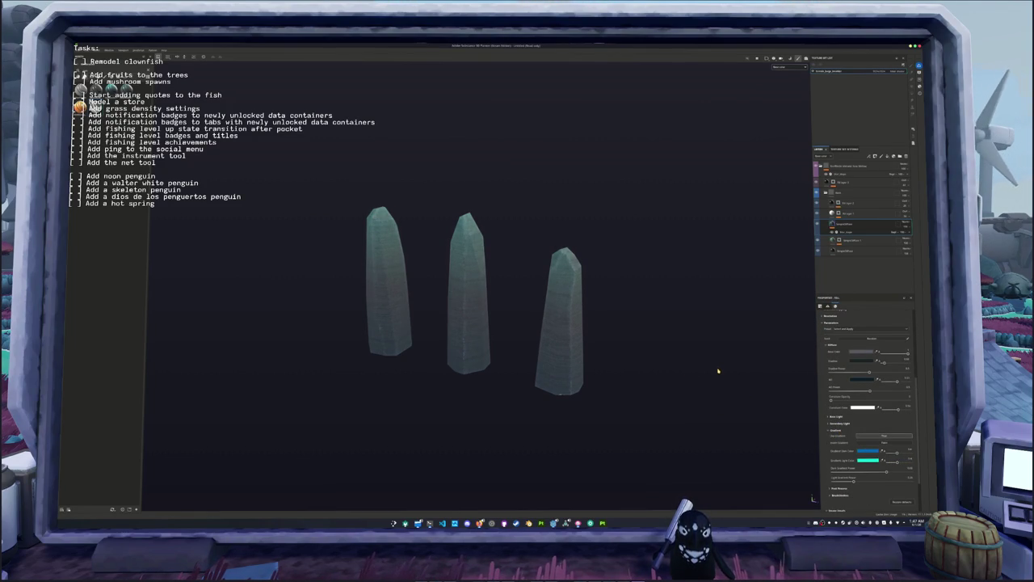
{"action": "key", "text": "ctrl+s"}
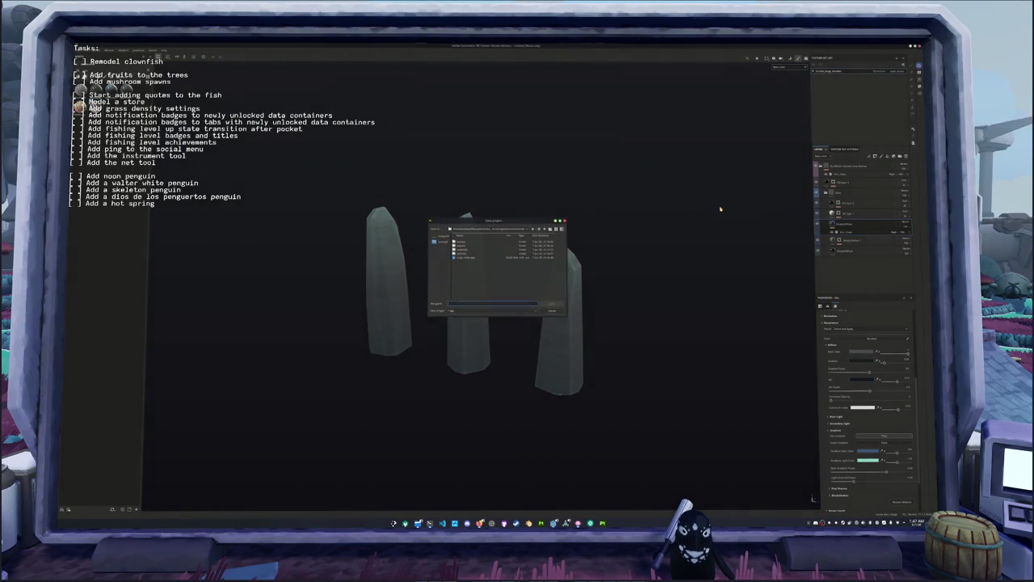
{"action": "key", "text": "Return"}
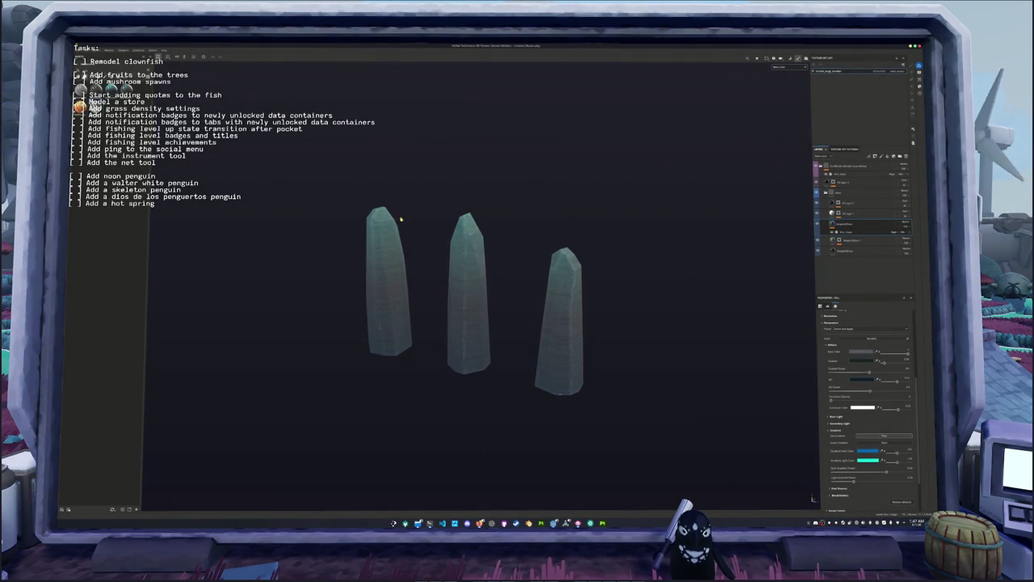
- Bake the three pillars' mesh maps at a 2048 output size
{"action": "key", "text": "ctrl+shift+b"}
{"action": "left_click", "coordinate": [238, 80]}
{"action": "left_click", "coordinate": [237, 113]}
{"action": "left_click", "coordinate": [589, 499]}
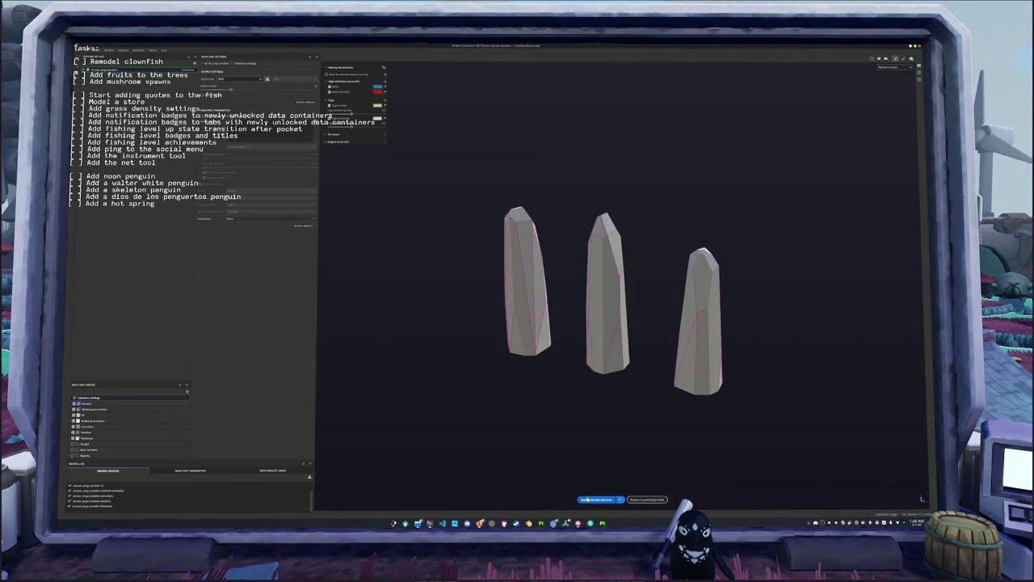
- Return to painting mode and choose the destination folder for exported textures
{"action": "left_click", "coordinate": [646, 499]}
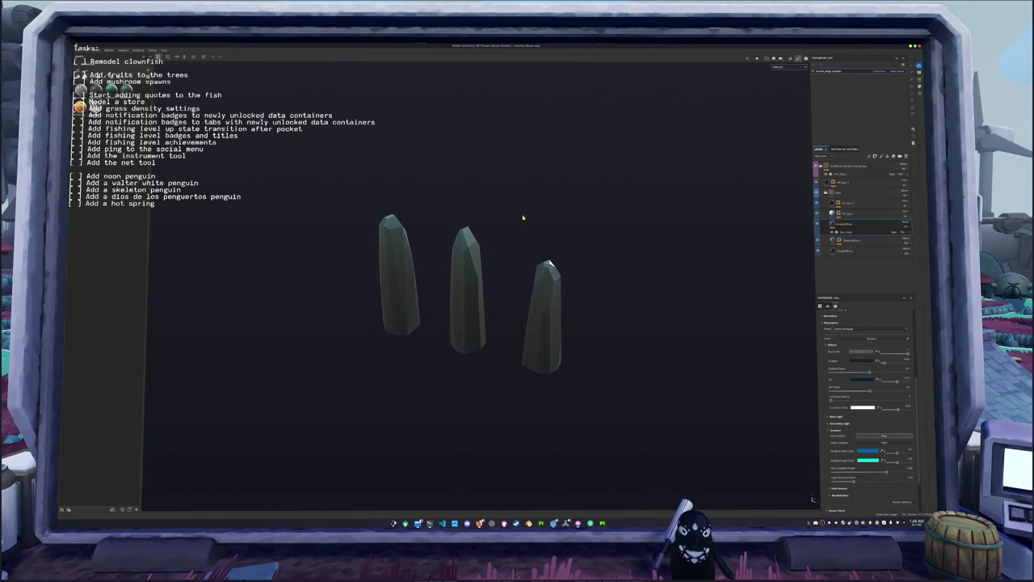
{"action": "key", "text": "ctrl+shift+e"}
{"action": "left_click", "coordinate": [523, 214]}
{"action": "left_click", "coordinate": [523, 240]}
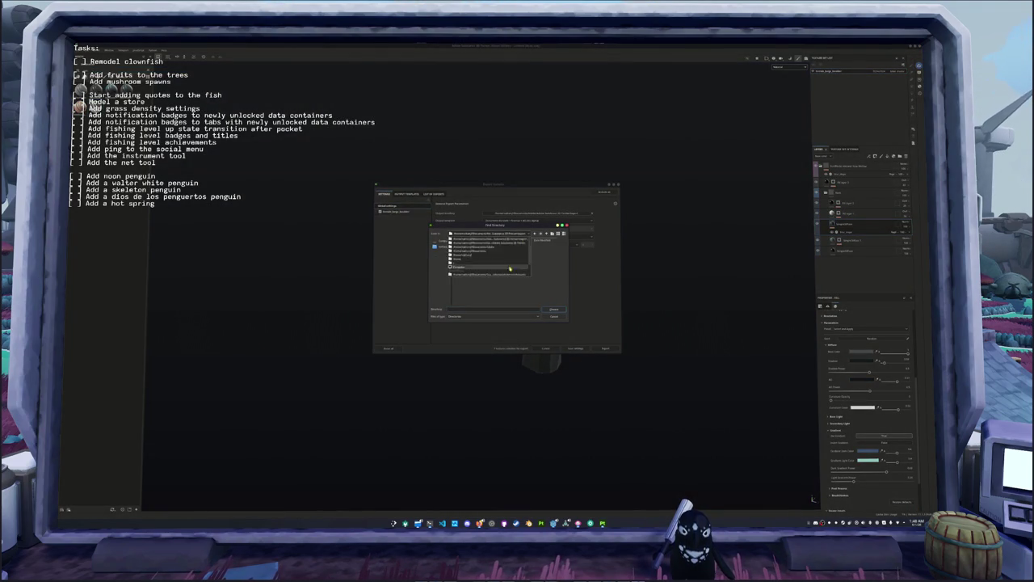
{"action": "left_click", "coordinate": [493, 264]}
{"action": "left_click", "coordinate": [552, 309]}
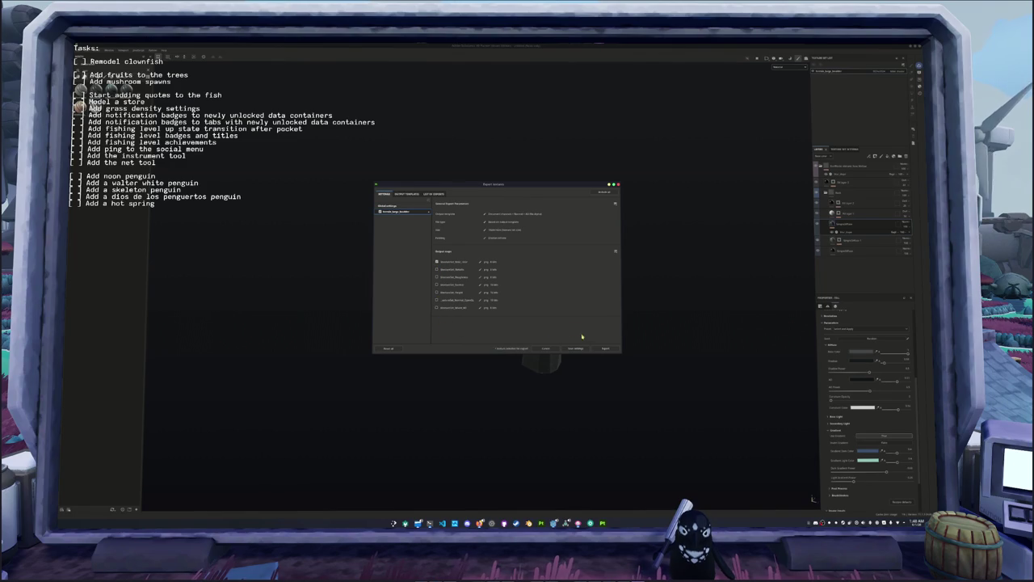
- Export the pillar textures and view the island and pillars back in Blender
{"action": "left_click", "coordinate": [607, 349]}
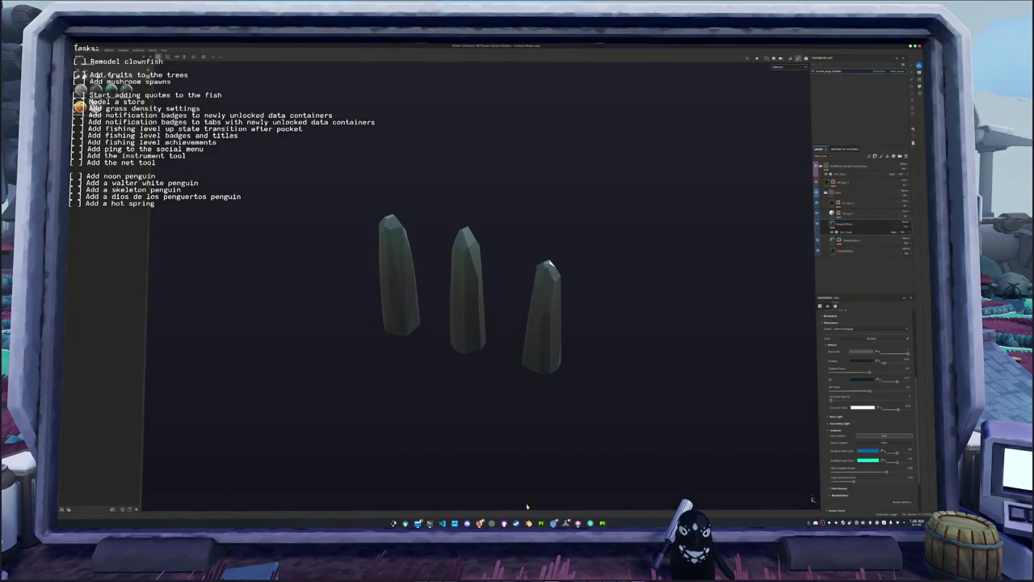
{"action": "left_click", "coordinate": [528, 522]}
{"action": "middle_click_drag", "start_coordinate": [517, 340], "coordinate": [307, 192]}
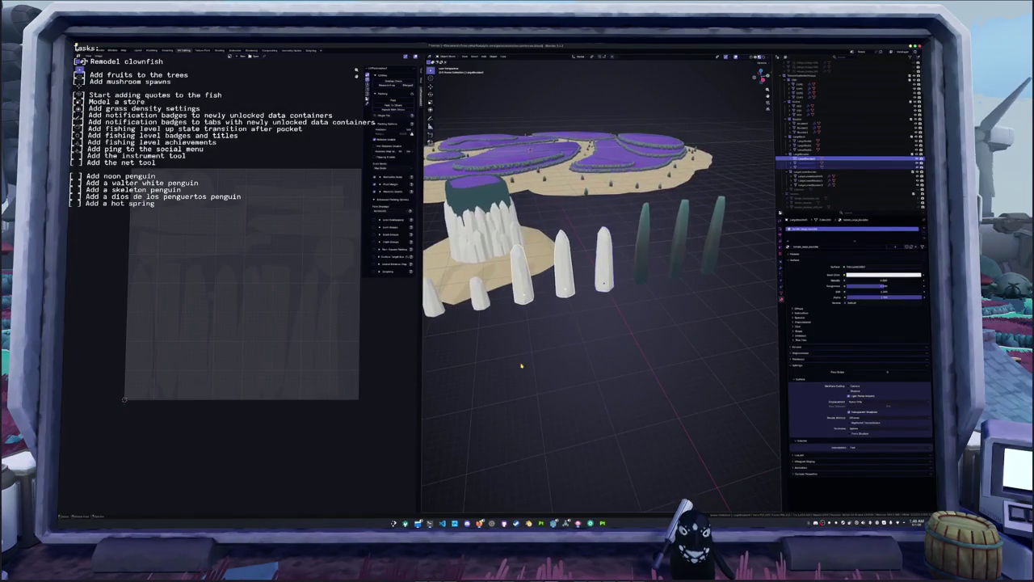
- Shade the selected pillar smooth and add an image texture setup to its material
{"action": "right_click", "coordinate": [575, 337]}
{"action": "left_click", "coordinate": [560, 330]}
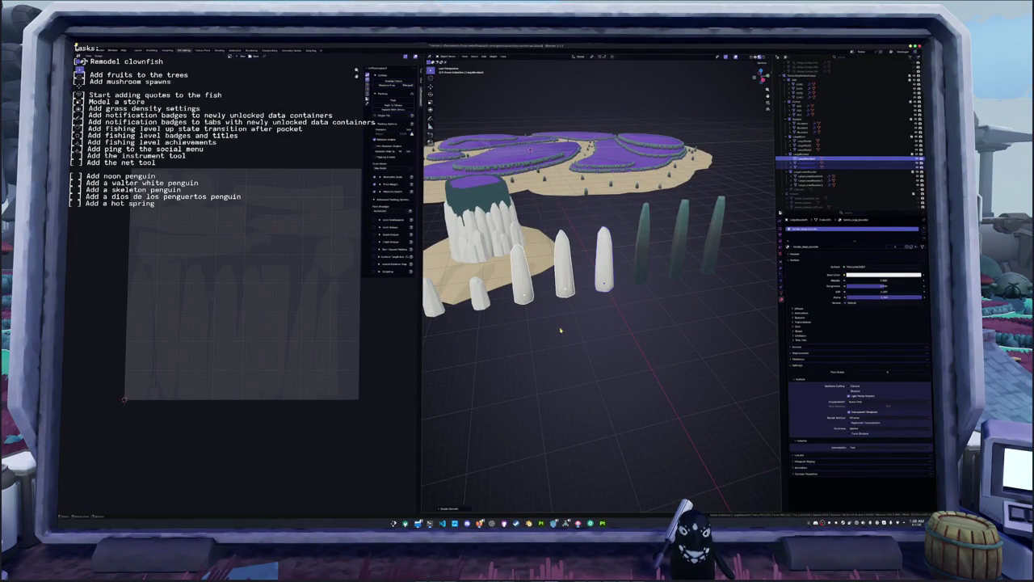
{"action": "key", "text": "ctrl+Page_Down"}
{"action": "key", "text": "ctrl+Page_Down"}
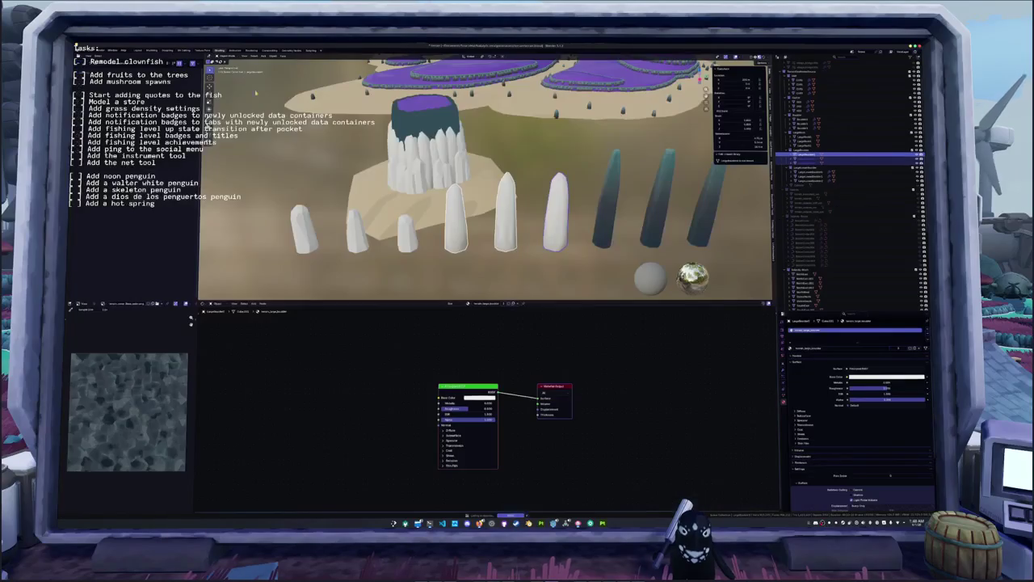
{"action": "key", "text": "ctrl+z"}
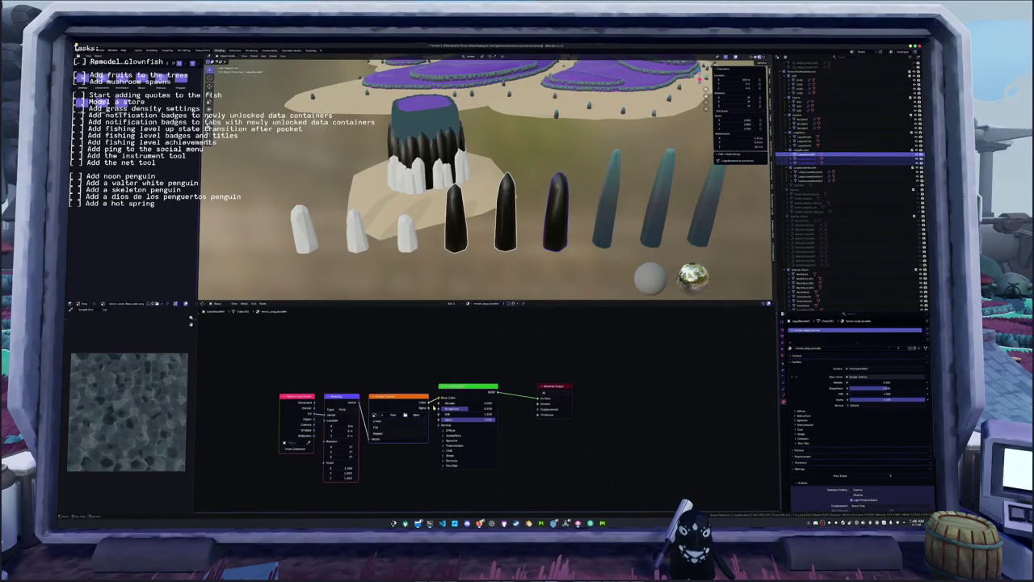
- Load the exported texture image into the pillar material and begin a glTF export
{"action": "left_click", "coordinate": [417, 414]}
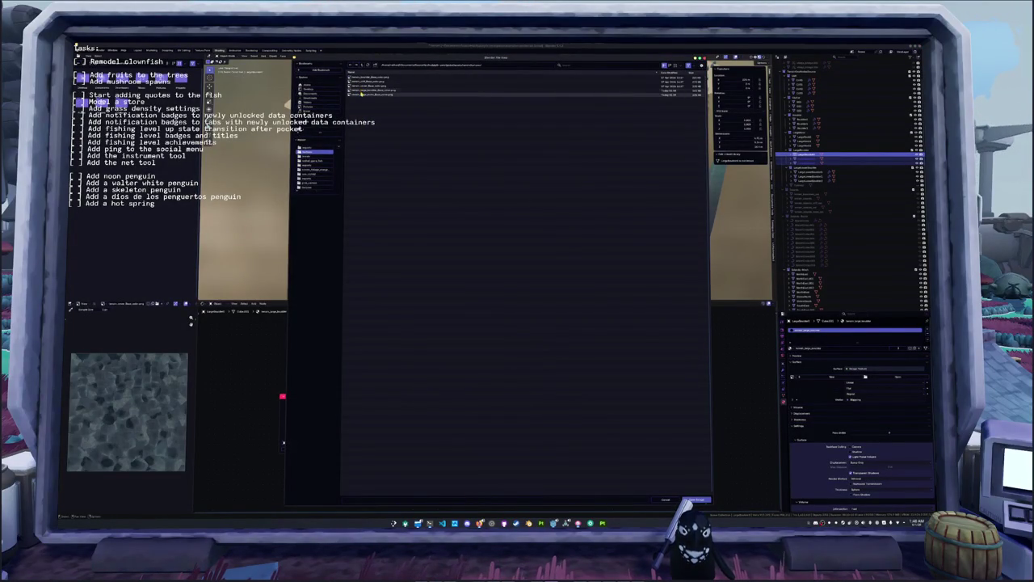
{"action": "double_click", "coordinate": [362, 95]}
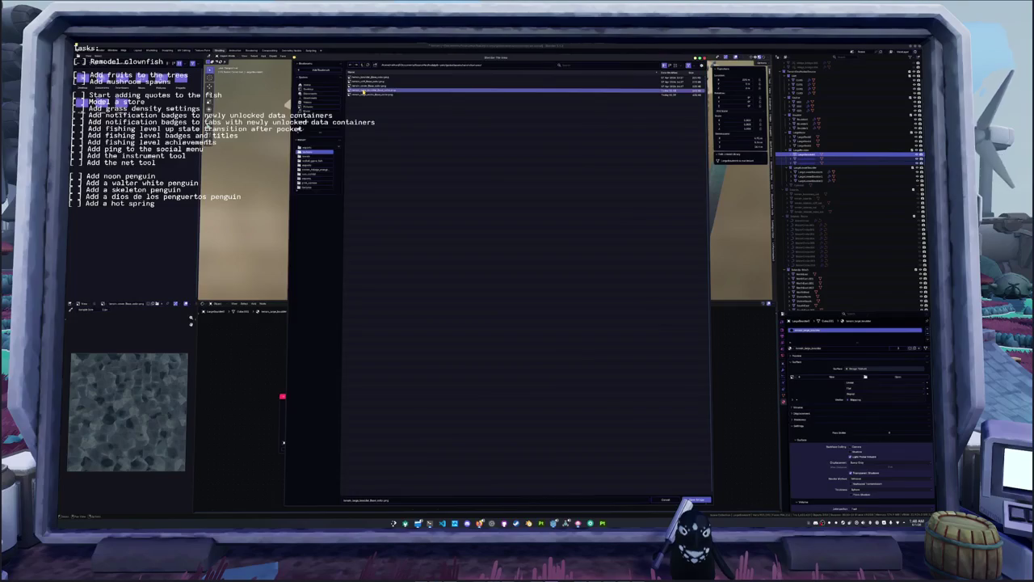
{"action": "mouse_move", "coordinate": [365, 237]}
{"action": "middle_mouse_down"}
{"action": "mouse_move", "coordinate": [449, 244]}
{"action": "mouse_move", "coordinate": [365, 89]}
{"action": "mouse_move", "coordinate": [379, 243]}
{"action": "middle_mouse_up"}
{"action": "left_click", "coordinate": [389, 270]}
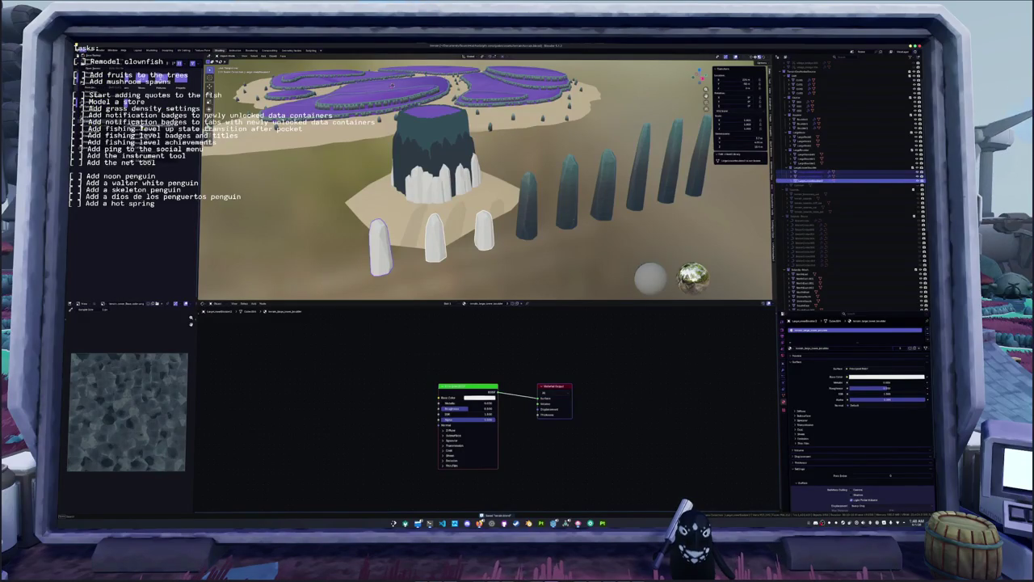
{"action": "key", "text": "ctrl+shift+e"}
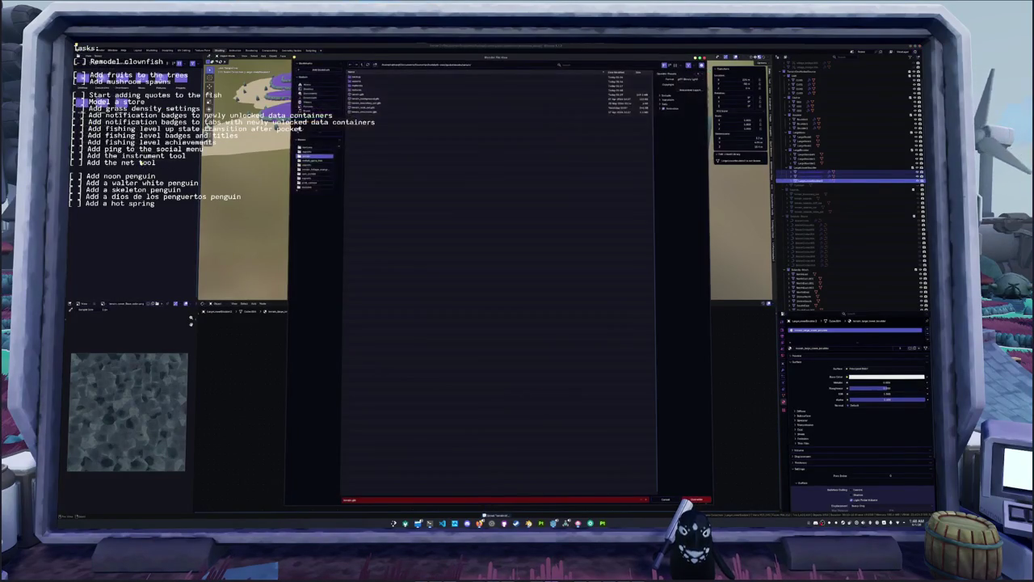
- Re-export the model as glTF, overwriting the existing file, then return to Substance Painter
{"action": "key", "text": "Return"}
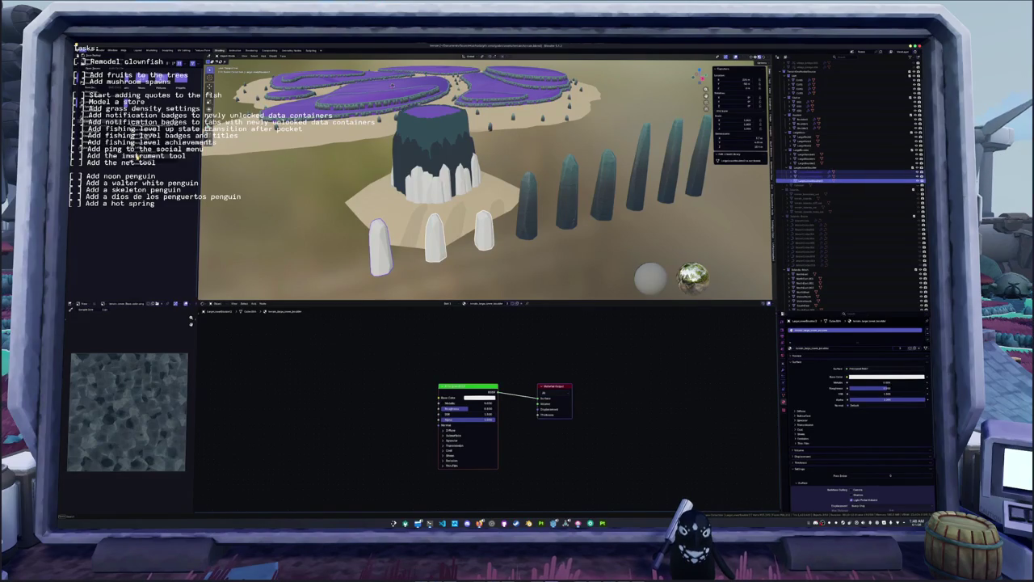
{"action": "key", "text": "ctrl+shift+e"}
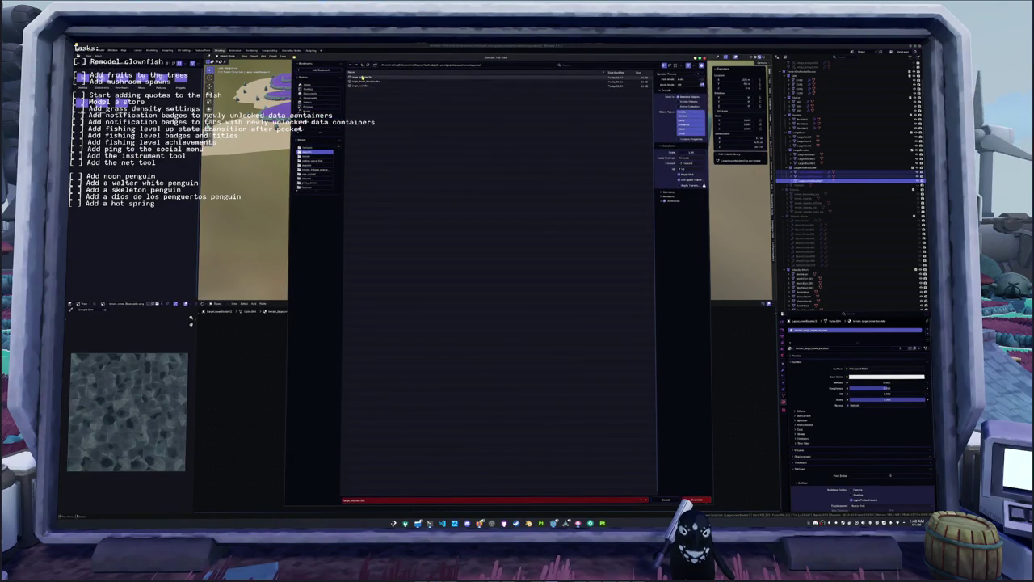
{"action": "left_click", "coordinate": [362, 82]}
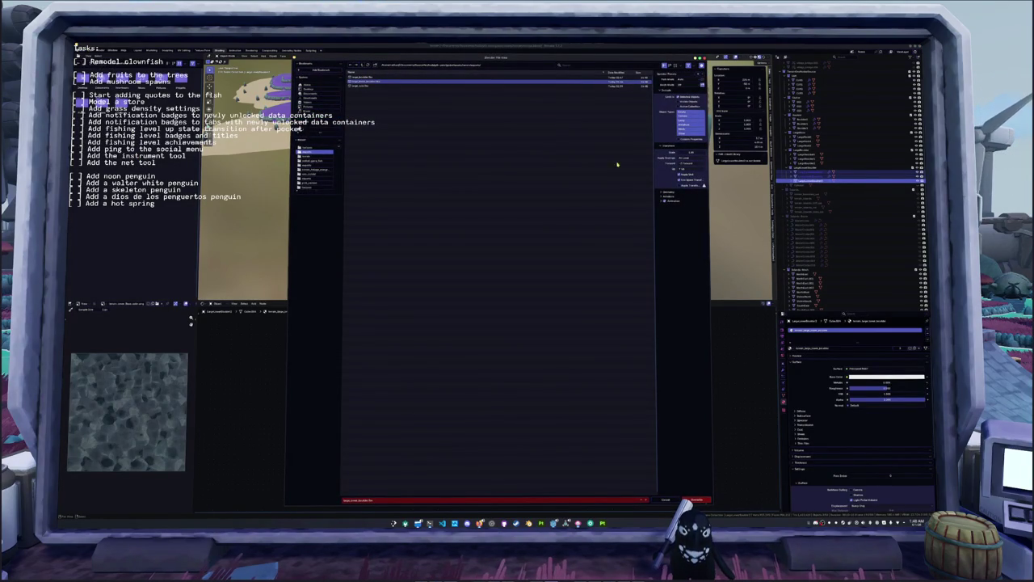
{"action": "left_click", "coordinate": [694, 500]}
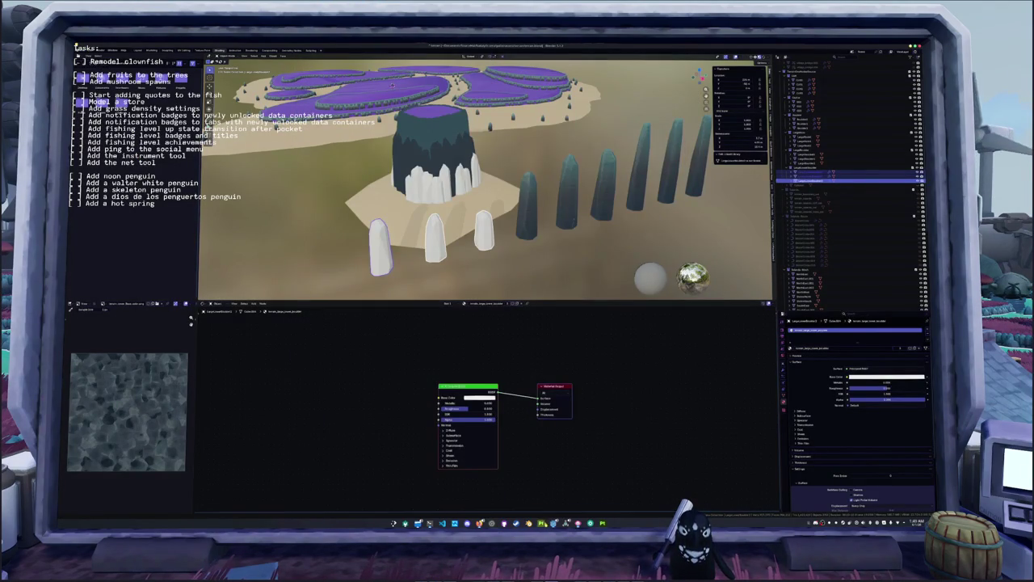
{"action": "key", "text": "alt+Tab"}
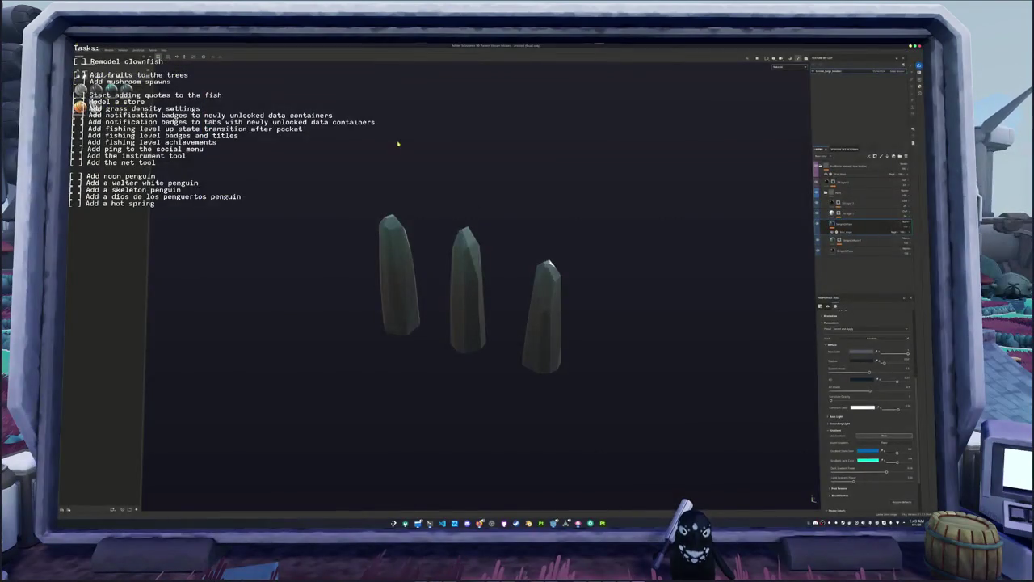
- Save the Painter project under the name 'rocks'
{"action": "key", "text": "ctrl+s"}
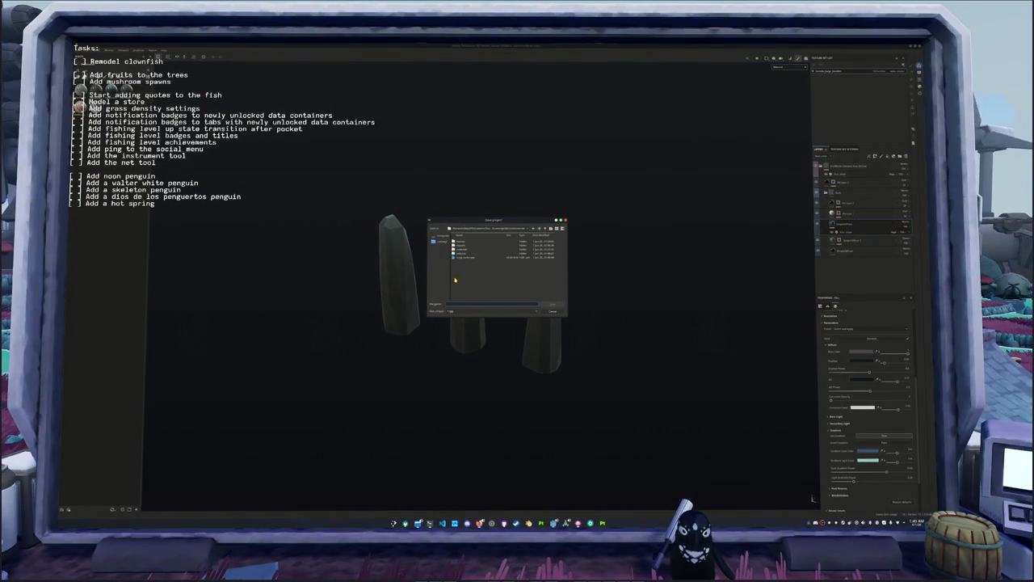
{"action": "type", "text": "rocks"}
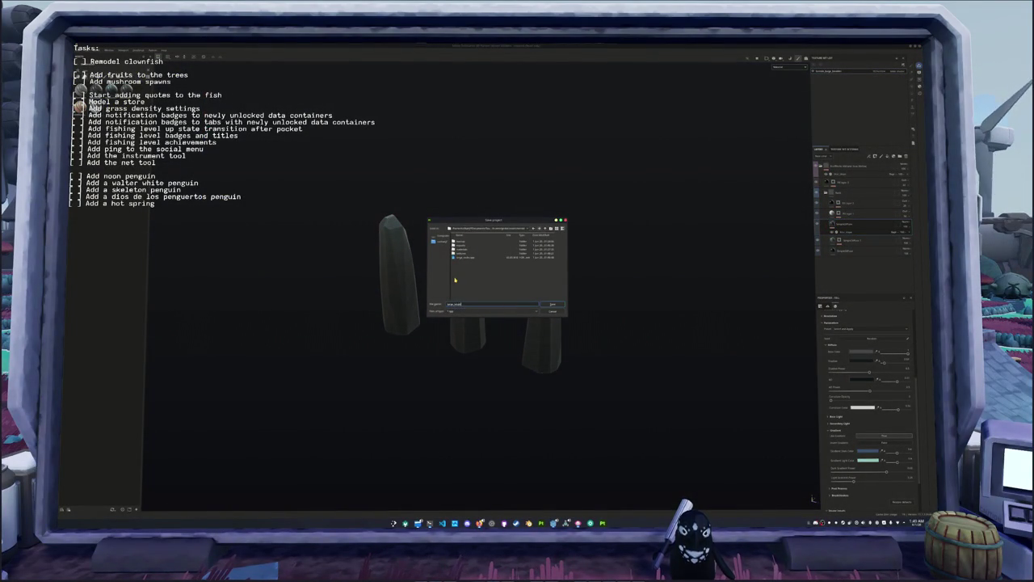
{"action": "key", "text": "Return"}
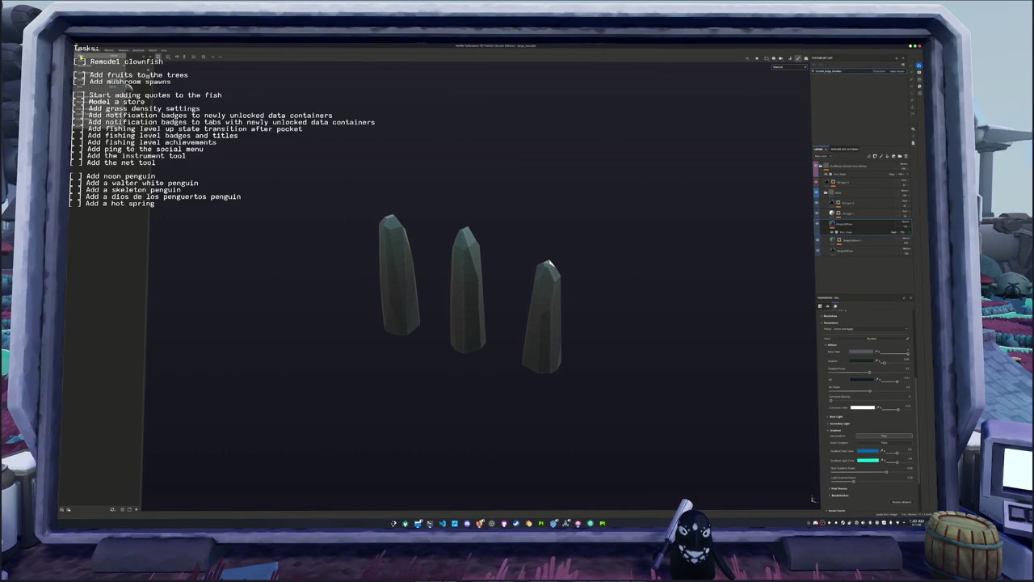
- Create a new texturing project from the exported crystal mesh file
{"action": "key", "text": "ctrl+n"}
{"action": "left_click", "coordinate": [498, 234]}
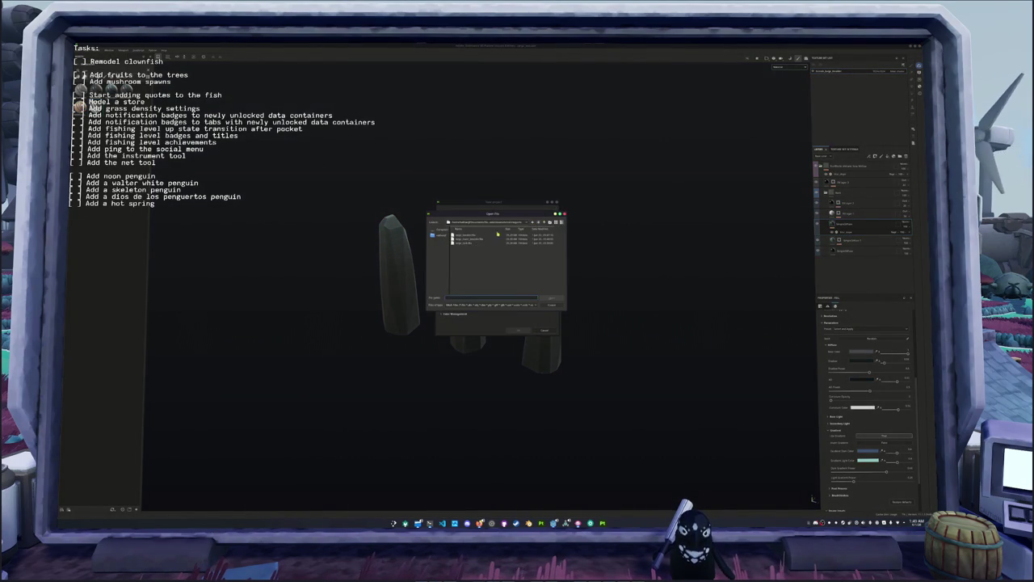
{"action": "double_click", "coordinate": [475, 240]}
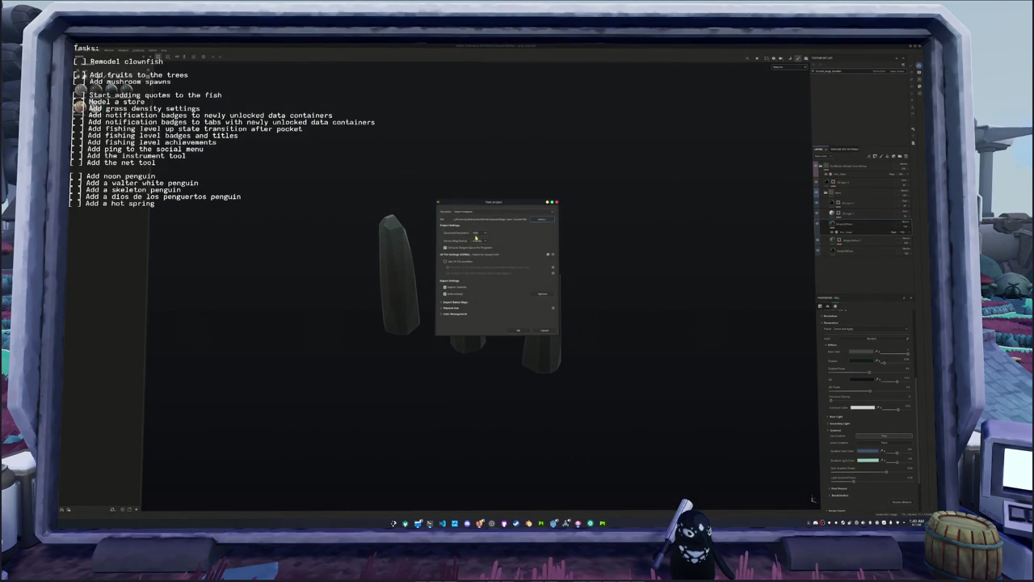
{"action": "left_click", "coordinate": [518, 331]}
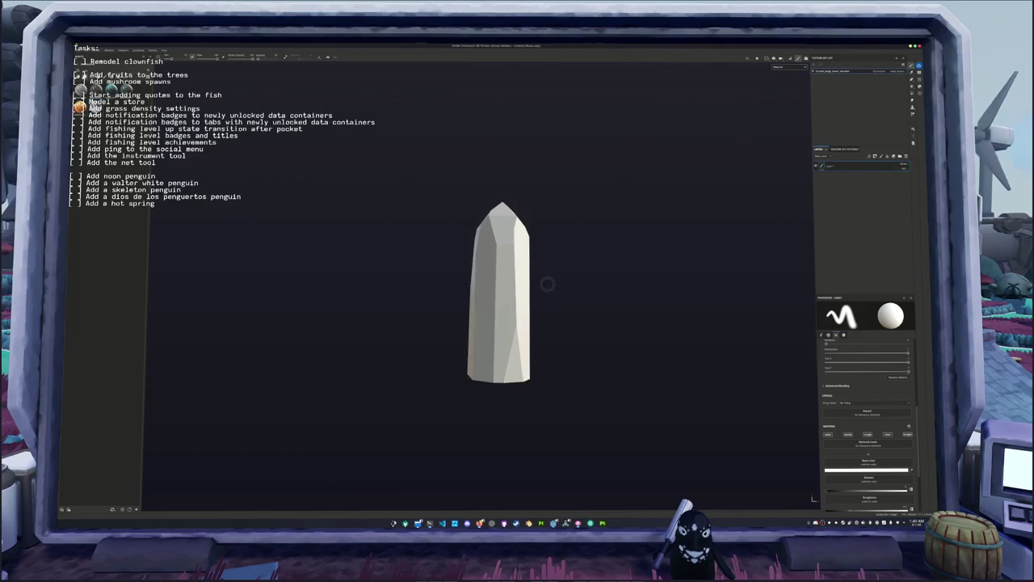
- Bake mesh maps for the three crystal meshes and return to painting mode
{"action": "mouse_move", "coordinate": [536, 317]}
{"action": "left_mouse_down", "text": "alt"}
{"action": "mouse_move", "coordinate": [392, 335]}
{"action": "mouse_move", "coordinate": [413, 332]}
{"action": "left_mouse_up", "text": "alt"}
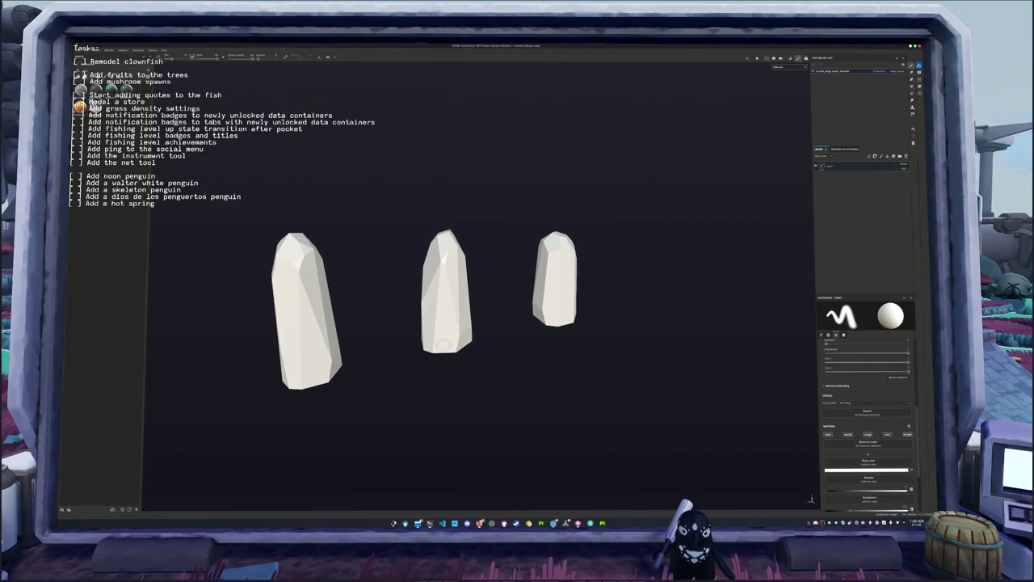
{"action": "key", "text": "ctrl+b"}
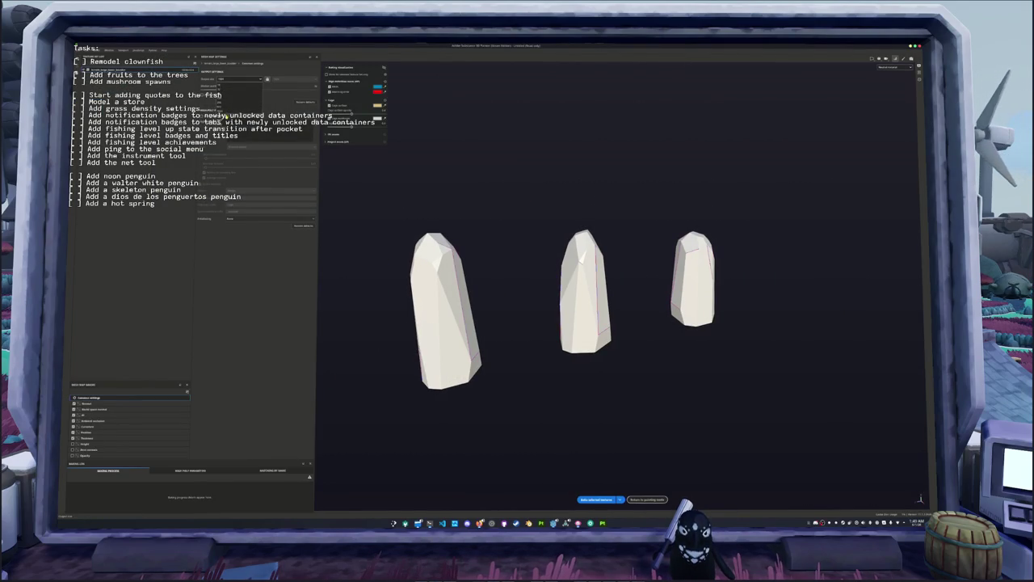
{"action": "left_click", "coordinate": [589, 500]}
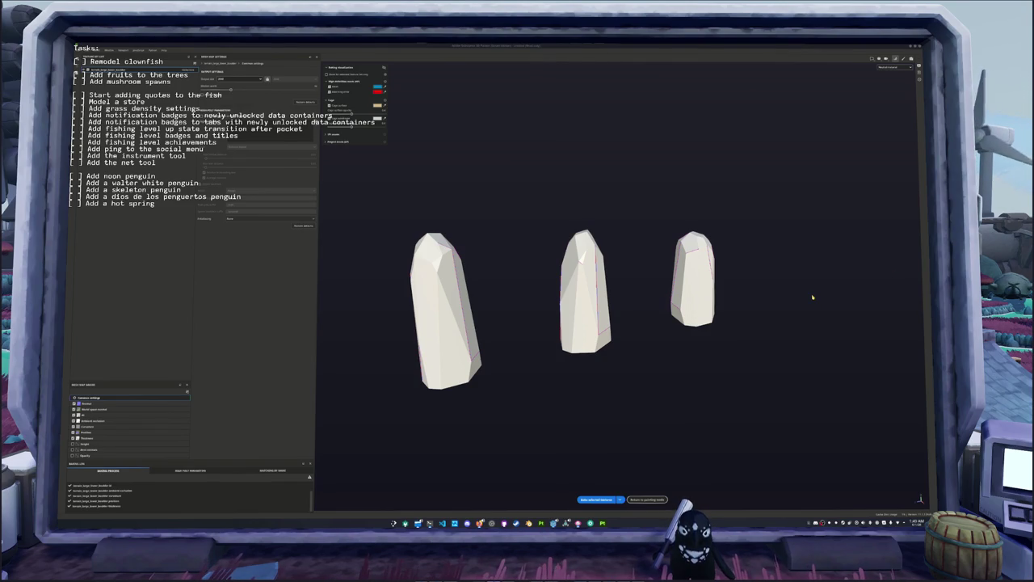
{"action": "left_click", "coordinate": [522, 334]}
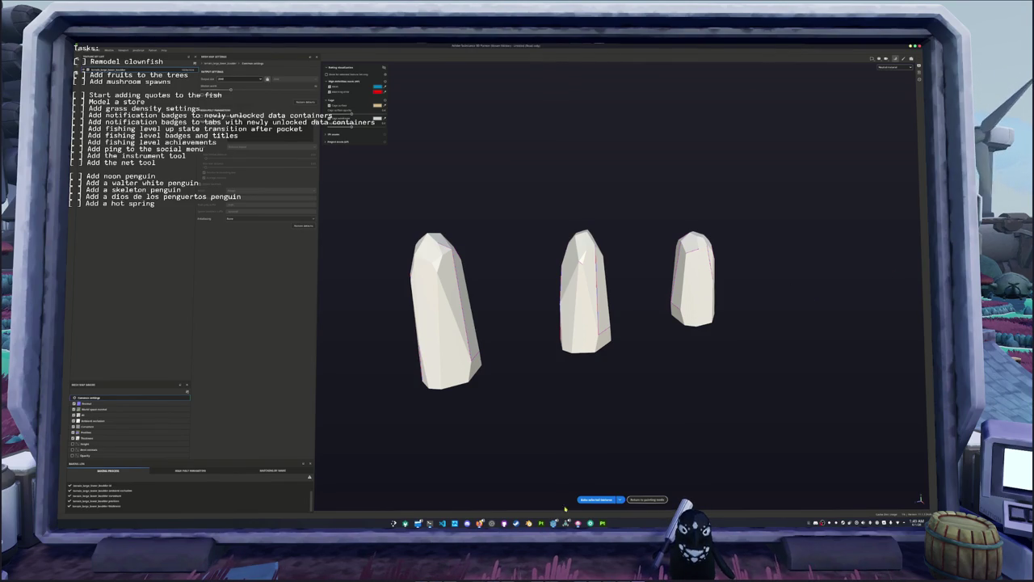
{"action": "left_click", "coordinate": [647, 500]}
{"action": "left_click_drag", "start_coordinate": [561, 221], "coordinate": [388, 192], "text": "alt"}
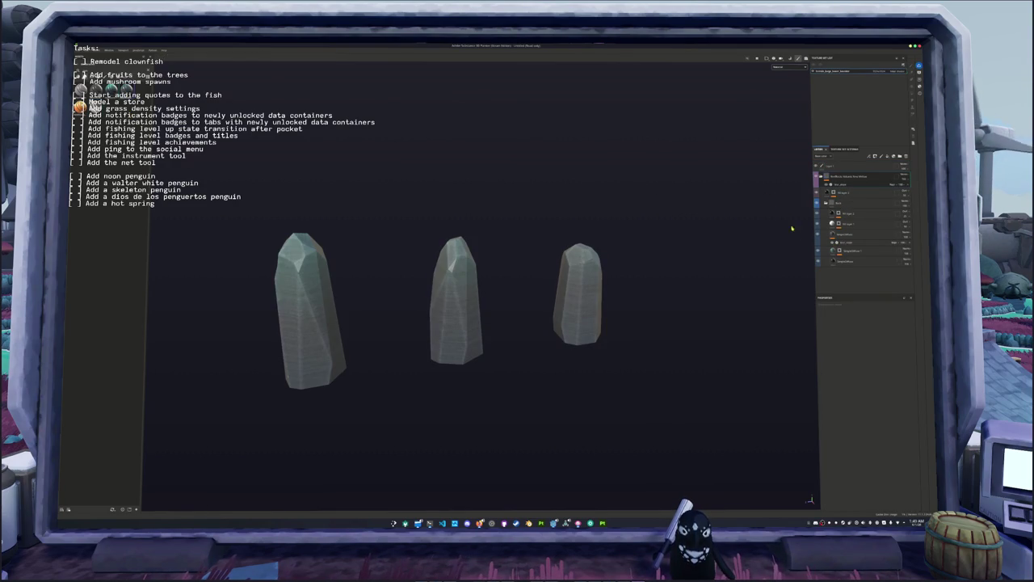
- Inspect the crystal rocks from several sides and change a texture set setting
{"action": "left_click", "coordinate": [774, 58]}
{"action": "left_click", "coordinate": [777, 93]}
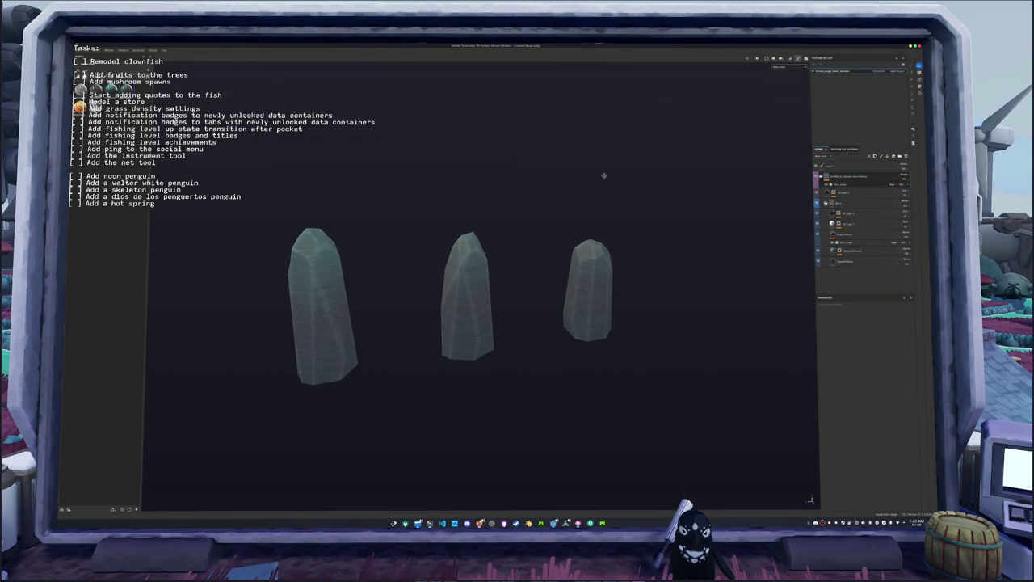
{"action": "mouse_move", "coordinate": [602, 176]}
{"action": "left_mouse_down", "text": "alt"}
{"action": "mouse_move", "coordinate": [519, 185]}
{"action": "mouse_move", "coordinate": [590, 178]}
{"action": "left_mouse_up", "text": "alt"}
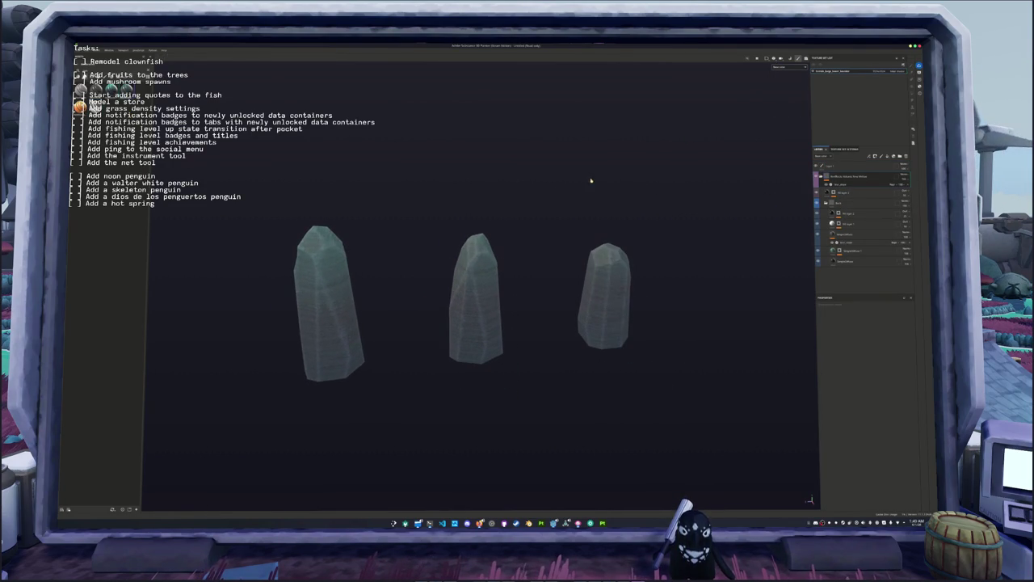
{"action": "left_click_drag", "start_coordinate": [678, 240], "coordinate": [666, 240], "text": "alt"}
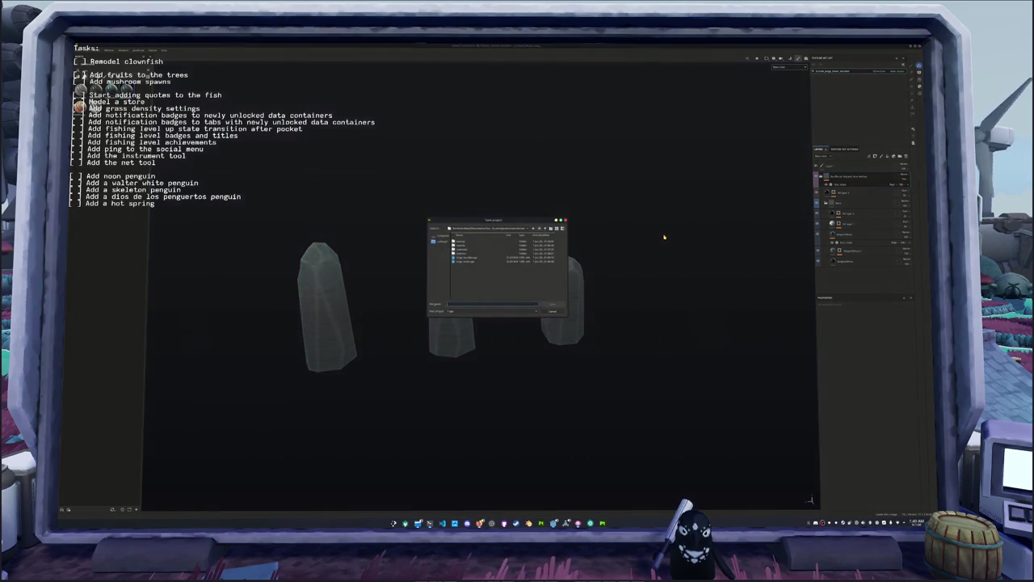
{"action": "left_click", "coordinate": [882, 72]}
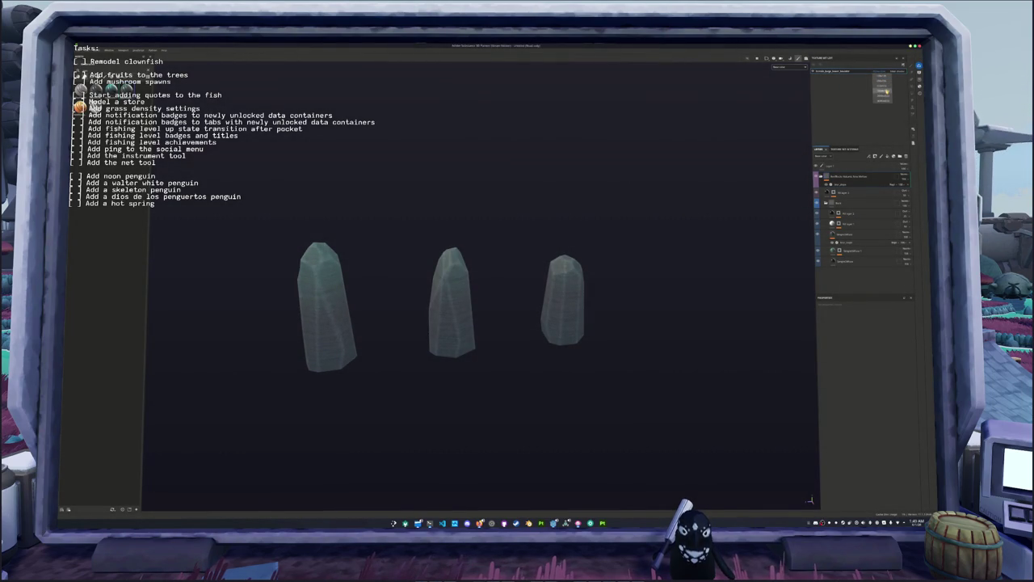
{"action": "left_click", "coordinate": [886, 91]}
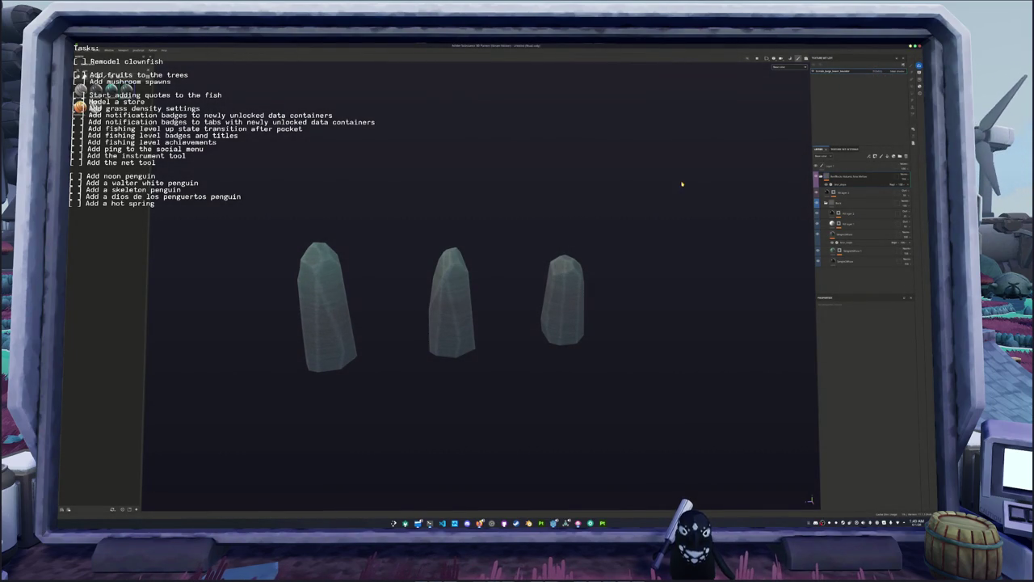
- Save the project with '_rock_mat' added to its name
{"action": "key", "text": "ctrl+s"}
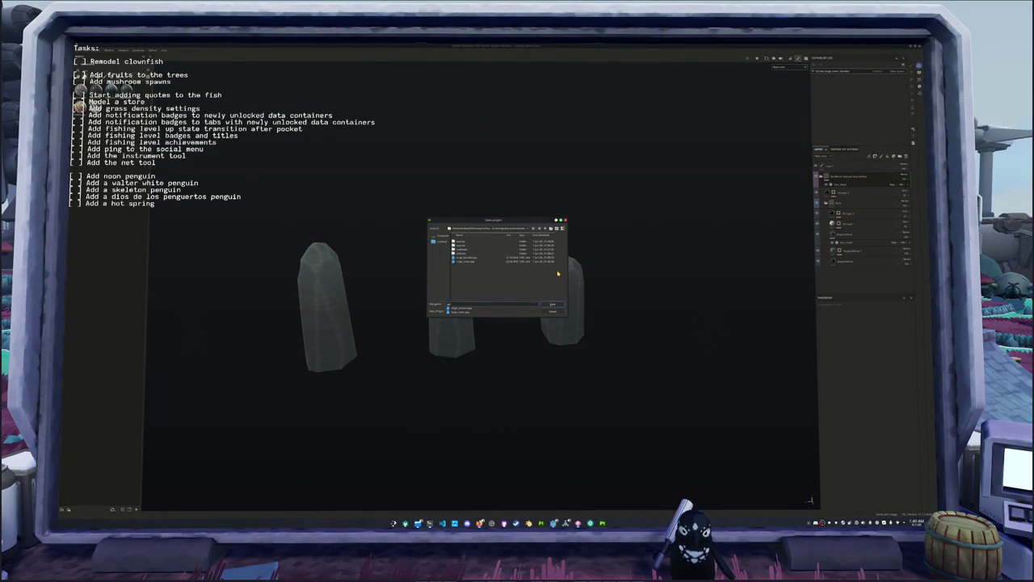
{"action": "type", "text": "_rock_mat"}
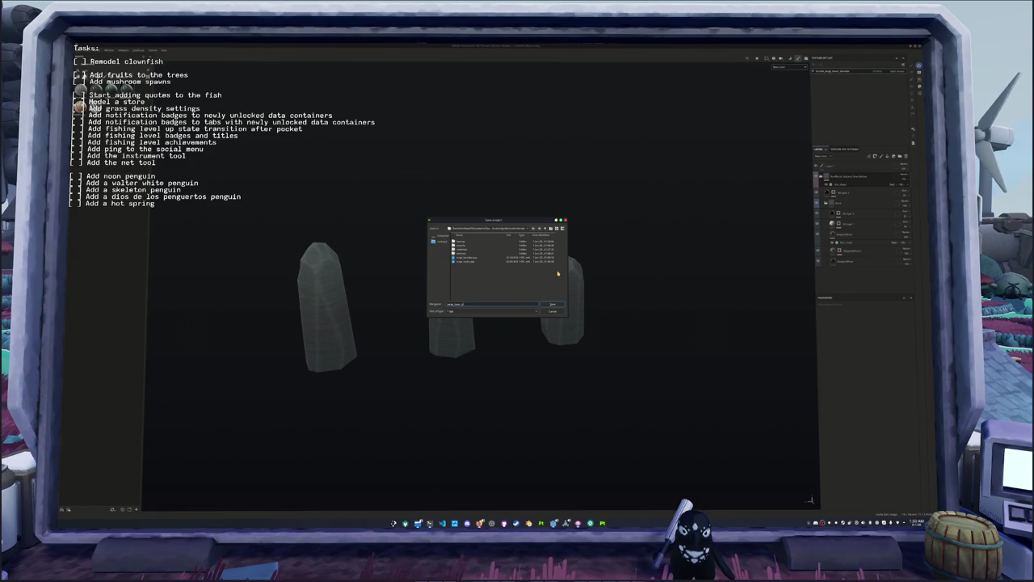
{"action": "key", "text": "Return"}
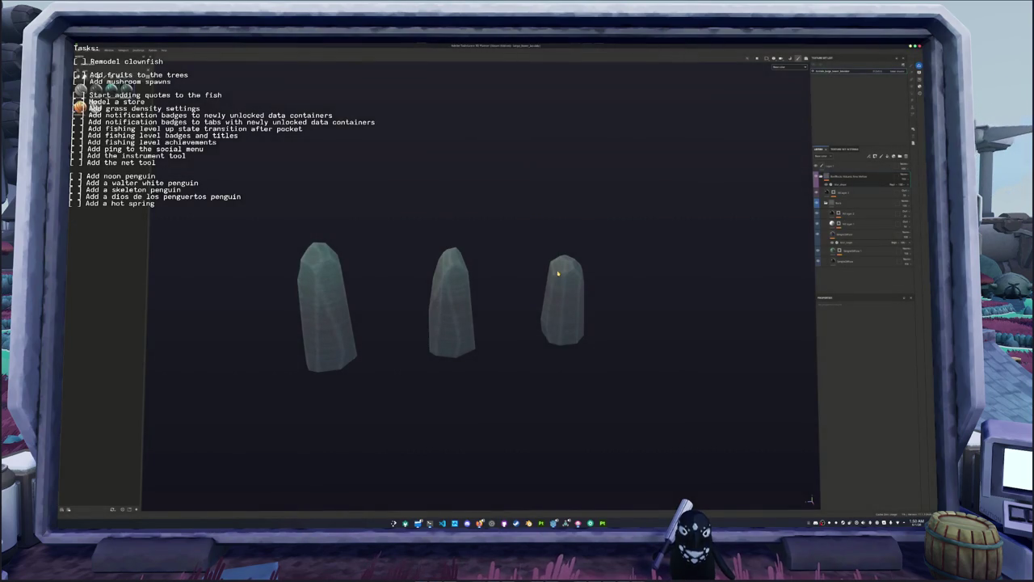
- Export the rock textures to the target folder and switch to Blender
{"action": "key", "text": "ctrl+shift+e"}
{"action": "left_click", "coordinate": [533, 213]}
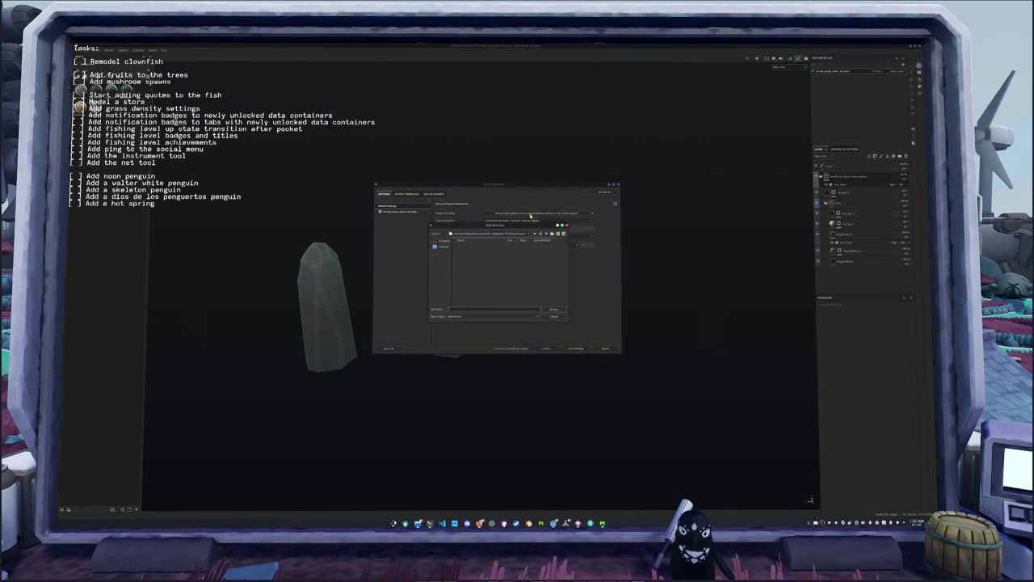
{"action": "left_click", "coordinate": [515, 233]}
{"action": "left_click", "coordinate": [484, 259]}
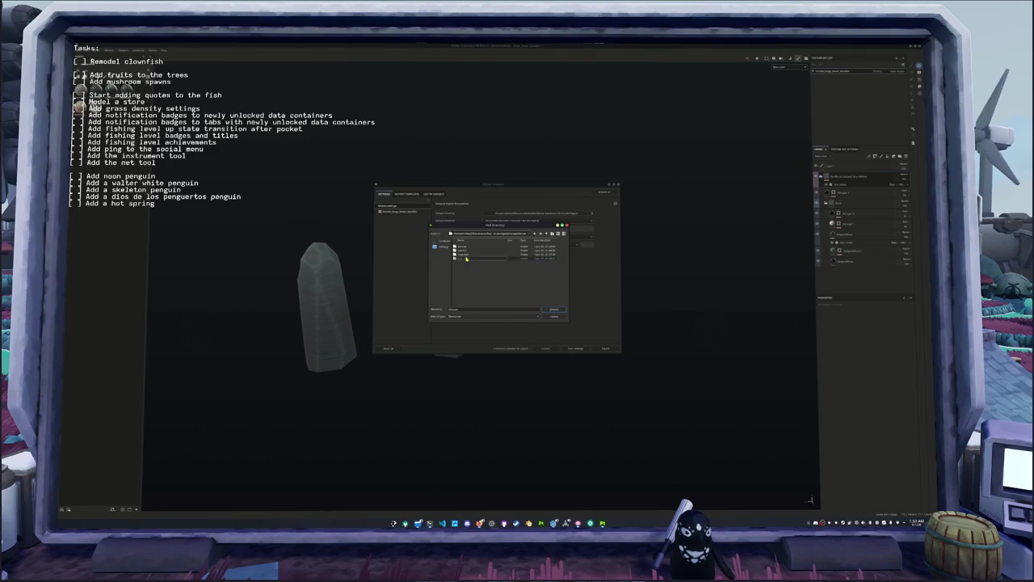
{"action": "left_click", "coordinate": [555, 311]}
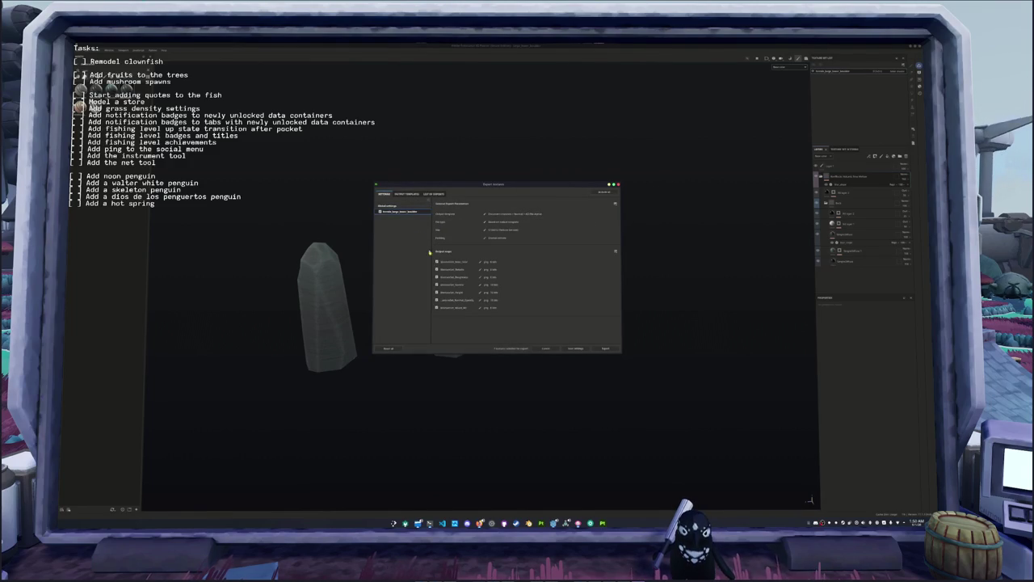
{"action": "left_click", "coordinate": [605, 348]}
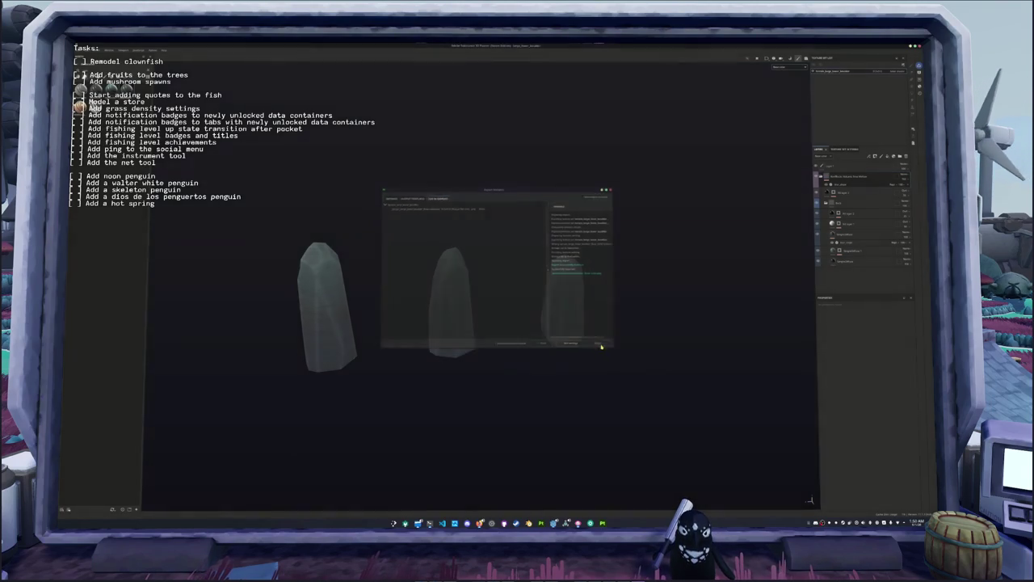
{"action": "left_click", "coordinate": [528, 522]}
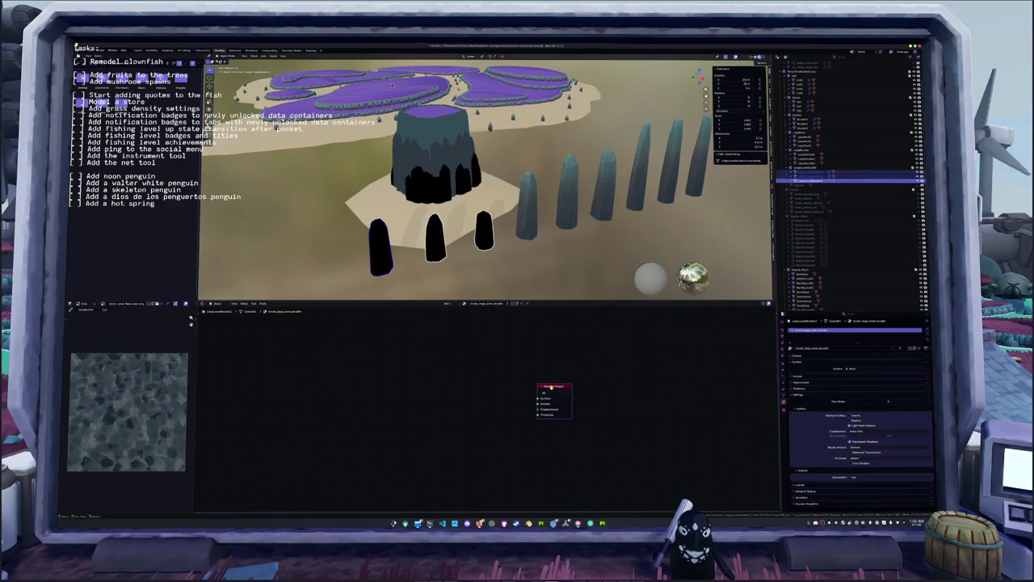
- Add a Node Wrangler image texture setup to the rock material and close Substance Painter
{"action": "key", "text": "ctrl+t"}
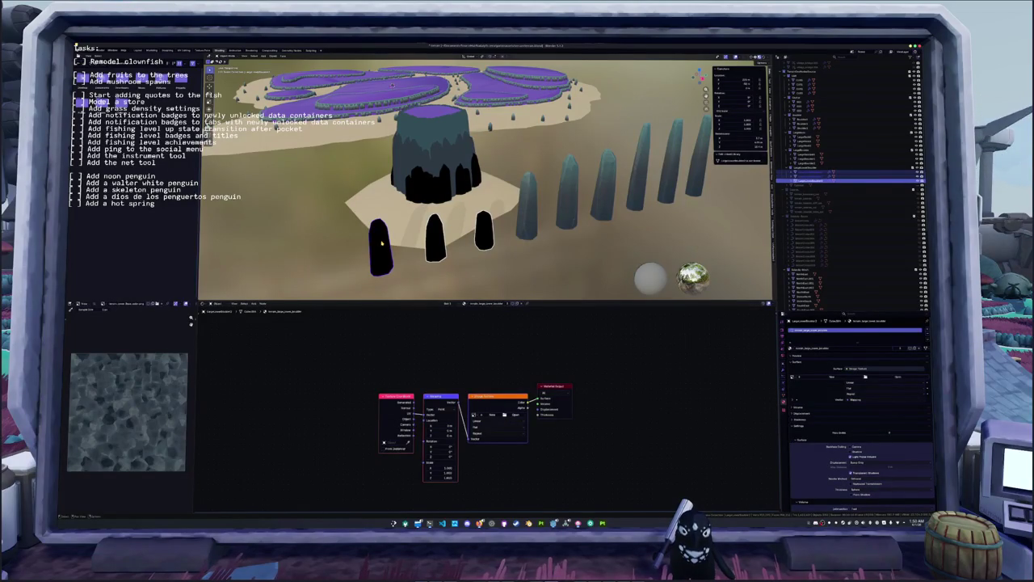
{"action": "left_click", "coordinate": [515, 414]}
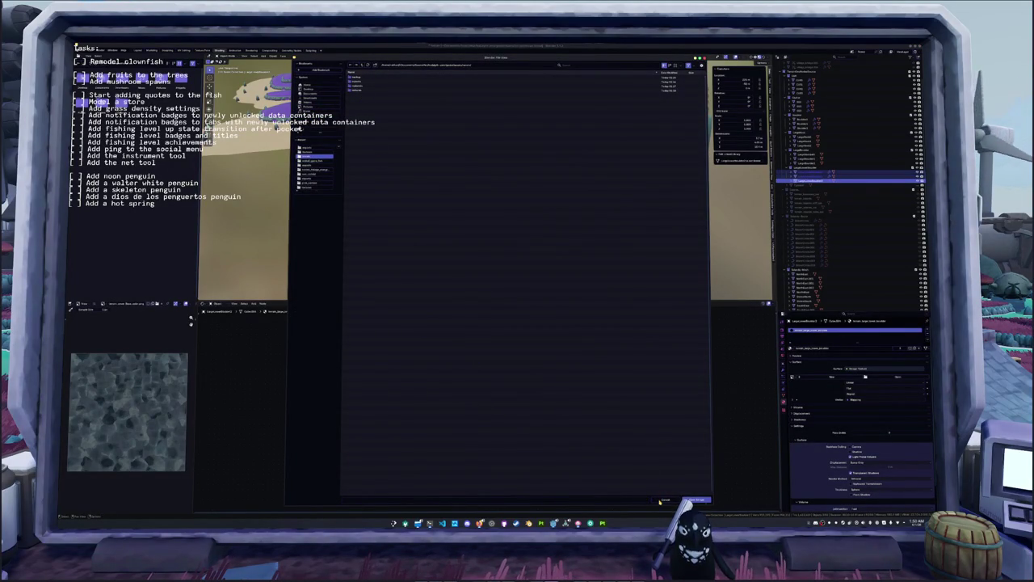
{"action": "left_click", "coordinate": [602, 523]}
{"action": "right_click", "coordinate": [603, 522]}
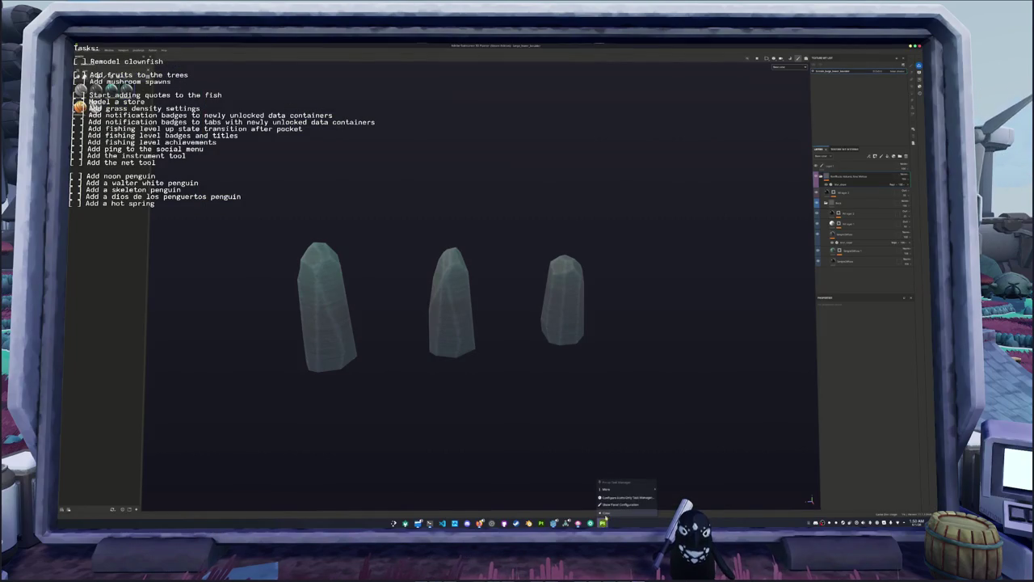
{"action": "left_click", "coordinate": [605, 514]}
{"action": "left_click", "coordinate": [664, 500]}
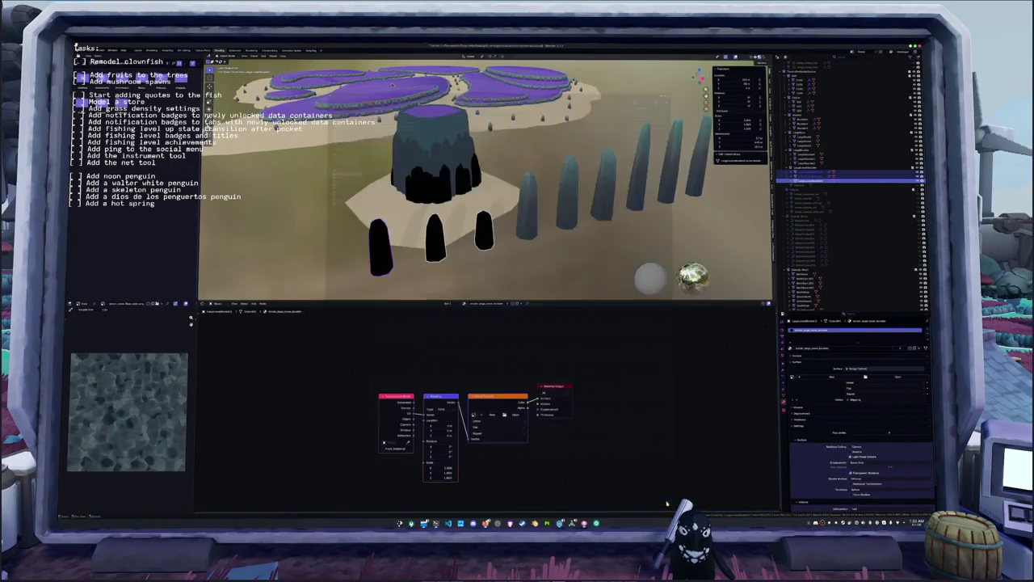
- Run git in the drop-down terminal, then close the image file browser
{"action": "left_click", "coordinate": [503, 413]}
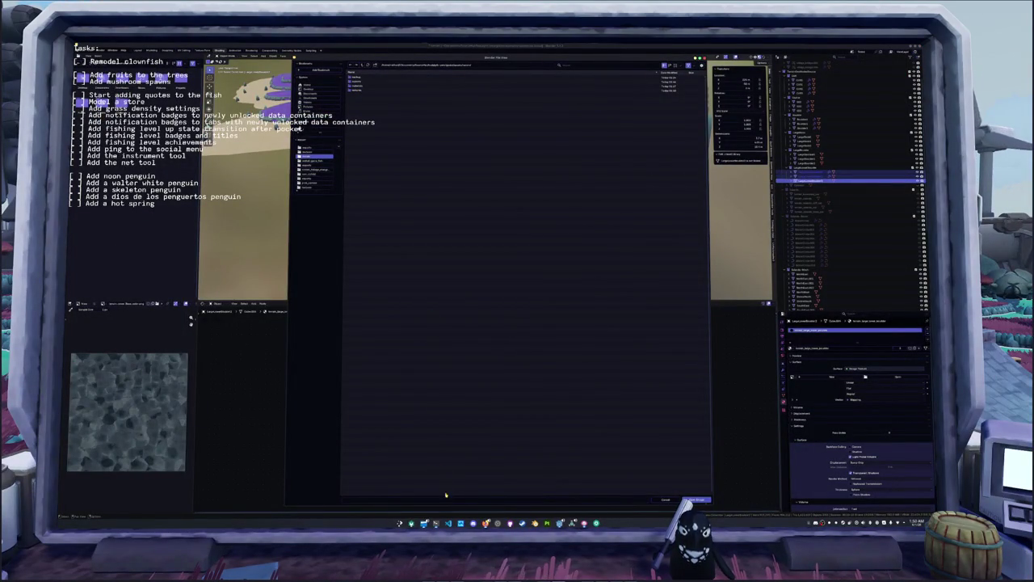
{"action": "key", "text": "F12"}
{"action": "type", "text": "git"}
{"action": "key", "text": "Return"}
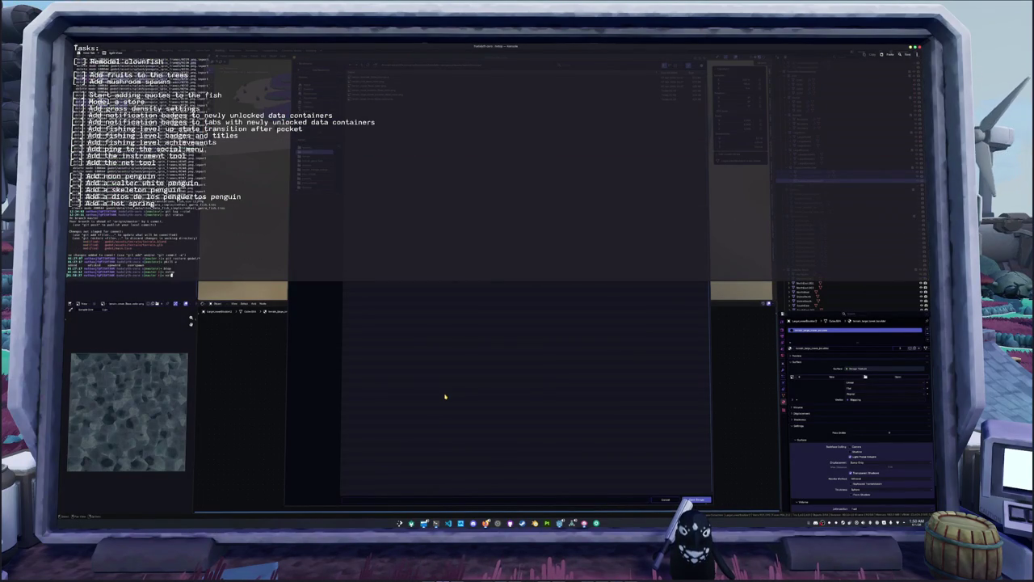
{"action": "key", "text": "F12"}
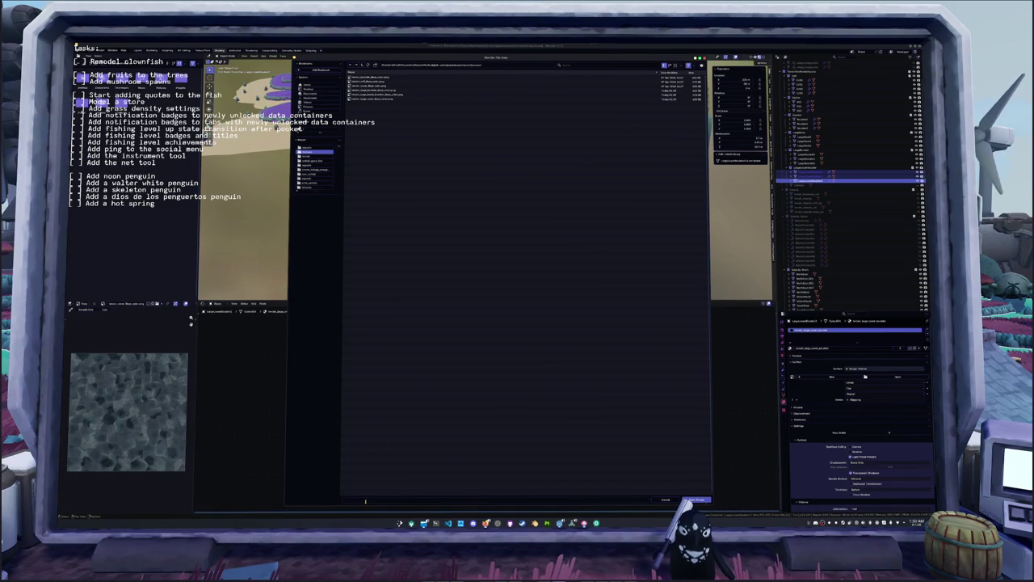
{"action": "left_click", "coordinate": [693, 499]}
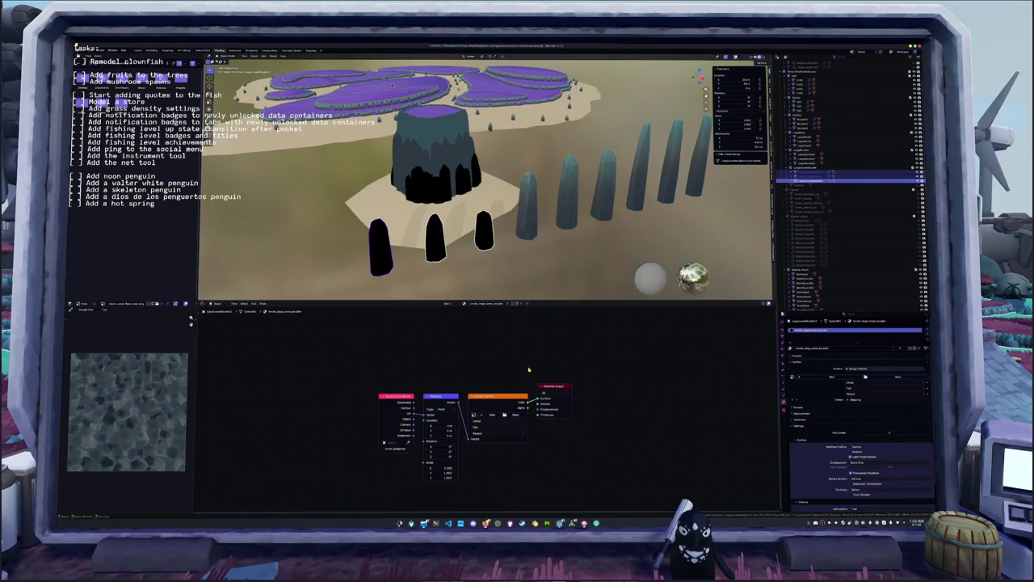
- Load the exported crystal png into the Image Texture node and check the textured pillars
{"action": "left_click", "coordinate": [474, 414]}
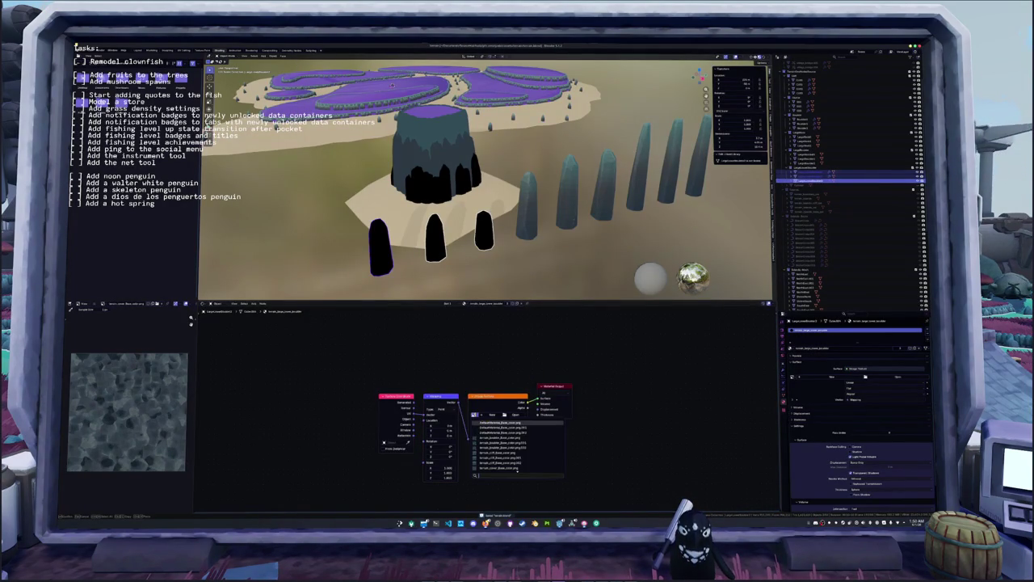
{"action": "left_click", "coordinate": [516, 417]}
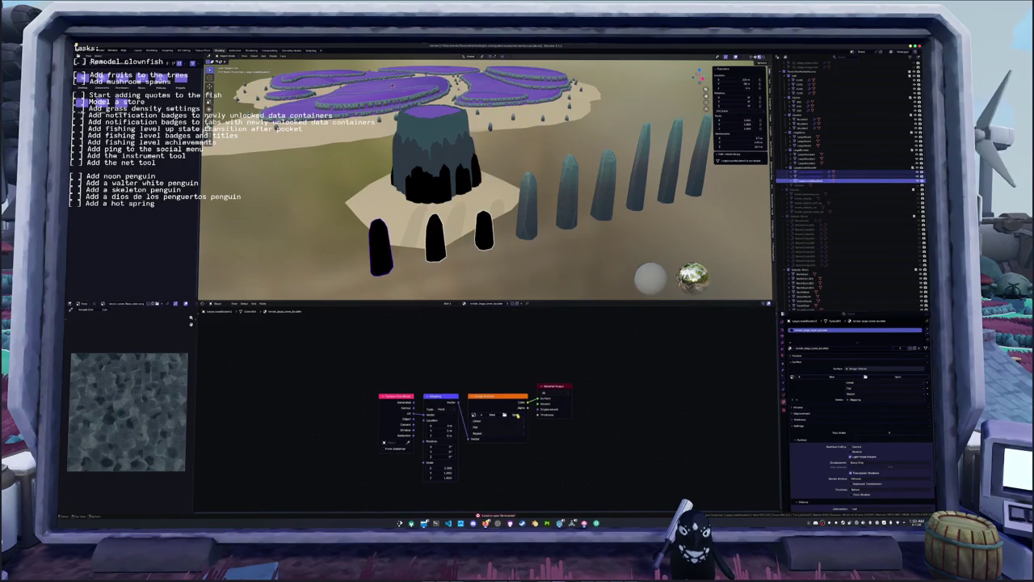
{"action": "left_click", "coordinate": [514, 414]}
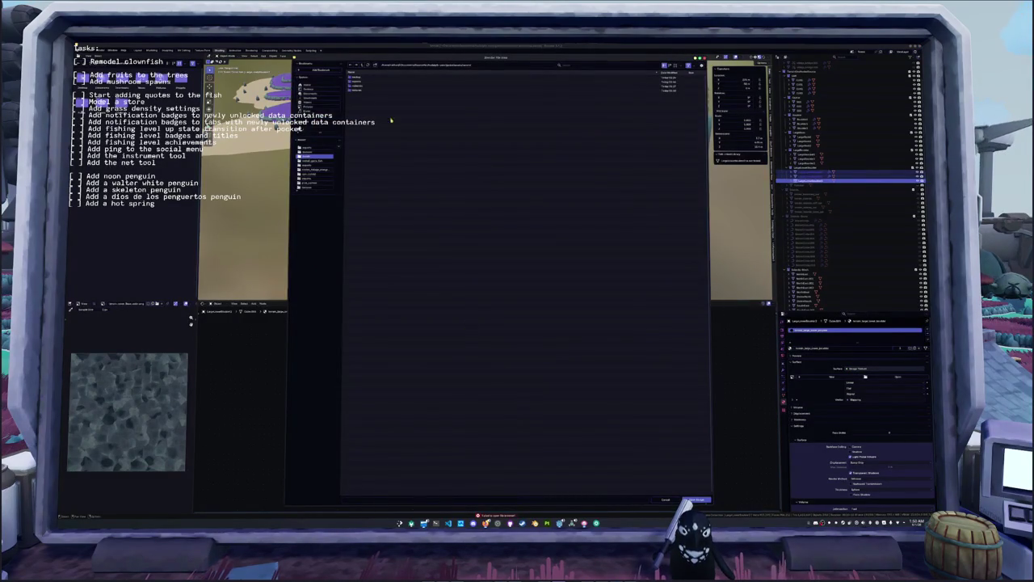
{"action": "double_click", "coordinate": [360, 90]}
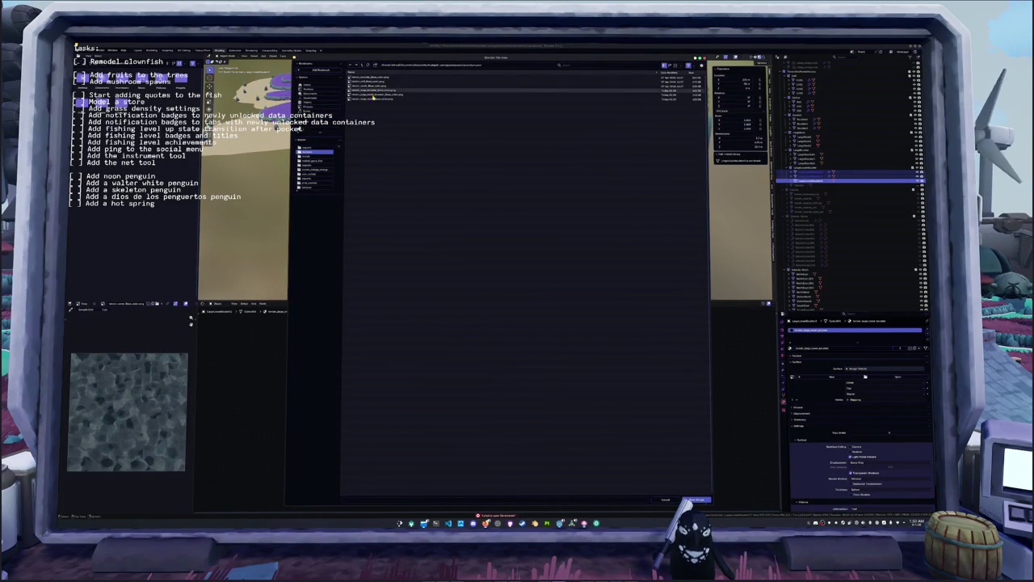
{"action": "double_click", "coordinate": [376, 96]}
{"action": "mouse_move", "coordinate": [432, 276]}
{"action": "middle_mouse_down"}
{"action": "mouse_move", "coordinate": [480, 258]}
{"action": "mouse_move", "coordinate": [461, 264]}
{"action": "middle_mouse_up"}
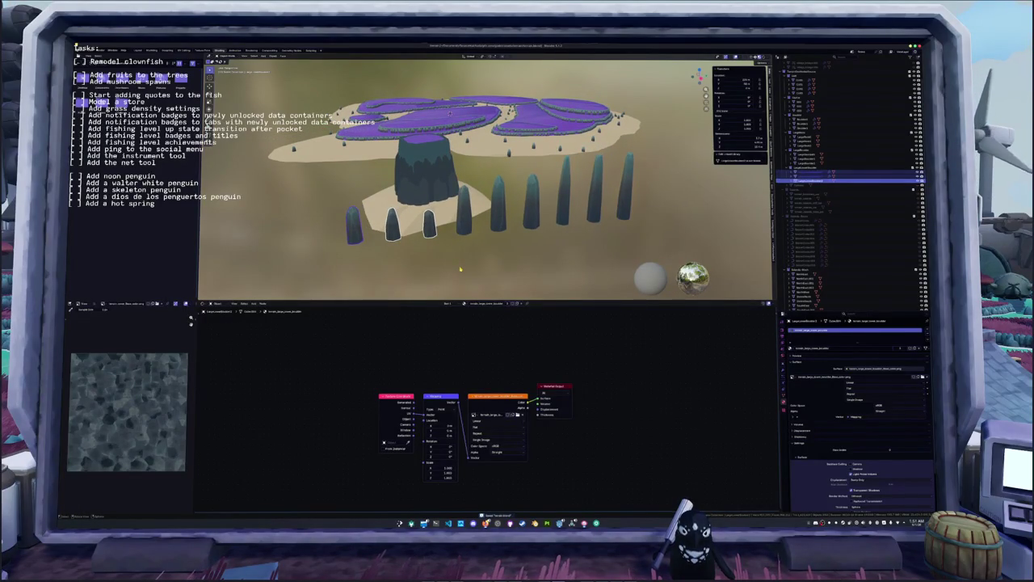
{"action": "key", "text": "alt+a"}
- Orbit, pan and zoom around the island between top-down and perspective views
{"action": "mouse_move", "coordinate": [429, 183]}
{"action": "middle_mouse_down"}
{"action": "mouse_move", "coordinate": [443, 202]}
{"action": "mouse_move", "coordinate": [504, 218]}
{"action": "middle_mouse_up"}
{"action": "key", "text": "KP_7"}
{"action": "scroll", "coordinate": [443, 202], "scroll_direction": "down", "scroll_amount": 5}
{"action": "left_click_drag", "start_coordinate": [504, 219], "coordinate": [412, 192]}
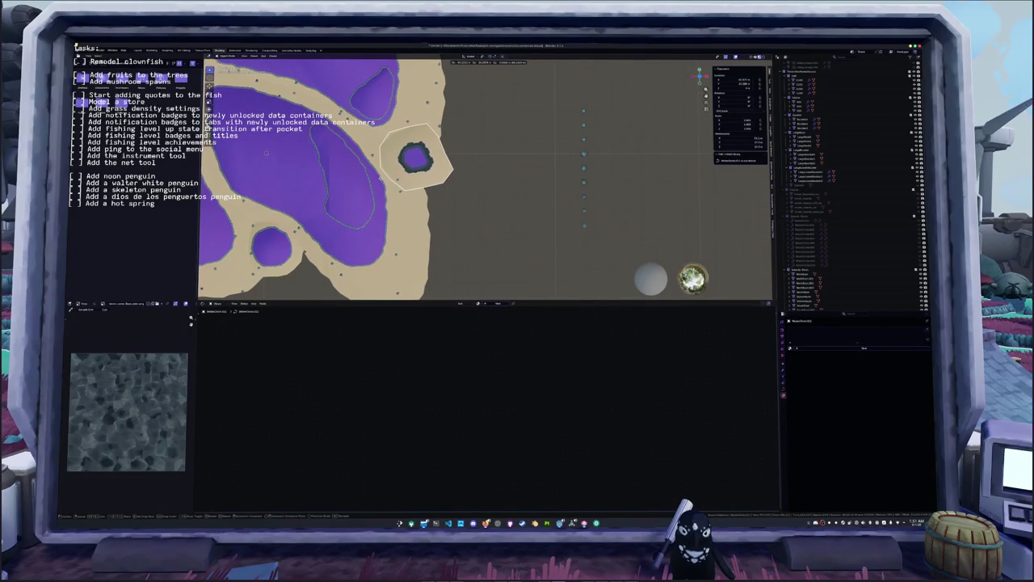
{"action": "middle_click_drag", "start_coordinate": [415, 191], "coordinate": [472, 180], "text": "shift"}
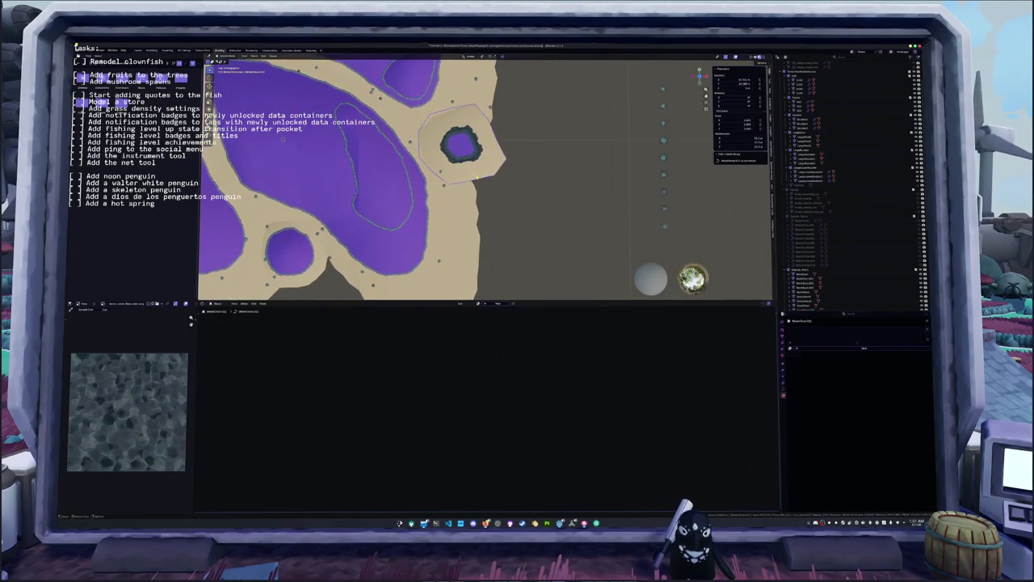
{"action": "scroll", "coordinate": [472, 180], "scroll_direction": "down", "scroll_amount": 4}
{"action": "left_click_drag", "start_coordinate": [474, 179], "coordinate": [437, 237]}
{"action": "mouse_move", "coordinate": [436, 235]}
{"action": "middle_mouse_down"}
{"action": "mouse_move", "coordinate": [450, 200]}
{"action": "mouse_move", "coordinate": [522, 219]}
{"action": "middle_mouse_up"}
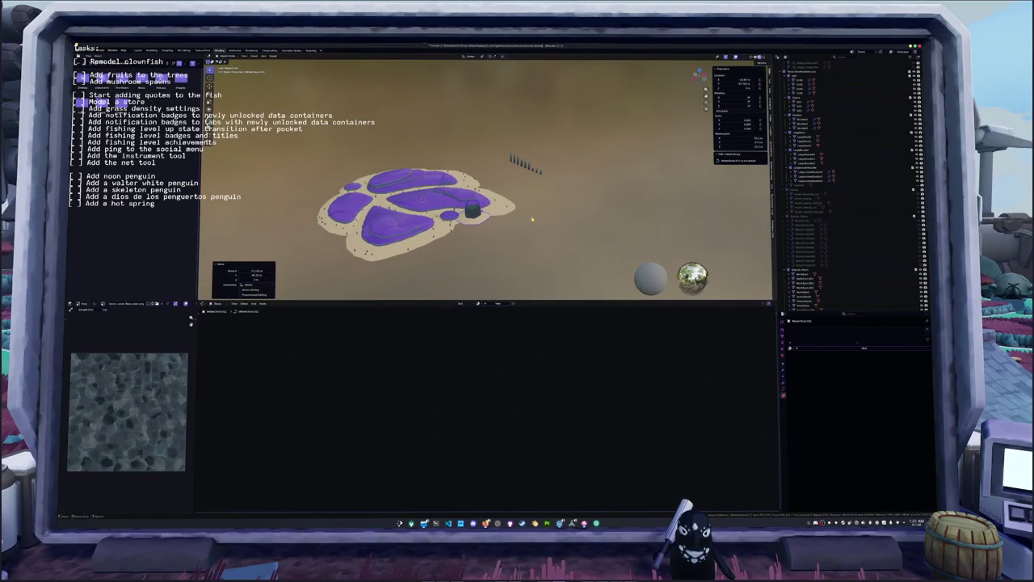
{"action": "key", "text": "KP_7"}
{"action": "scroll", "coordinate": [532, 219], "scroll_direction": "up", "scroll_amount": 3}
{"action": "scroll", "coordinate": [532, 219], "scroll_direction": "up", "scroll_amount": 3}
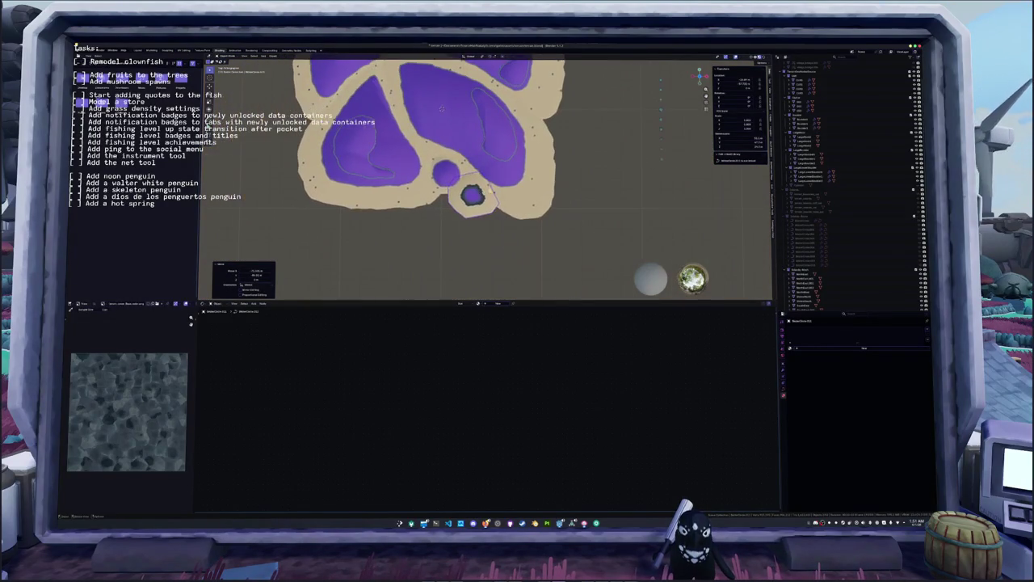
{"action": "mouse_move", "coordinate": [442, 108]}
{"action": "middle_mouse_down"}
{"action": "mouse_move", "coordinate": [518, 241]}
{"action": "mouse_move", "coordinate": [573, 224]}
{"action": "middle_mouse_up"}
- Reposition the selected object, zoom into a front view, and show the Geometry Nodes workspace
{"action": "key", "text": "g"}
{"action": "left_click", "coordinate": [571, 225]}
{"action": "scroll", "coordinate": [571, 226], "scroll_direction": "up", "scroll_amount": 2}
{"action": "key", "text": "KP_1"}
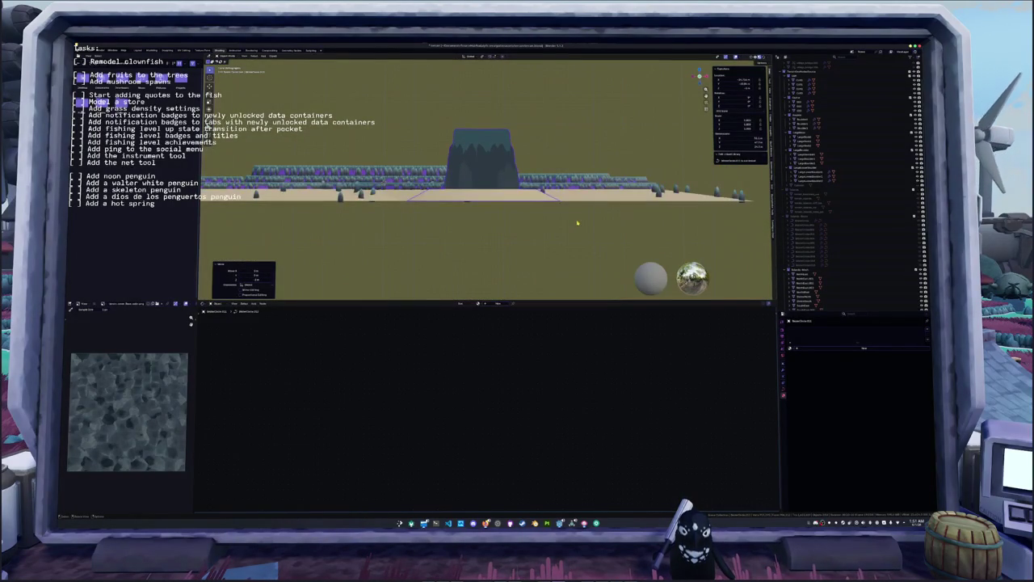
{"action": "scroll", "coordinate": [436, 202], "scroll_direction": "up", "scroll_amount": 3}
{"action": "scroll", "coordinate": [436, 202], "scroll_direction": "up", "scroll_amount": 2}
{"action": "scroll", "coordinate": [436, 202], "scroll_direction": "up", "scroll_amount": 1}
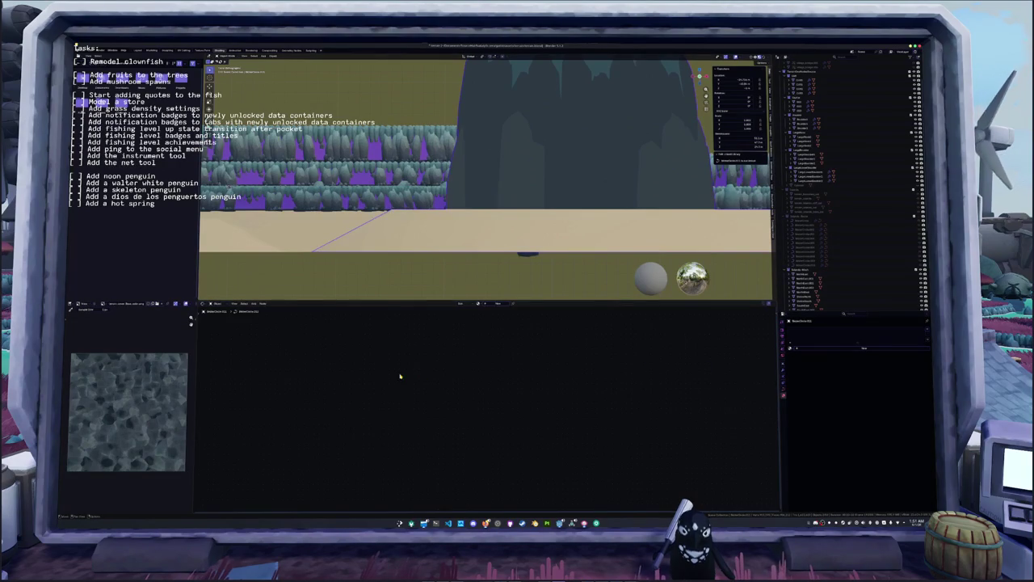
{"action": "left_click", "coordinate": [287, 53]}
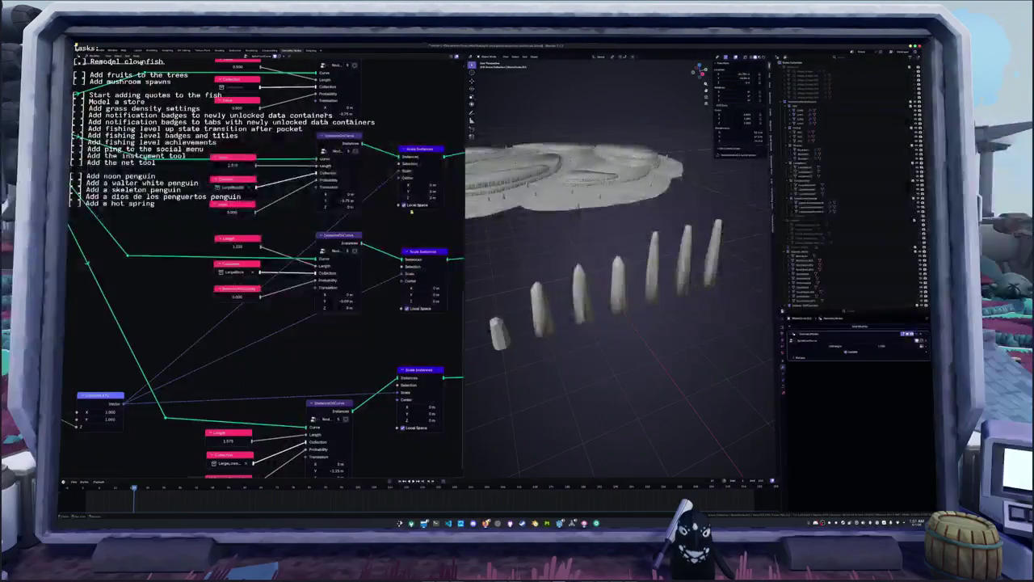
- Frame the stone pillars and give them smooth shading
{"action": "key", "text": "Home"}
{"action": "key", "text": "KP_Decimal"}
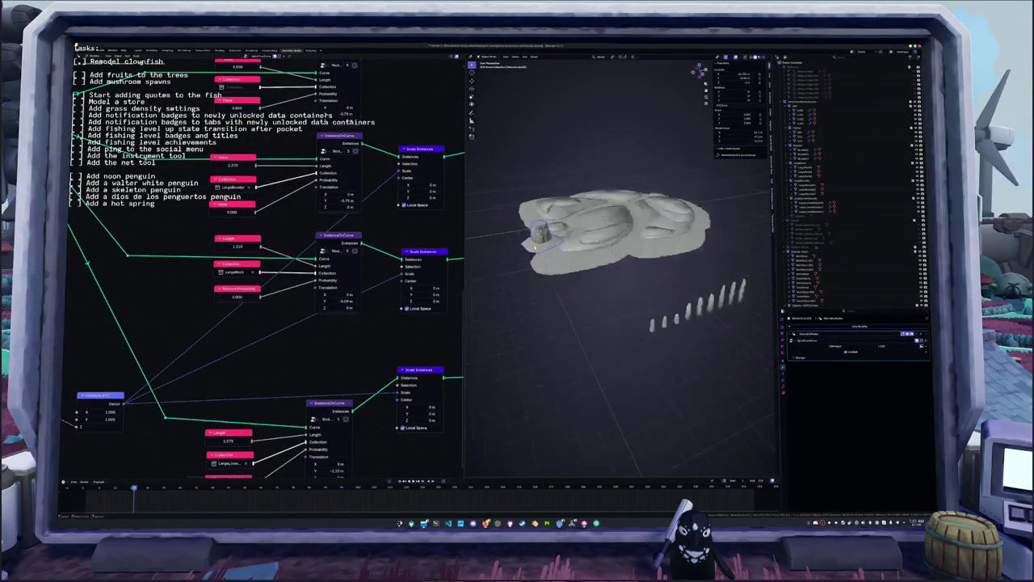
{"action": "mouse_move", "coordinate": [534, 248]}
{"action": "middle_mouse_down"}
{"action": "mouse_move", "coordinate": [573, 305]}
{"action": "mouse_move", "coordinate": [601, 324]}
{"action": "middle_mouse_up"}
{"action": "left_click_drag", "start_coordinate": [570, 303], "coordinate": [654, 348]}
{"action": "right_click", "coordinate": [554, 297]}
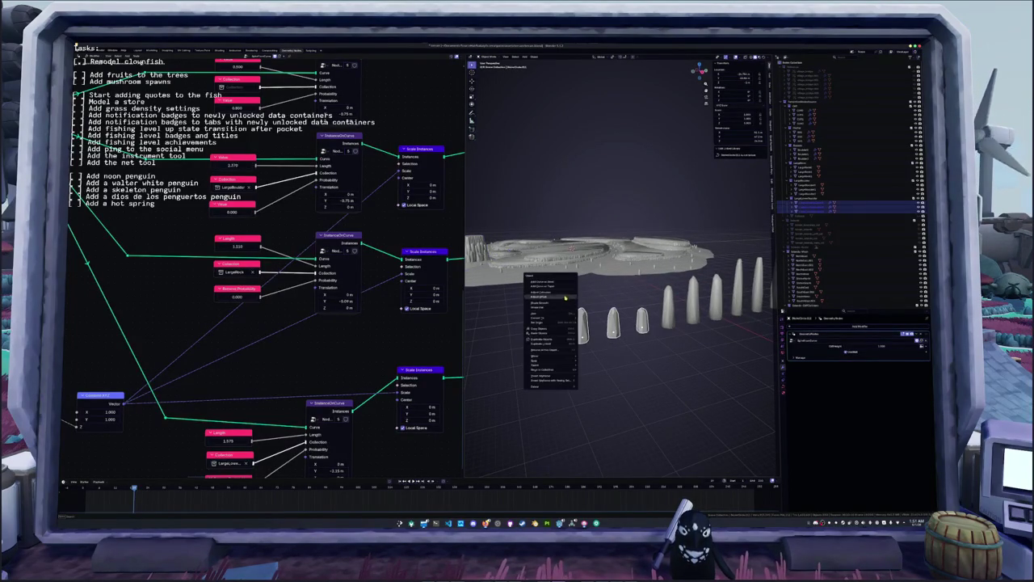
{"action": "left_click", "coordinate": [551, 305]}
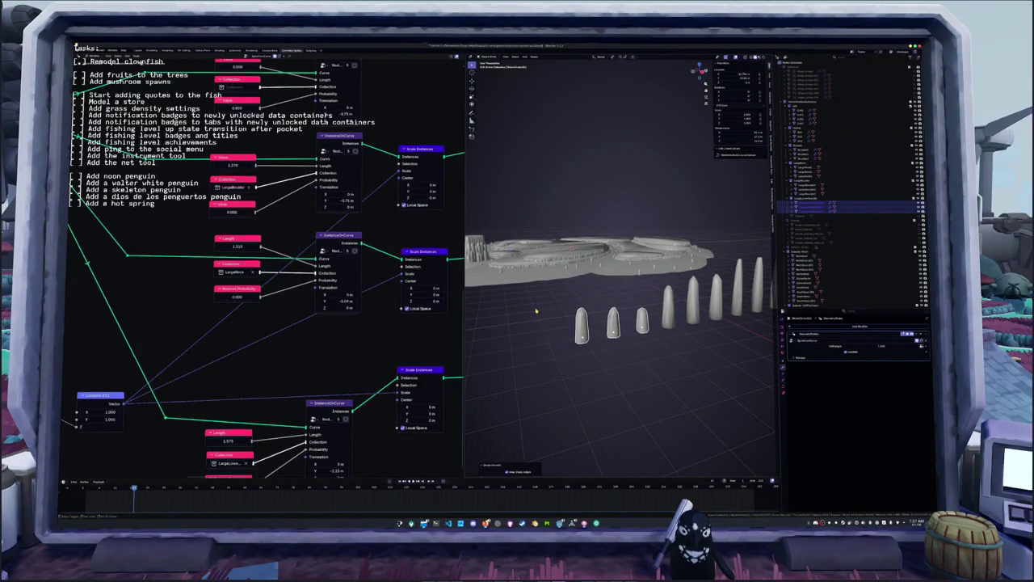
- Select the small tower on the island and zoom in on it
{"action": "middle_click_drag", "start_coordinate": [535, 310], "coordinate": [609, 274]}
{"action": "left_click", "coordinate": [608, 275]}
{"action": "scroll", "coordinate": [608, 276], "scroll_direction": "up", "scroll_amount": 5}
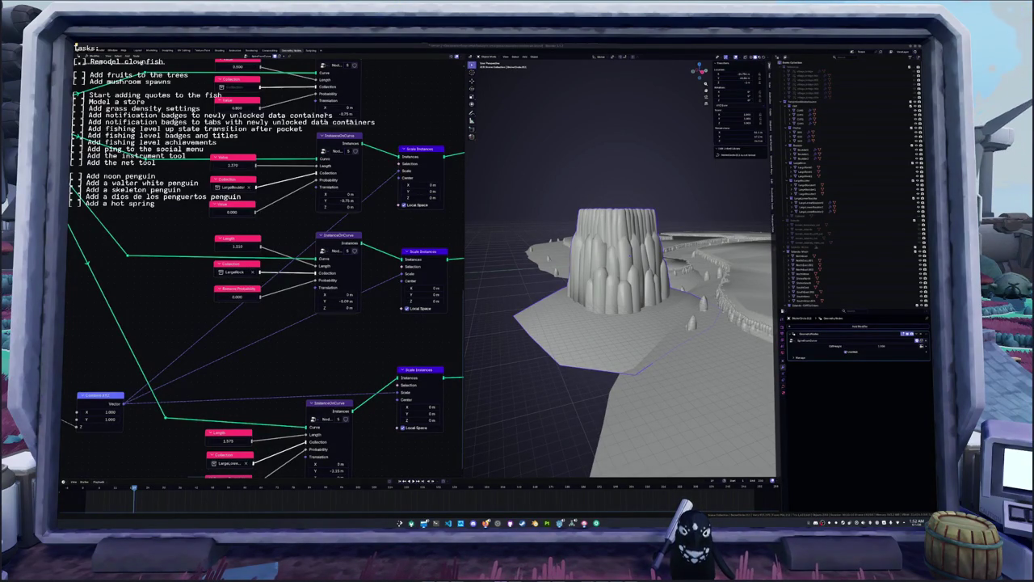
{"action": "scroll", "coordinate": [377, 302], "scroll_direction": "down", "scroll_amount": 2}
- Move the two red value nodes to the left so they sit side by side
{"action": "scroll", "coordinate": [347, 293], "scroll_direction": "down", "scroll_amount": 2}
{"action": "scroll", "coordinate": [323, 284], "scroll_direction": "down", "scroll_amount": 1}
{"action": "scroll", "coordinate": [297, 275], "scroll_direction": "down", "scroll_amount": 2}
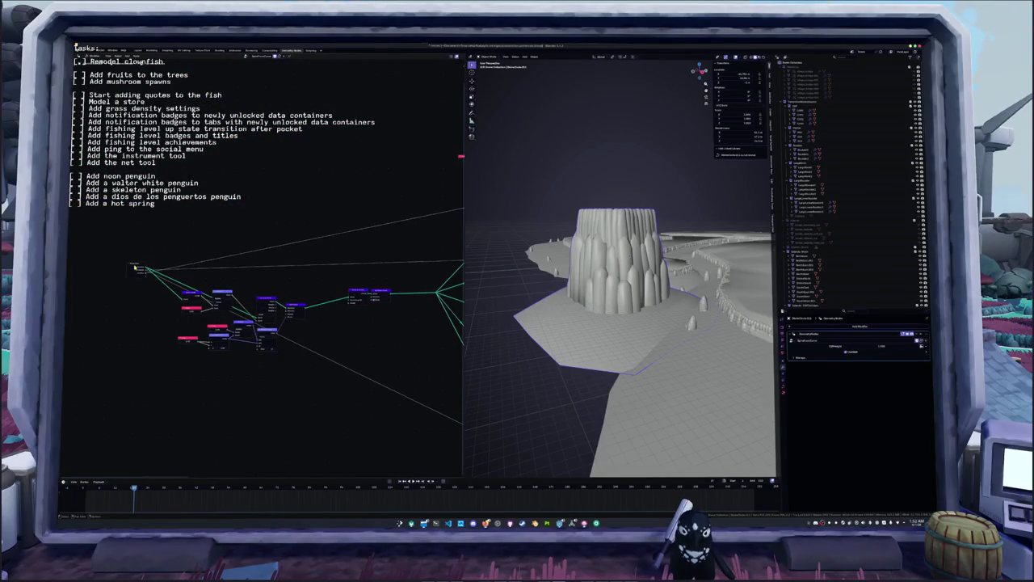
{"action": "scroll", "coordinate": [241, 219], "scroll_direction": "up", "scroll_amount": 3}
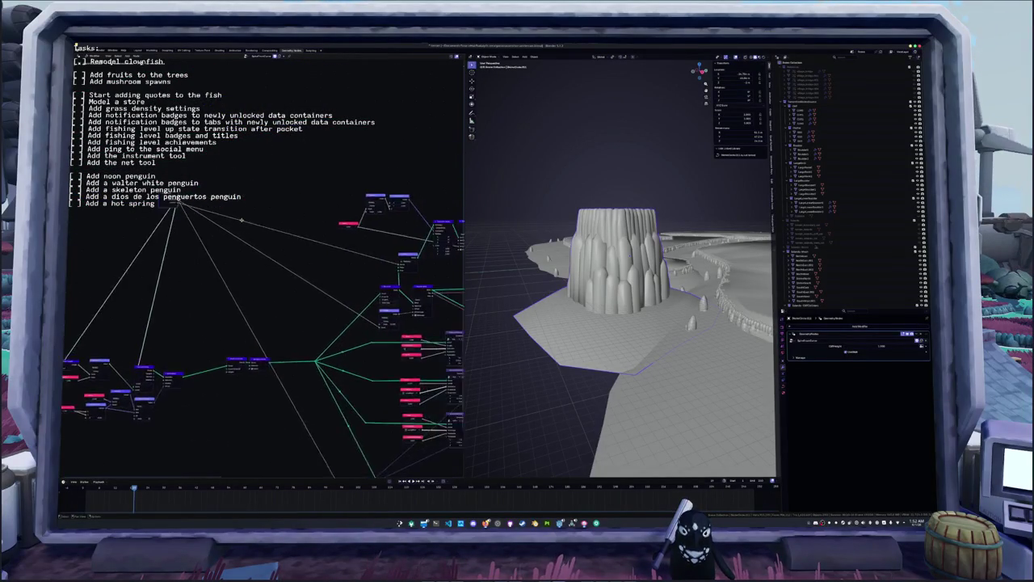
{"action": "middle_click_drag", "start_coordinate": [242, 220], "coordinate": [225, 292]}
{"action": "scroll", "coordinate": [227, 267], "scroll_direction": "up", "scroll_amount": 2}
{"action": "left_click_drag", "start_coordinate": [378, 212], "coordinate": [206, 191]}
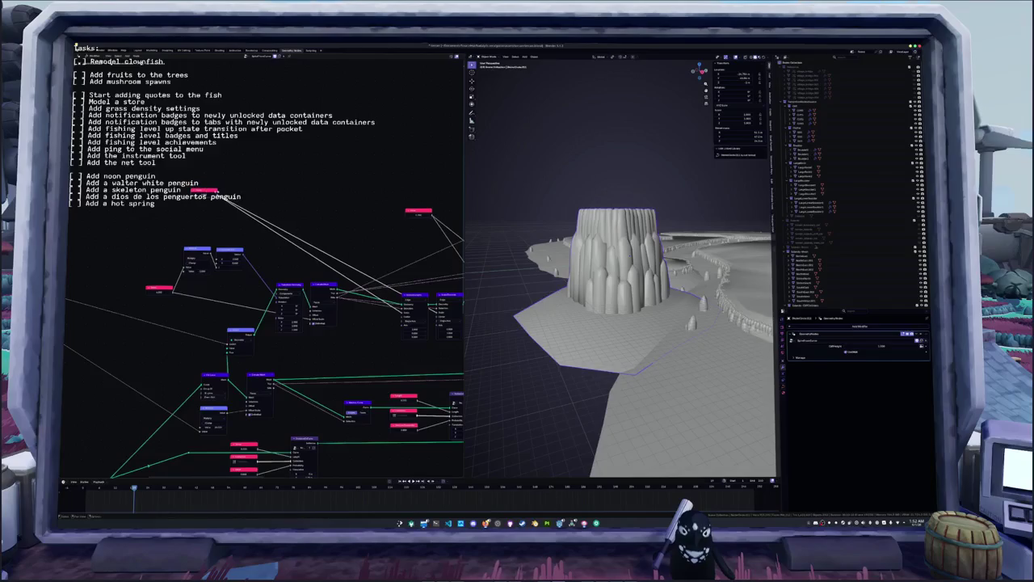
{"action": "mouse_move", "coordinate": [419, 211]}
{"action": "left_mouse_down"}
{"action": "mouse_move", "coordinate": [210, 155]}
{"action": "mouse_move", "coordinate": [201, 170]}
{"action": "left_mouse_up"}
{"action": "middle_click_drag", "start_coordinate": [153, 217], "coordinate": [237, 228]}
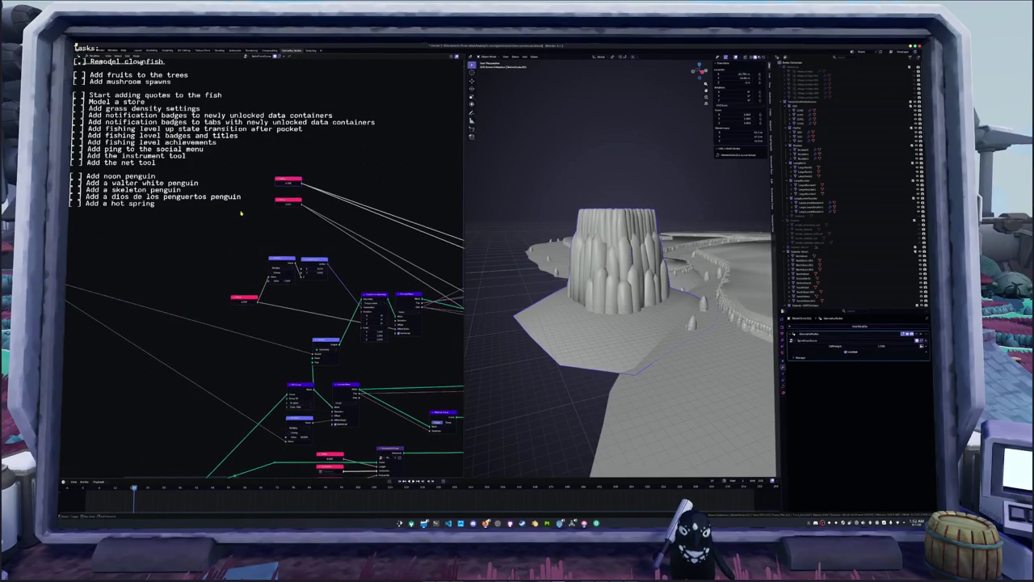
{"action": "mouse_move", "coordinate": [242, 212]}
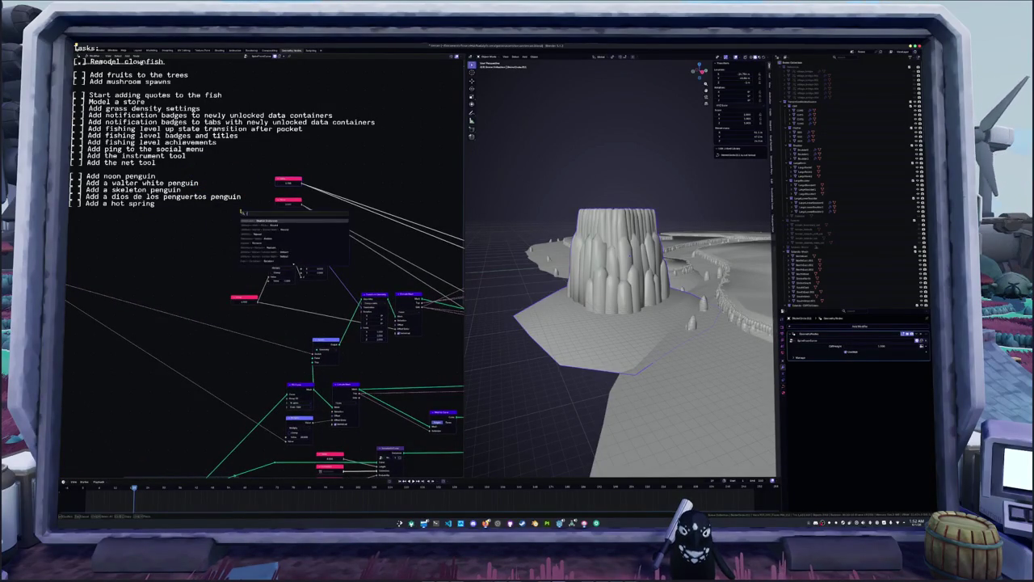
{"action": "key", "text": "Escape"}
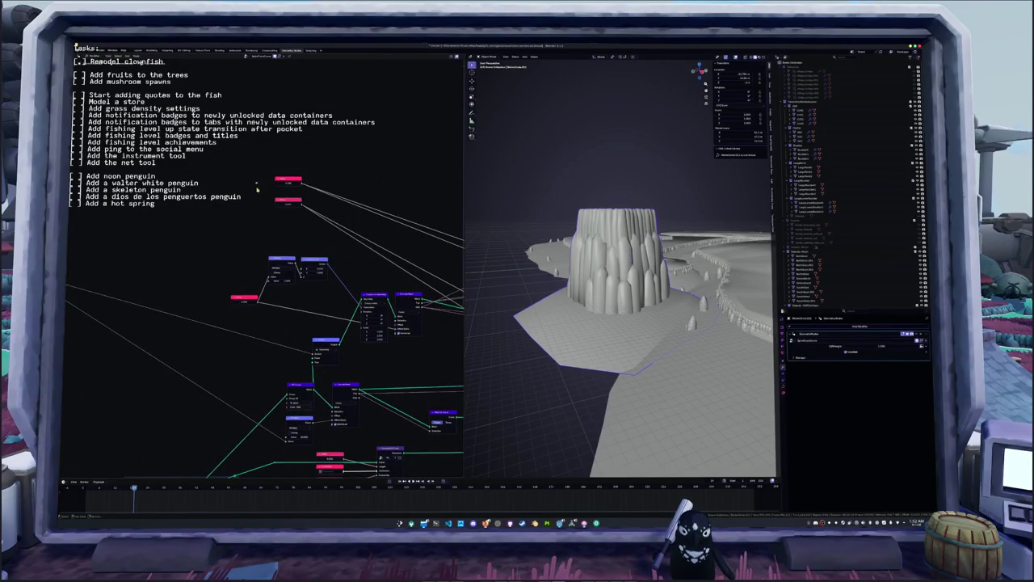
- Link the Group Input's empty socket to the target node input, creating a new modifier input
{"action": "scroll", "coordinate": [194, 231], "scroll_direction": "down", "scroll_amount": 2}
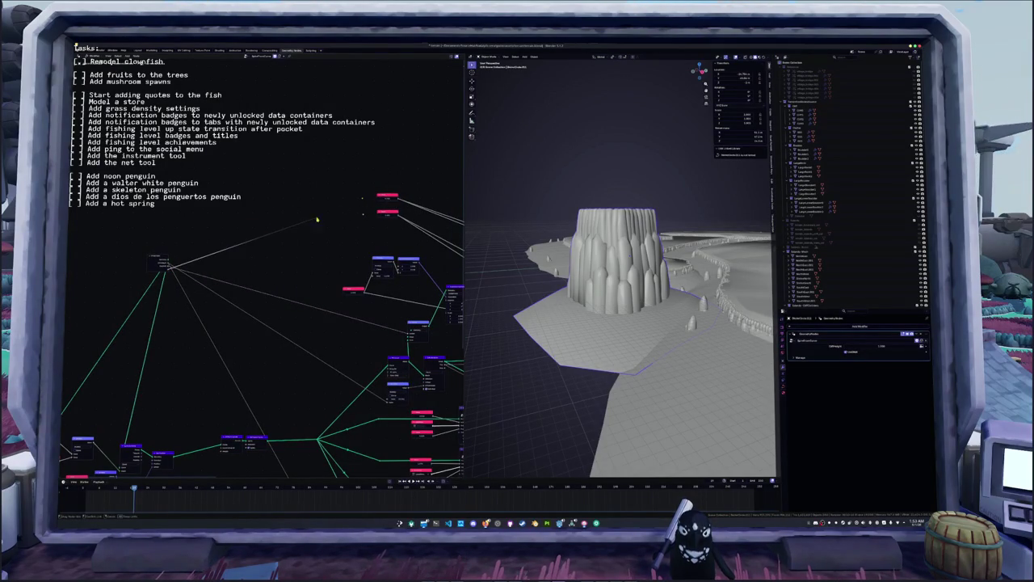
{"action": "left_click_drag", "start_coordinate": [363, 199], "coordinate": [362, 200]}
{"action": "left_click_drag", "start_coordinate": [168, 271], "coordinate": [363, 213]}
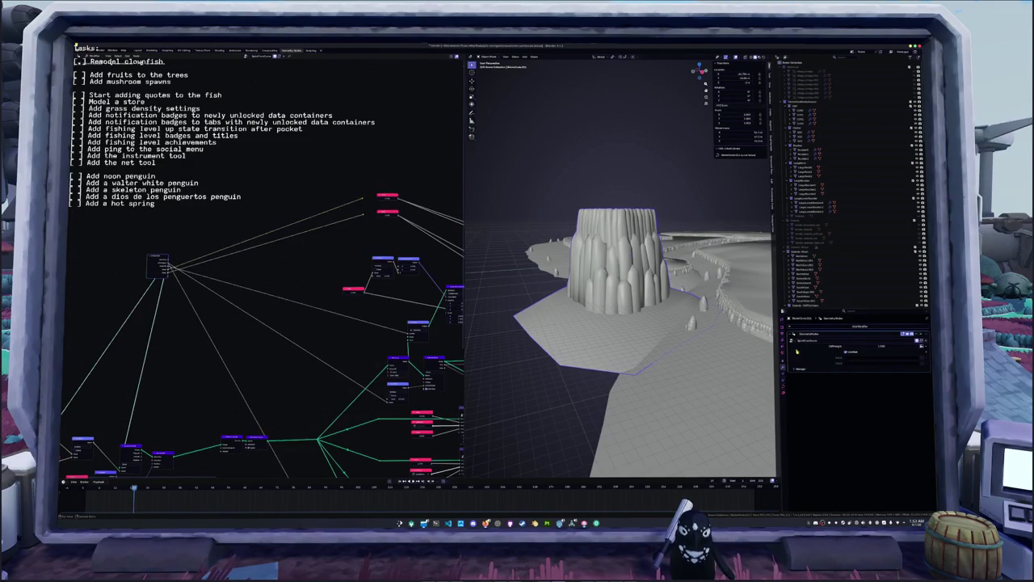
{"action": "scroll", "coordinate": [358, 287], "scroll_direction": "up", "scroll_amount": 2}
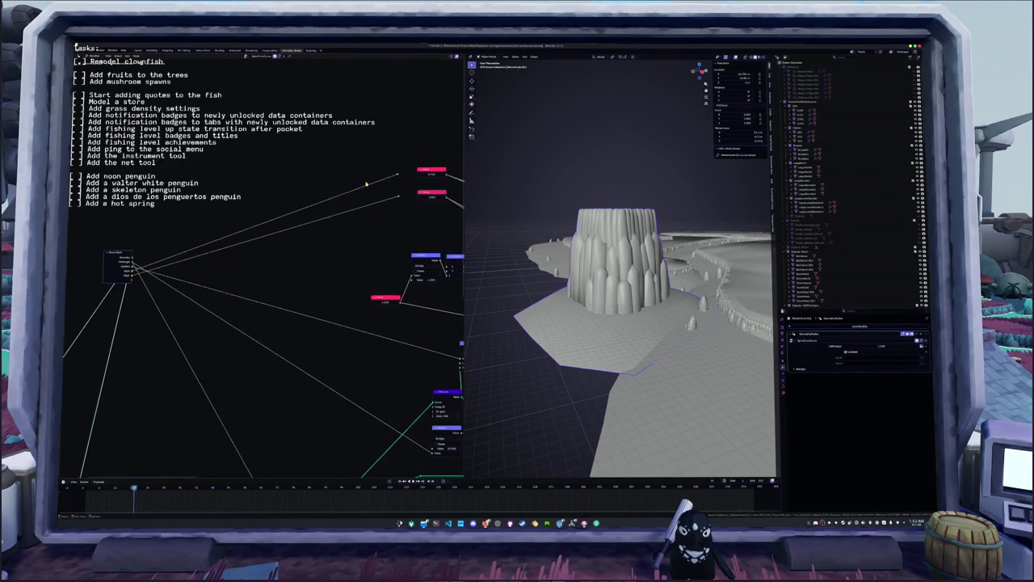
- In the N sidebar, select the new group socket and set its data type
{"action": "key", "text": "n"}
{"action": "left_click", "coordinate": [419, 131]}
{"action": "left_click", "coordinate": [442, 152]}
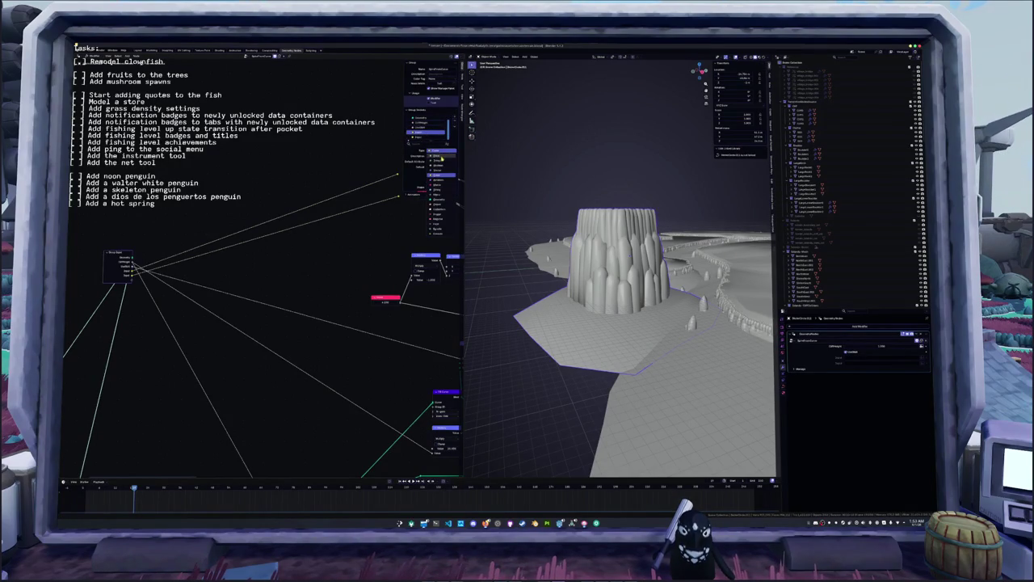
{"action": "left_click", "coordinate": [442, 158]}
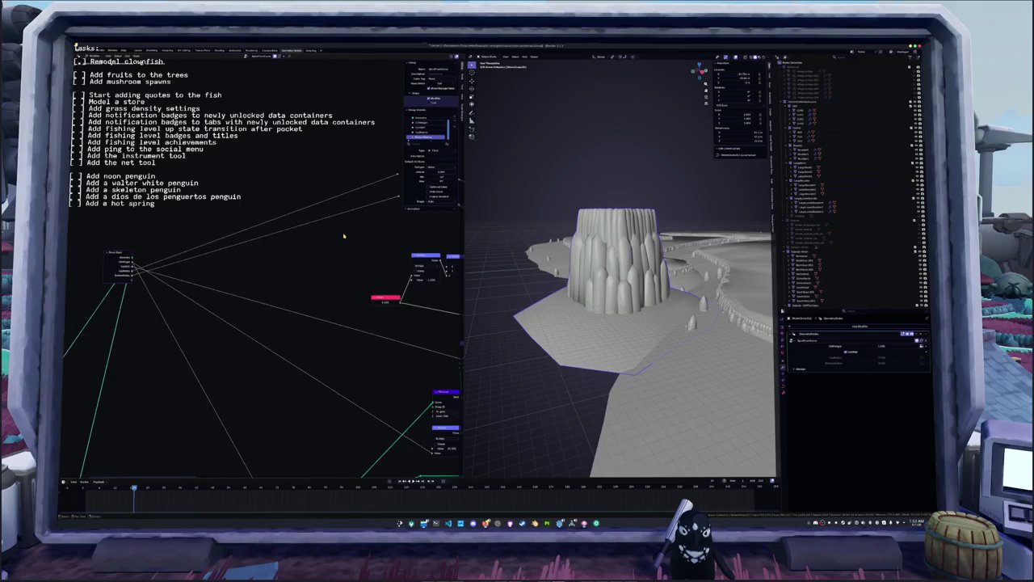
- Pan the node graph left and select the next input in the Group Sockets list
{"action": "scroll", "coordinate": [344, 236], "scroll_direction": "down", "scroll_amount": 4}
{"action": "scroll", "coordinate": [160, 206], "scroll_direction": "down", "scroll_amount": 2}
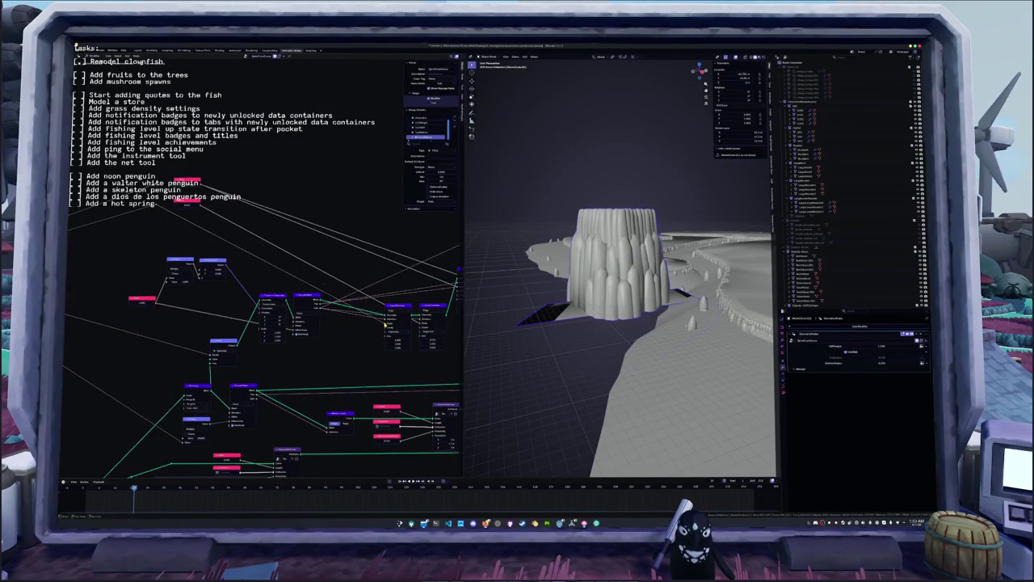
{"action": "middle_click_drag", "start_coordinate": [346, 282], "coordinate": [329, 279]}
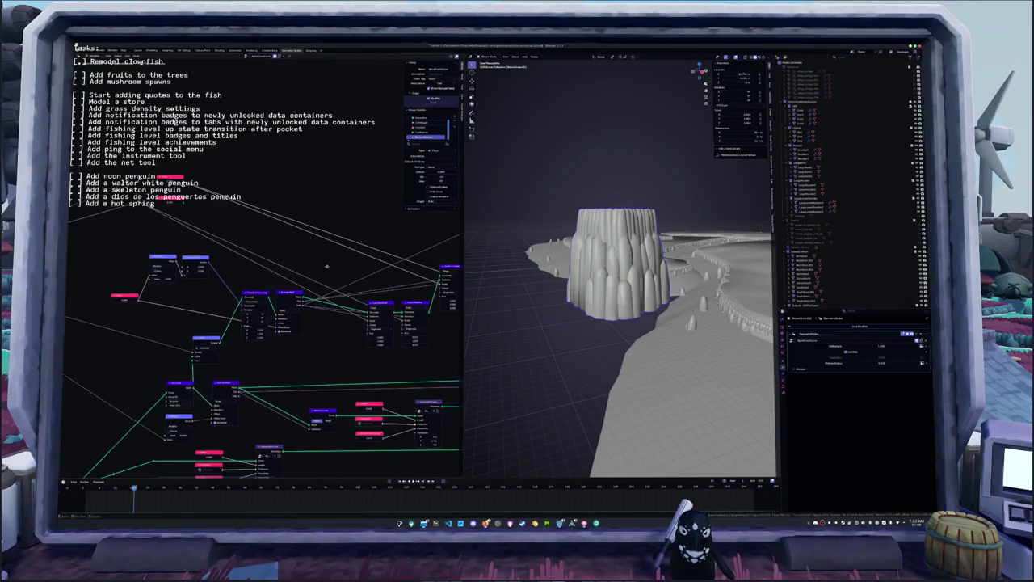
{"action": "middle_click_drag", "start_coordinate": [388, 319], "coordinate": [363, 318]}
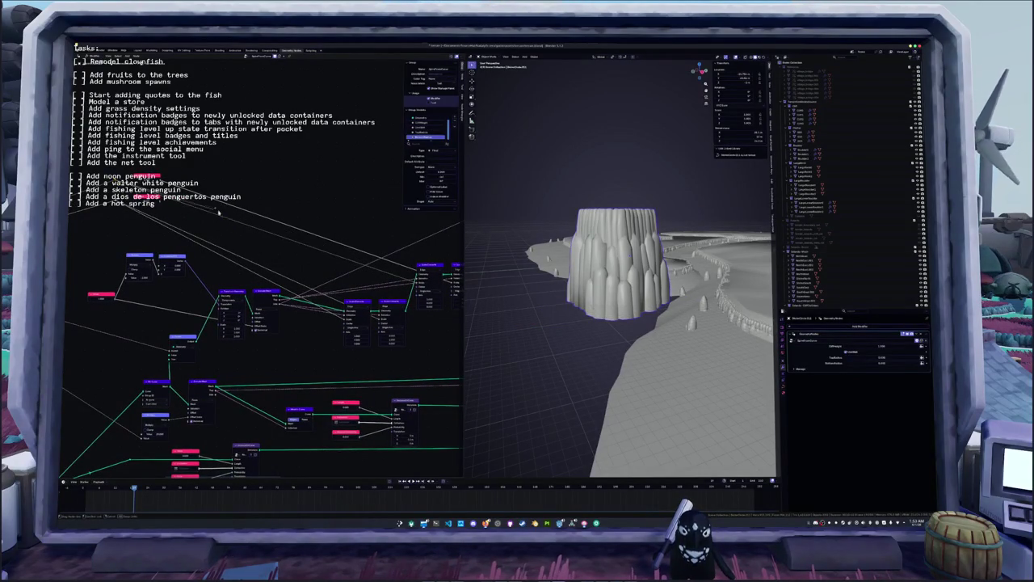
{"action": "scroll", "coordinate": [388, 243], "scroll_direction": "left", "scroll_amount": 3}
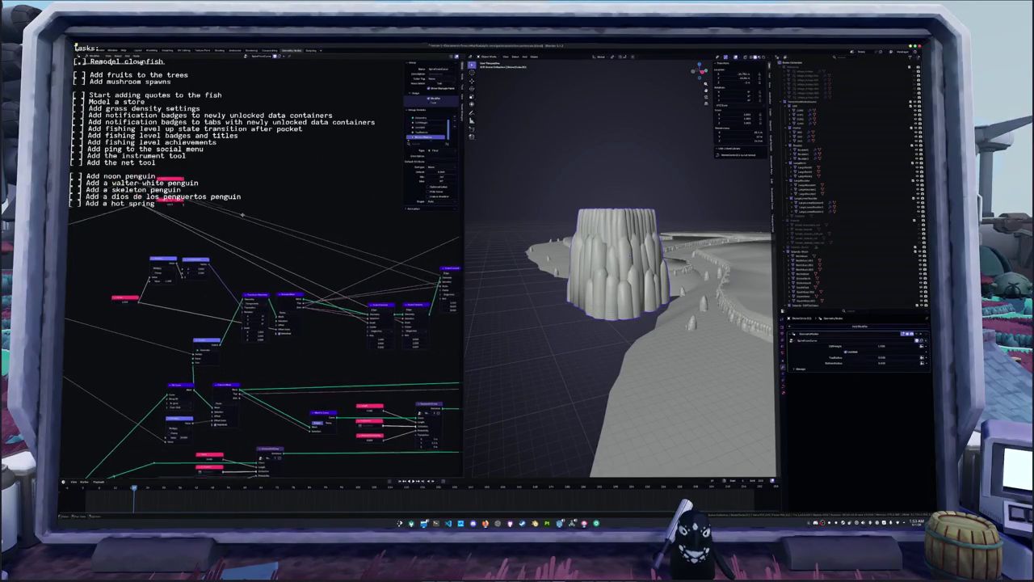
{"action": "scroll", "coordinate": [364, 193], "scroll_direction": "left", "scroll_amount": 3}
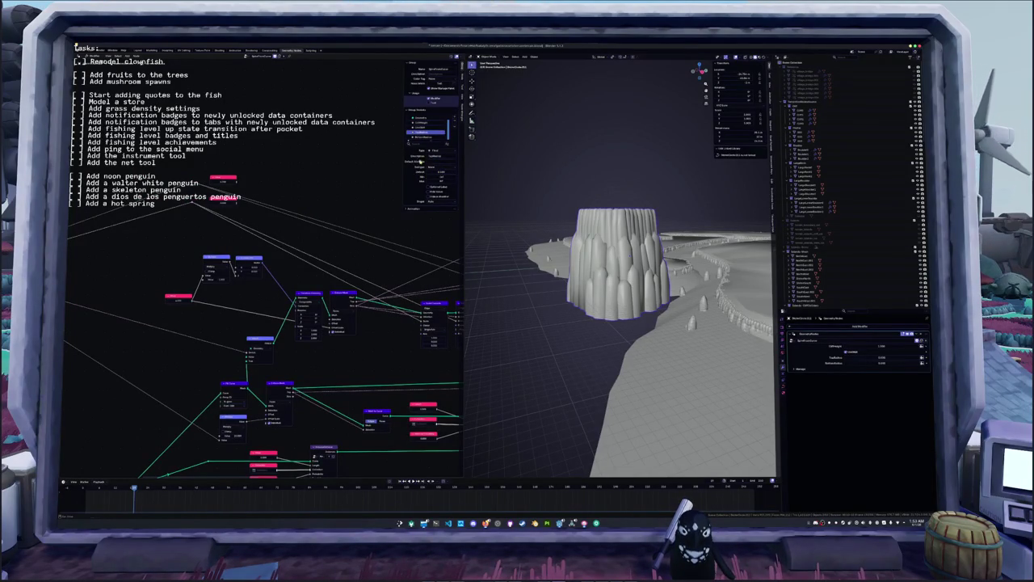
{"action": "left_click", "coordinate": [425, 137]}
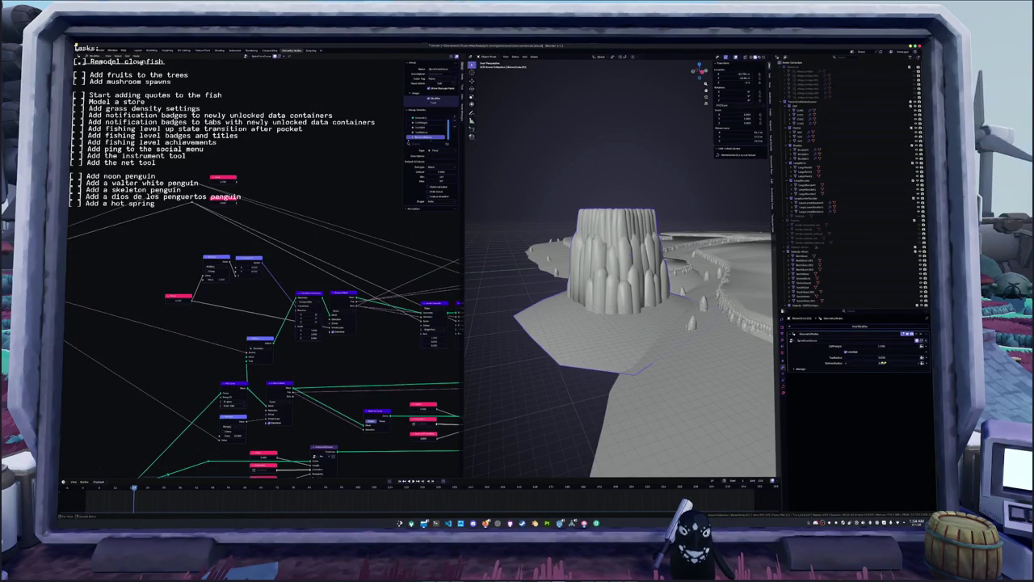
- Change the new modifier input's value, turning the tower into a flat polygonal base plate
{"action": "mouse_move", "coordinate": [550, 389]}
{"action": "middle_mouse_down"}
{"action": "mouse_move", "coordinate": [649, 377]}
{"action": "mouse_move", "coordinate": [671, 348]}
{"action": "middle_mouse_up"}
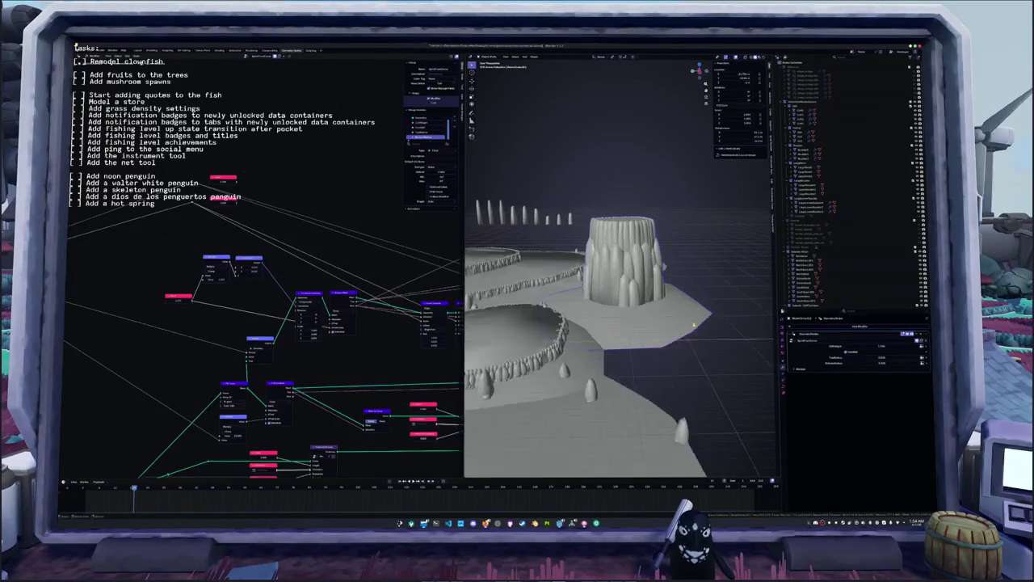
{"action": "left_click_drag", "start_coordinate": [881, 345], "coordinate": [856, 346]}
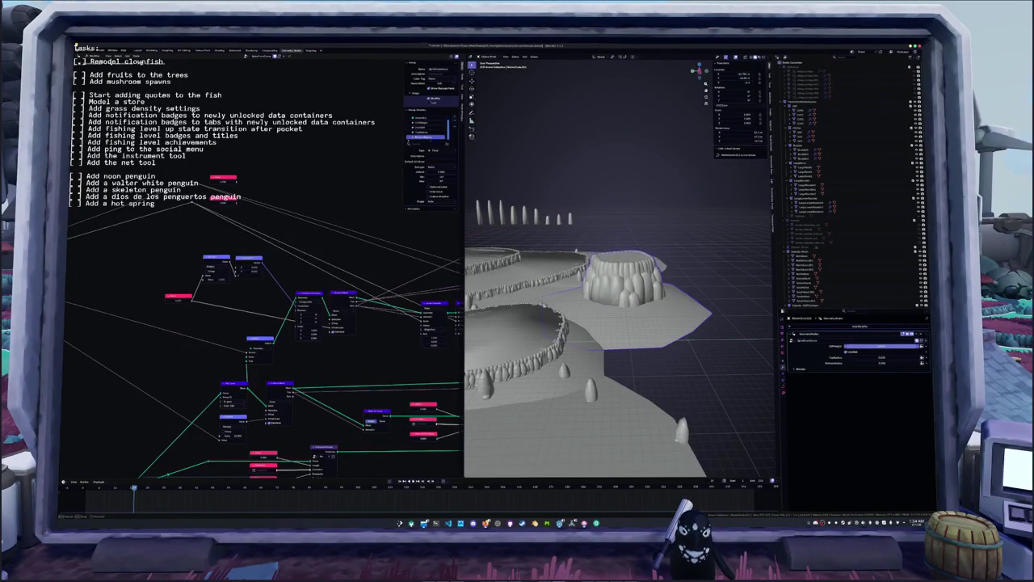
{"action": "left_click", "coordinate": [881, 346]}
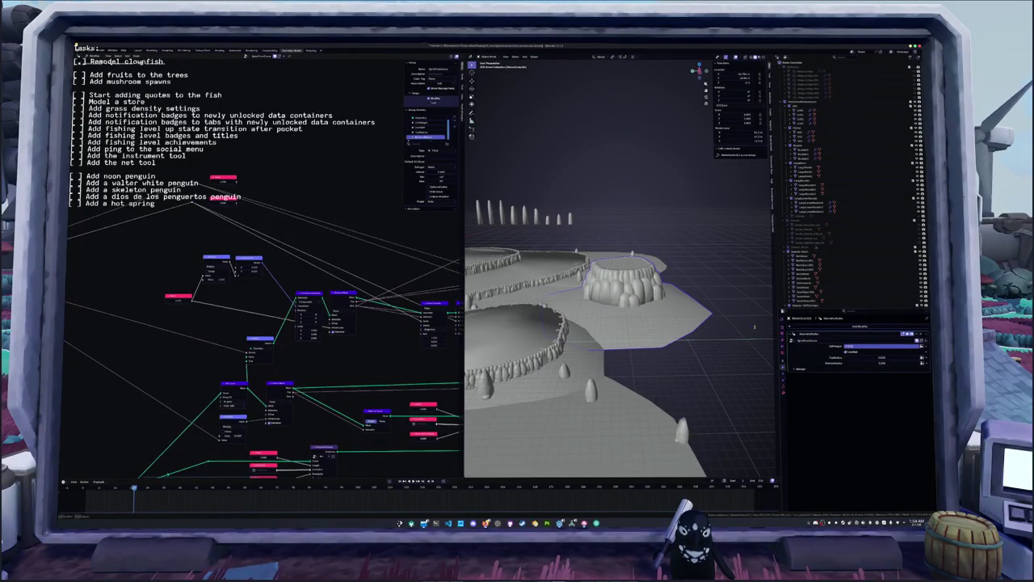
{"action": "key", "text": "Return"}
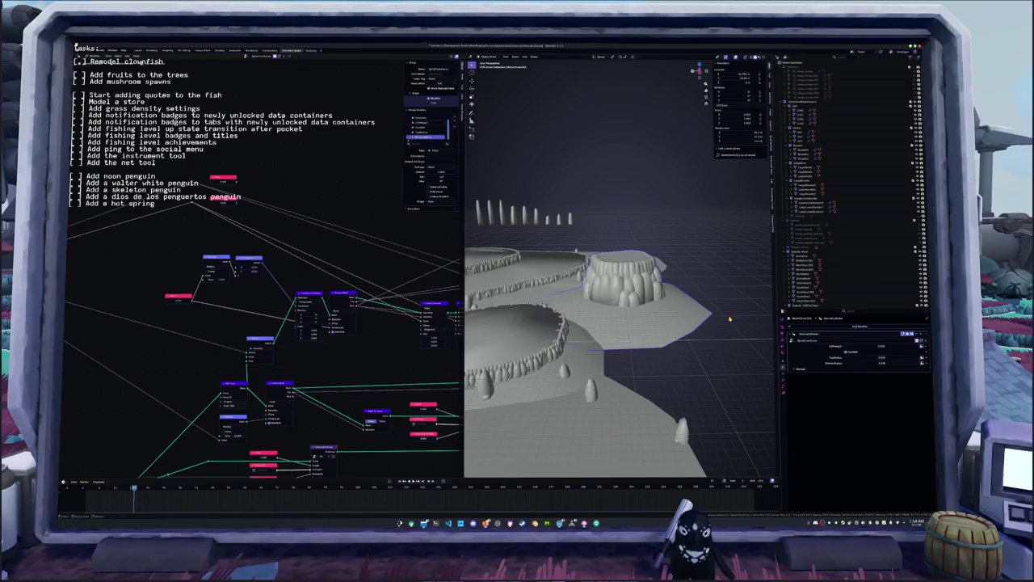
{"action": "mouse_move", "coordinate": [729, 320]}
{"action": "middle_mouse_down"}
{"action": "mouse_move", "coordinate": [662, 364]}
{"action": "mouse_move", "coordinate": [647, 340]}
{"action": "middle_mouse_up"}
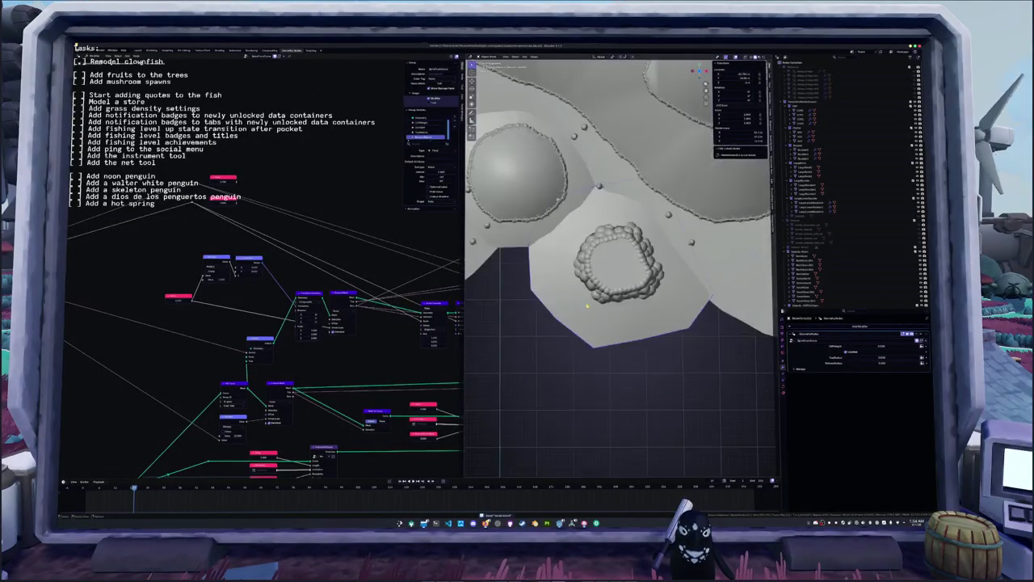
- Pull the rock ring and nearby terrain with proportional editing to round it out
{"action": "middle_click_drag", "start_coordinate": [586, 303], "coordinate": [602, 299]}
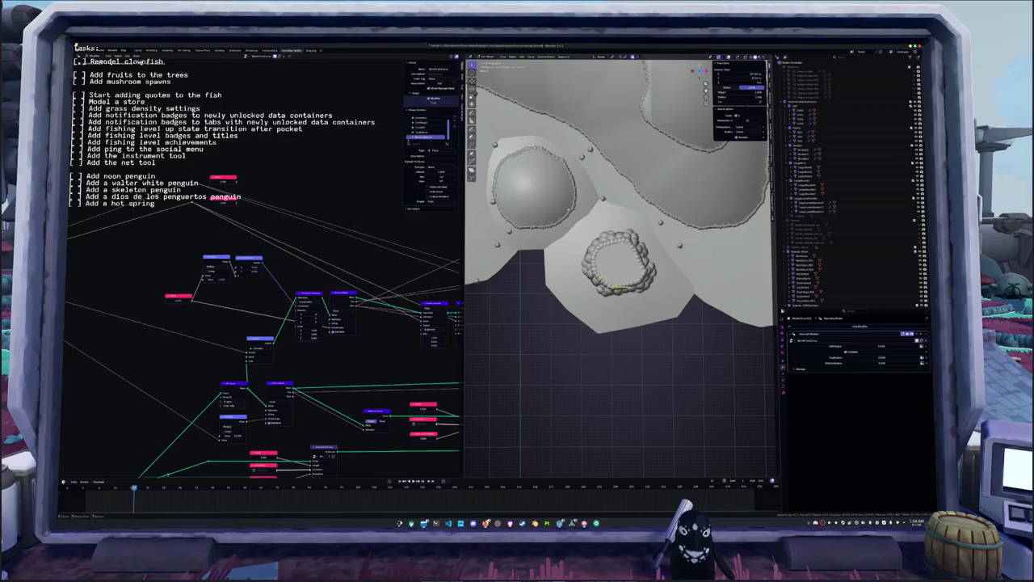
{"action": "key", "text": "g"}
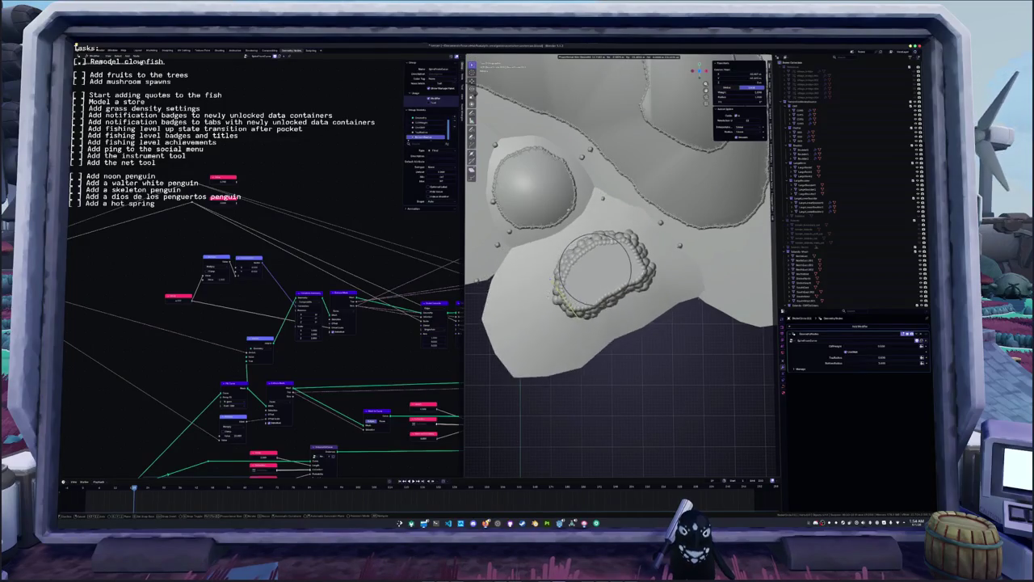
{"action": "key", "text": "Return"}
{"action": "key", "text": "g"}
{"action": "key", "text": "Return"}
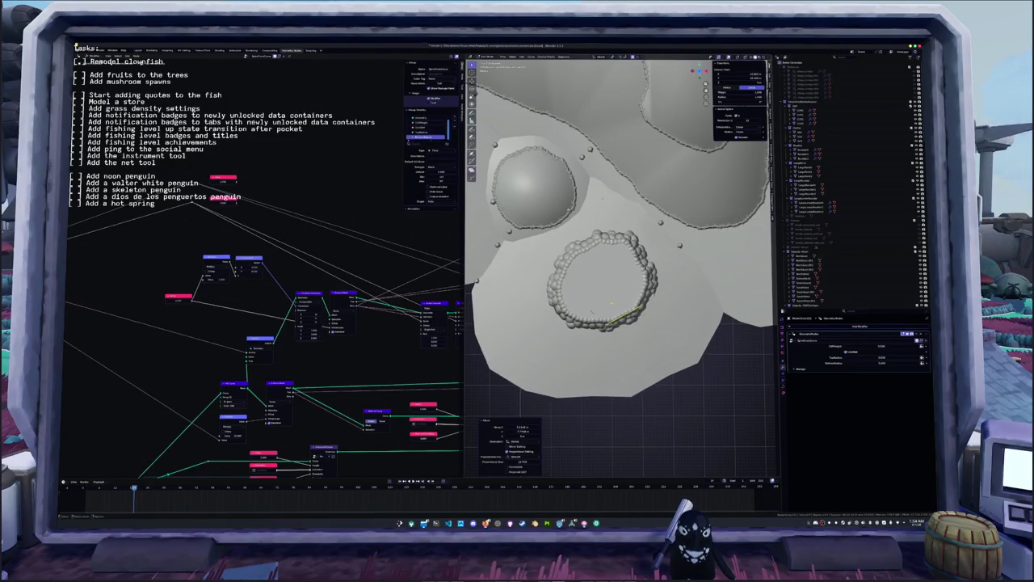
{"action": "key", "text": "g"}
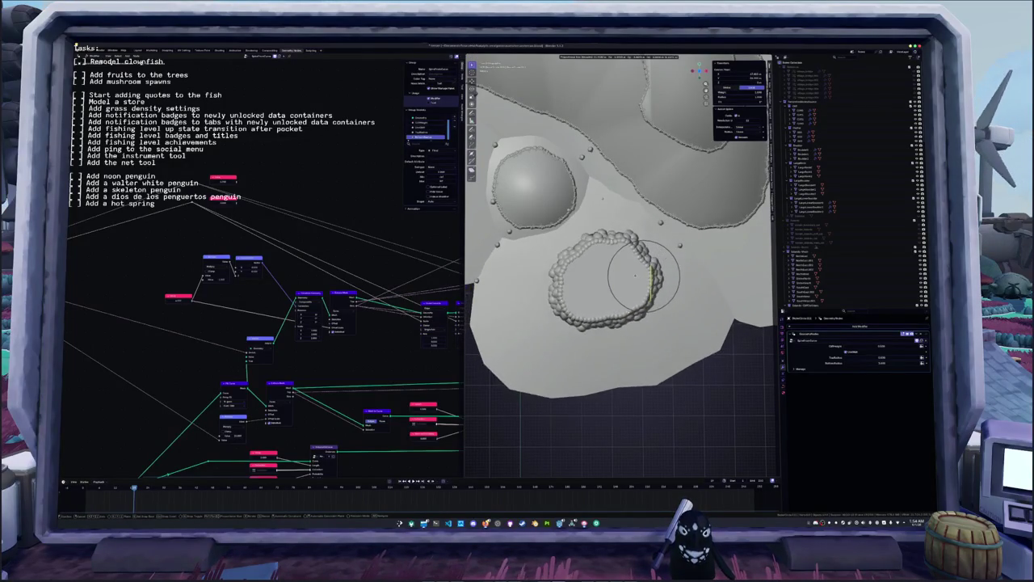
{"action": "scroll", "coordinate": [631, 273], "scroll_direction": "down", "scroll_amount": 2}
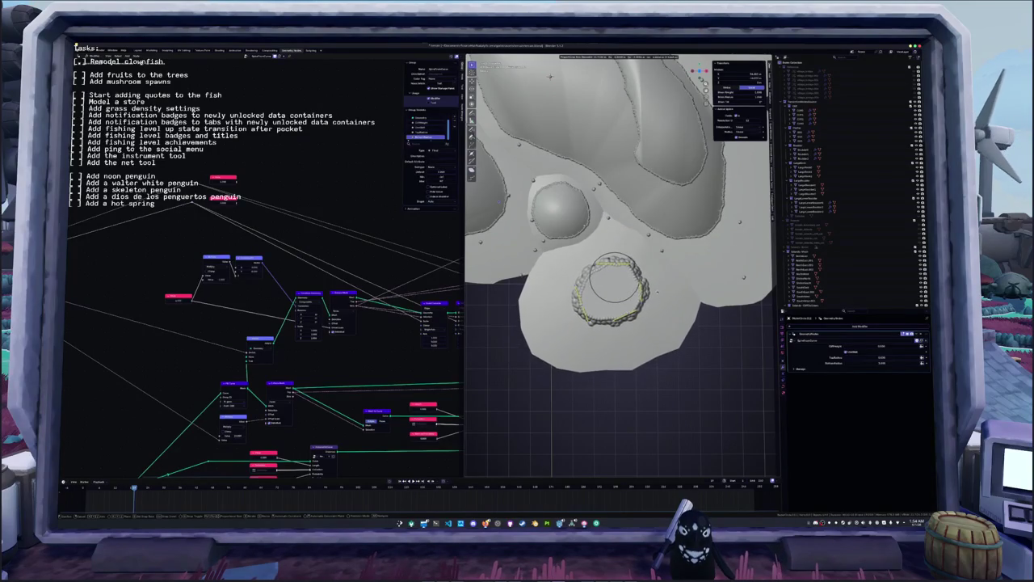
{"action": "key", "text": "Return"}
- Reshape the ring's left section, then duplicate the ring and place the copy to its left
{"action": "scroll", "coordinate": [647, 307], "scroll_direction": "down", "scroll_amount": 5}
{"action": "scroll", "coordinate": [648, 307], "scroll_direction": "down", "scroll_amount": 3}
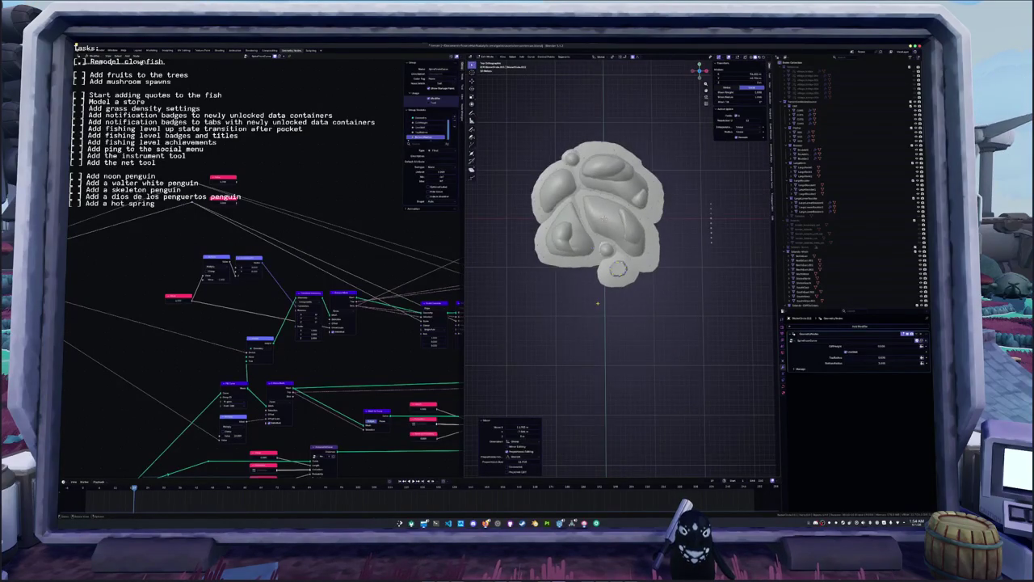
{"action": "scroll", "coordinate": [597, 303], "scroll_direction": "up", "scroll_amount": 1}
{"action": "scroll", "coordinate": [597, 303], "scroll_direction": "up", "scroll_amount": 2}
{"action": "scroll", "coordinate": [598, 301], "scroll_direction": "up", "scroll_amount": 2}
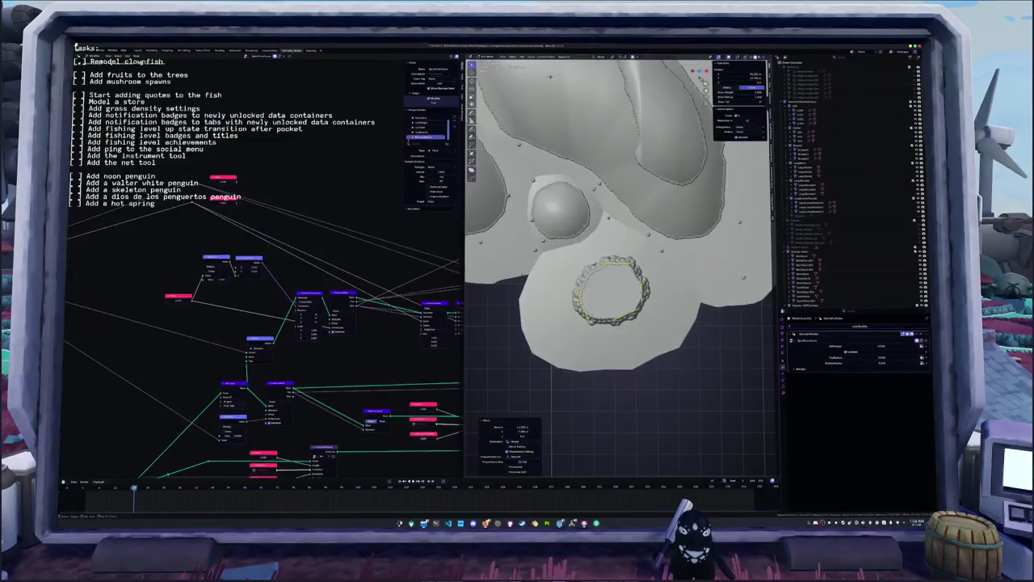
{"action": "scroll", "coordinate": [598, 301], "scroll_direction": "up", "scroll_amount": 2}
{"action": "left_click", "coordinate": [602, 287]}
{"action": "key", "text": "g"}
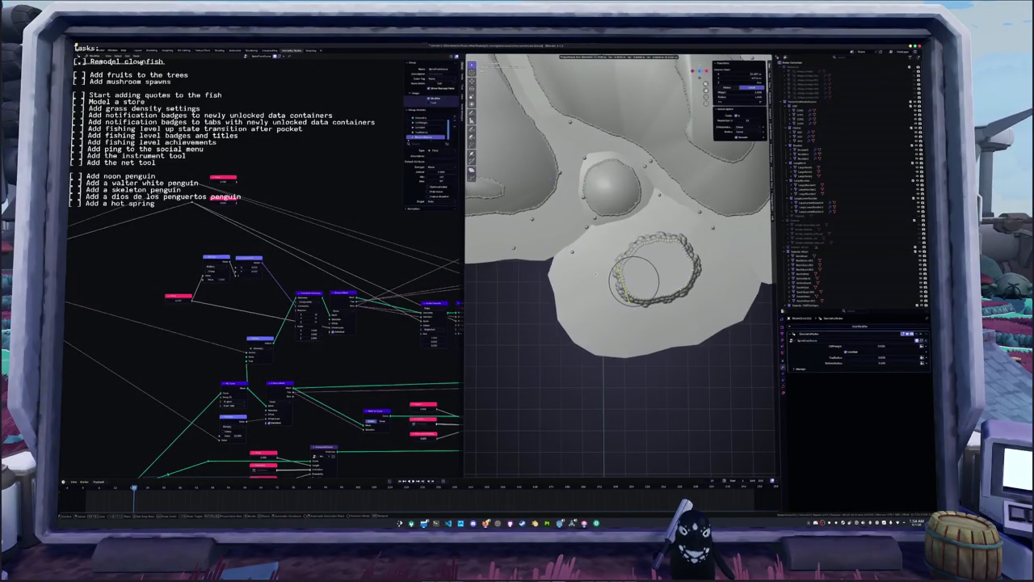
{"action": "left_click", "coordinate": [636, 282]}
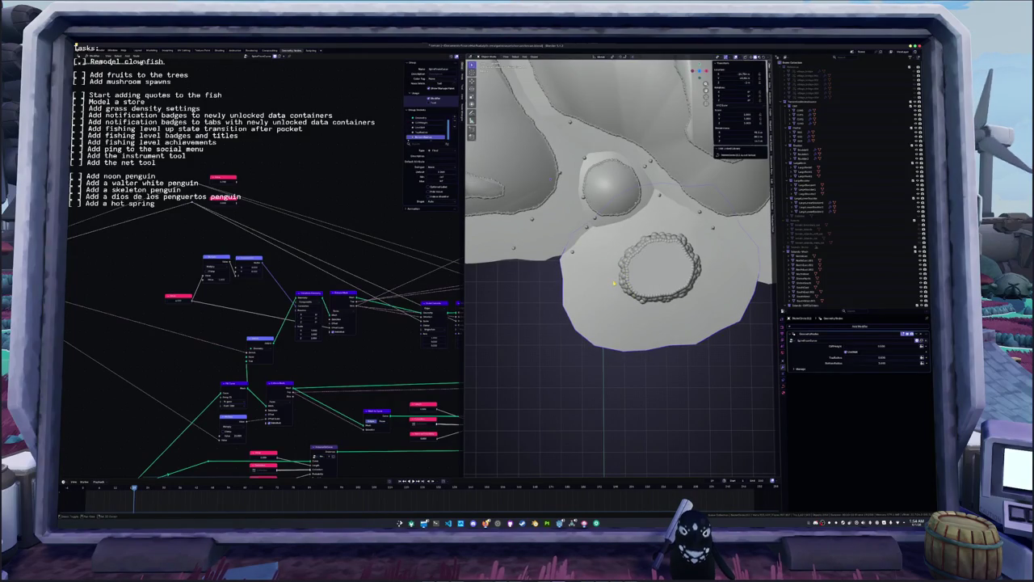
{"action": "key", "text": "shift+d"}
{"action": "left_click", "coordinate": [494, 303]}
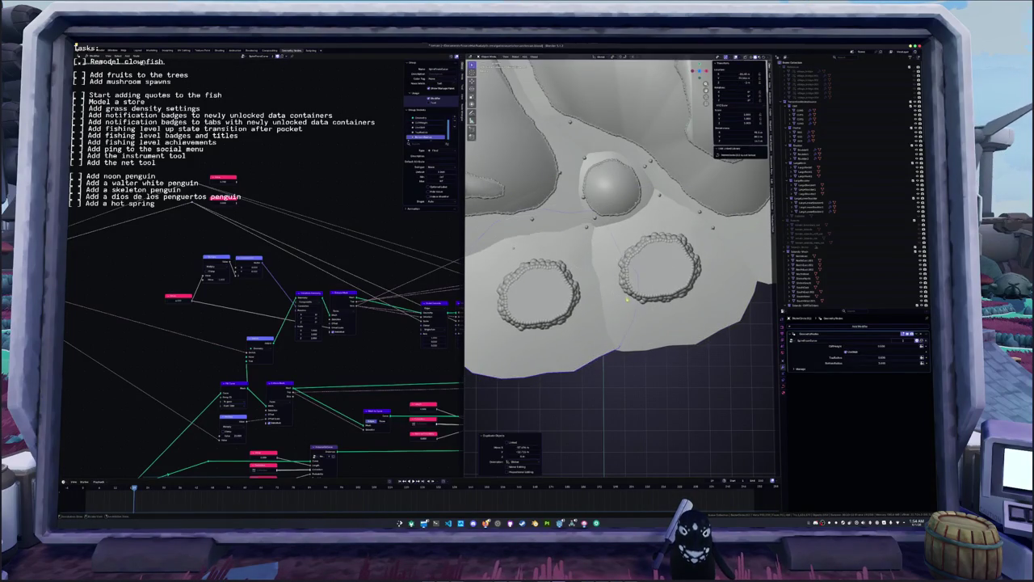
- In Edit Mode on the left ring, adjust CollFrequency and return to top view
{"action": "key", "text": "Tab"}
{"action": "scroll", "coordinate": [671, 312], "scroll_direction": "down", "scroll_amount": 2}
{"action": "left_click_drag", "start_coordinate": [862, 343], "coordinate": [868, 346]}
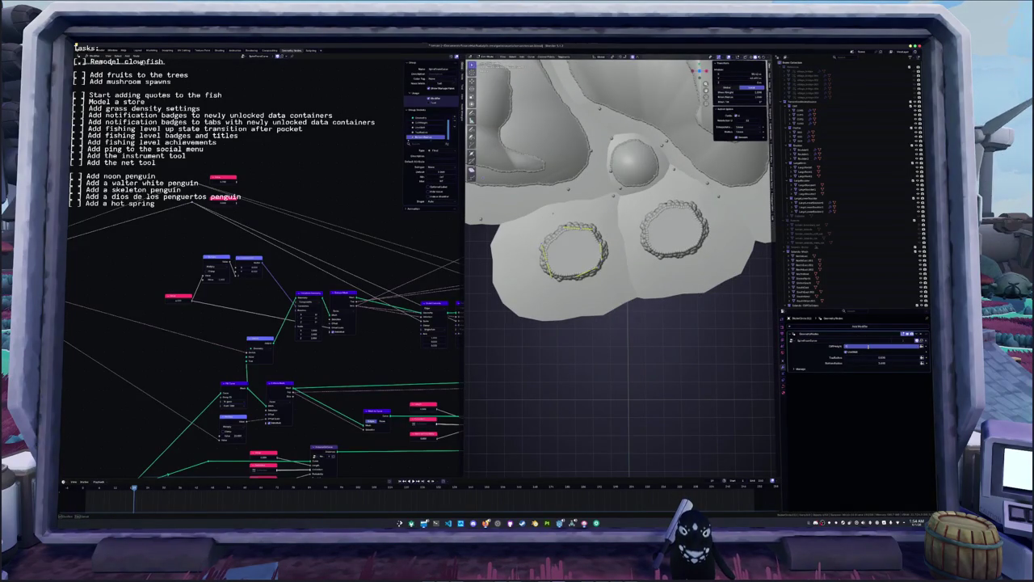
{"action": "middle_click_drag", "start_coordinate": [650, 358], "coordinate": [695, 301]}
{"action": "key", "text": "KP_7"}
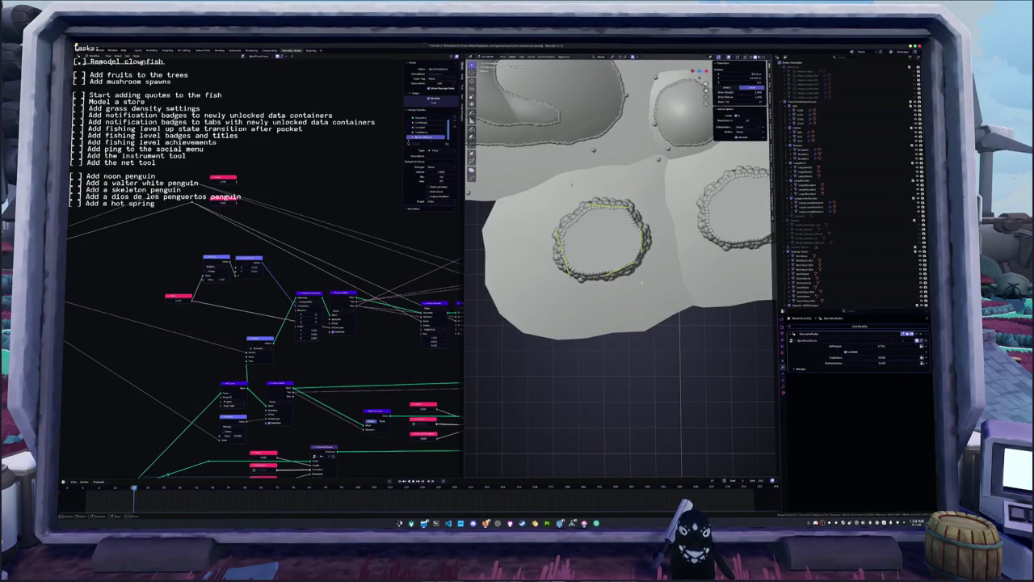
- Scale up and stretch the left ring with soft falloff into an elongated kidney shape
{"action": "key", "text": "s"}
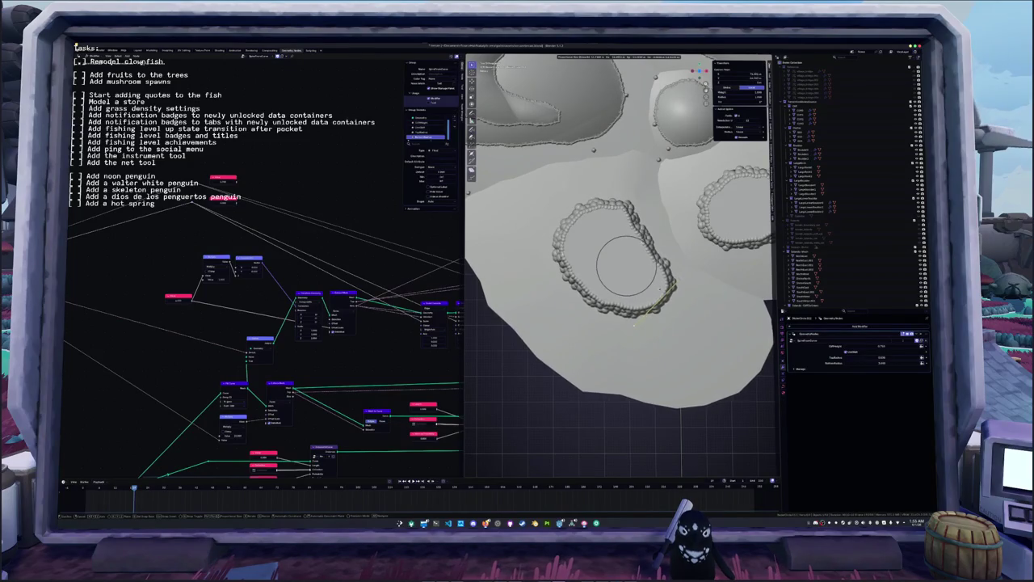
{"action": "left_click", "coordinate": [634, 324]}
{"action": "key", "text": "g"}
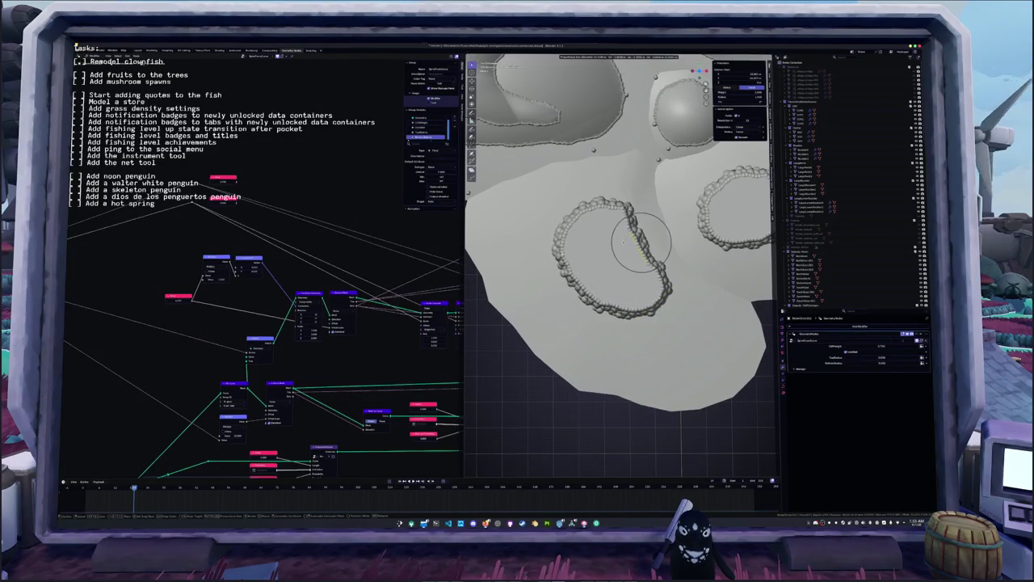
{"action": "left_click", "coordinate": [622, 202]}
{"action": "scroll", "coordinate": [622, 202], "scroll_direction": "down", "scroll_amount": 4}
{"action": "mouse_move", "coordinate": [622, 202]}
{"action": "middle_mouse_down"}
{"action": "mouse_move", "coordinate": [622, 258]}
{"action": "mouse_move", "coordinate": [677, 194]}
{"action": "middle_mouse_up"}
{"action": "scroll", "coordinate": [677, 194], "scroll_direction": "up", "scroll_amount": 2}
{"action": "key", "text": "Tab"}
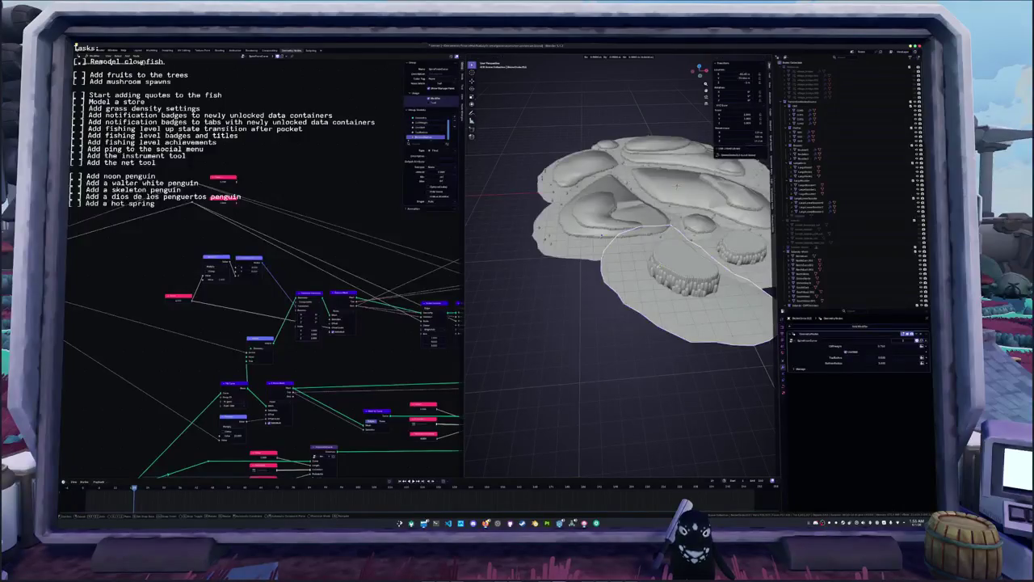
- Duplicate the ringed terrain piece
{"action": "key", "text": "shift+d"}
{"action": "key", "text": "Return"}
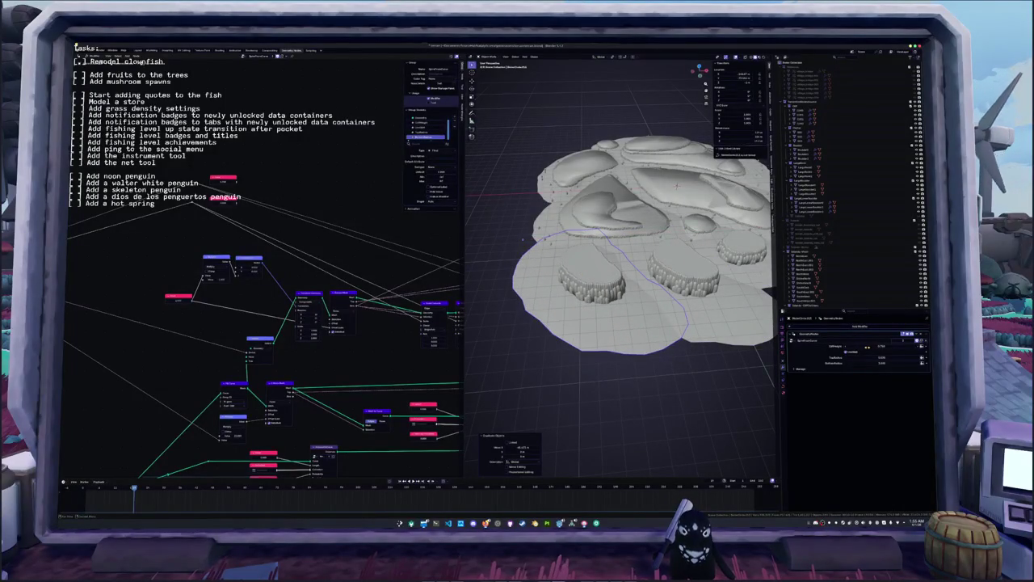
{"action": "key", "text": "ctrl+z"}
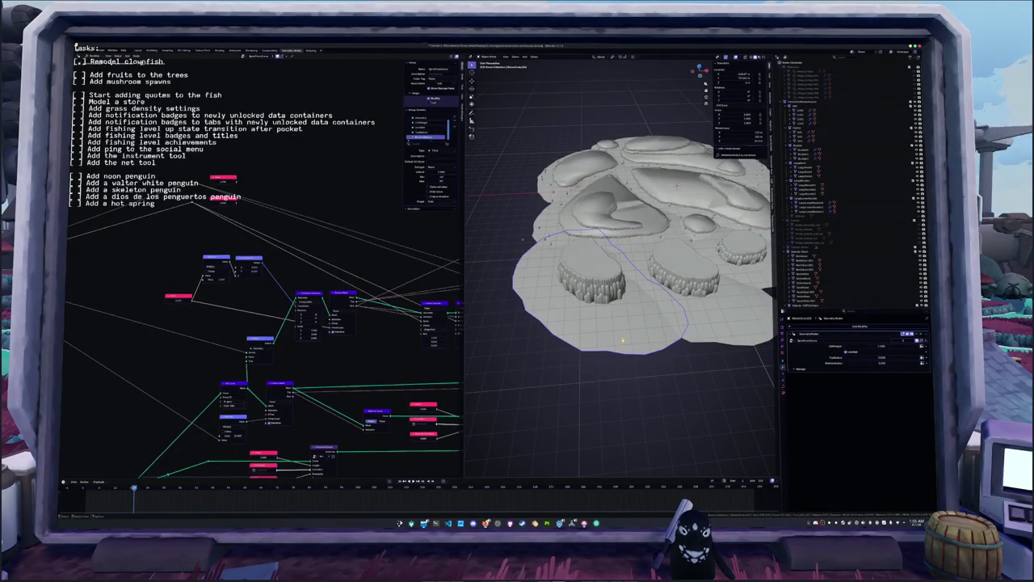
{"action": "scroll", "coordinate": [622, 341], "scroll_direction": "up", "scroll_amount": 5}
{"action": "scroll", "coordinate": [622, 341], "scroll_direction": "up", "scroll_amount": 5}
- In Edit Mode, widen the left rock ring with repeated soft-falloff moves
{"action": "key", "text": "Tab"}
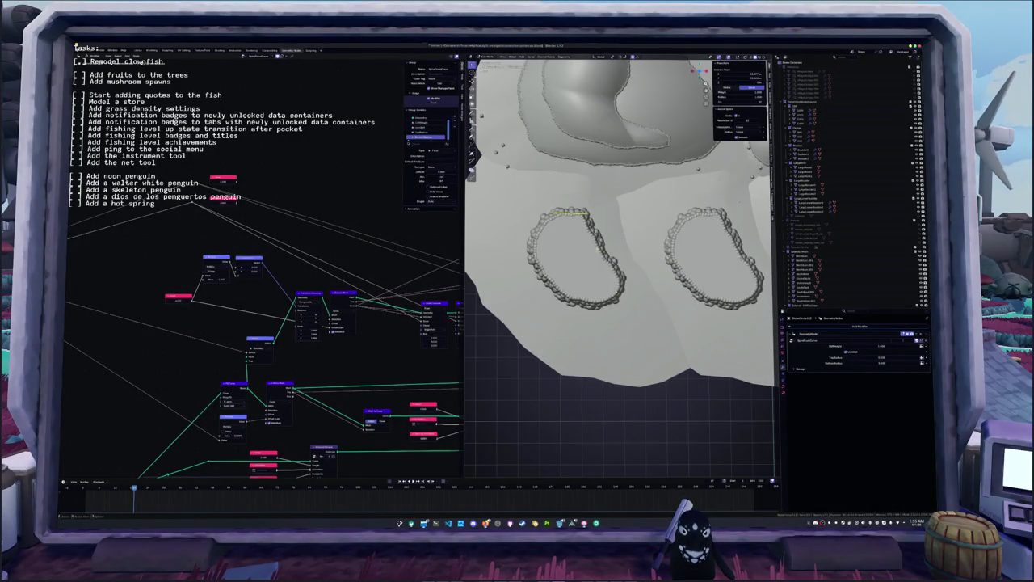
{"action": "key", "text": "g"}
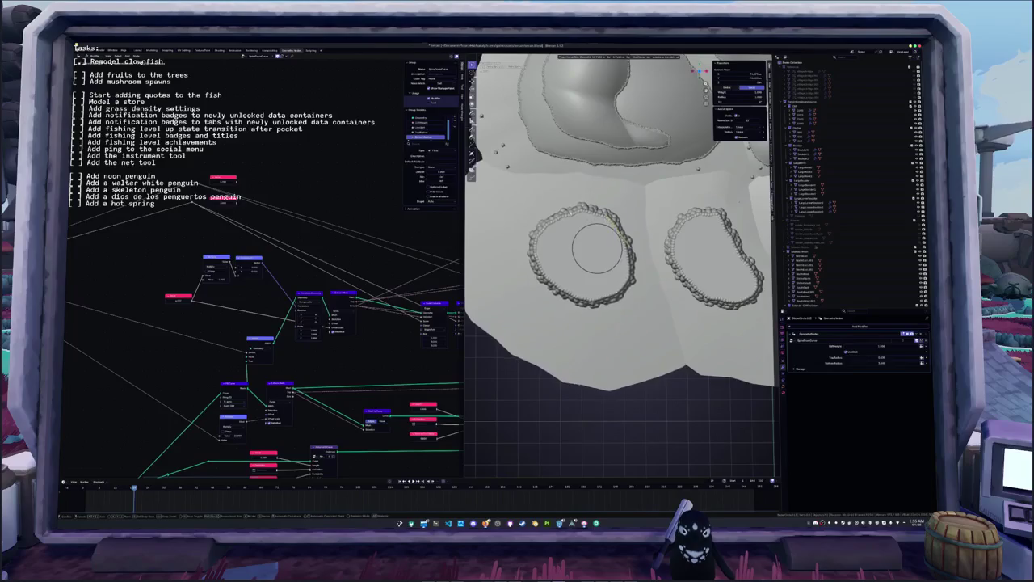
{"action": "key", "text": "Return"}
{"action": "key", "text": "g"}
{"action": "key", "text": "Return"}
{"action": "key", "text": "g"}
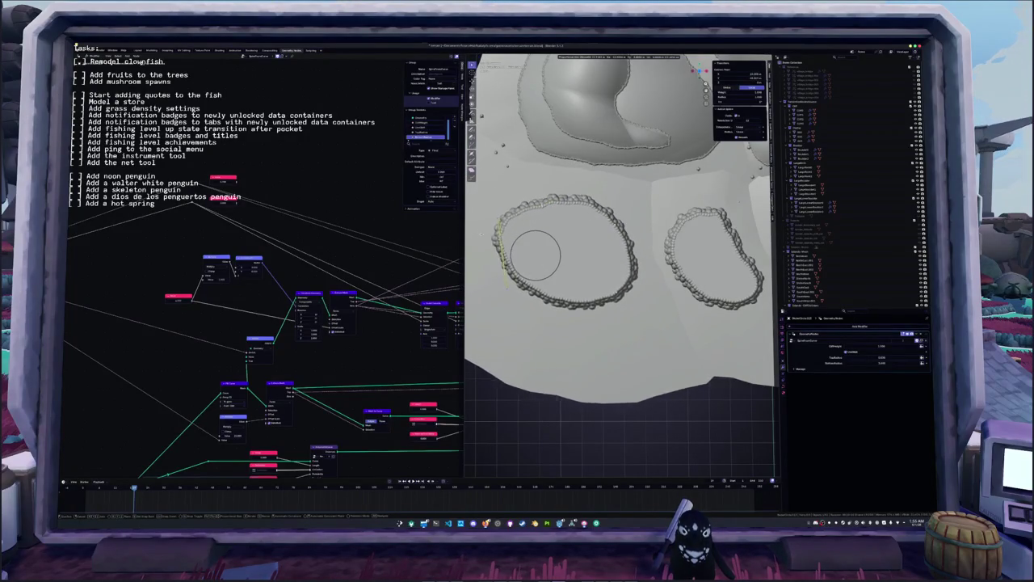
{"action": "key", "text": "Return"}
{"action": "key", "text": "g"}
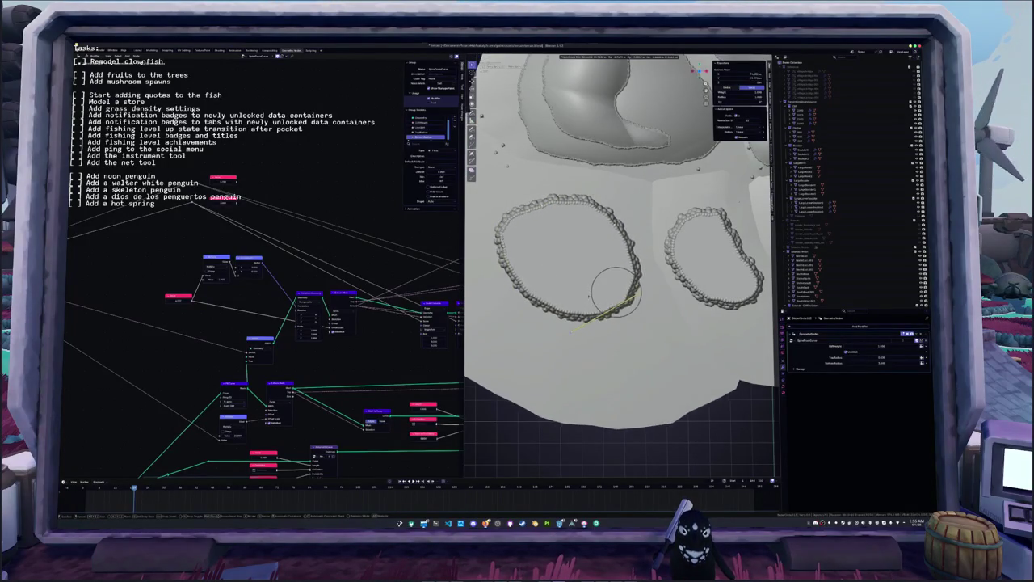
{"action": "key", "text": "Return"}
{"action": "key", "text": "g"}
{"action": "key", "text": "Return"}
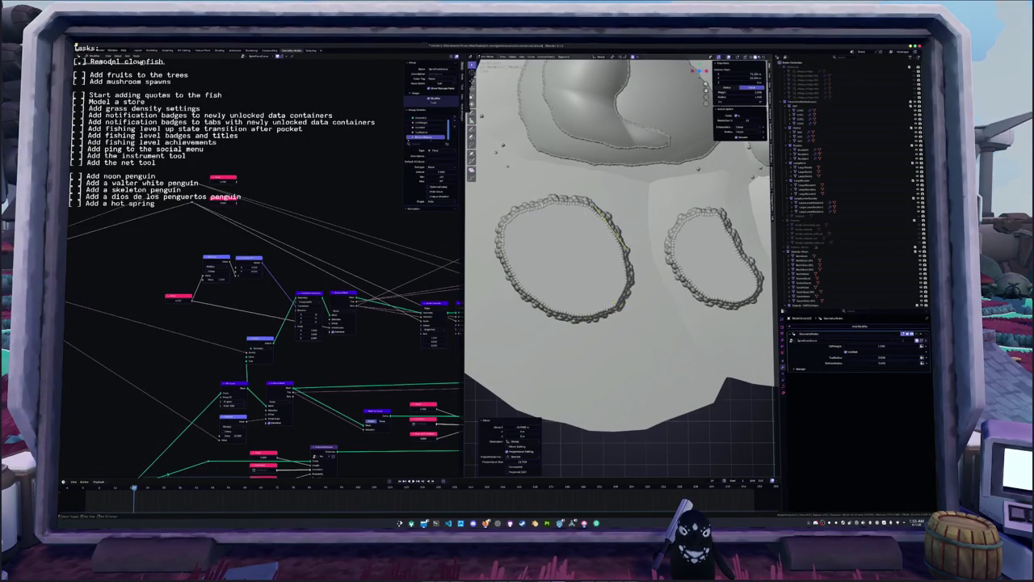
- Move the ring together with the surrounding ground, then view the island from a low angle
{"action": "right_click", "coordinate": [599, 292]}
{"action": "key", "text": "Escape"}
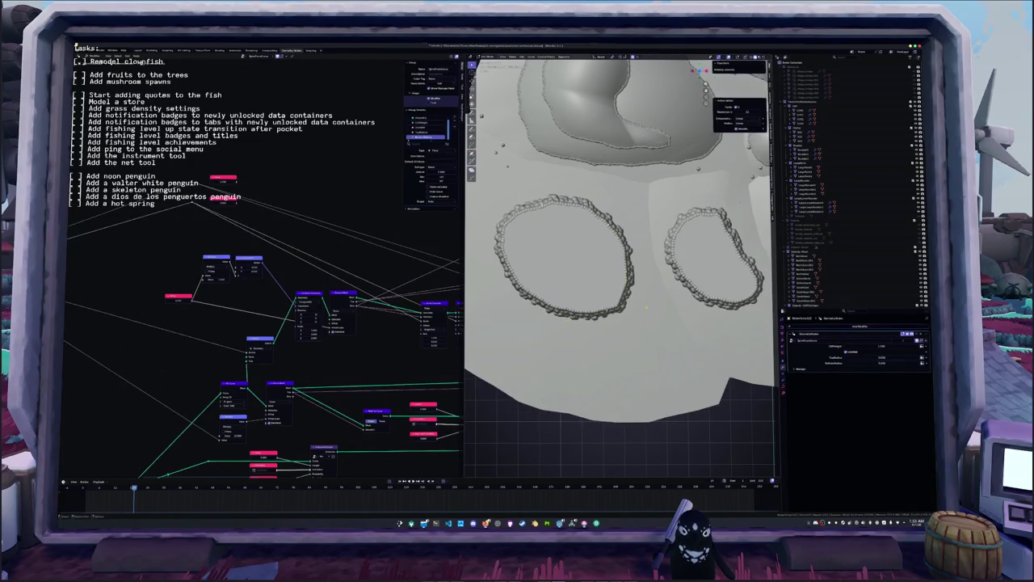
{"action": "key", "text": "g"}
{"action": "key", "text": "Return"}
{"action": "mouse_move", "coordinate": [606, 311]}
{"action": "middle_mouse_down"}
{"action": "mouse_move", "coordinate": [611, 195]}
{"action": "mouse_move", "coordinate": [618, 321]}
{"action": "middle_mouse_up"}
{"action": "mouse_move", "coordinate": [713, 346]}
{"action": "middle_mouse_down"}
{"action": "mouse_move", "coordinate": [662, 312]}
{"action": "mouse_move", "coordinate": [686, 195]}
{"action": "mouse_move", "coordinate": [677, 172]}
{"action": "mouse_move", "coordinate": [653, 308]}
{"action": "middle_mouse_up"}
{"action": "scroll", "coordinate": [686, 194], "scroll_direction": "up", "scroll_amount": 5}
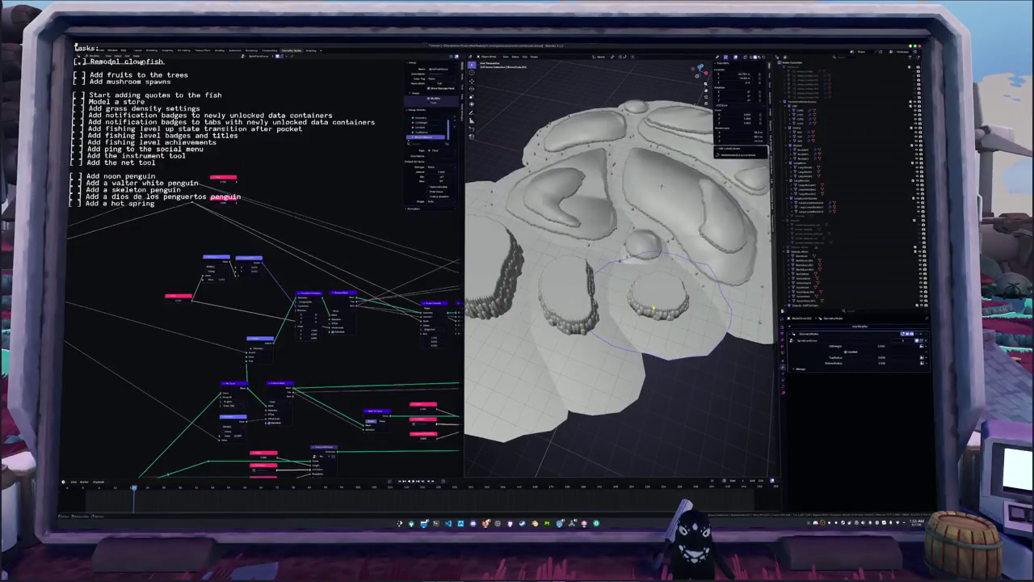
- From top view, move the left ring, then undo to restore its selection
{"action": "key", "text": "KP_7"}
{"action": "middle_click_drag", "start_coordinate": [652, 302], "coordinate": [685, 299]}
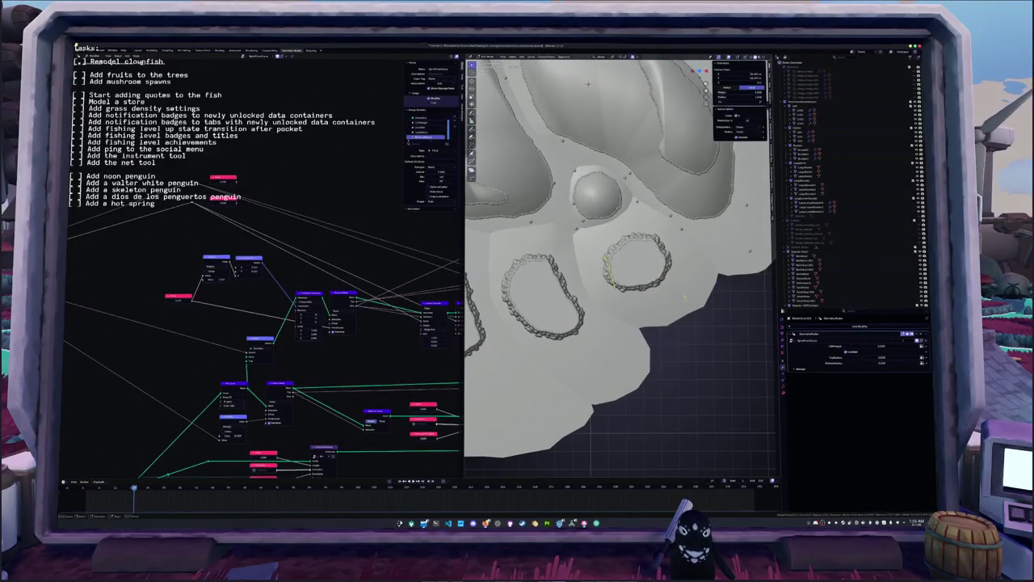
{"action": "key", "text": "g"}
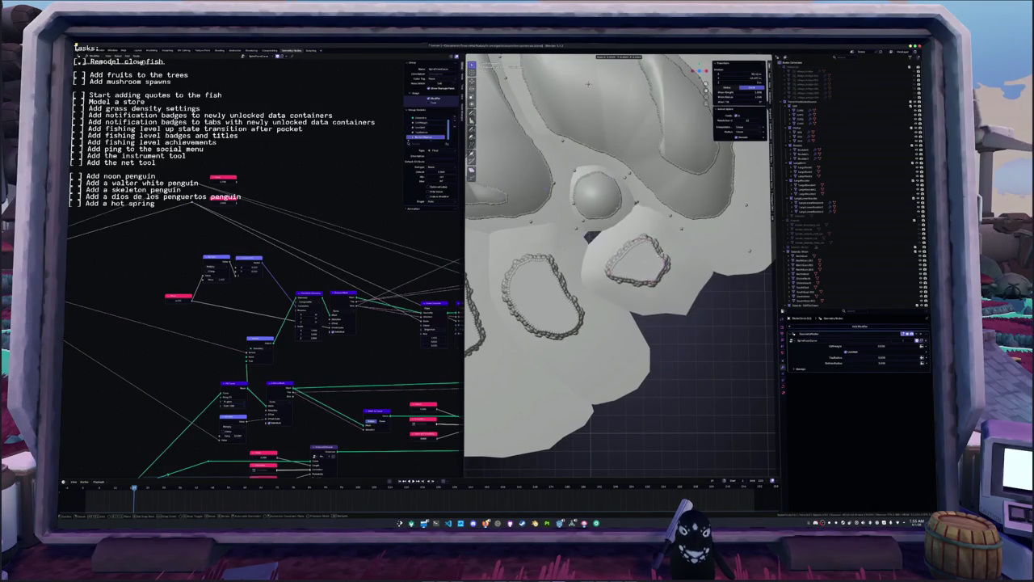
{"action": "left_click", "coordinate": [700, 247]}
{"action": "left_click", "coordinate": [695, 259]}
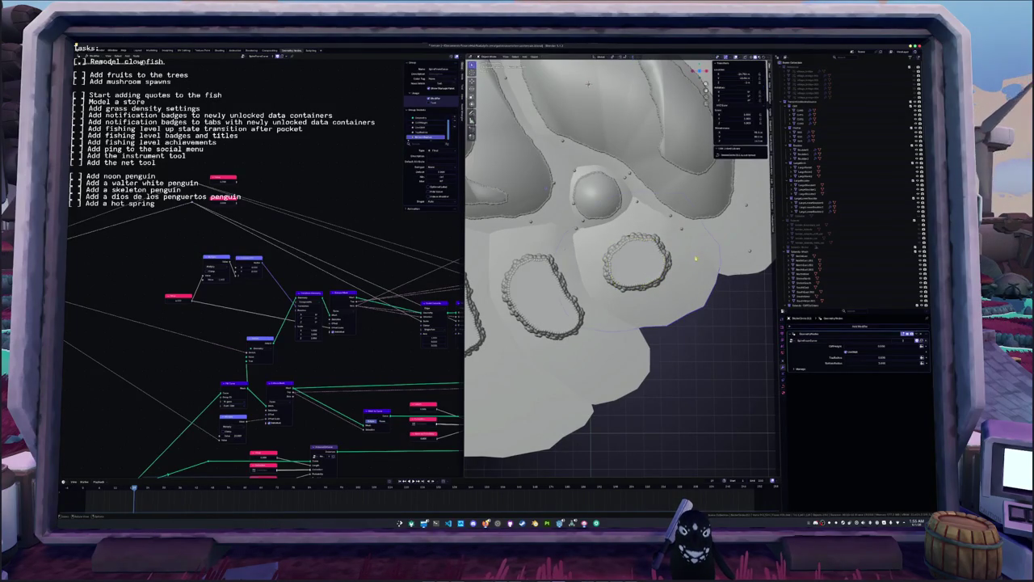
{"action": "key", "text": "ctrl+z"}
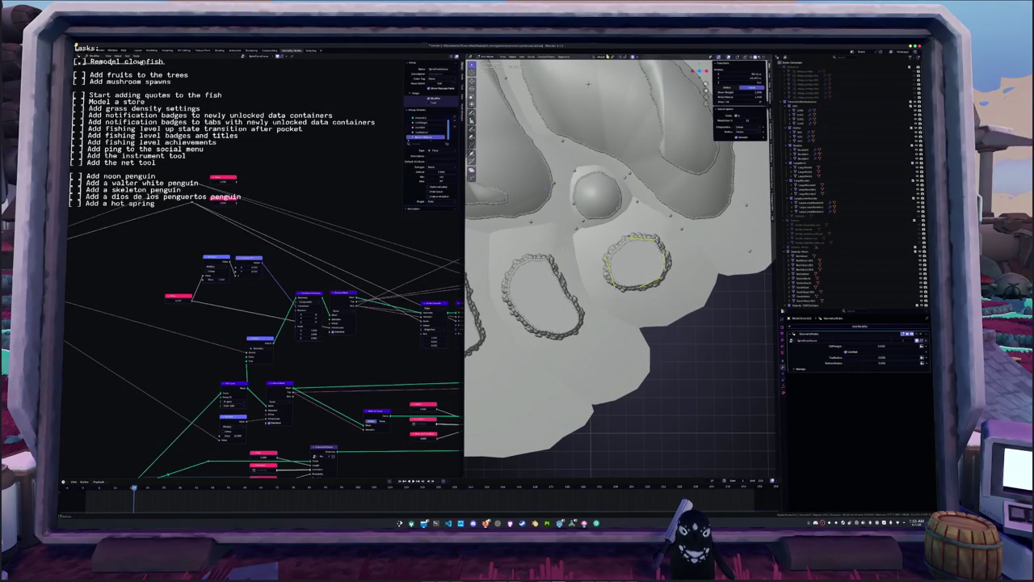
- Pick a proportional falloff type, then scale, move up and rotate the left ring
{"action": "left_click", "coordinate": [612, 56]}
{"action": "left_click", "coordinate": [620, 81]}
{"action": "key", "text": "s"}
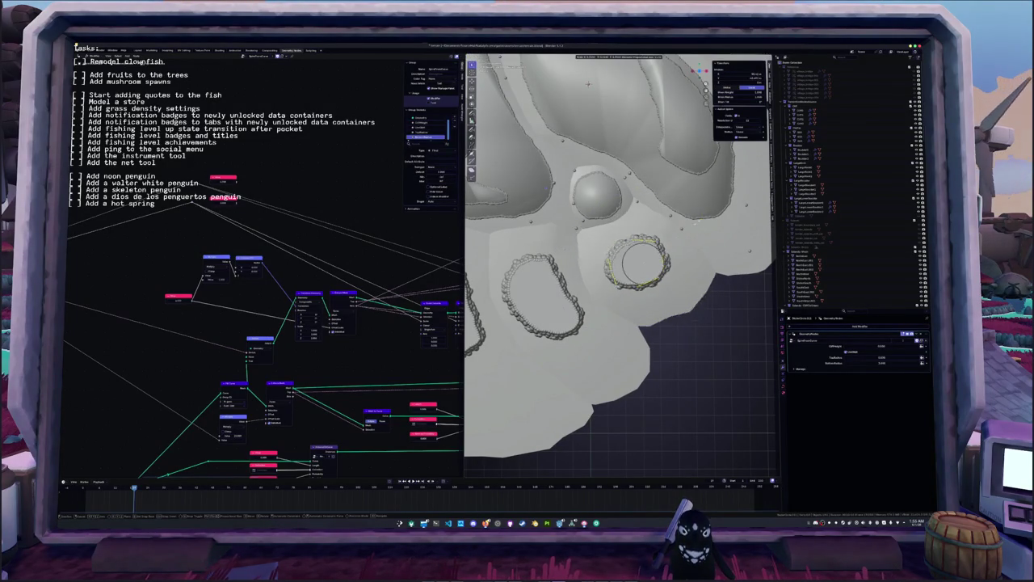
{"action": "left_click", "coordinate": [646, 267]}
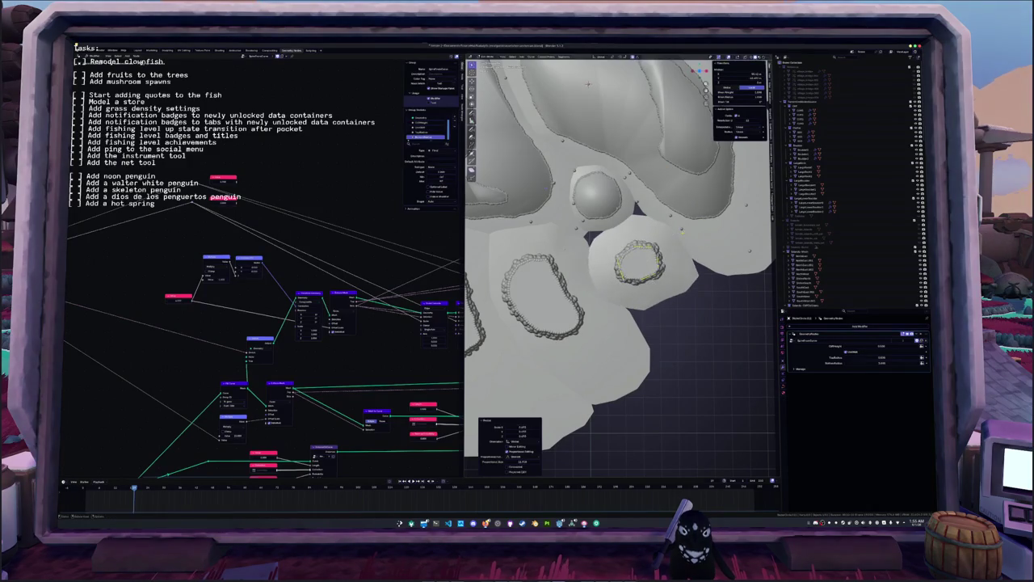
{"action": "key", "text": "g"}
{"action": "left_click", "coordinate": [638, 262]}
{"action": "key", "text": "r"}
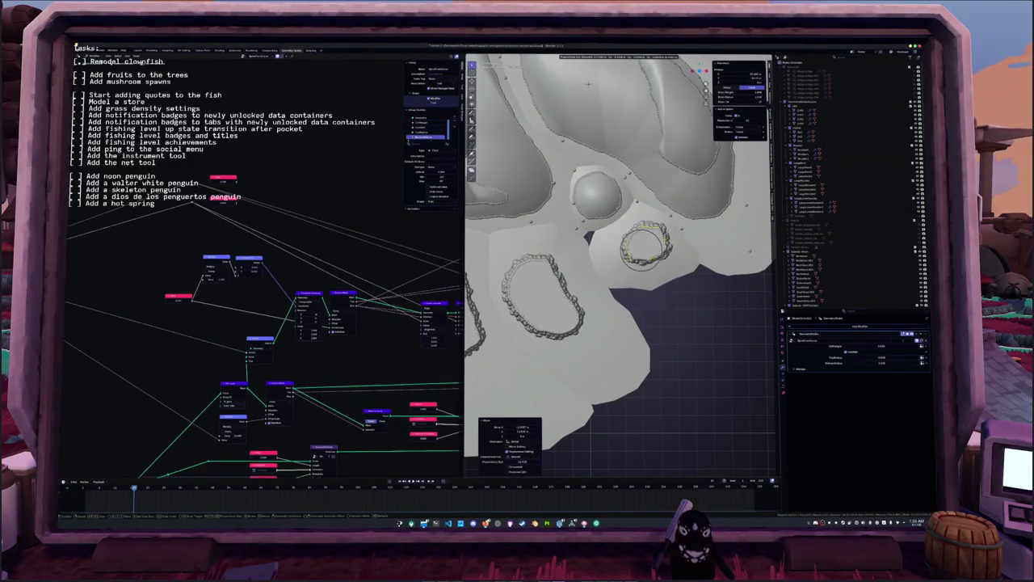
{"action": "left_click", "coordinate": [646, 243]}
{"action": "key", "text": "Tab"}
- Further resize and reposition the left ring with several soft-falloff moves
{"action": "middle_click_drag", "start_coordinate": [586, 83], "coordinate": [602, 73]}
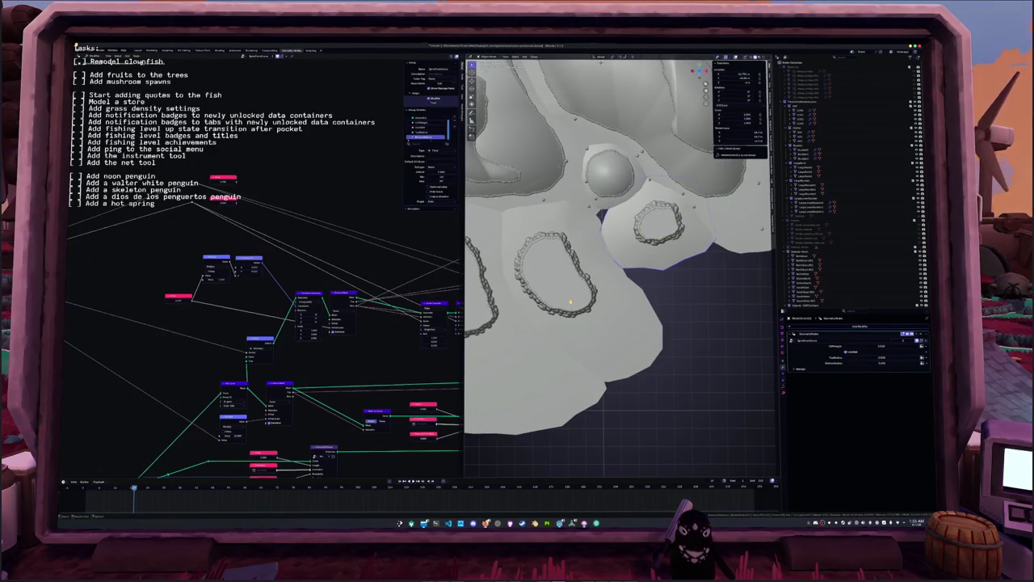
{"action": "key", "text": "shift+d"}
{"action": "key", "text": "s"}
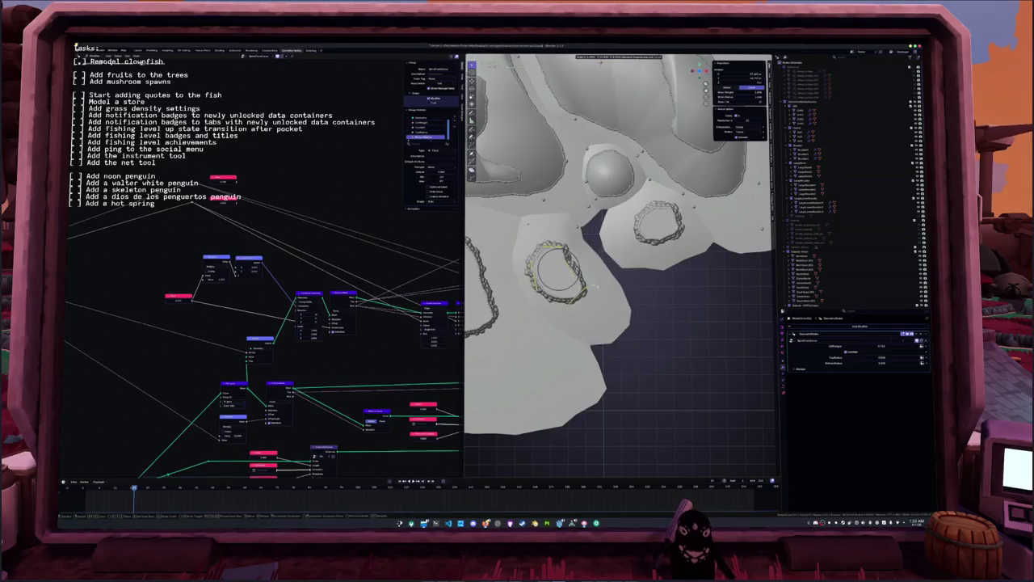
{"action": "left_click", "coordinate": [622, 266]}
{"action": "key", "text": "g"}
{"action": "left_click", "coordinate": [627, 259]}
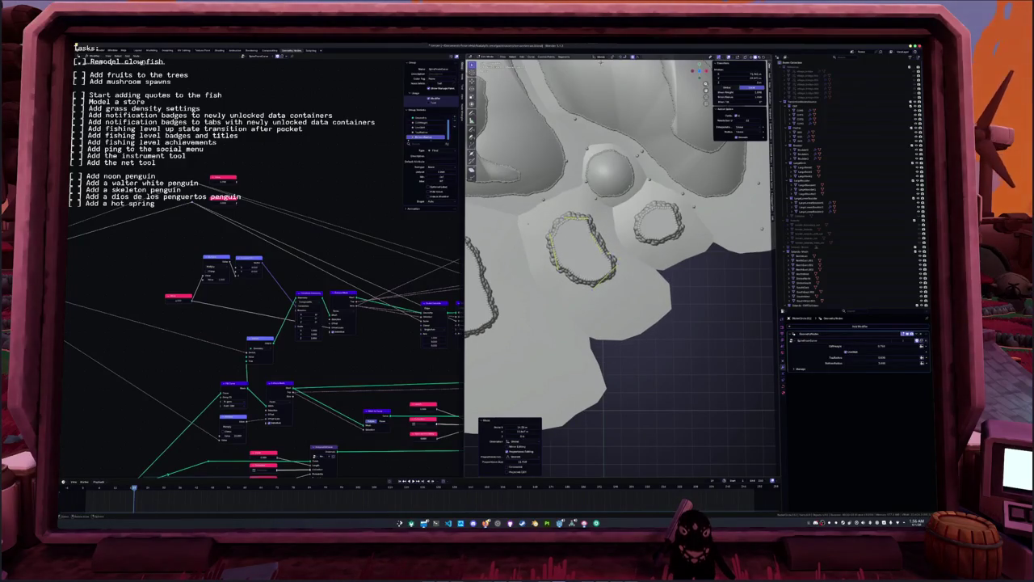
{"action": "key", "text": "g"}
{"action": "left_click", "coordinate": [601, 243]}
{"action": "key", "text": "g"}
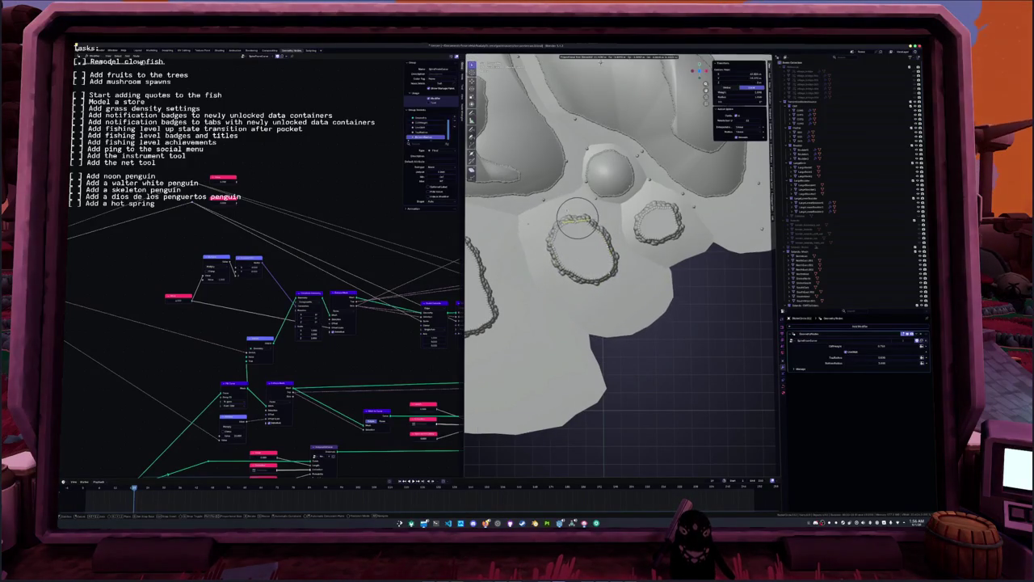
{"action": "left_click", "coordinate": [578, 225]}
{"action": "mouse_move", "coordinate": [578, 227]}
{"action": "middle_mouse_down"}
{"action": "mouse_move", "coordinate": [622, 242]}
{"action": "mouse_move", "coordinate": [594, 234]}
{"action": "mouse_move", "coordinate": [579, 274]}
{"action": "mouse_move", "coordinate": [614, 265]}
{"action": "middle_mouse_up"}
{"action": "key", "text": "g"}
{"action": "left_click", "coordinate": [594, 237]}
{"action": "key", "text": "Tab"}
- Select the left ring object and shift it further to the right
{"action": "left_click", "coordinate": [579, 275]}
{"action": "key", "text": "g"}
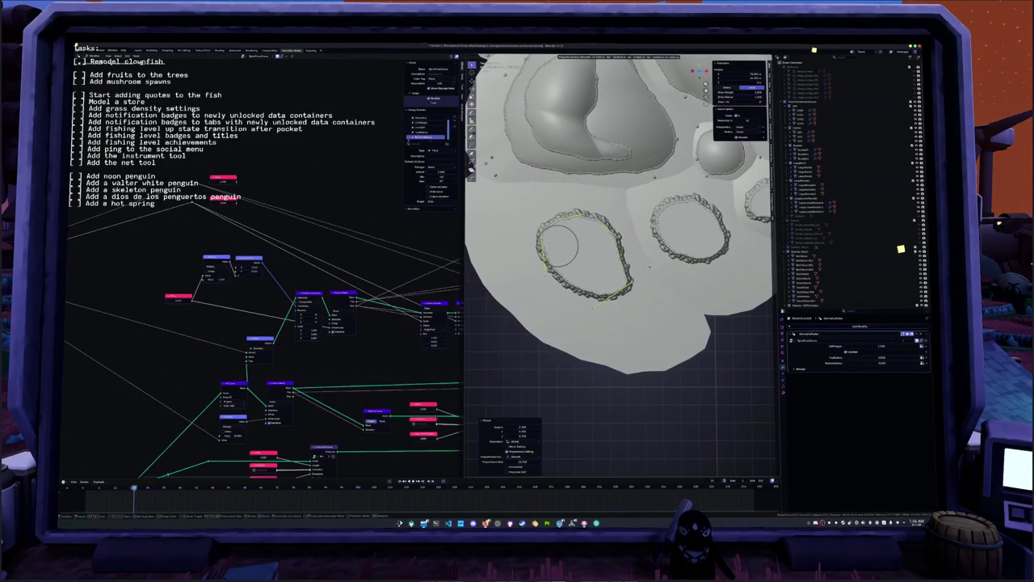
{"action": "left_click", "coordinate": [657, 259]}
{"action": "left_click", "coordinate": [656, 259]}
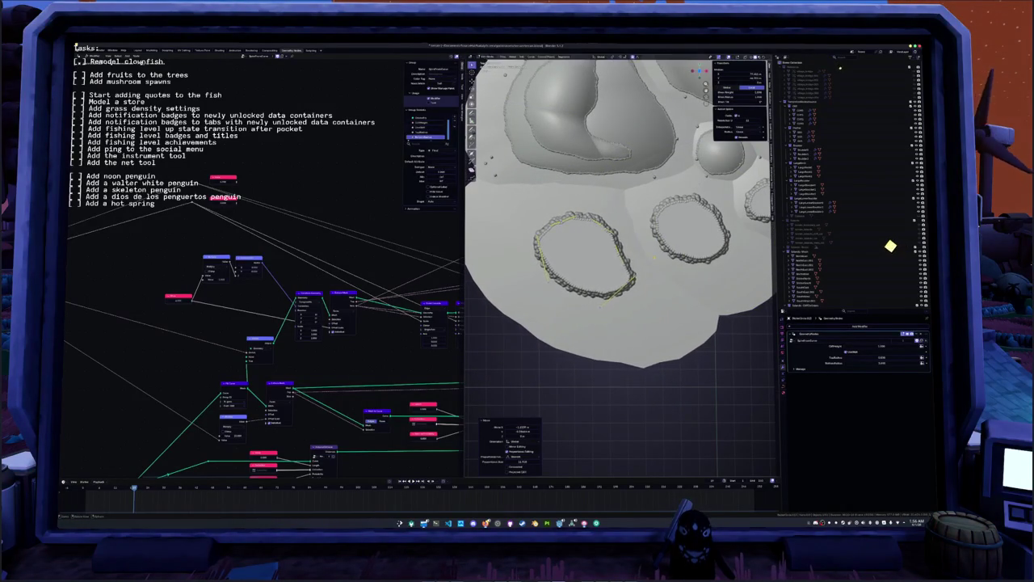
- Orbit and zoom out to inspect the island, then select the crystal pillars object
{"action": "mouse_move", "coordinate": [656, 259]}
{"action": "middle_mouse_down"}
{"action": "mouse_move", "coordinate": [565, 299]}
{"action": "mouse_move", "coordinate": [614, 275]}
{"action": "middle_mouse_up"}
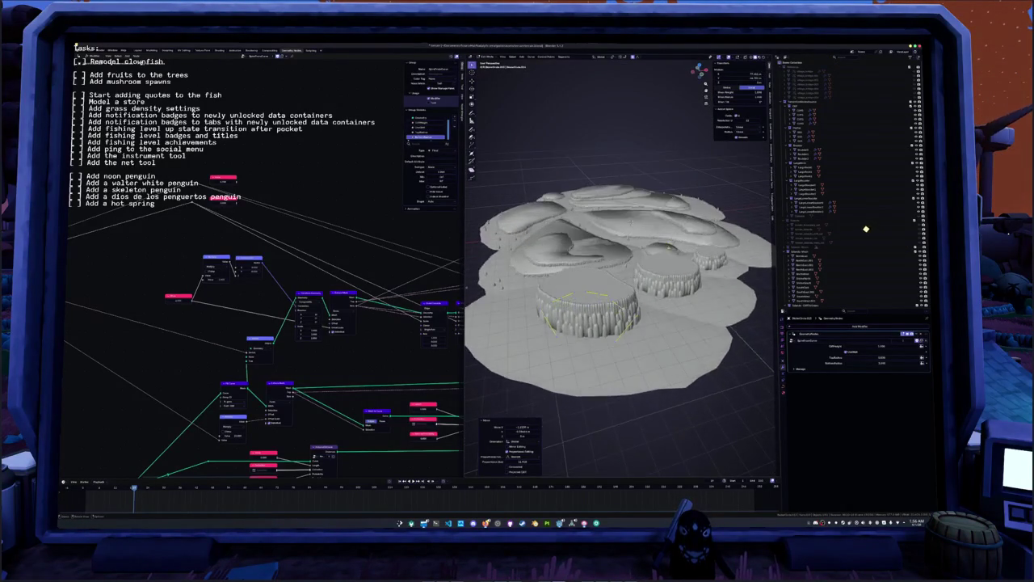
{"action": "scroll", "coordinate": [614, 274], "scroll_direction": "up", "scroll_amount": 4}
{"action": "middle_click_drag", "start_coordinate": [636, 197], "coordinate": [596, 199]}
{"action": "middle_click_drag", "start_coordinate": [622, 303], "coordinate": [725, 283]}
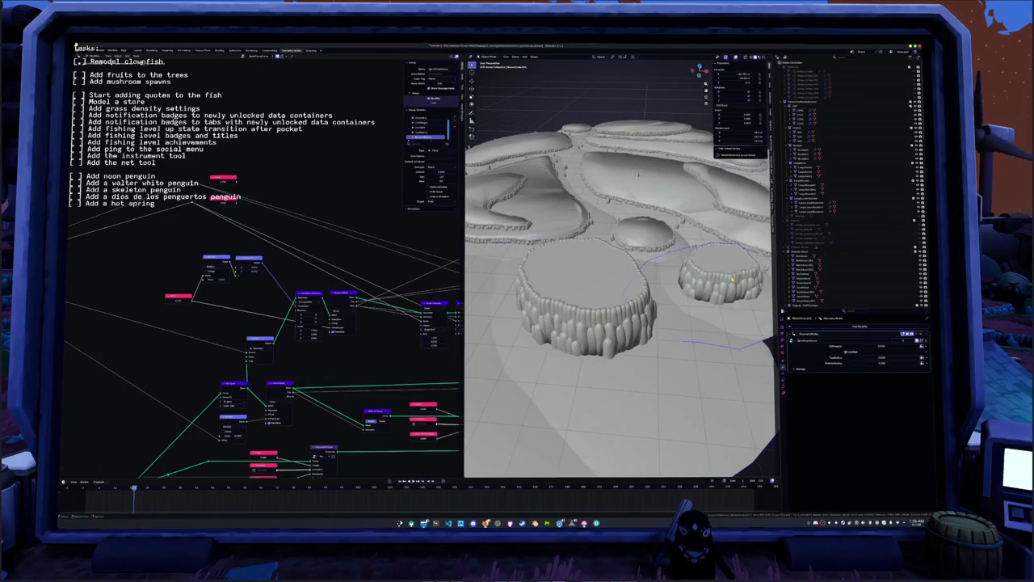
{"action": "scroll", "coordinate": [662, 279], "scroll_direction": "down", "scroll_amount": 2}
{"action": "scroll", "coordinate": [590, 279], "scroll_direction": "down", "scroll_amount": 2}
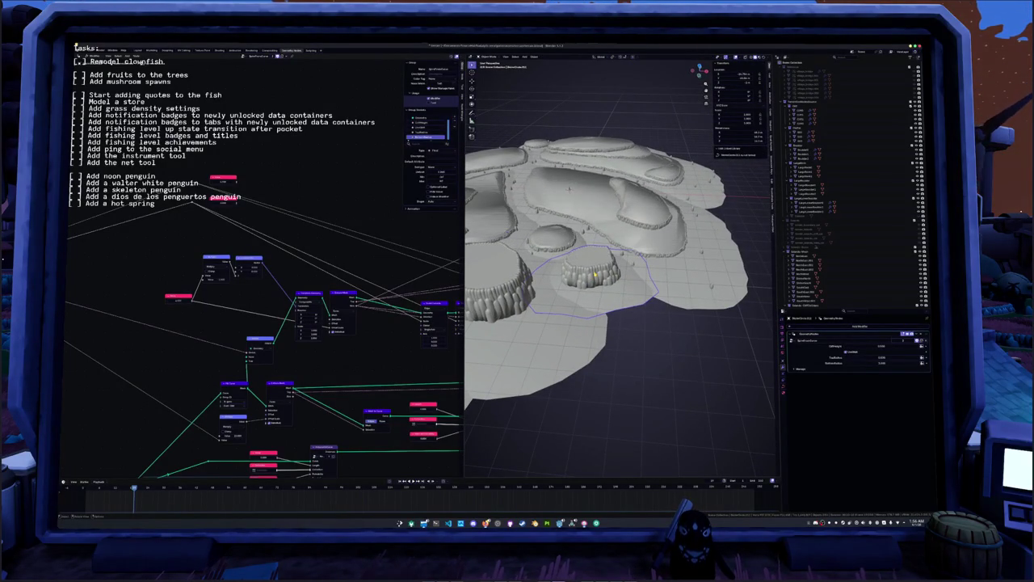
{"action": "scroll", "coordinate": [596, 275], "scroll_direction": "down", "scroll_amount": 3}
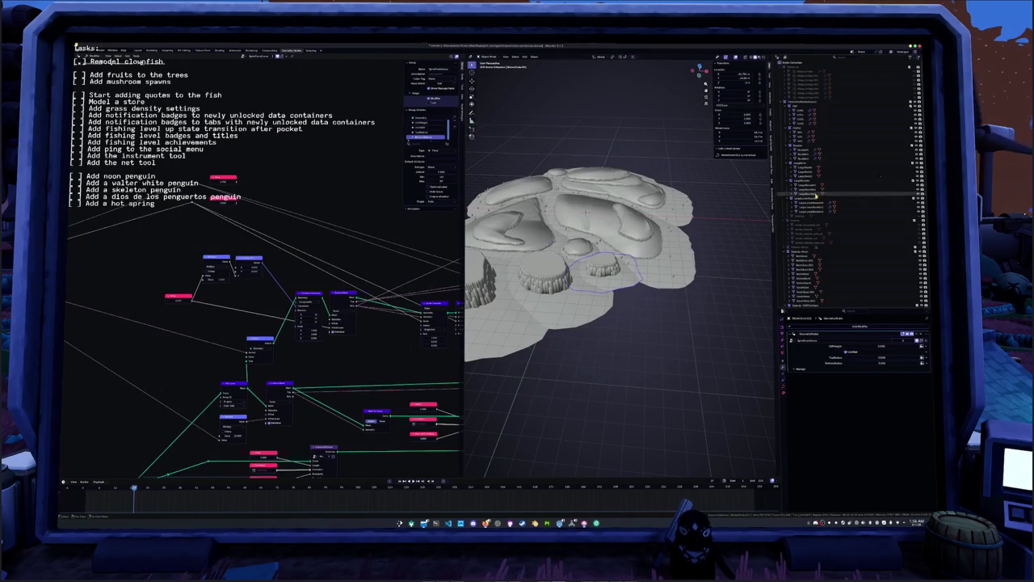
{"action": "left_click", "coordinate": [860, 206]}
- Frame the pillars in view, enter Edit Mode and pick out individual pillars
{"action": "key", "text": "KP_Decimal"}
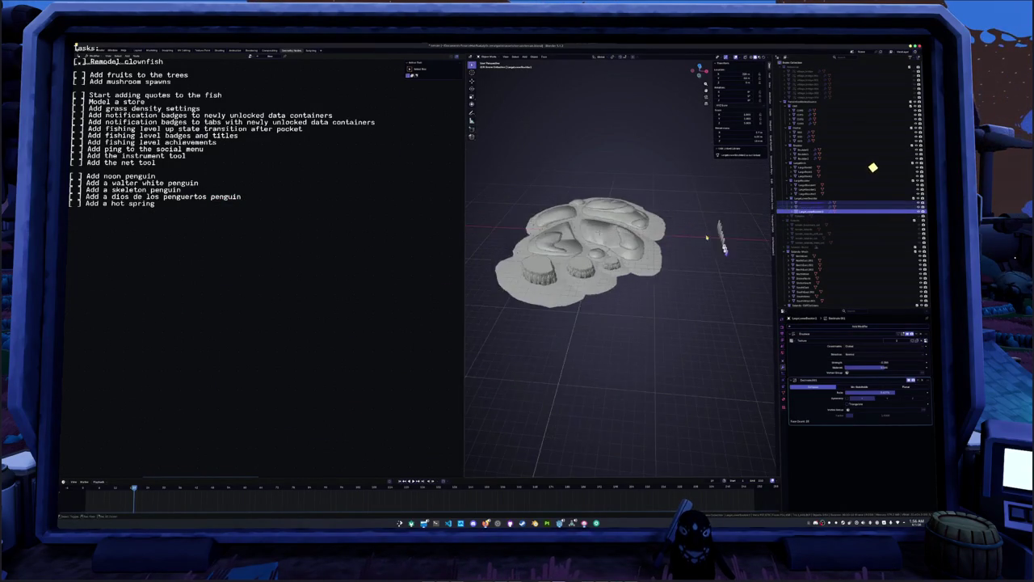
{"action": "middle_click_drag", "start_coordinate": [684, 234], "coordinate": [535, 229]}
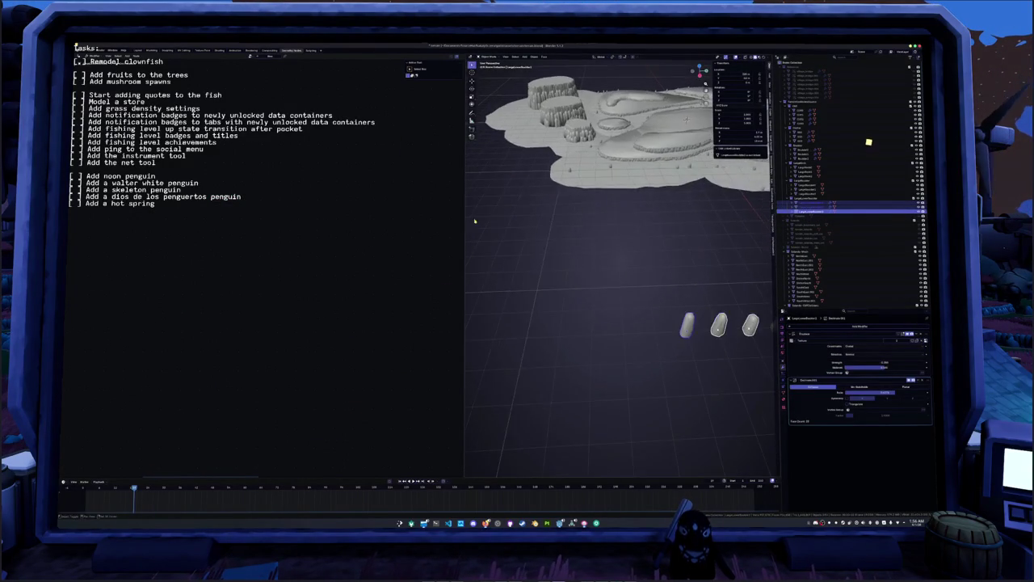
{"action": "scroll", "coordinate": [535, 230], "scroll_direction": "down", "scroll_amount": 2}
{"action": "left_click_drag", "start_coordinate": [496, 253], "coordinate": [693, 310]}
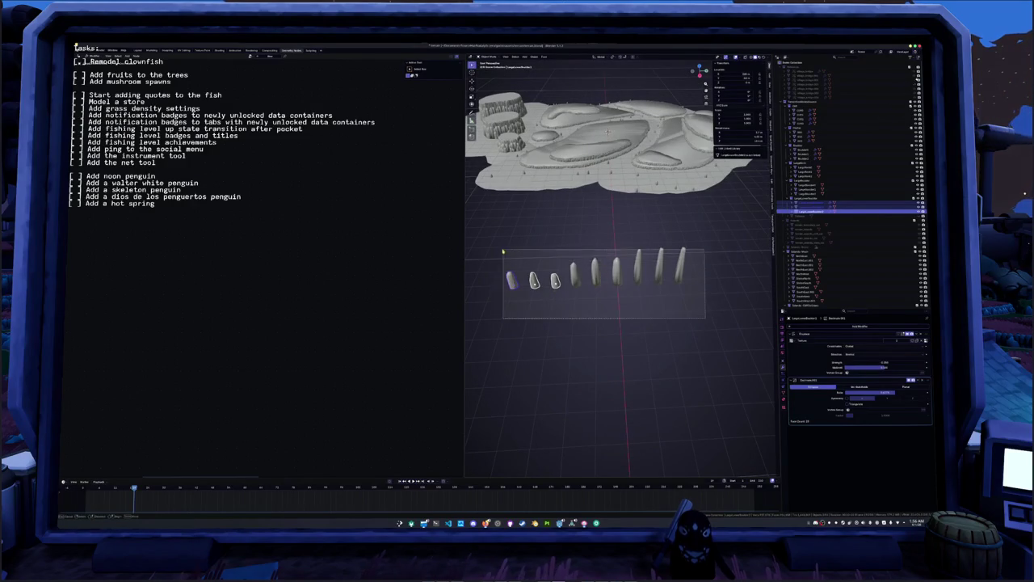
{"action": "key", "text": "Tab"}
{"action": "middle_click_drag", "start_coordinate": [614, 324], "coordinate": [565, 266]}
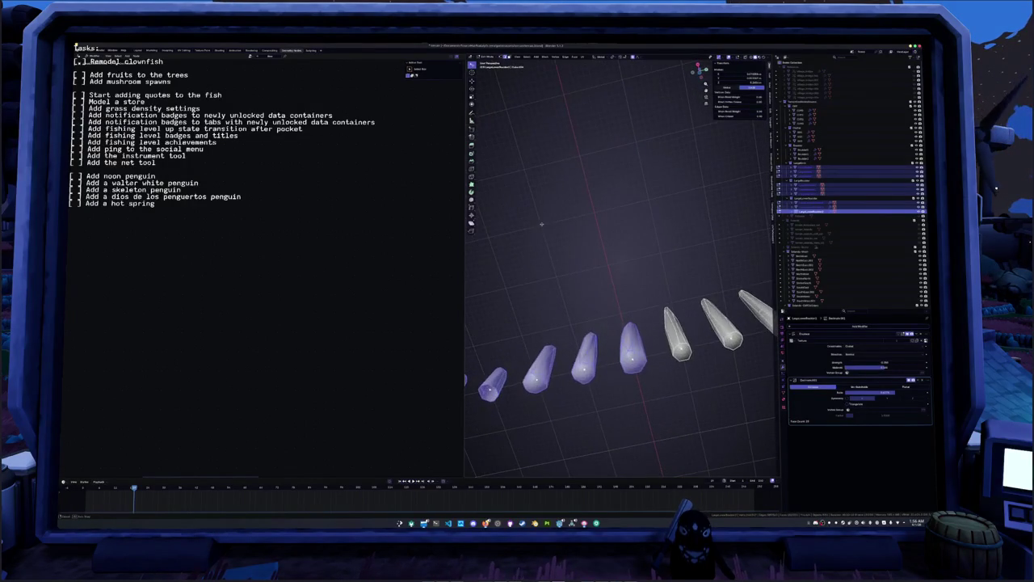
{"action": "left_click", "coordinate": [657, 315]}
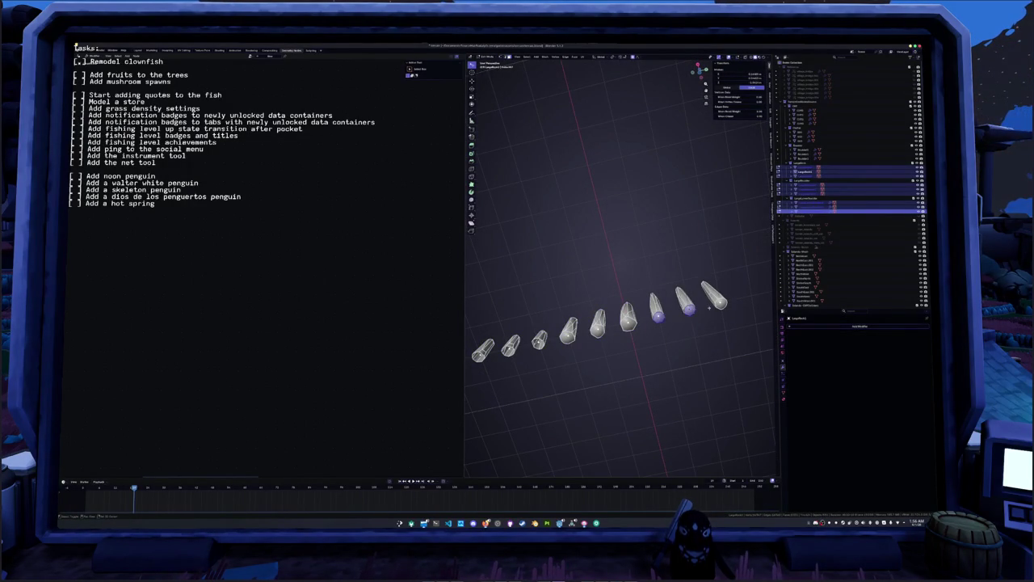
{"action": "left_click", "coordinate": [627, 320], "text": "shift"}
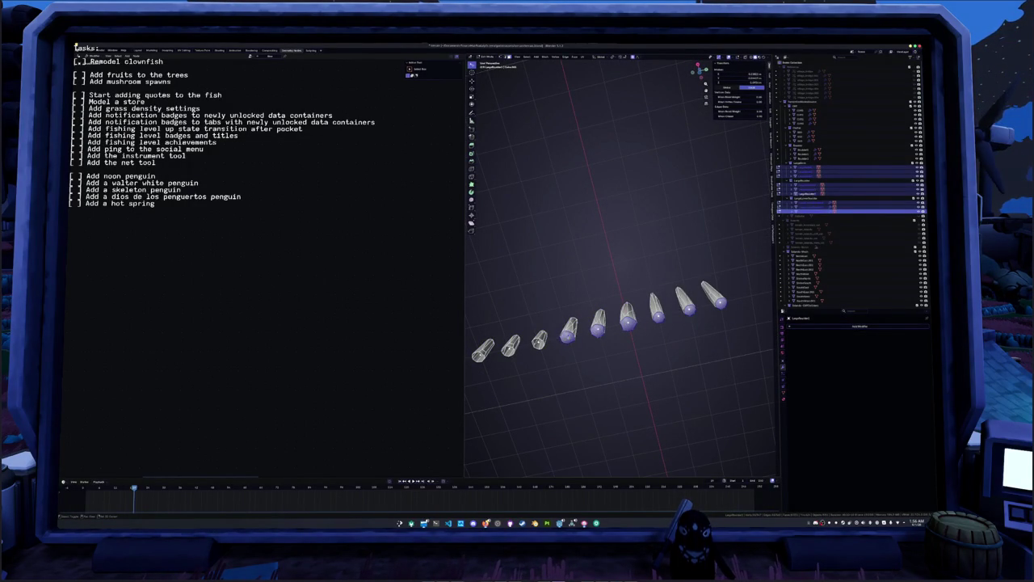
{"action": "right_click", "coordinate": [561, 330]}
{"action": "left_click", "coordinate": [565, 332]}
{"action": "key", "text": "slash"}
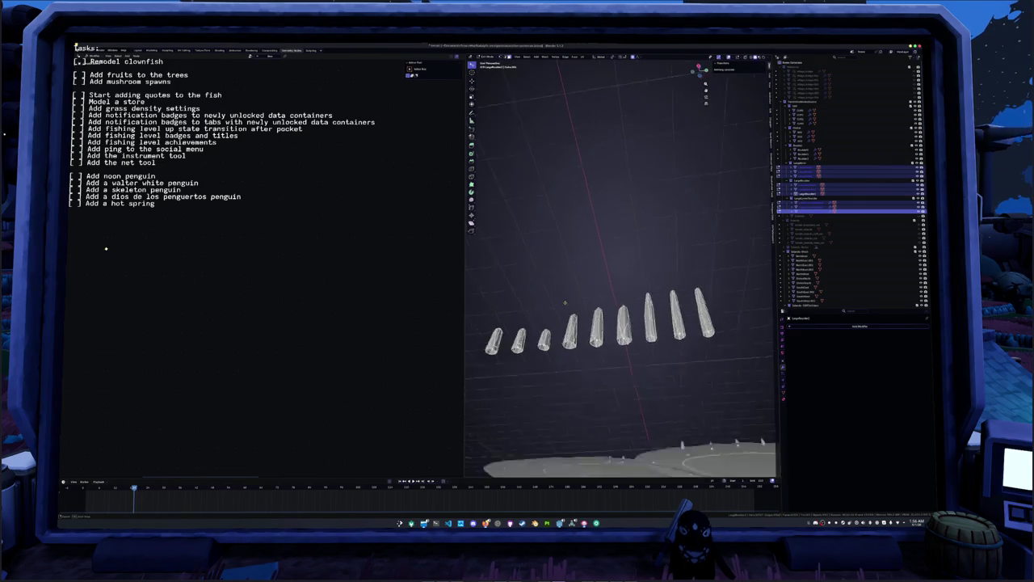
{"action": "key", "text": "KP_Decimal"}
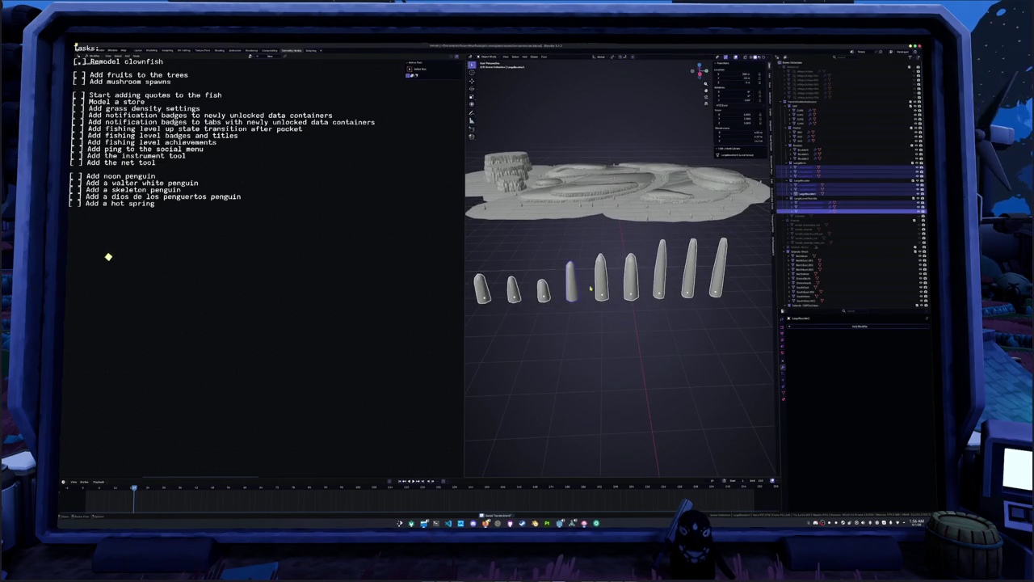
- Using the Individual Origins pivot, scale all pillars narrower in X and Y (Shift+Z), keeping heights
{"action": "left_click", "coordinate": [614, 57]}
{"action": "left_click", "coordinate": [620, 78]}
{"action": "key", "text": "Tab"}
{"action": "key", "text": "a"}
{"action": "key", "text": "s"}
{"action": "key", "text": "shift+z"}
{"action": "left_click", "coordinate": [647, 159]}
{"action": "key", "text": "alt+a"}
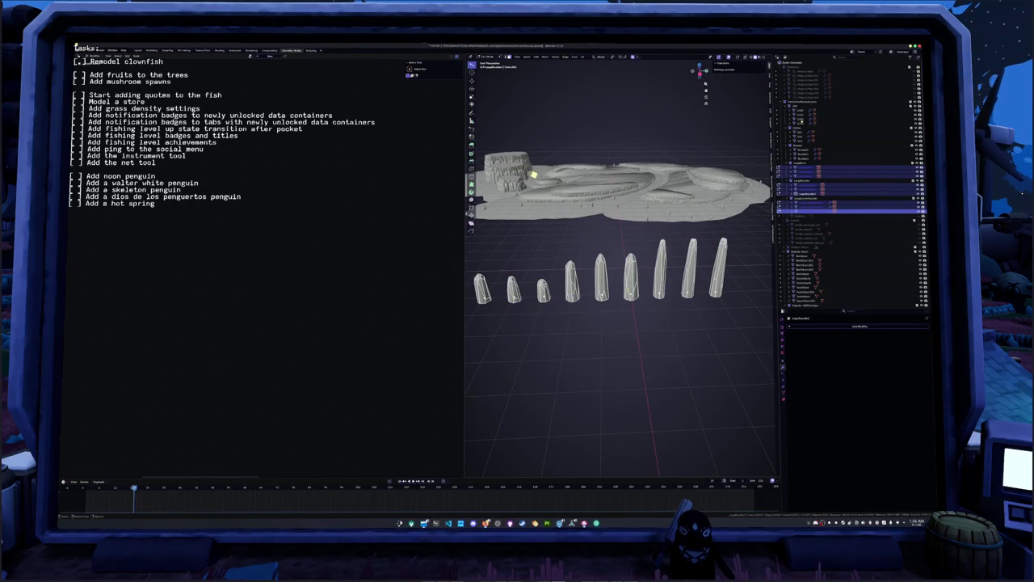
- Select pillars four to six and rescale their width in two passes
{"action": "key", "text": "ctrl+z"}
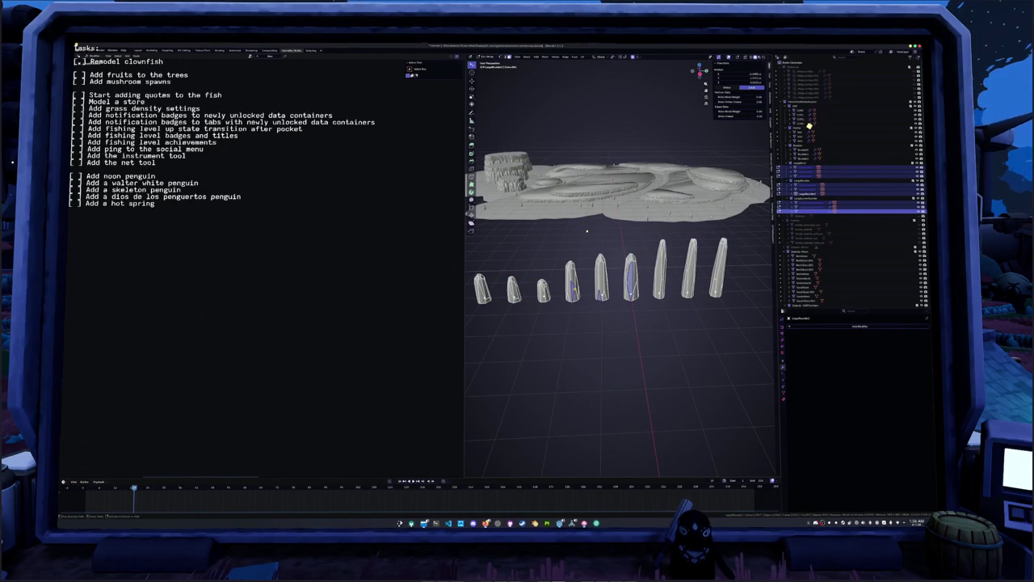
{"action": "key", "text": "ctrl+l"}
{"action": "key", "text": "s"}
{"action": "key", "text": "z"}
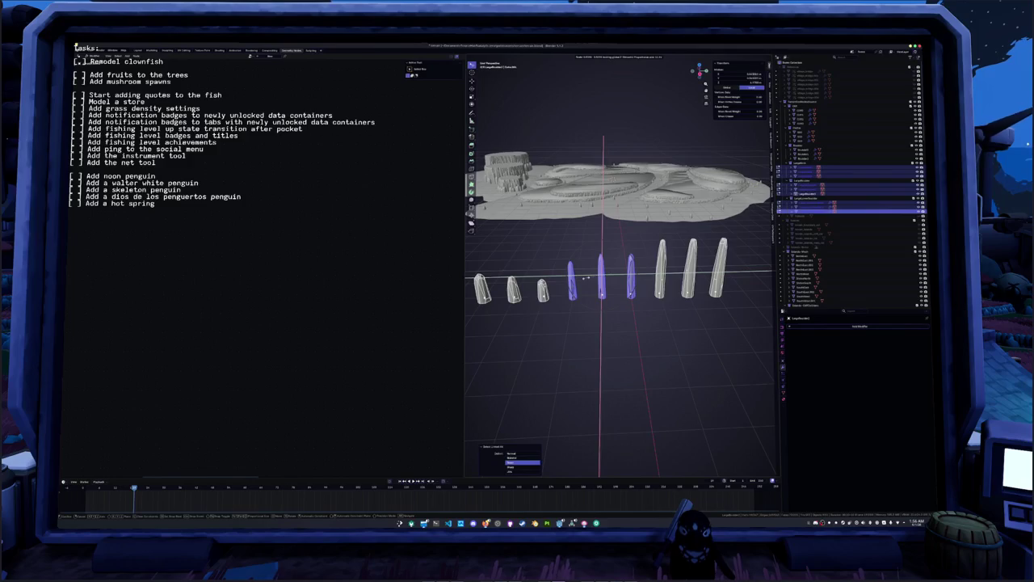
{"action": "left_click", "coordinate": [593, 260]}
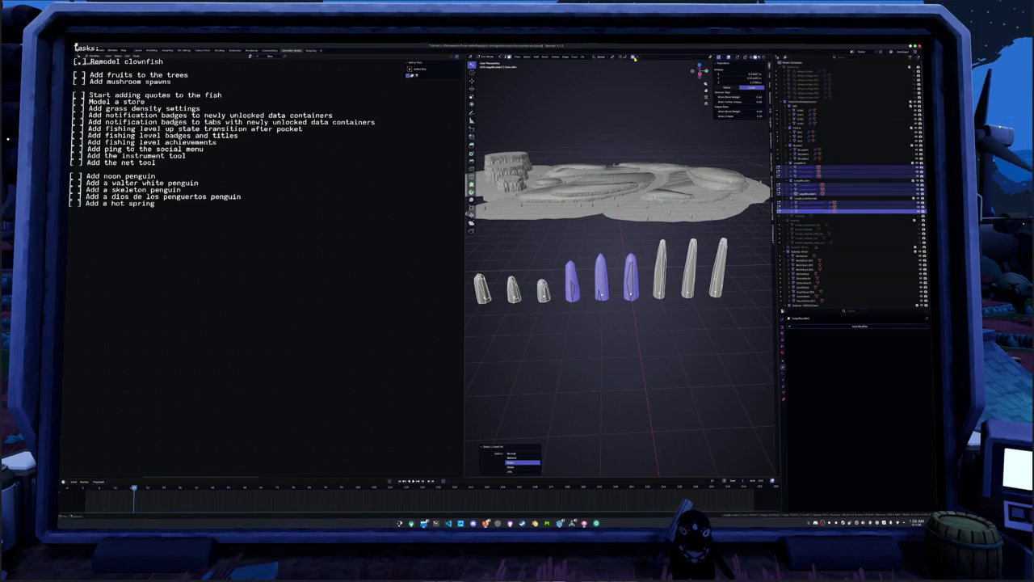
{"action": "key", "text": "s"}
{"action": "key", "text": "z"}
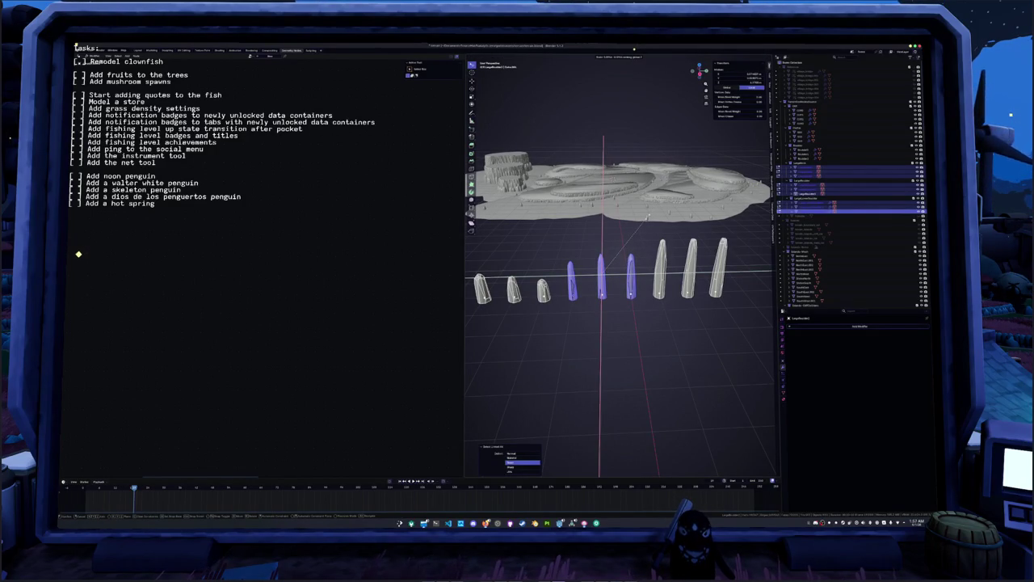
{"action": "left_click", "coordinate": [627, 56]}
{"action": "middle_click_drag", "start_coordinate": [622, 162], "coordinate": [614, 64]}
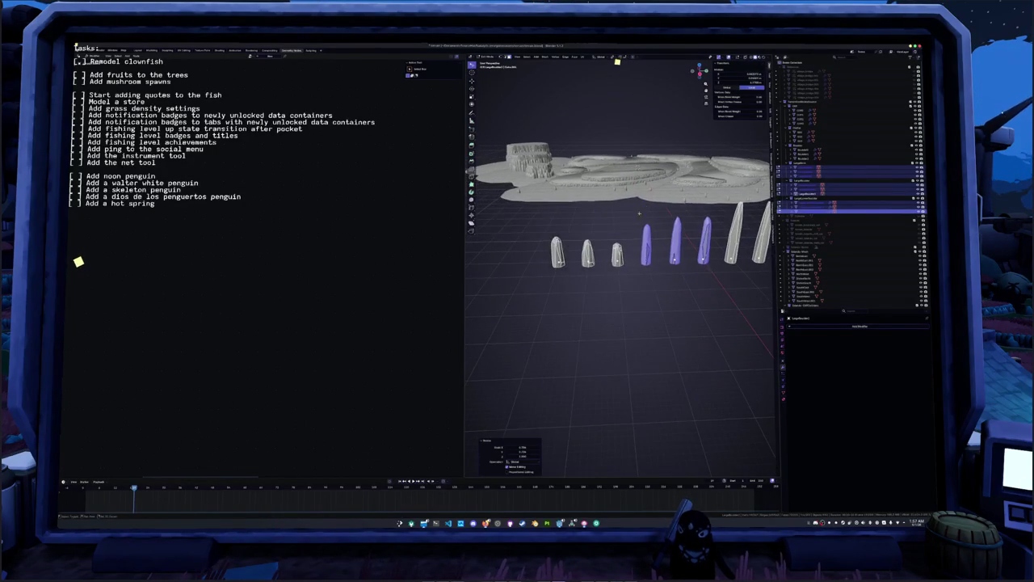
{"action": "key", "text": "alt+a"}
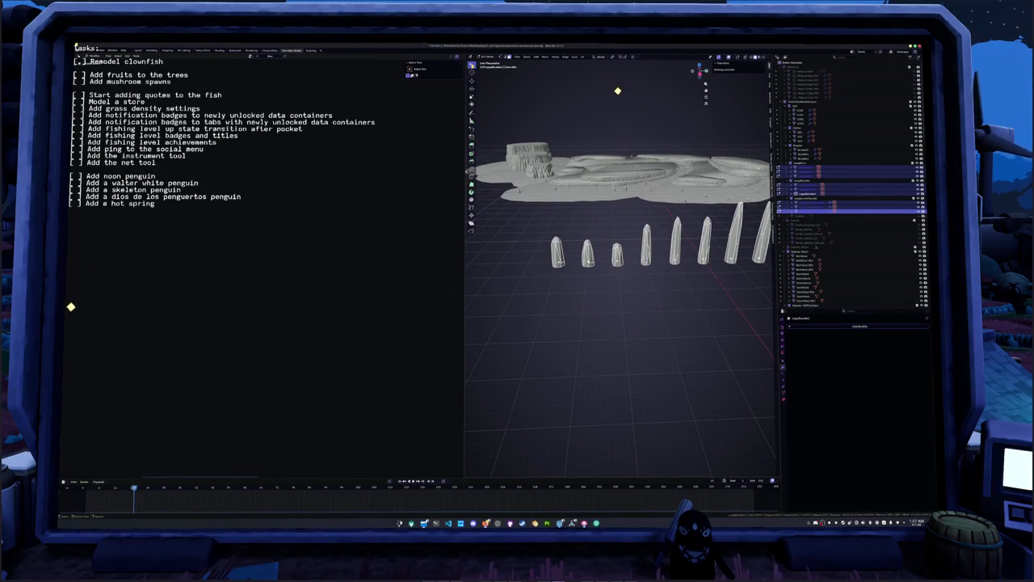
- Rescale the width of the first three pillars in two passes
{"action": "left_click_drag", "start_coordinate": [534, 223], "coordinate": [635, 286]}
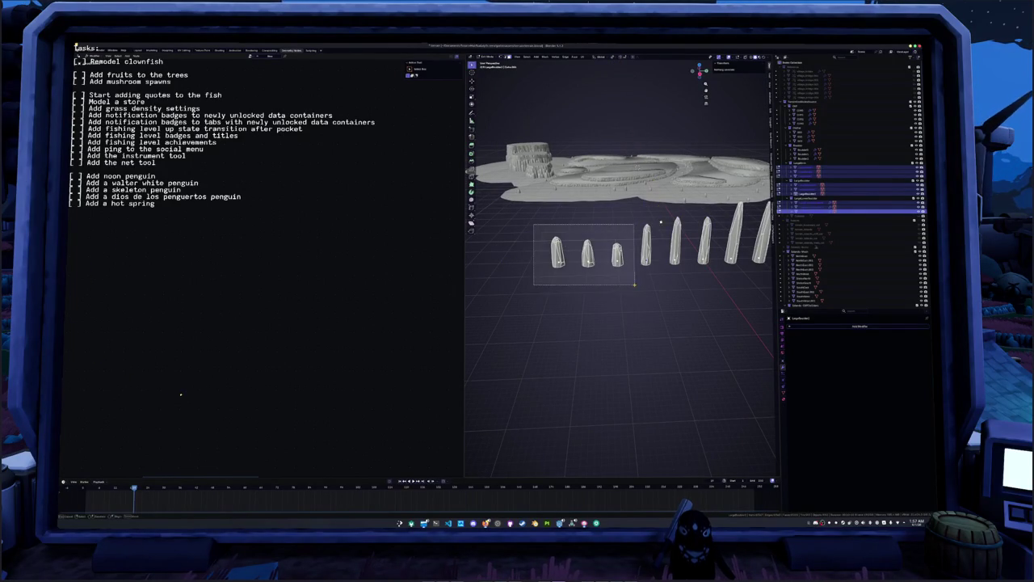
{"action": "key", "text": "s"}
{"action": "key", "text": "z"}
{"action": "left_click", "coordinate": [639, 222]}
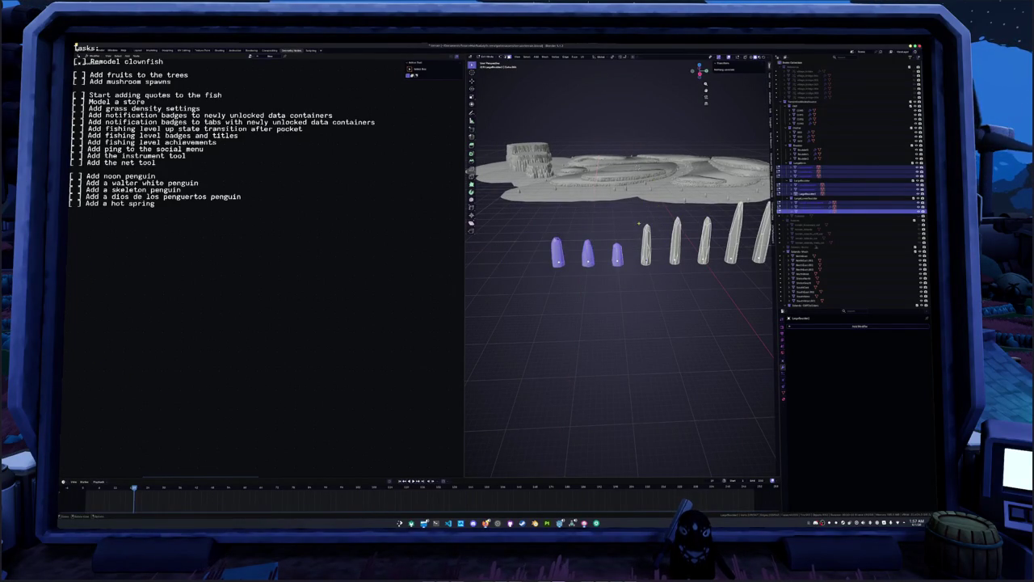
{"action": "key", "text": "s"}
{"action": "key", "text": "z"}
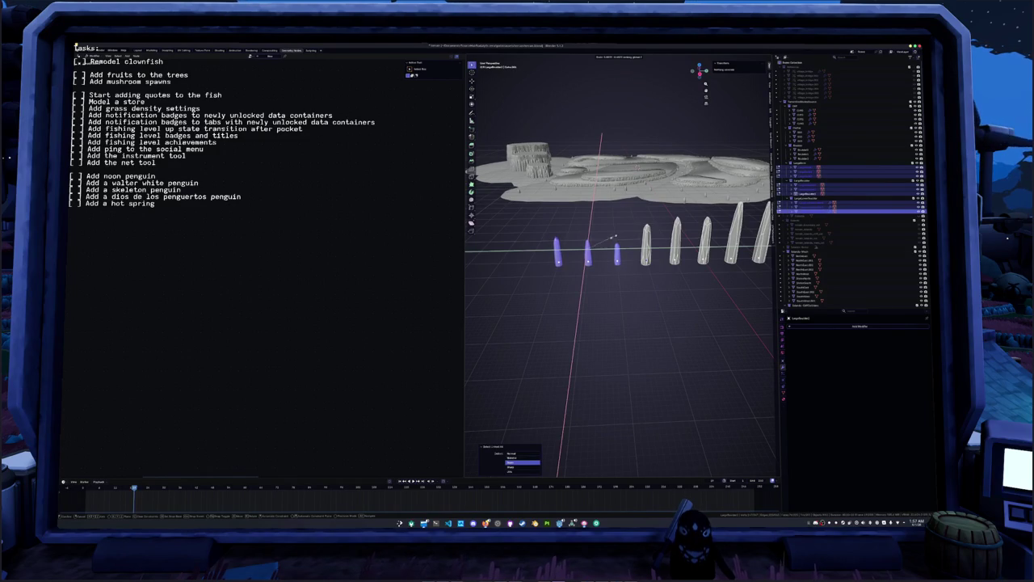
{"action": "left_click", "coordinate": [616, 236]}
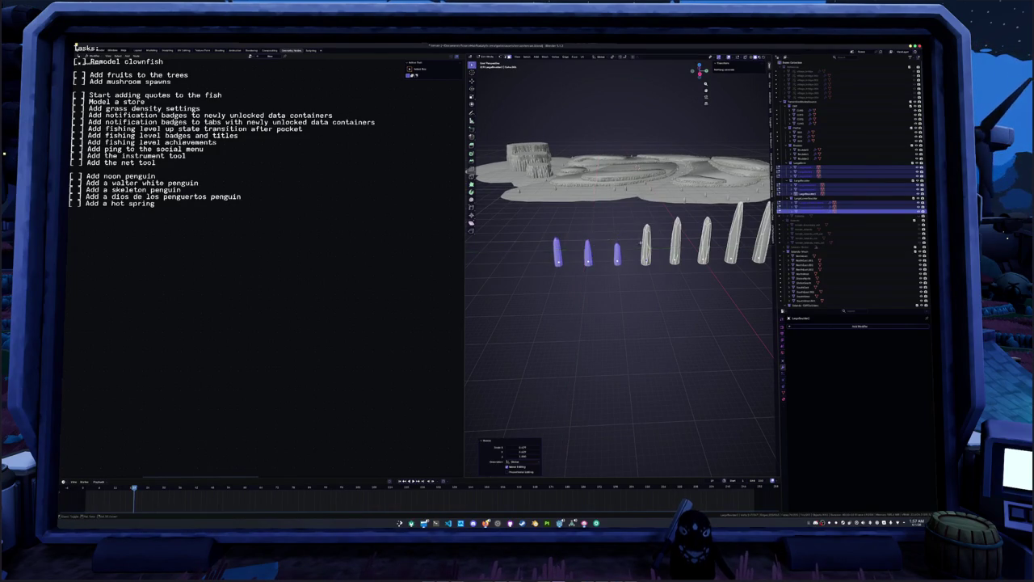
{"action": "middle_click_drag", "start_coordinate": [617, 236], "coordinate": [622, 267]}
- Scale the three middle pillars along the X axis twice to grade the row
{"action": "left_click_drag", "start_coordinate": [670, 280], "coordinate": [598, 263]}
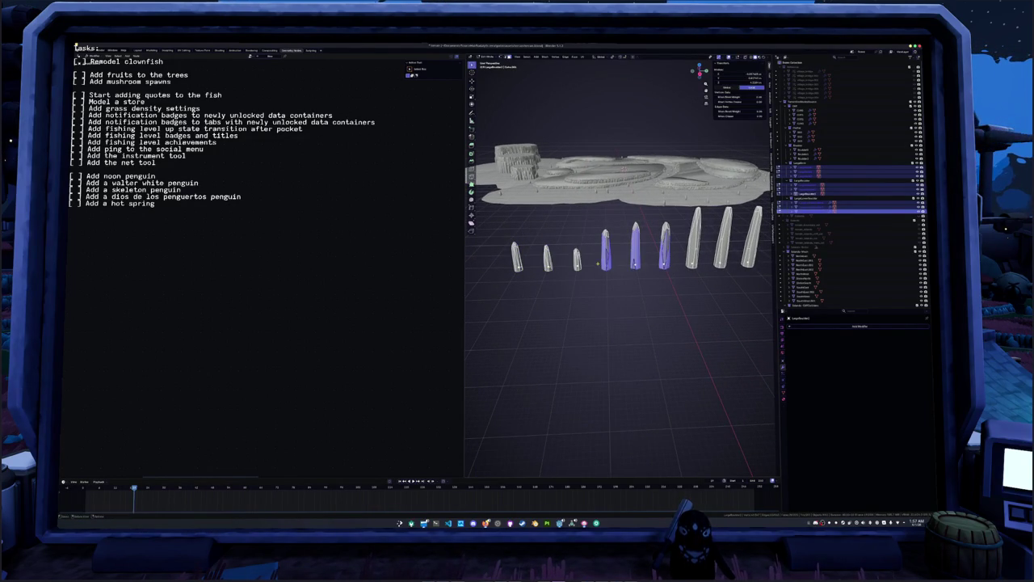
{"action": "key", "text": "s"}
{"action": "key", "text": "x"}
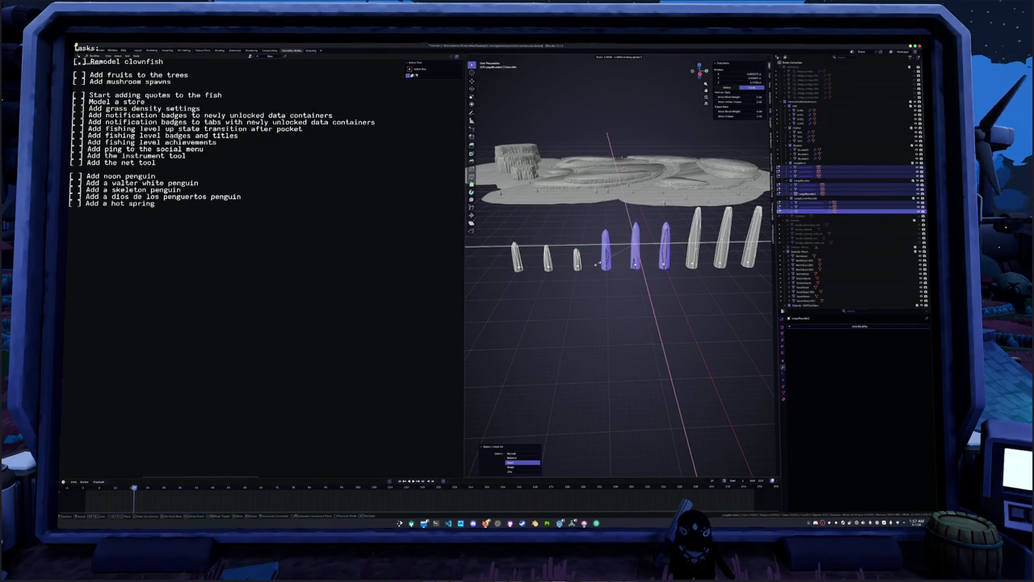
{"action": "left_click", "coordinate": [600, 261]}
{"action": "middle_click_drag", "start_coordinate": [600, 261], "coordinate": [601, 263]}
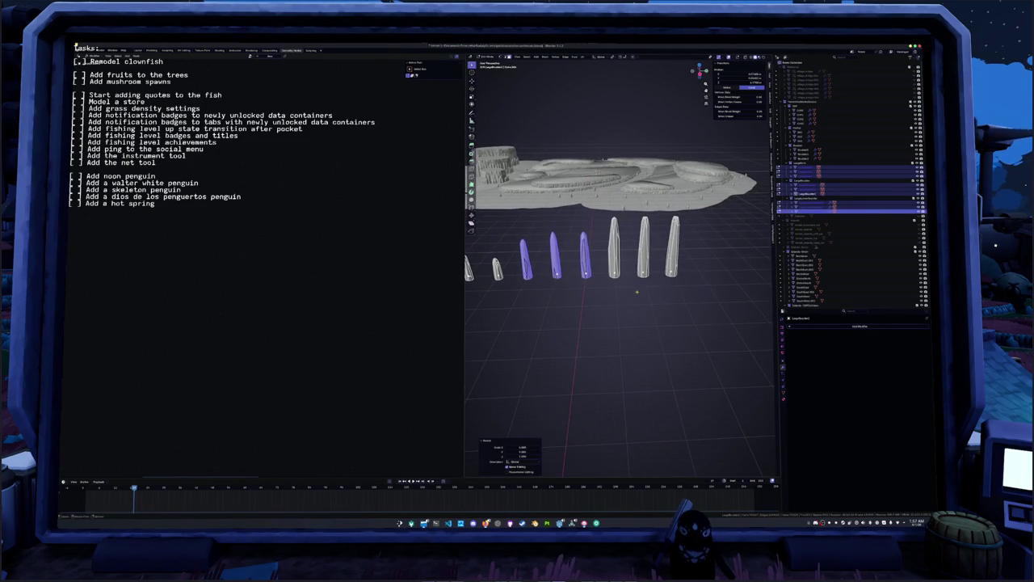
{"action": "key", "text": "s"}
{"action": "key", "text": "x"}
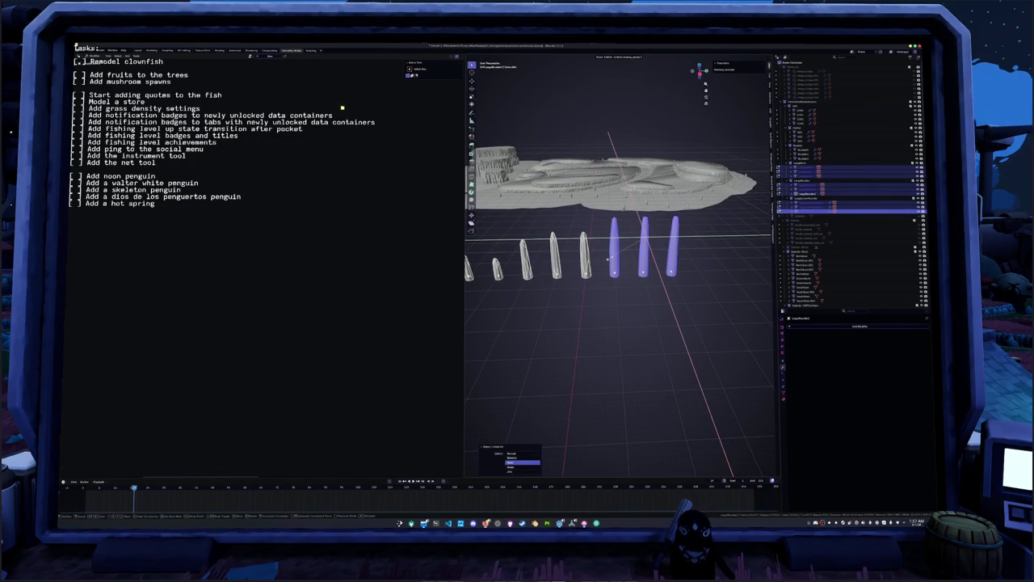
{"action": "left_click", "coordinate": [612, 257]}
- Select the island terrain object and frame it in the view
{"action": "key", "text": "n"}
{"action": "middle_click_drag", "start_coordinate": [612, 257], "coordinate": [574, 239]}
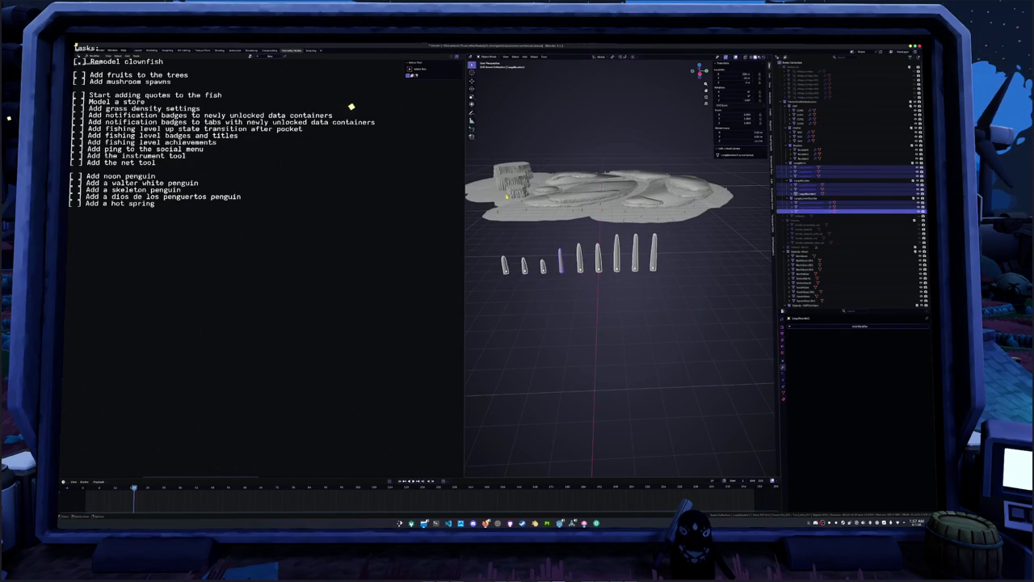
{"action": "left_click", "coordinate": [598, 194]}
{"action": "key", "text": "KP_Decimal"}
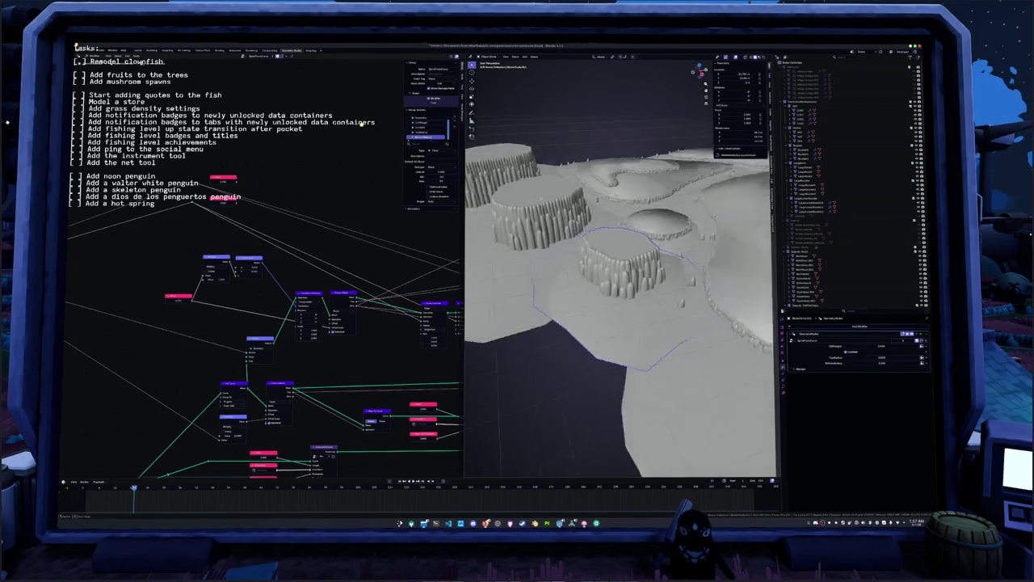
- Apply the terrain object's scale with Ctrl+A so its transform resets
{"action": "key", "text": "KP_8"}
{"action": "key", "text": "KP_4"}
{"action": "key", "text": "ctrl+a"}
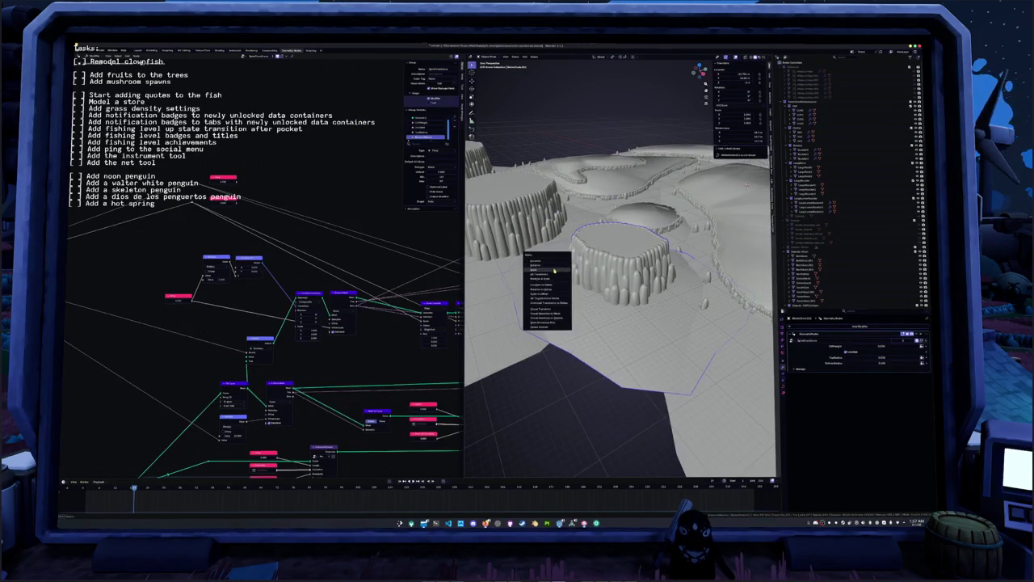
{"action": "key", "text": "Escape"}
{"action": "mouse_move", "coordinate": [562, 263]}
{"action": "middle_mouse_down"}
{"action": "mouse_move", "coordinate": [524, 238]}
{"action": "mouse_move", "coordinate": [509, 212]}
{"action": "mouse_move", "coordinate": [552, 253]}
{"action": "mouse_move", "coordinate": [546, 269]}
{"action": "mouse_move", "coordinate": [562, 267]}
{"action": "mouse_move", "coordinate": [558, 252]}
{"action": "mouse_move", "coordinate": [557, 287]}
{"action": "middle_mouse_up"}
{"action": "key", "text": "ctrl+a"}
{"action": "left_click", "coordinate": [525, 237]}
{"action": "key", "text": "ctrl+a"}
{"action": "left_click", "coordinate": [509, 211]}
- Select the seven spire objects, deselect them, then reselect and frame the terrain
{"action": "scroll", "coordinate": [557, 269], "scroll_direction": "down", "scroll_amount": 5}
{"action": "scroll", "coordinate": [558, 269], "scroll_direction": "down", "scroll_amount": 2}
{"action": "key", "text": "a"}
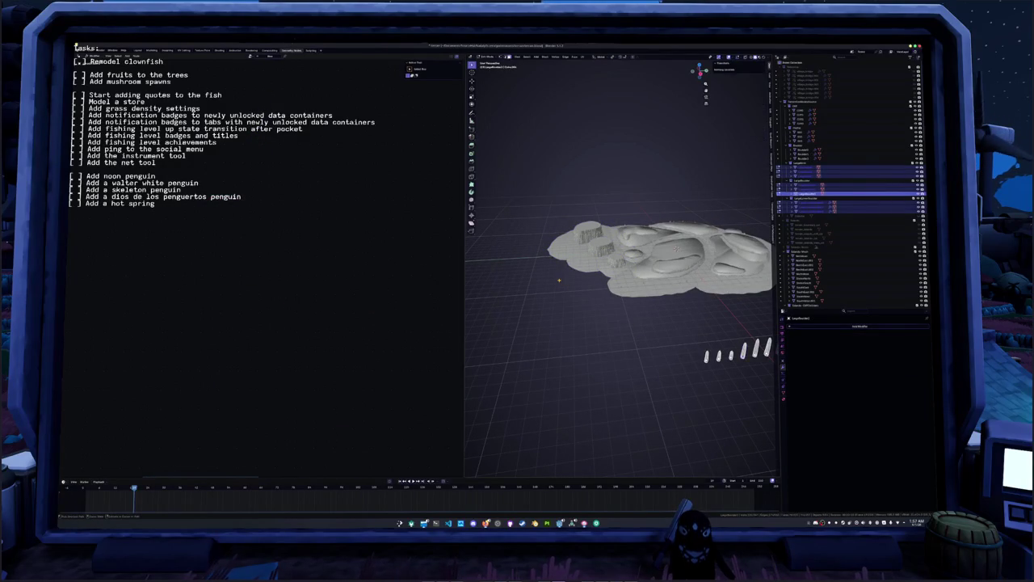
{"action": "key", "text": "a"}
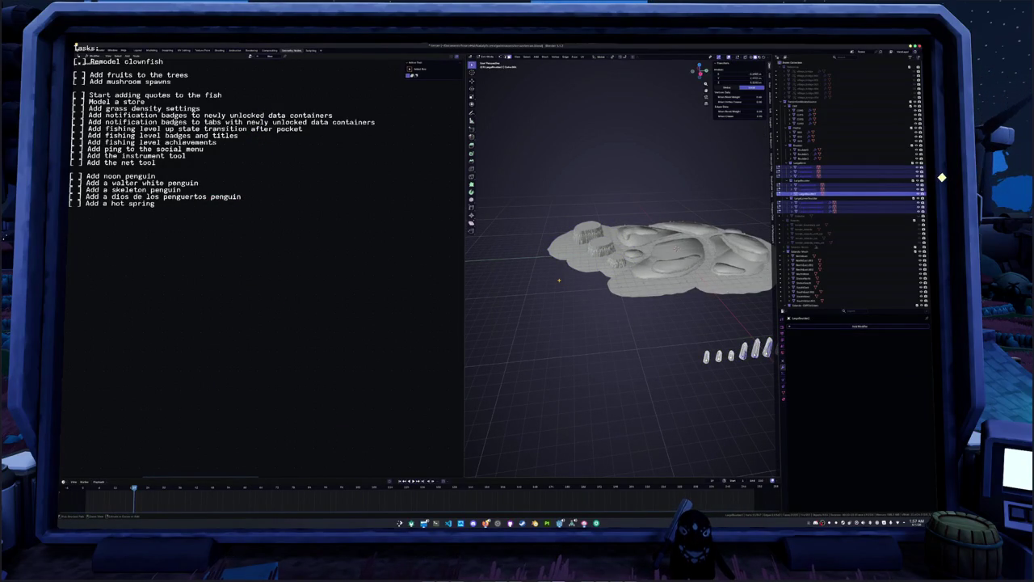
{"action": "left_click", "coordinate": [848, 167]}
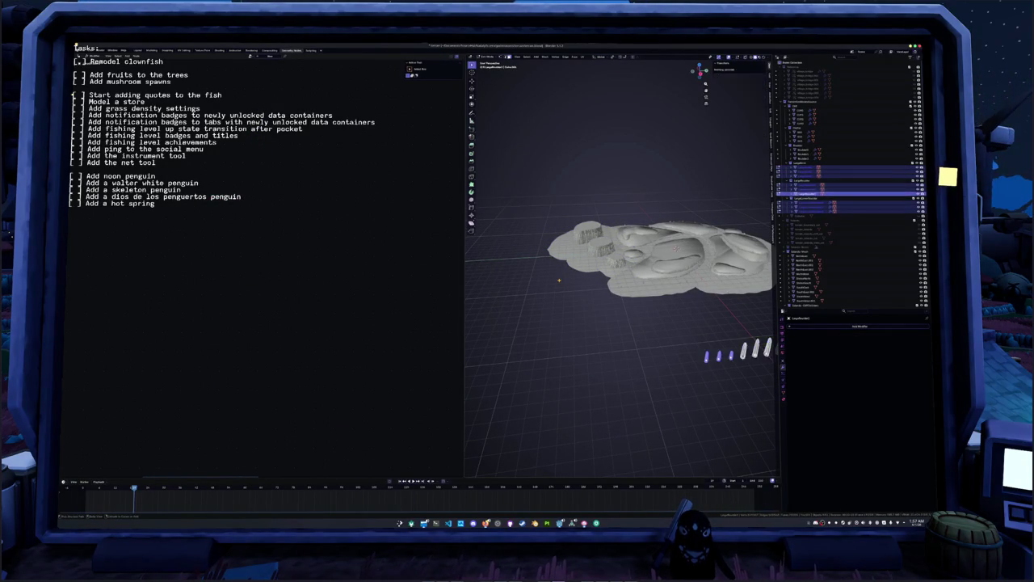
{"action": "left_click", "coordinate": [559, 281]}
{"action": "key", "text": "KP_Decimal"}
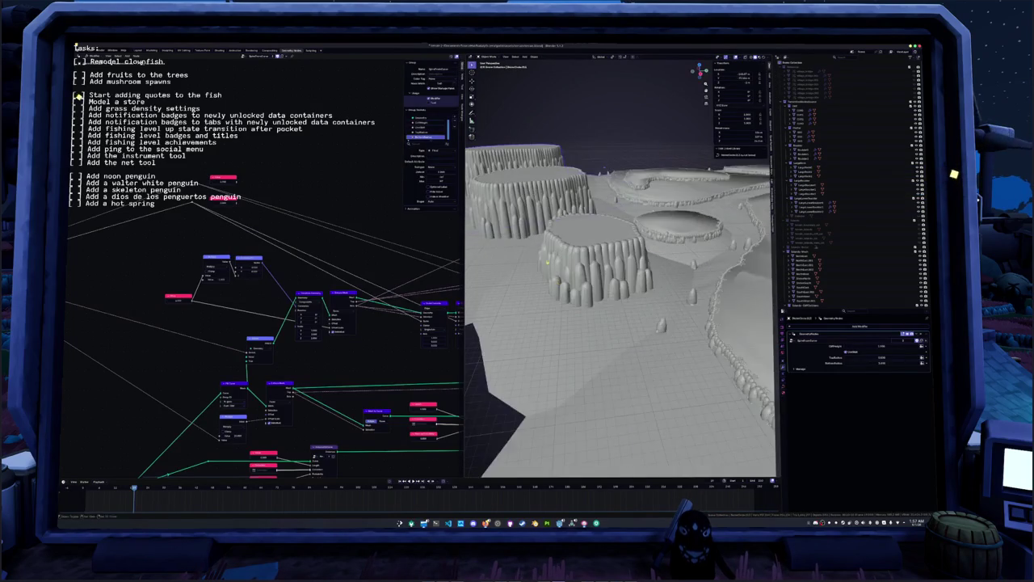
- Frame a plateau stump and switch the viewport to Material Preview shading
{"action": "left_click", "coordinate": [592, 274]}
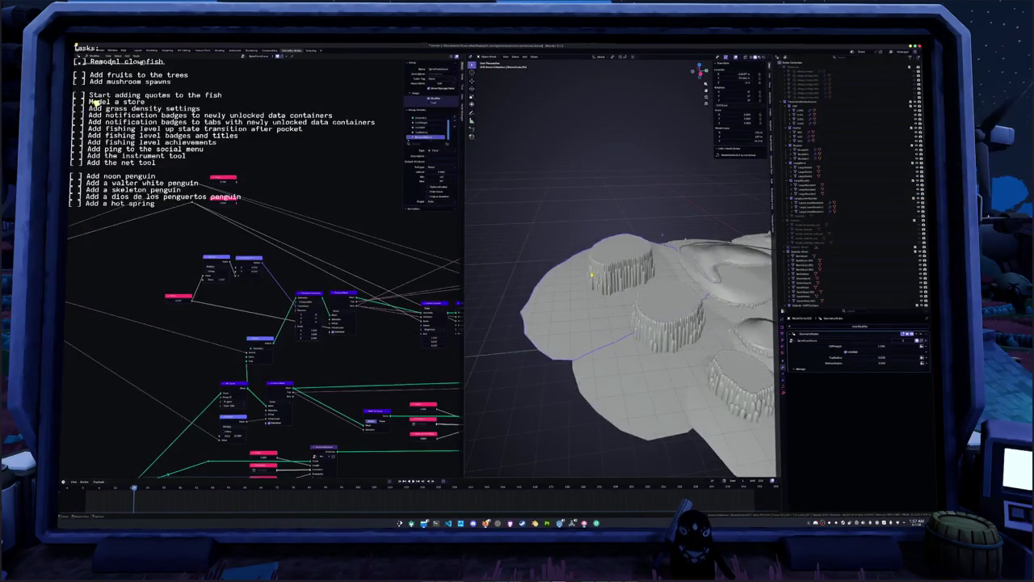
{"action": "key", "text": "KP_Decimal"}
{"action": "scroll", "coordinate": [599, 281], "scroll_direction": "down", "scroll_amount": 3}
{"action": "middle_click_drag", "start_coordinate": [599, 282], "coordinate": [635, 214]}
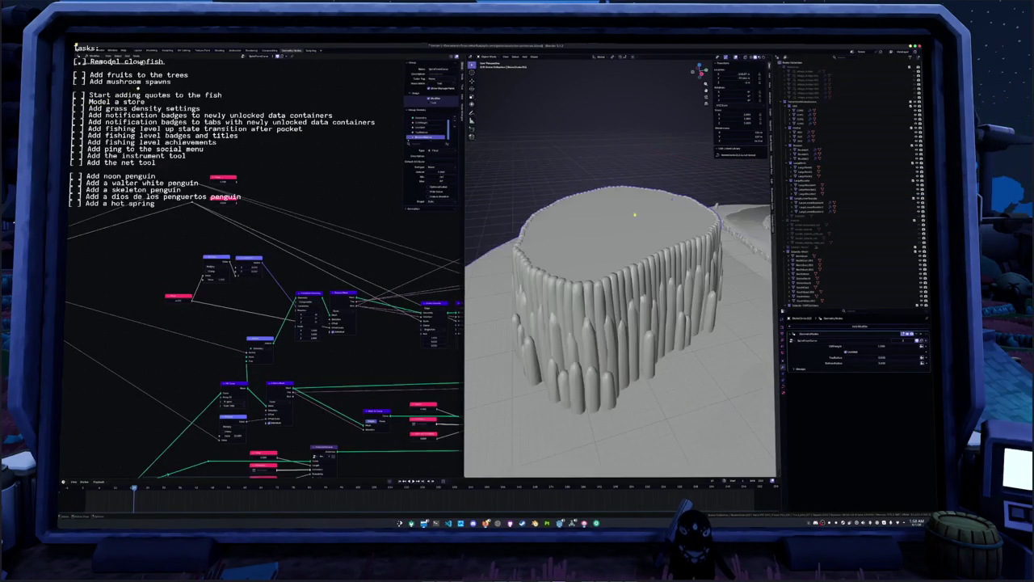
{"action": "left_click", "coordinate": [764, 58]}
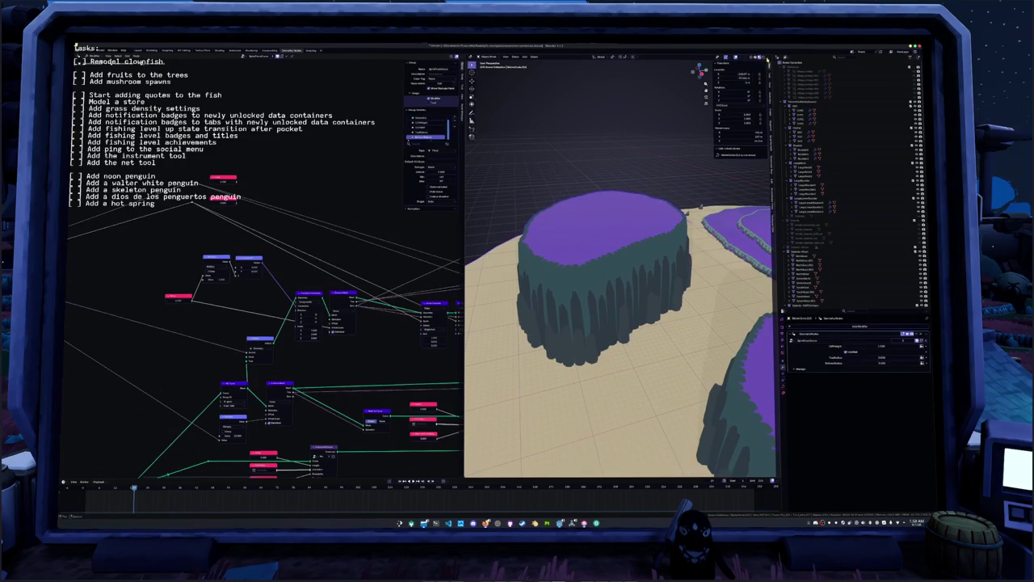
{"action": "left_click", "coordinate": [770, 58]}
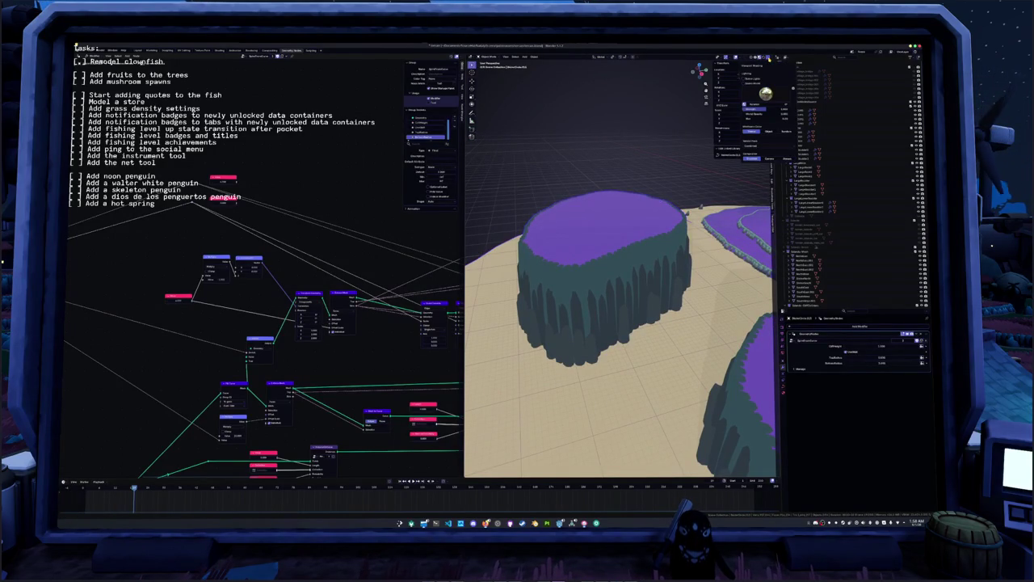
{"action": "left_click", "coordinate": [768, 58]}
{"action": "middle_click_drag", "start_coordinate": [601, 171], "coordinate": [594, 210]}
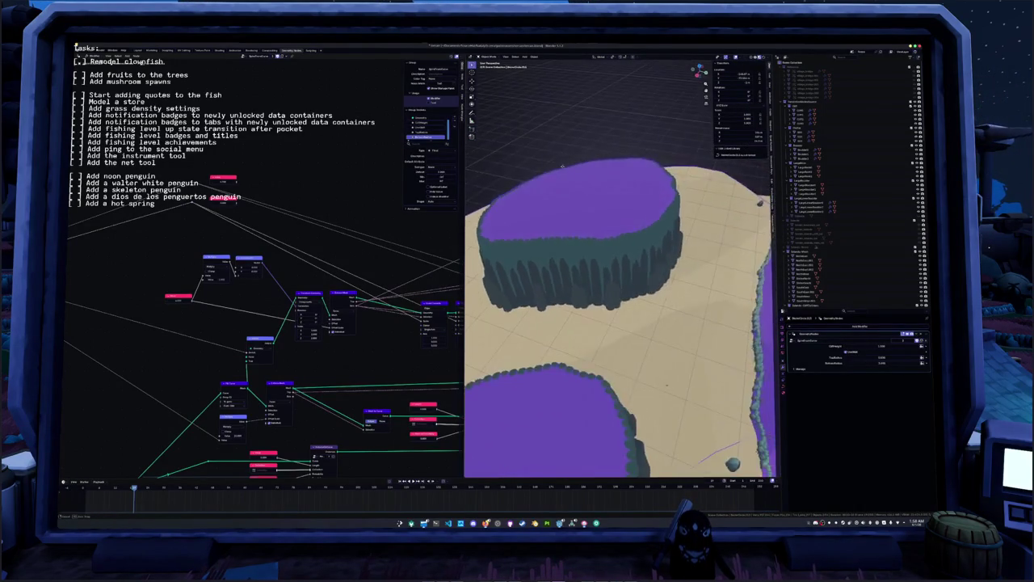
{"action": "scroll", "coordinate": [594, 212], "scroll_direction": "down", "scroll_amount": 5}
{"action": "scroll", "coordinate": [594, 211], "scroll_direction": "up", "scroll_amount": 4}
{"action": "middle_click_drag", "start_coordinate": [594, 212], "coordinate": [622, 108]}
- Move the small top plateau piece to a new spot, then shift it vertically
{"action": "key", "text": "g"}
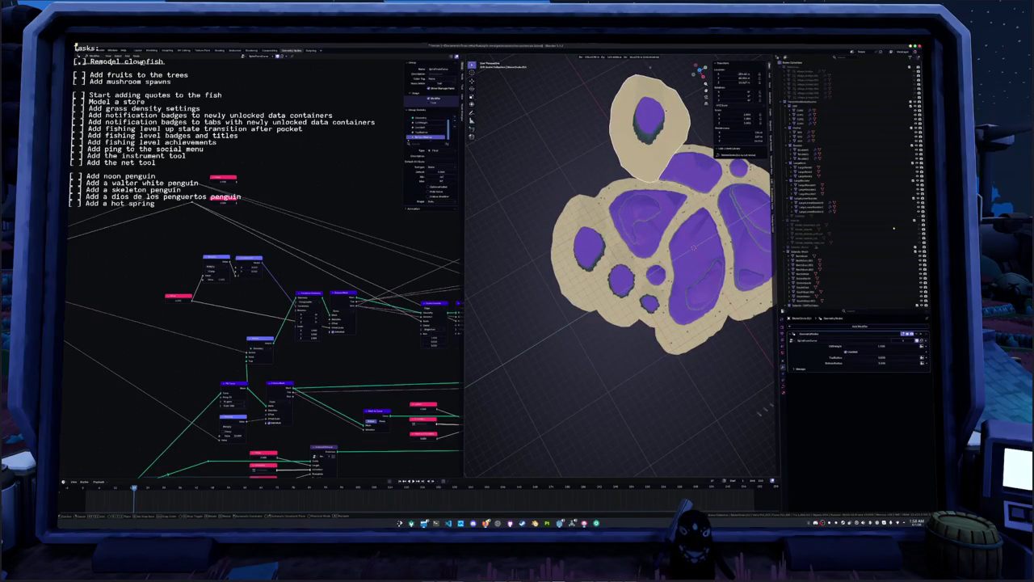
{"action": "left_click", "coordinate": [608, 219]}
{"action": "middle_click_drag", "start_coordinate": [598, 194], "coordinate": [608, 218]}
{"action": "key", "text": "KP_0"}
{"action": "key", "text": "KP_0"}
{"action": "key", "text": "g"}
{"action": "key", "text": "z"}
{"action": "left_click", "coordinate": [657, 164]}
{"action": "key", "text": "KP_0"}
{"action": "key", "text": "KP_0"}
- In Edit Mode, rotate the top plateau piece
{"action": "key", "text": "Tab"}
{"action": "left_click", "coordinate": [617, 59]}
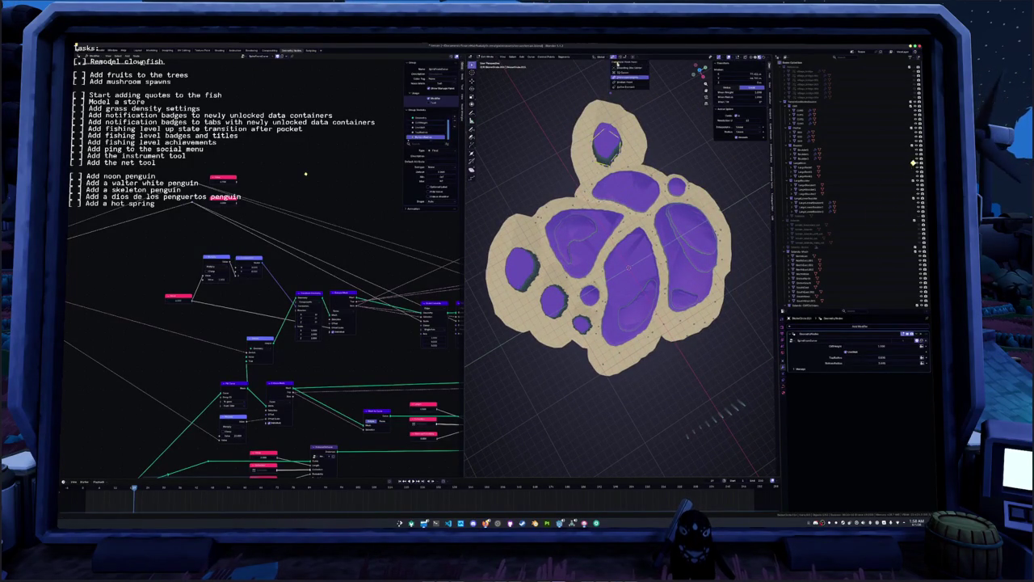
{"action": "left_click", "coordinate": [626, 84]}
{"action": "key", "text": "r"}
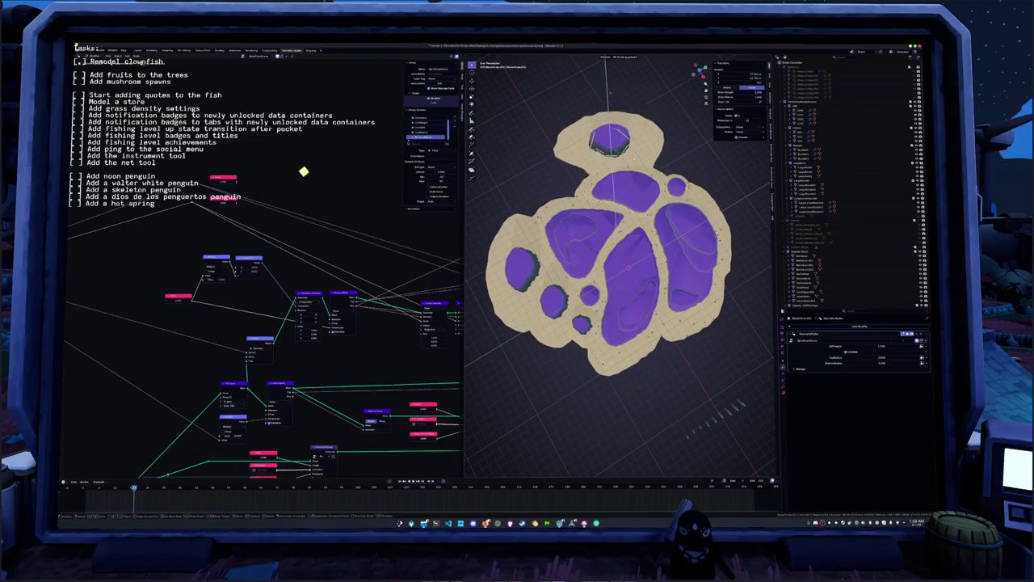
{"action": "left_click", "coordinate": [661, 153]}
- From top view, rotate the island's left lobe toward the top-left
{"action": "key", "text": "KP_7"}
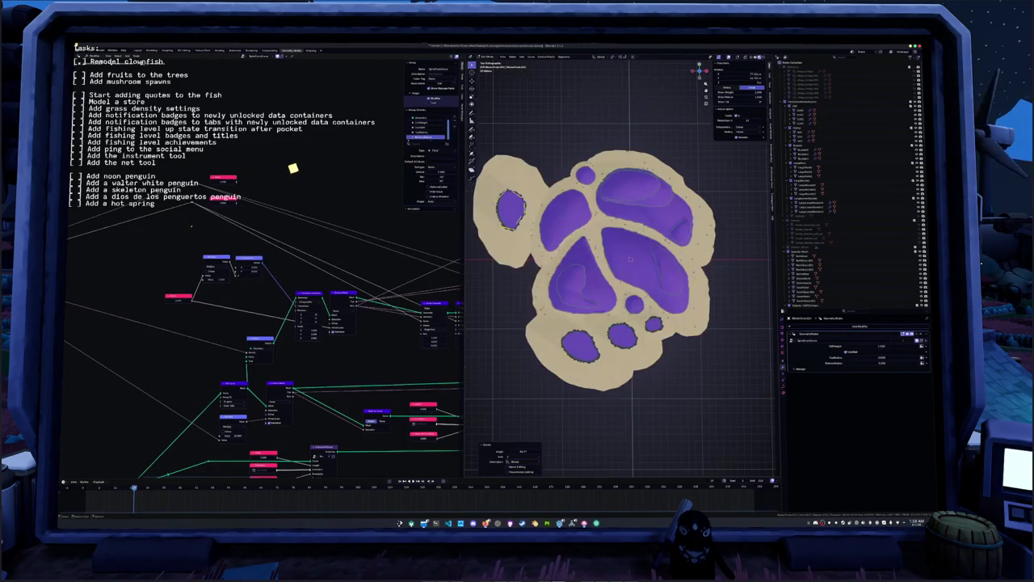
{"action": "middle_click_drag", "start_coordinate": [598, 242], "coordinate": [632, 241], "text": "shift"}
{"action": "key", "text": "r"}
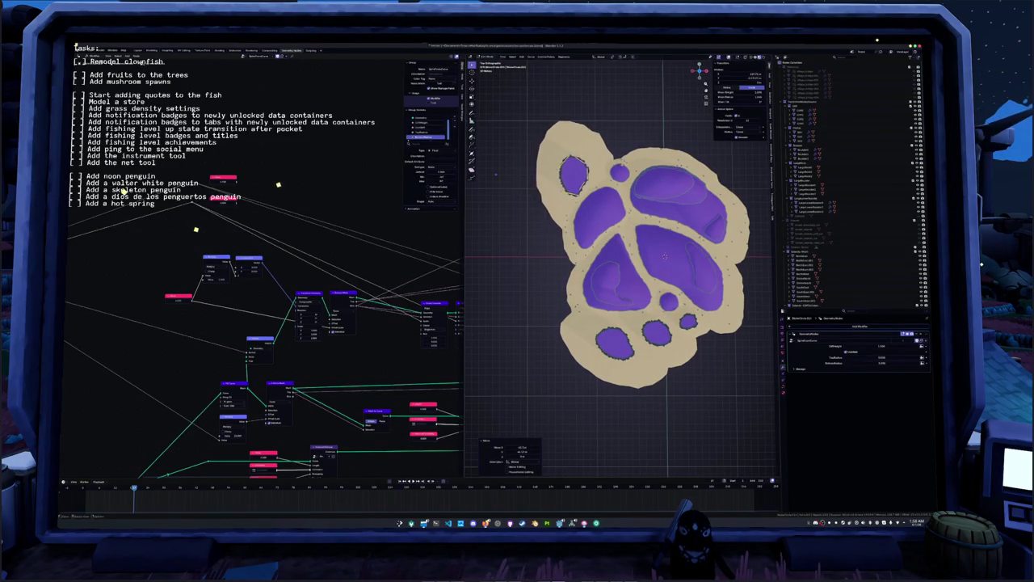
{"action": "left_click", "coordinate": [612, 194]}
{"action": "mouse_move", "coordinate": [614, 194]}
{"action": "middle_mouse_down"}
{"action": "mouse_move", "coordinate": [721, 249]}
{"action": "mouse_move", "coordinate": [744, 336]}
{"action": "middle_mouse_up"}
{"action": "scroll", "coordinate": [721, 248], "scroll_direction": "up", "scroll_amount": 4}
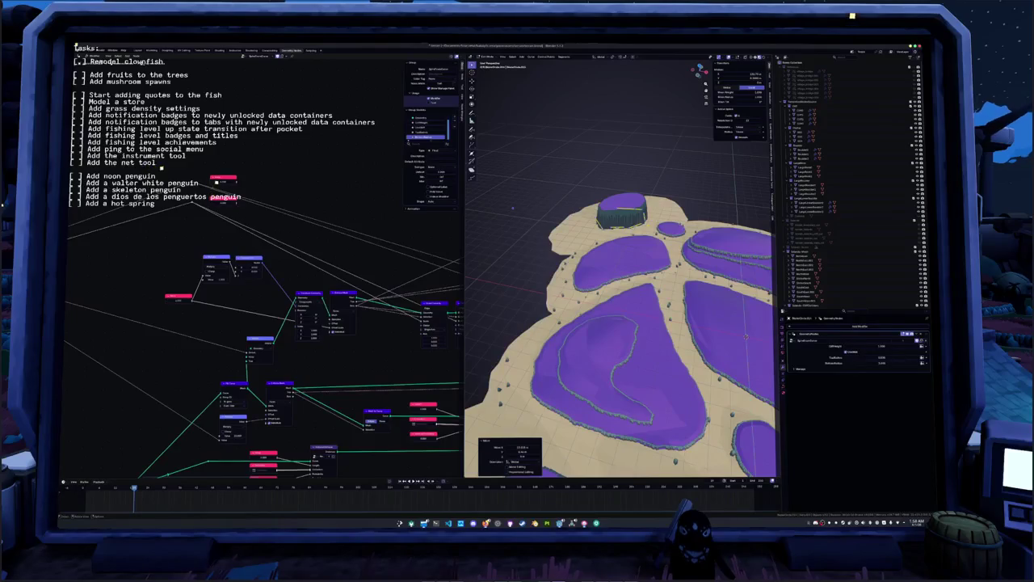
{"action": "right_click", "coordinate": [647, 220]}
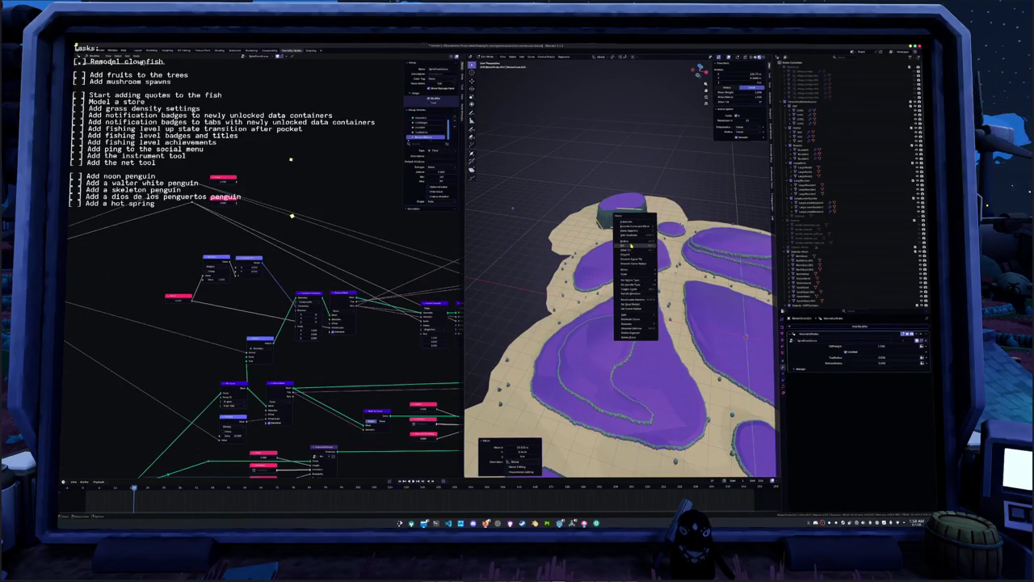
{"action": "left_click", "coordinate": [629, 256]}
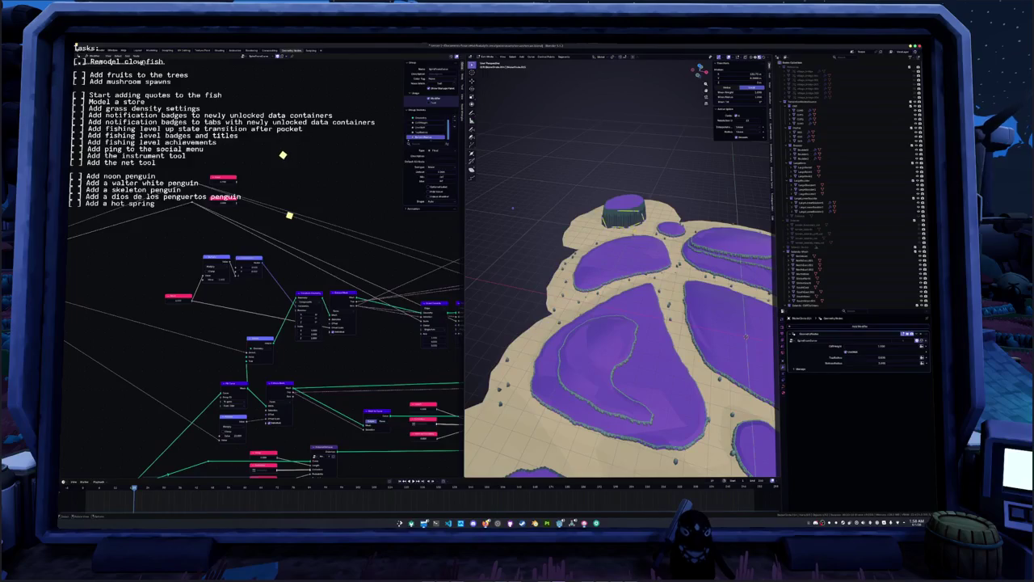
- Nudge the selected hole down-right and slightly resize the island outline
{"action": "key", "text": "KP_7"}
{"action": "scroll", "coordinate": [622, 267], "scroll_direction": "up", "scroll_amount": 3, "text": "shift"}
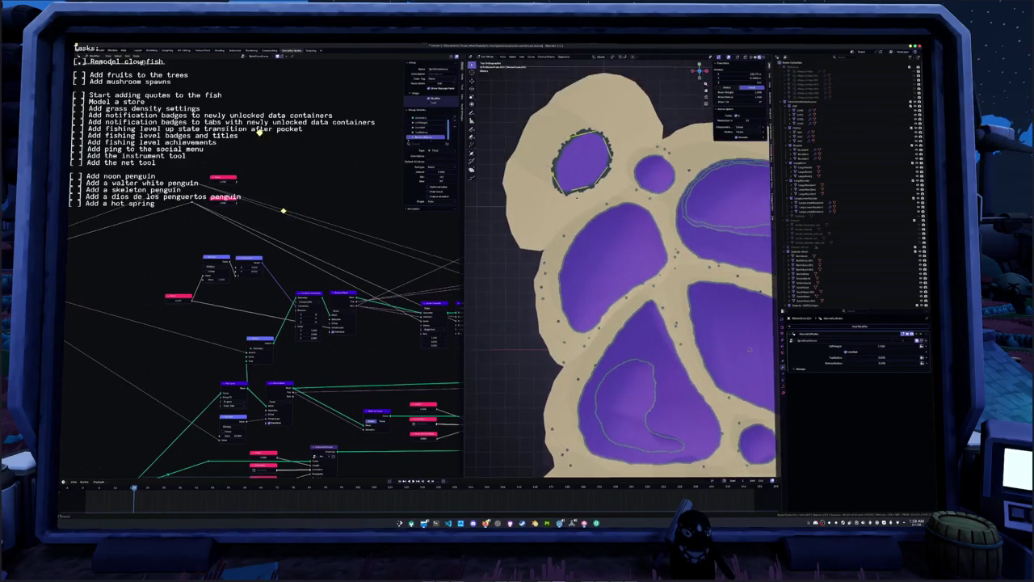
{"action": "key", "text": "g"}
{"action": "left_click", "coordinate": [624, 252]}
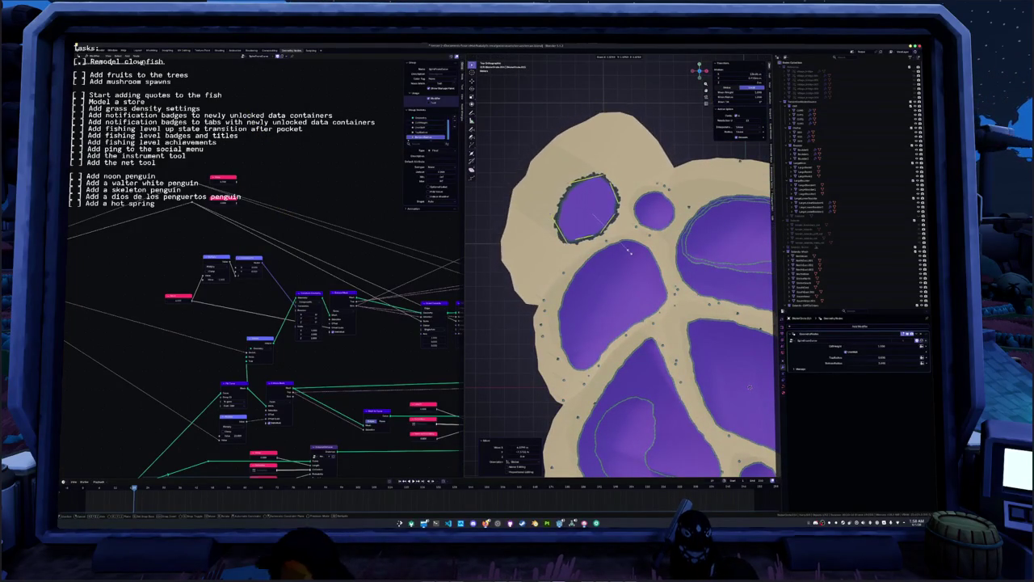
{"action": "left_click", "coordinate": [630, 252]}
{"action": "mouse_move", "coordinate": [629, 251]}
{"action": "middle_mouse_down"}
{"action": "mouse_move", "coordinate": [626, 340]}
{"action": "mouse_move", "coordinate": [614, 355]}
{"action": "middle_mouse_up"}
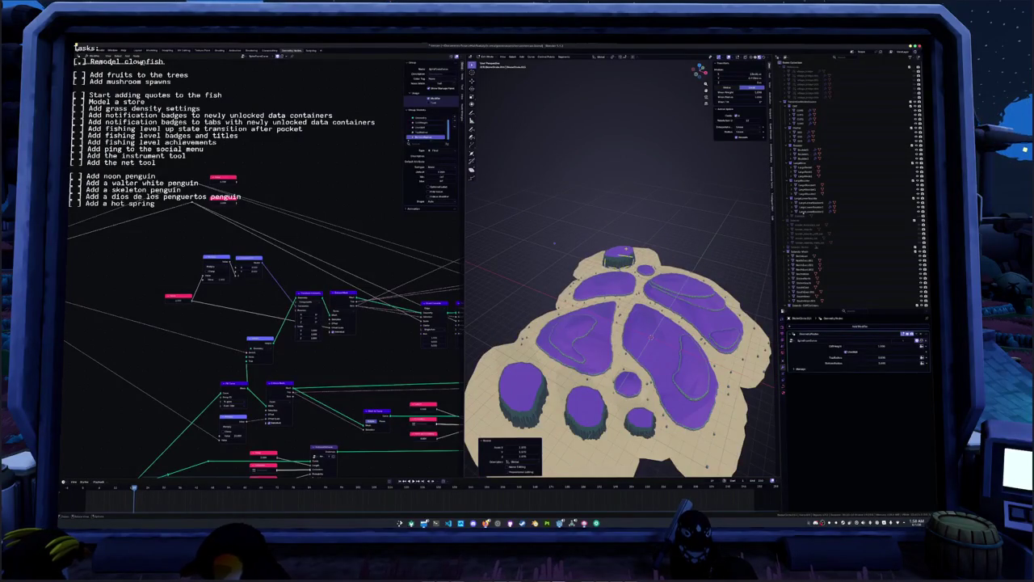
{"action": "key", "text": "KP_7"}
- Rotate the island's top hole and upper outline toward the left
{"action": "key", "text": "r"}
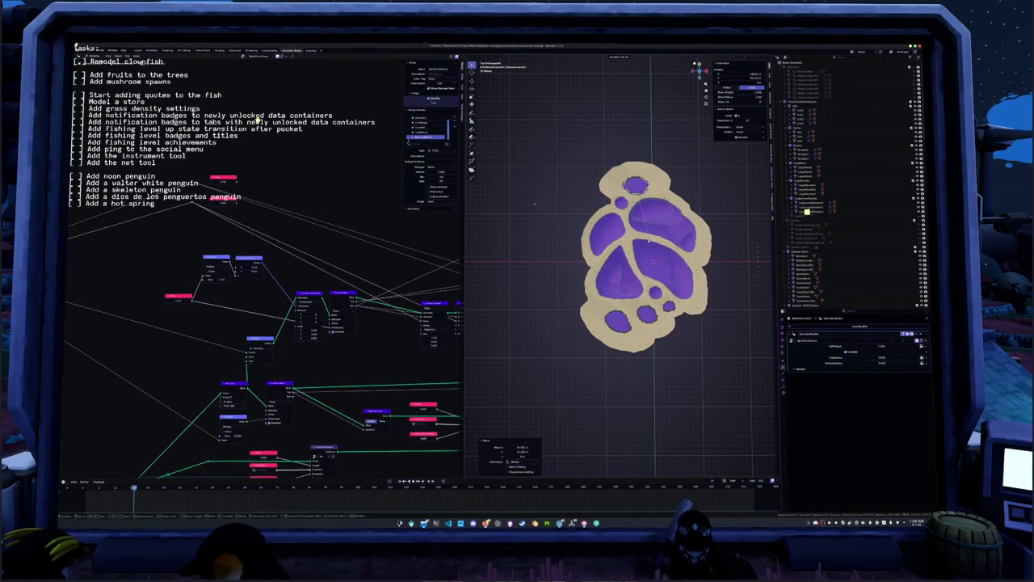
{"action": "left_click", "coordinate": [534, 204]}
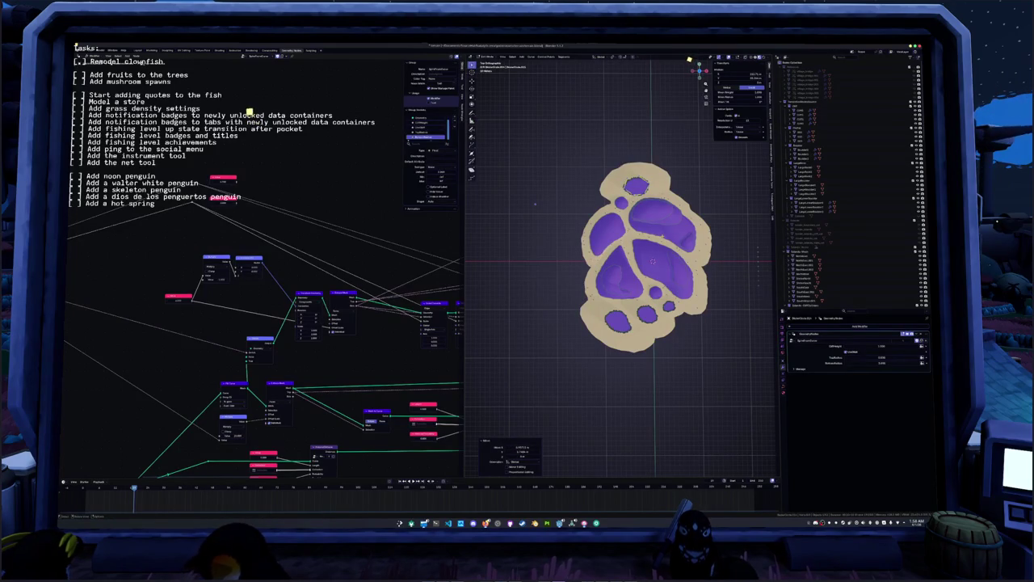
{"action": "key", "text": "r"}
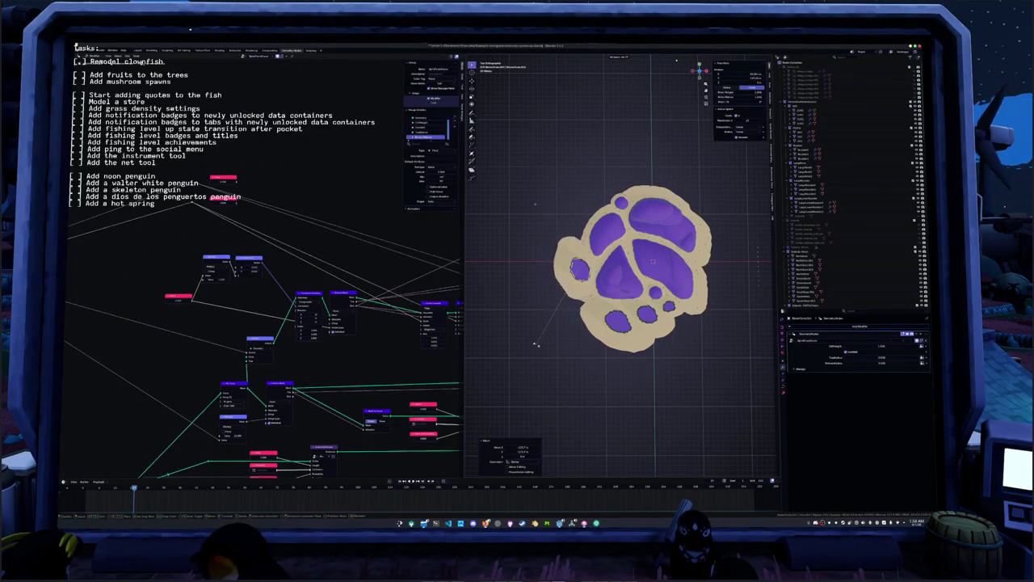
{"action": "left_click", "coordinate": [536, 339]}
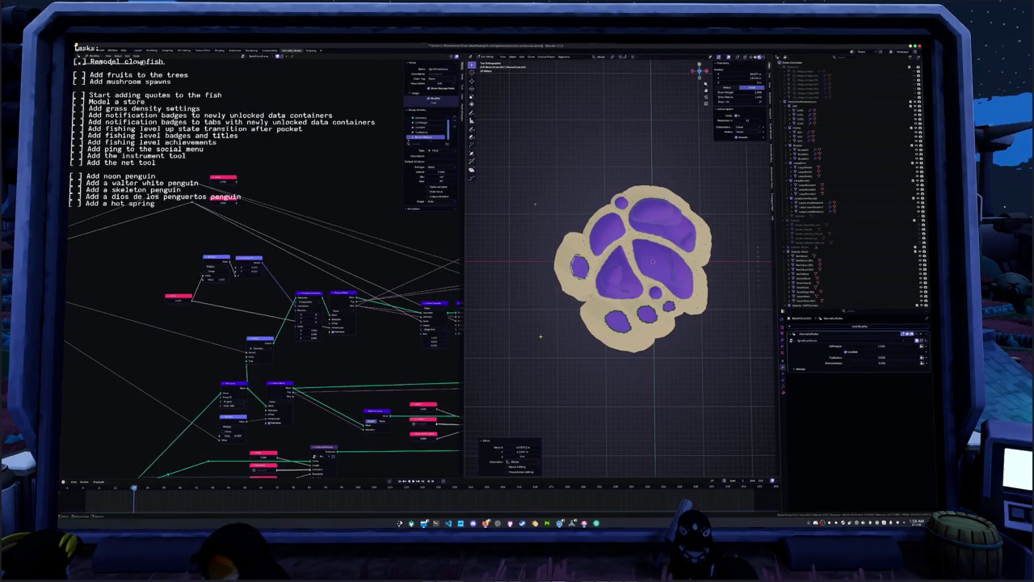
{"action": "scroll", "coordinate": [557, 293], "scroll_direction": "up", "scroll_amount": 4}
{"action": "scroll", "coordinate": [556, 293], "scroll_direction": "down", "scroll_amount": 1}
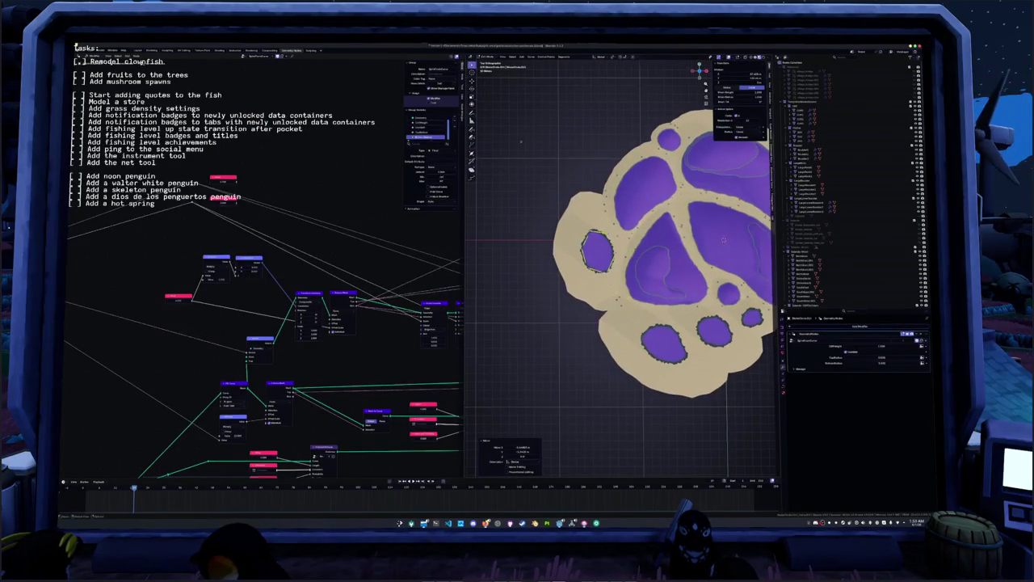
- Pull the left lobe's edge outward with proportional falloff over several moves
{"action": "key", "text": "g"}
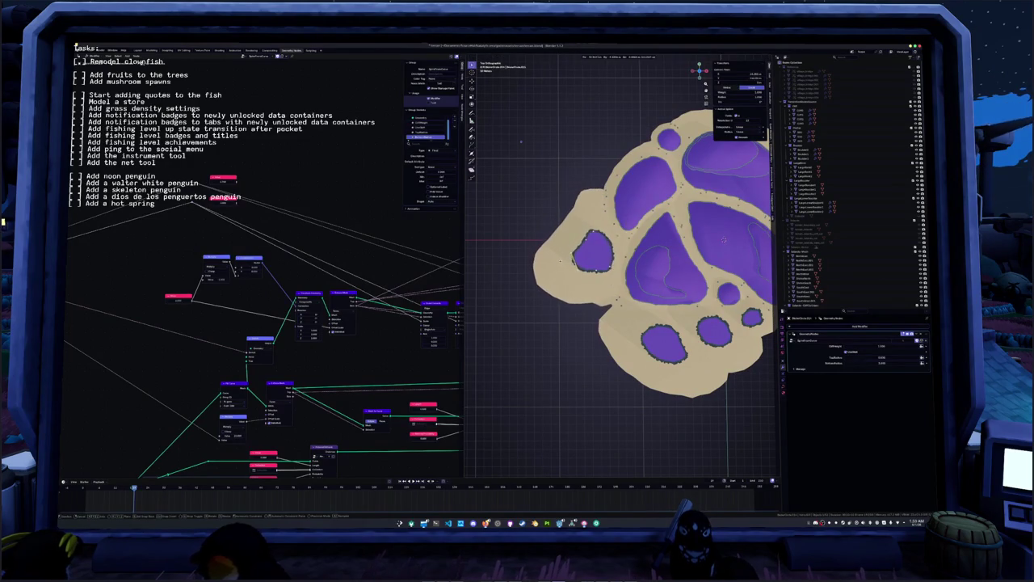
{"action": "left_click", "coordinate": [589, 247]}
{"action": "key", "text": "g"}
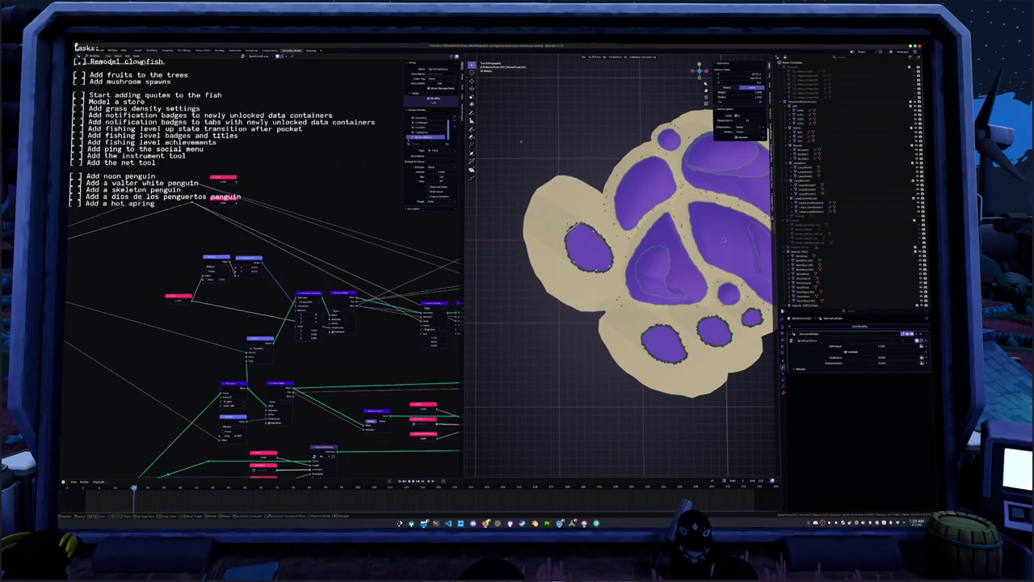
{"action": "left_click", "coordinate": [574, 241]}
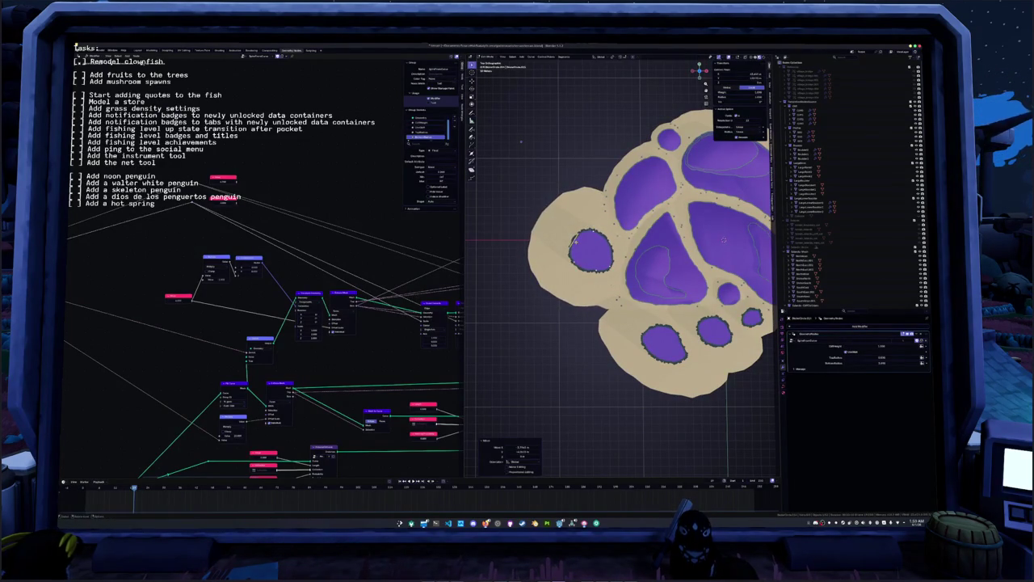
{"action": "key", "text": "g"}
{"action": "left_click", "coordinate": [589, 269]}
{"action": "key", "text": "g"}
{"action": "left_click", "coordinate": [588, 269]}
{"action": "middle_click_drag", "start_coordinate": [724, 239], "coordinate": [709, 265]}
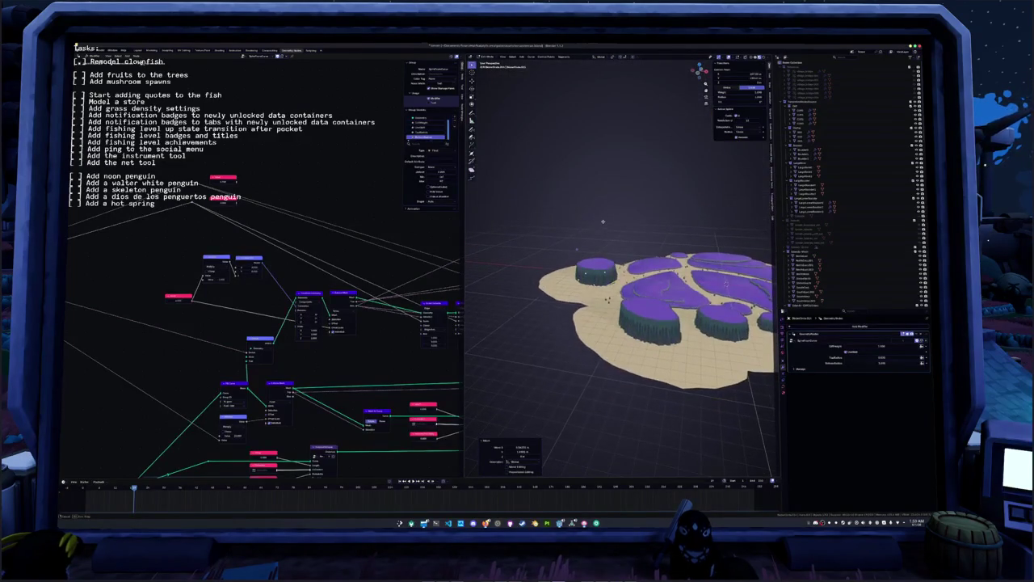
- Select the island terrain and nudge the value that reshapes the left platform
{"action": "left_click", "coordinate": [675, 293]}
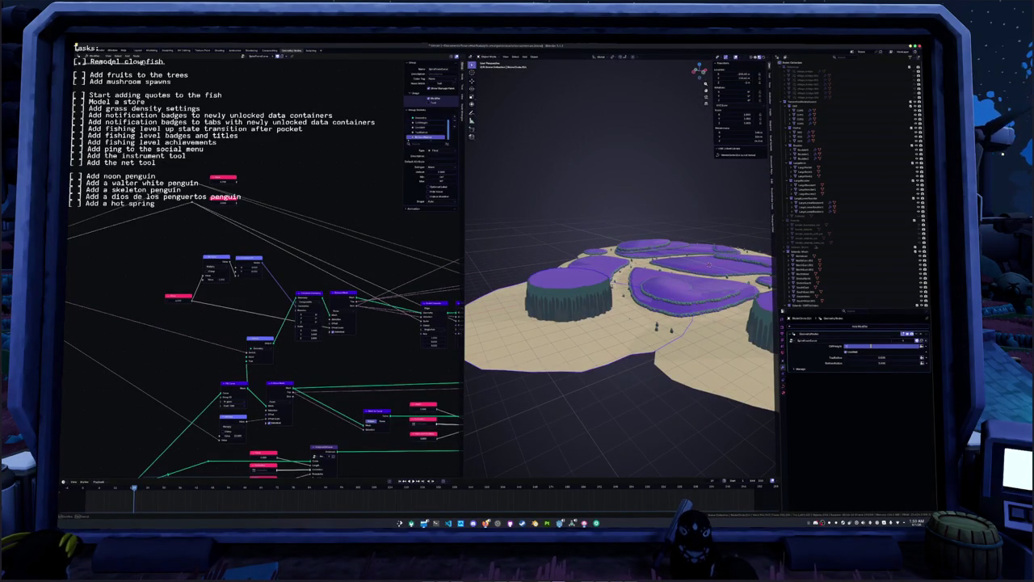
{"action": "left_click_drag", "start_coordinate": [870, 346], "coordinate": [877, 346]}
{"action": "middle_click_drag", "start_coordinate": [630, 323], "coordinate": [670, 315]}
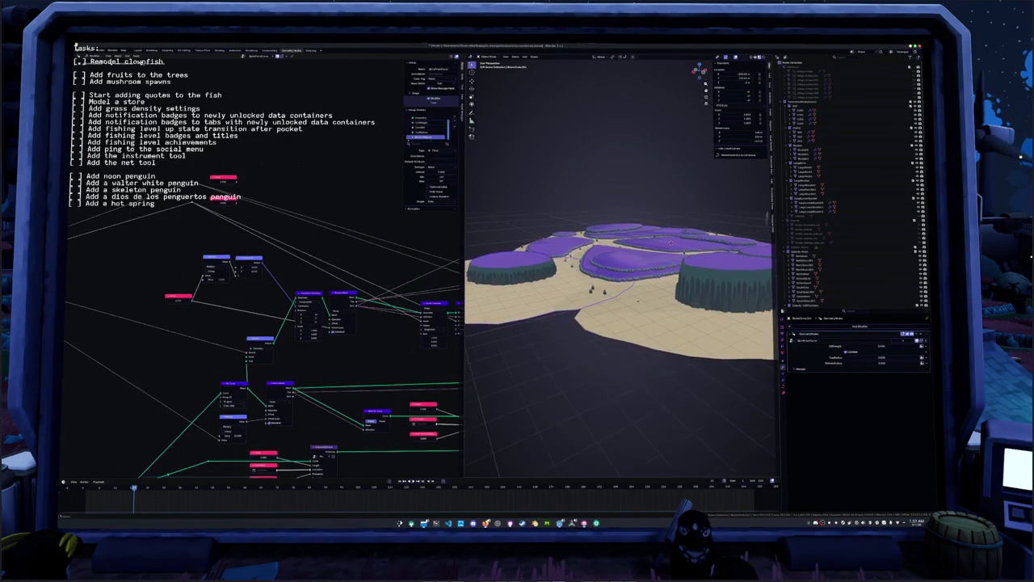
{"action": "middle_click_drag", "start_coordinate": [665, 235], "coordinate": [719, 239]}
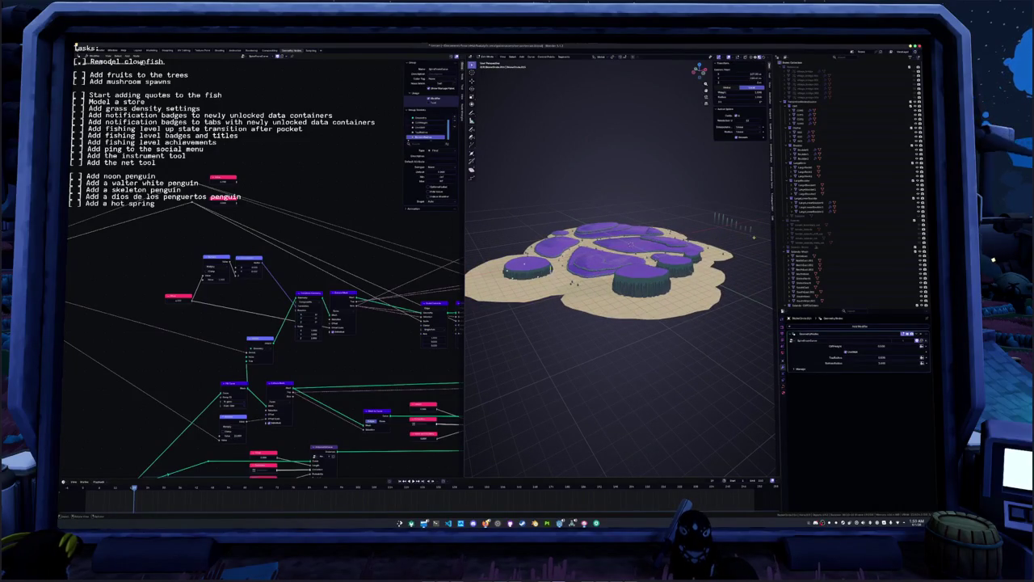
{"action": "key", "text": "Tab"}
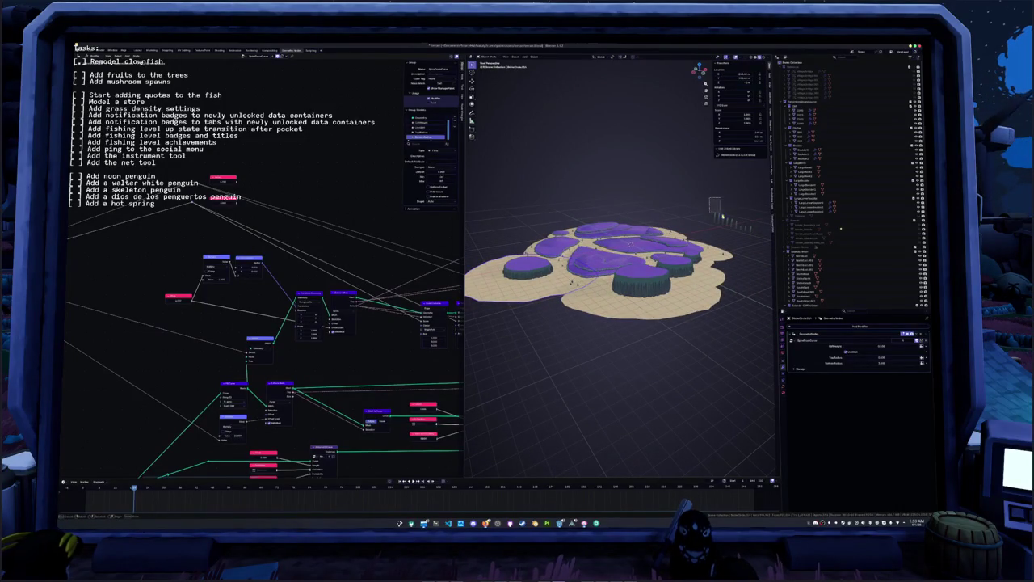
{"action": "key", "text": "Tab"}
{"action": "scroll", "coordinate": [721, 217], "scroll_direction": "up", "scroll_amount": 3}
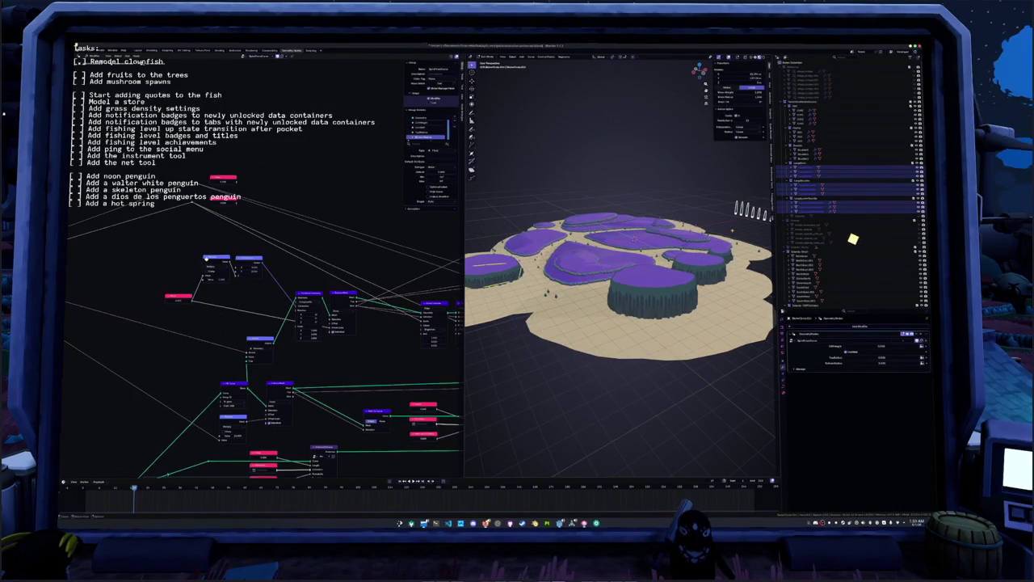
{"action": "key", "text": "Tab"}
{"action": "scroll", "coordinate": [733, 230], "scroll_direction": "down", "scroll_amount": 3}
- Select the four plateau objects, frame them, and enter Edit Mode on their meshes
{"action": "left_click_drag", "start_coordinate": [693, 189], "coordinate": [745, 237]}
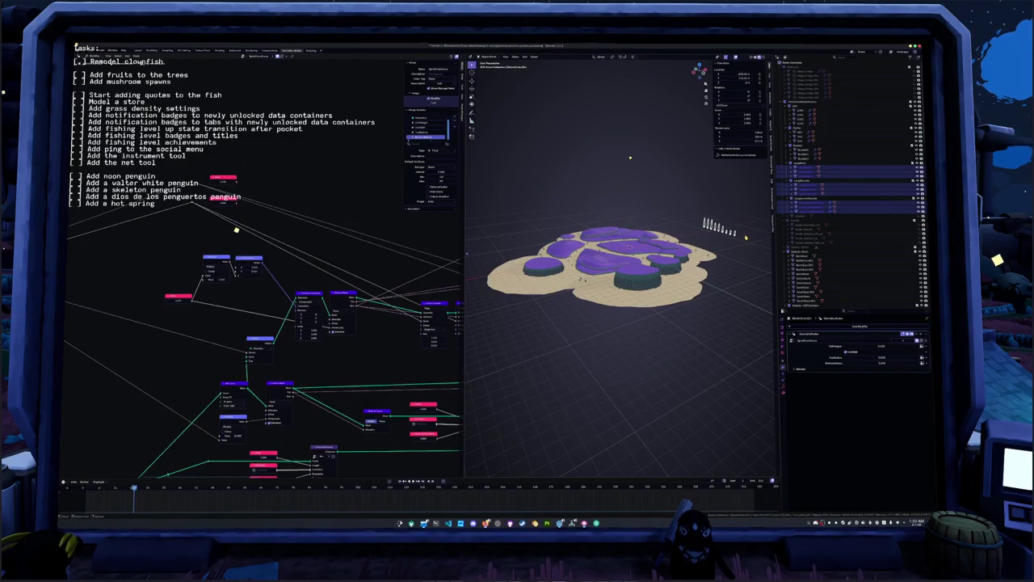
{"action": "left_click", "coordinate": [803, 208]}
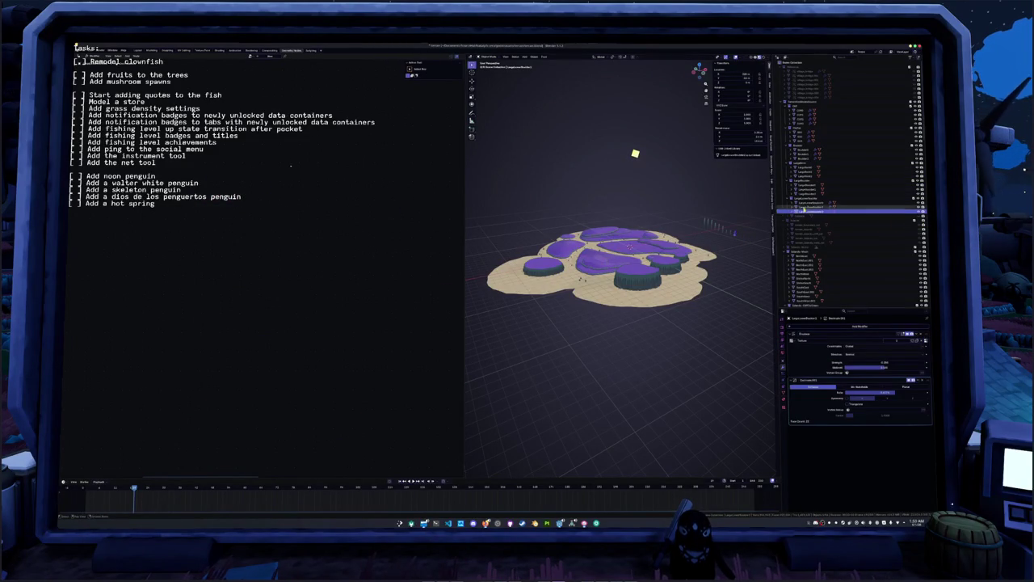
{"action": "left_click", "coordinate": [803, 182]}
{"action": "left_click", "coordinate": [803, 168]}
{"action": "left_click", "coordinate": [803, 201], "text": "shift"}
{"action": "key", "text": "KP_Decimal"}
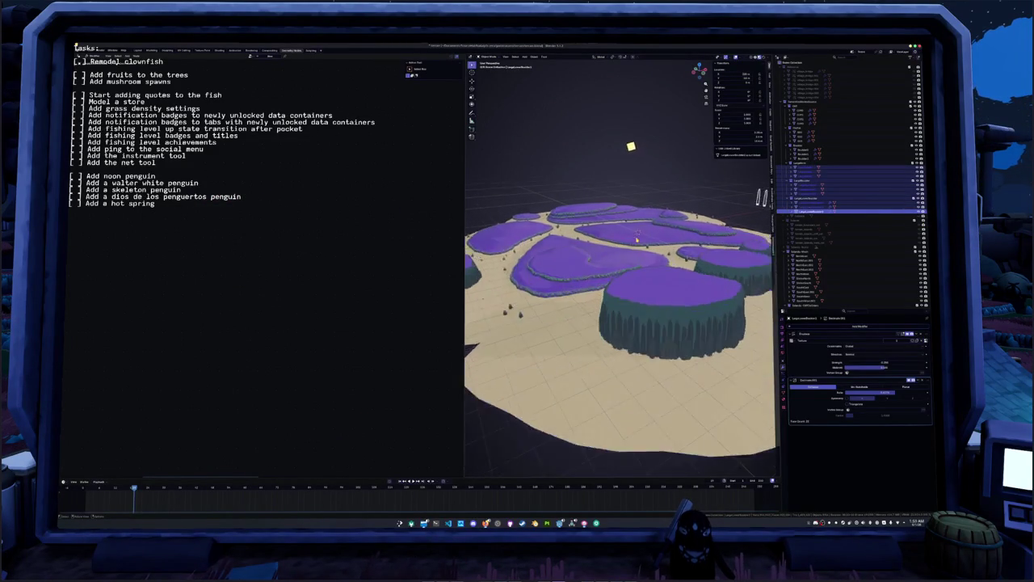
{"action": "key", "text": "Tab"}
{"action": "middle_click_drag", "start_coordinate": [636, 240], "coordinate": [744, 204]}
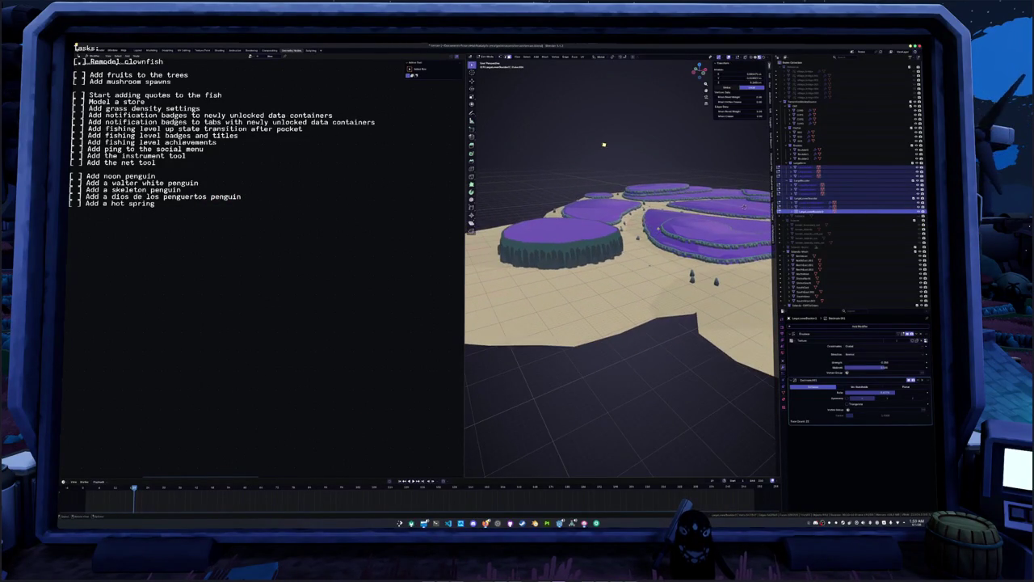
- Resize the plateau geometry using the transform options menu
{"action": "left_click", "coordinate": [616, 58]}
{"action": "left_click", "coordinate": [630, 82]}
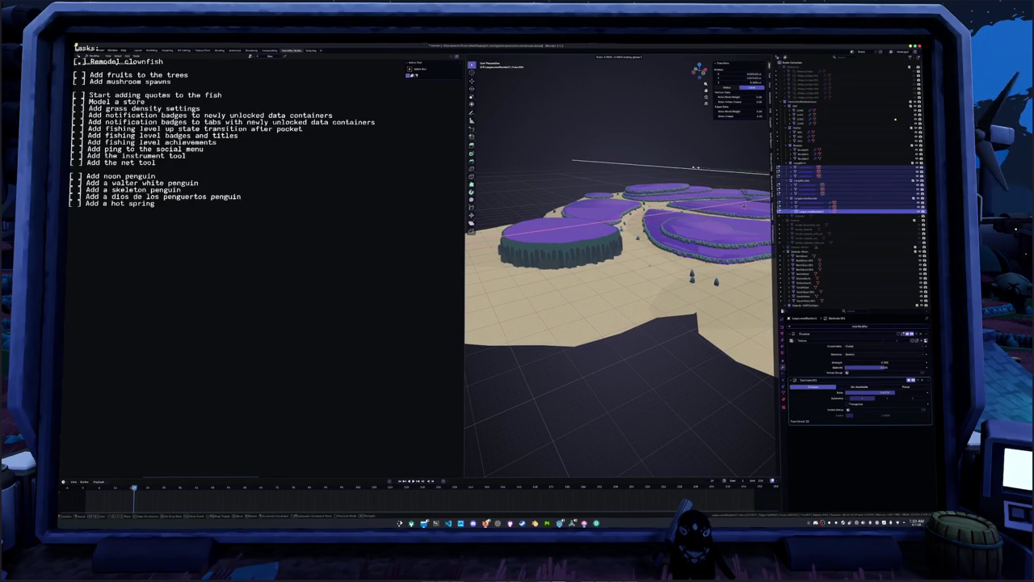
{"action": "left_click", "coordinate": [695, 167]}
{"action": "scroll", "coordinate": [694, 194], "scroll_direction": "up", "scroll_amount": 3}
{"action": "middle_click_drag", "start_coordinate": [693, 194], "coordinate": [691, 224]}
- Scale the plateau geometry along X, then scale it again to reshape the outlines
{"action": "key", "text": "s"}
{"action": "key", "text": "x"}
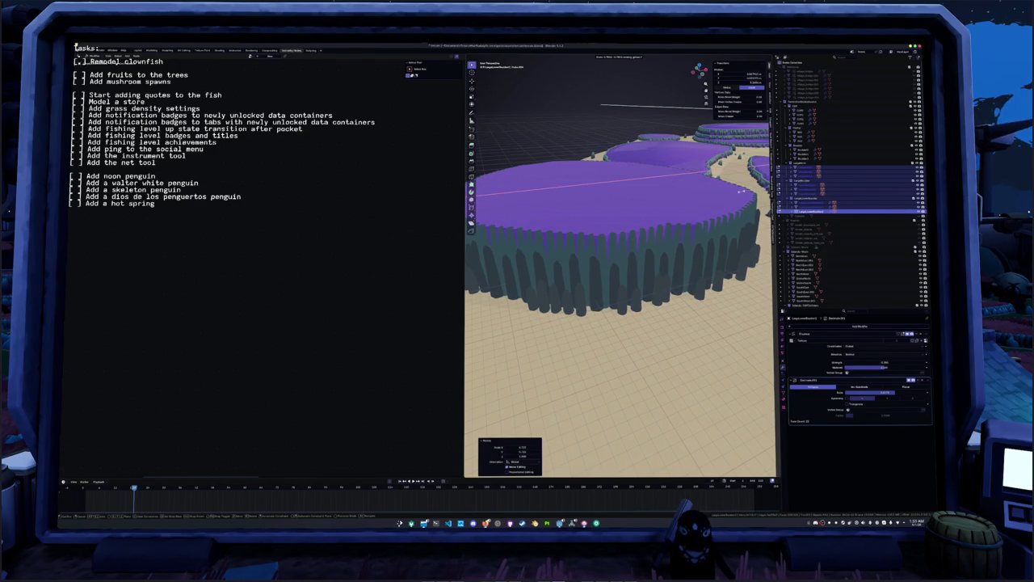
{"action": "mouse_move", "coordinate": [622, 267]}
{"action": "middle_mouse_down"}
{"action": "mouse_move", "coordinate": [565, 267]}
{"action": "mouse_move", "coordinate": [582, 243]}
{"action": "middle_mouse_up"}
{"action": "key", "text": "s"}
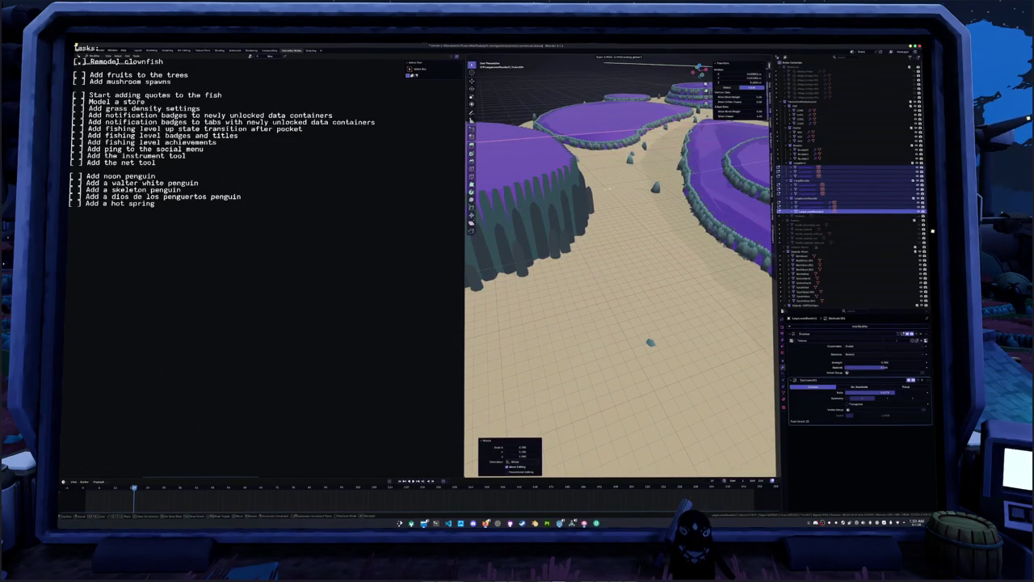
{"action": "left_click", "coordinate": [647, 64]}
{"action": "middle_click_drag", "start_coordinate": [646, 161], "coordinate": [598, 226]}
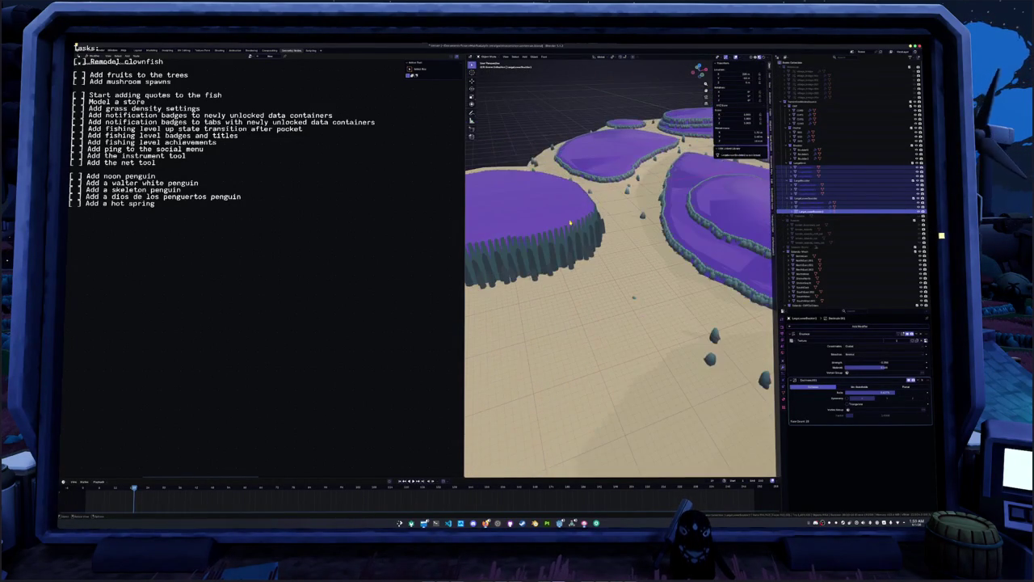
{"action": "scroll", "coordinate": [322, 407], "scroll_direction": "down", "scroll_amount": 5}
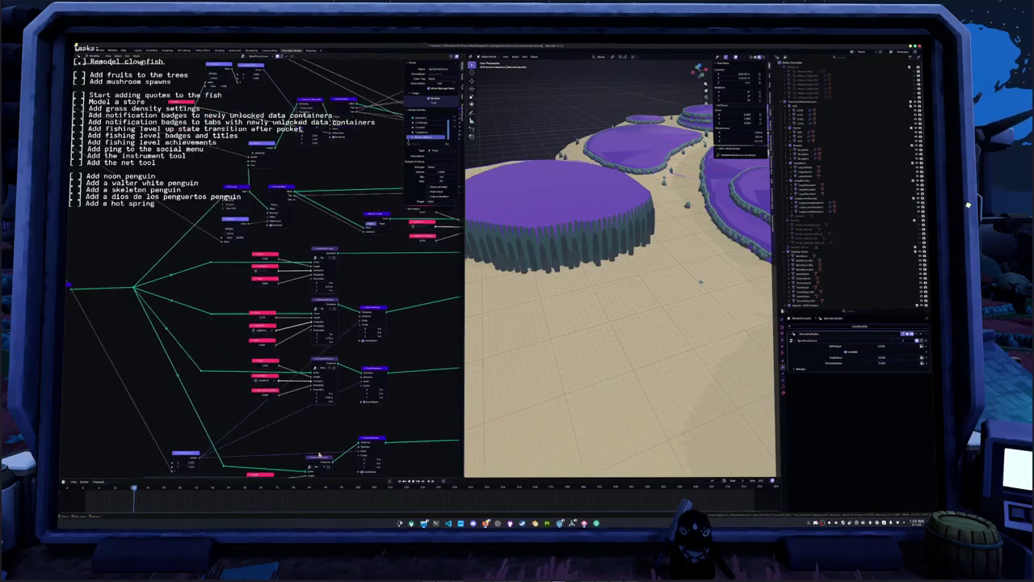
- Convert the cliff-column object to a plain mesh, removing its geometry nodes
{"action": "scroll", "coordinate": [298, 447], "scroll_direction": "up", "scroll_amount": 1}
{"action": "scroll", "coordinate": [291, 420], "scroll_direction": "up", "scroll_amount": 1}
{"action": "scroll", "coordinate": [284, 388], "scroll_direction": "up", "scroll_amount": 1}
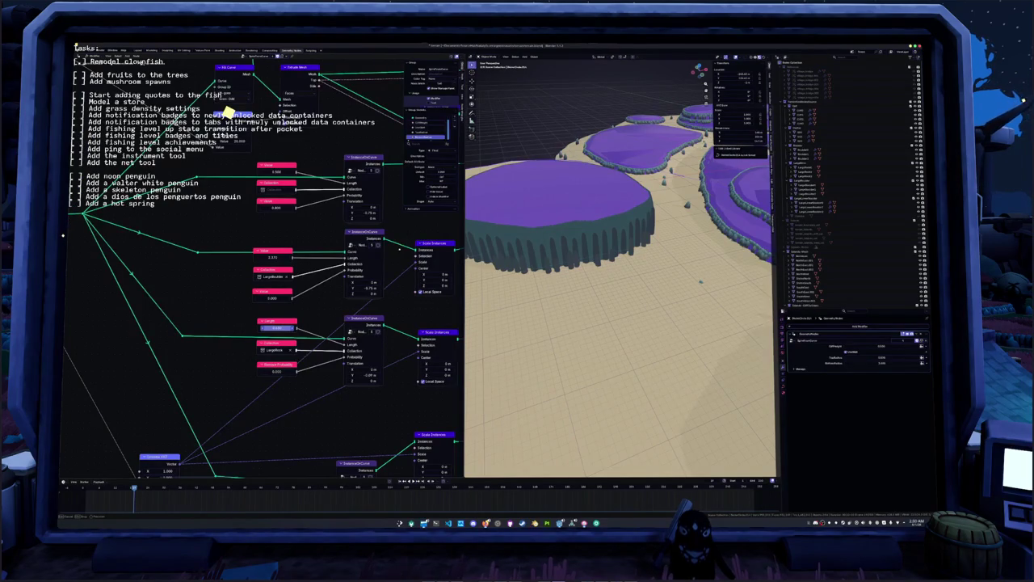
{"action": "scroll", "coordinate": [598, 268], "scroll_direction": "up", "scroll_amount": 2}
{"action": "scroll", "coordinate": [598, 269], "scroll_direction": "up", "scroll_amount": 2}
{"action": "scroll", "coordinate": [598, 268], "scroll_direction": "up", "scroll_amount": 1}
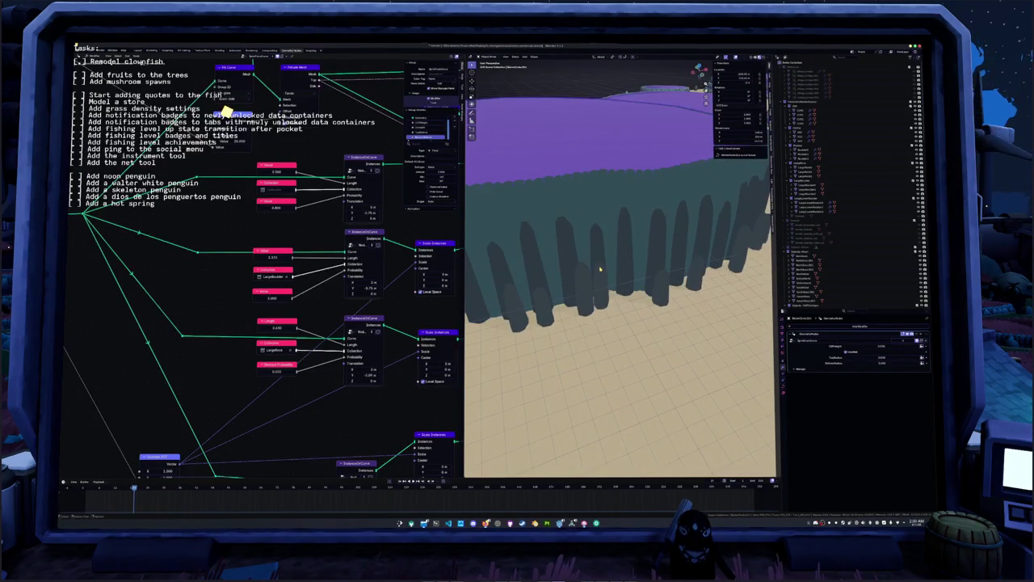
{"action": "right_click", "coordinate": [597, 267]}
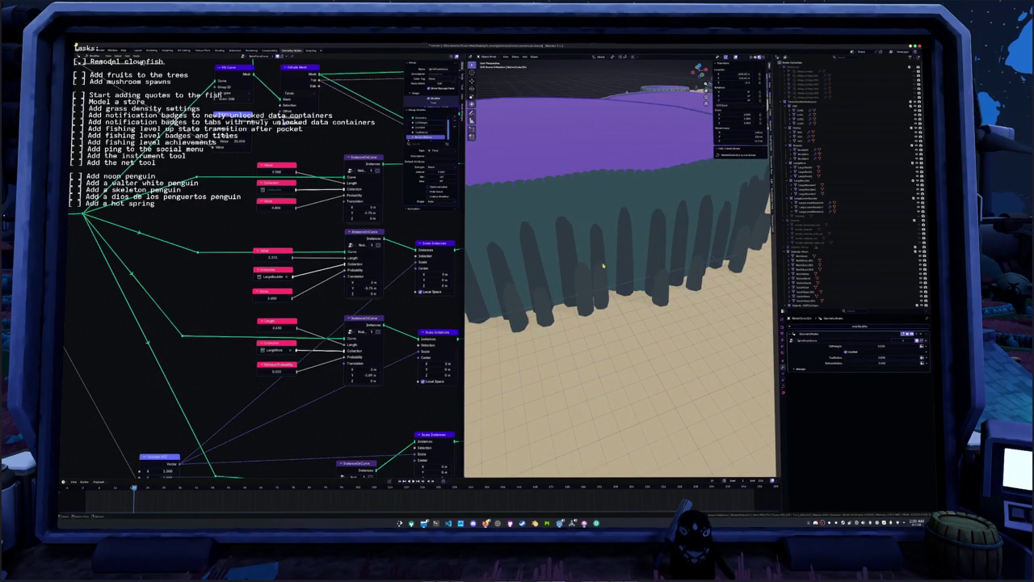
{"action": "right_click", "coordinate": [582, 262]}
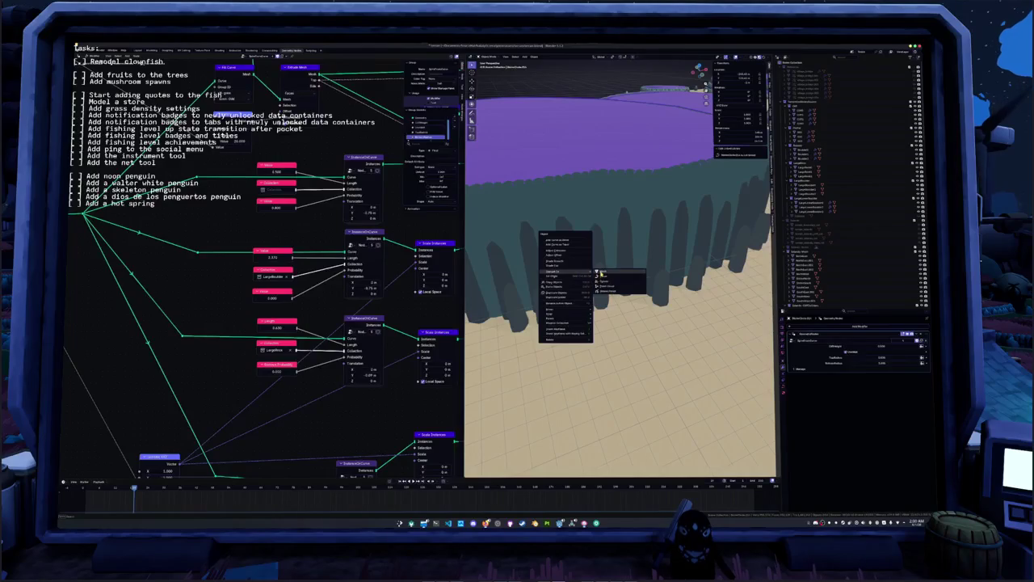
{"action": "left_click", "coordinate": [600, 275]}
- Toggle X-ray to reveal hidden spikes and pull back to view the plateau
{"action": "key", "text": "alt+z"}
{"action": "mouse_move", "coordinate": [597, 286]}
{"action": "middle_mouse_down"}
{"action": "mouse_move", "coordinate": [598, 242]}
{"action": "mouse_move", "coordinate": [598, 299]}
{"action": "mouse_move", "coordinate": [626, 279]}
{"action": "mouse_move", "coordinate": [703, 259]}
{"action": "mouse_move", "coordinate": [606, 274]}
{"action": "mouse_move", "coordinate": [622, 271]}
{"action": "middle_mouse_up"}
{"action": "scroll", "coordinate": [598, 242], "scroll_direction": "down", "scroll_amount": 5}
- Raise one rock upward on the sand, then clear the selection
{"action": "left_click", "coordinate": [679, 421]}
{"action": "key", "text": "g"}
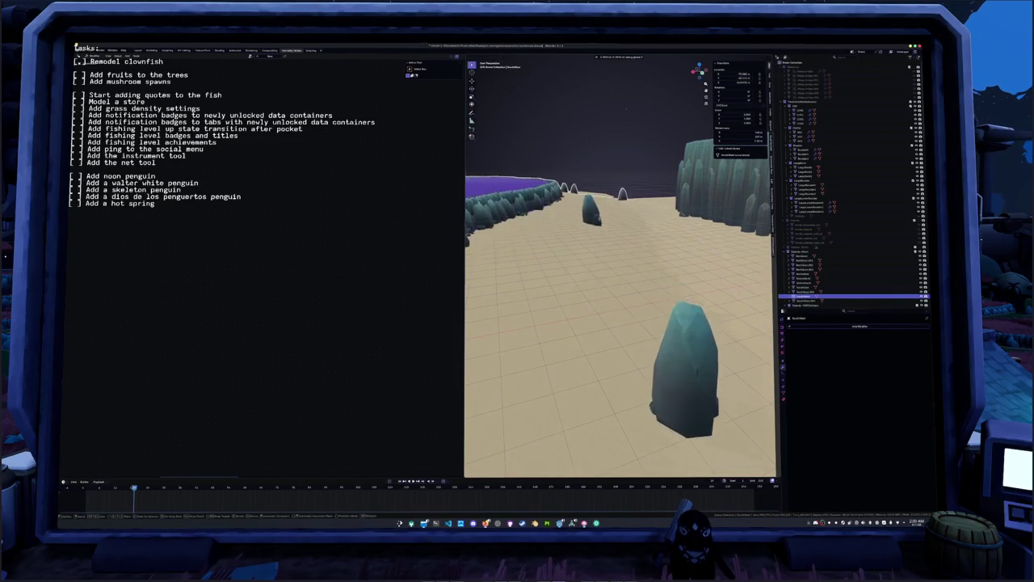
{"action": "left_click", "coordinate": [605, 218]}
{"action": "mouse_move", "coordinate": [606, 218]}
{"action": "middle_mouse_down"}
{"action": "mouse_move", "coordinate": [642, 251]}
{"action": "mouse_move", "coordinate": [653, 246]}
{"action": "mouse_move", "coordinate": [583, 283]}
{"action": "mouse_move", "coordinate": [629, 265]}
{"action": "mouse_move", "coordinate": [558, 270]}
{"action": "mouse_move", "coordinate": [605, 268]}
{"action": "middle_mouse_up"}
{"action": "left_click", "coordinate": [642, 251]}
- Select the cliff-column object and adjust the Instance on Curve Translation offset
{"action": "left_click", "coordinate": [565, 380]}
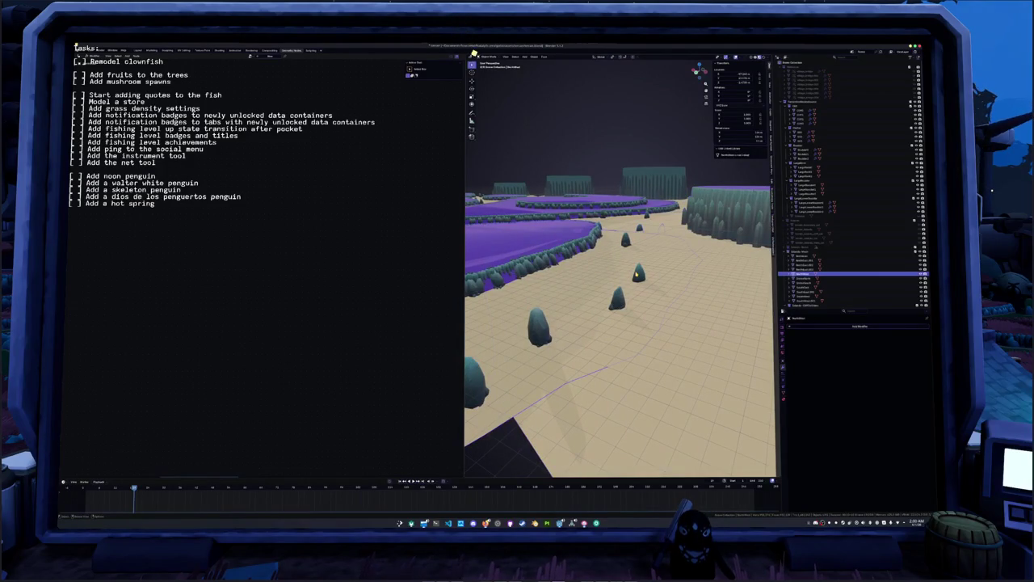
{"action": "middle_click_drag", "start_coordinate": [566, 381], "coordinate": [549, 381]}
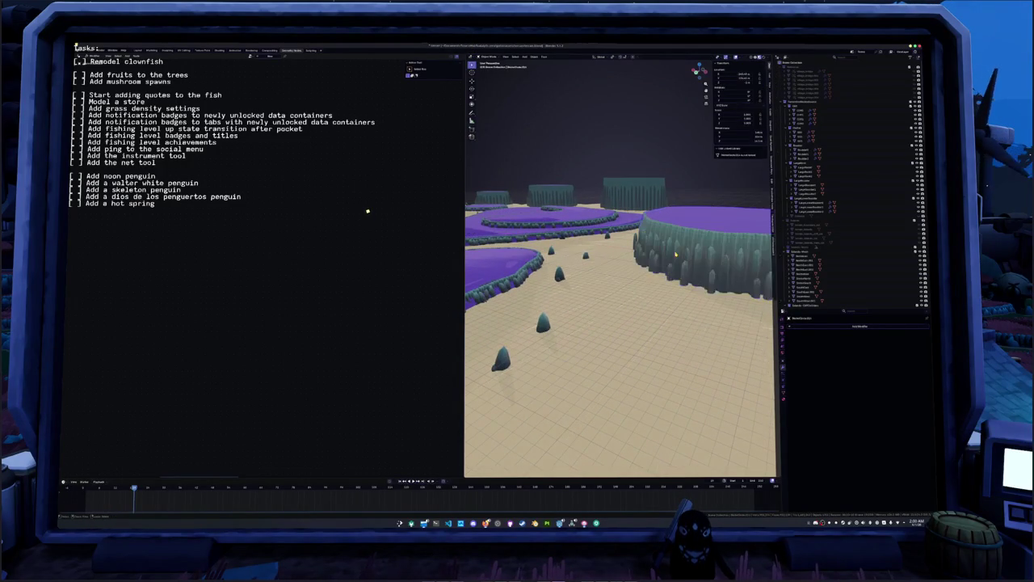
{"action": "key", "text": "Home"}
{"action": "mouse_move", "coordinate": [676, 254]}
{"action": "middle_mouse_down"}
{"action": "mouse_move", "coordinate": [673, 271]}
{"action": "mouse_move", "coordinate": [536, 268]}
{"action": "middle_mouse_up"}
{"action": "key", "text": "KP_Decimal"}
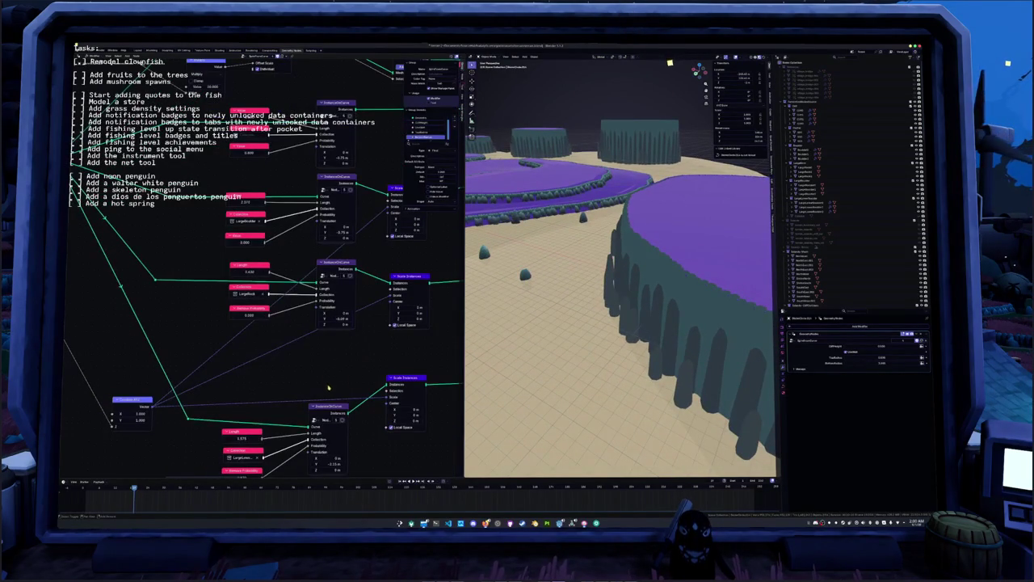
{"action": "left_click_drag", "start_coordinate": [328, 464], "coordinate": [339, 464]}
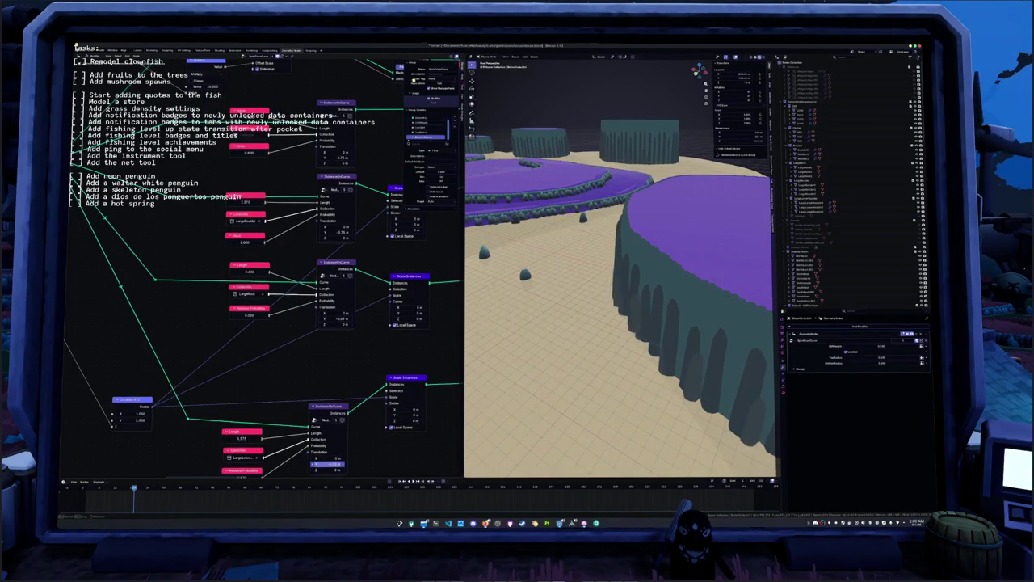
{"action": "middle_click_drag", "start_coordinate": [542, 410], "coordinate": [541, 369]}
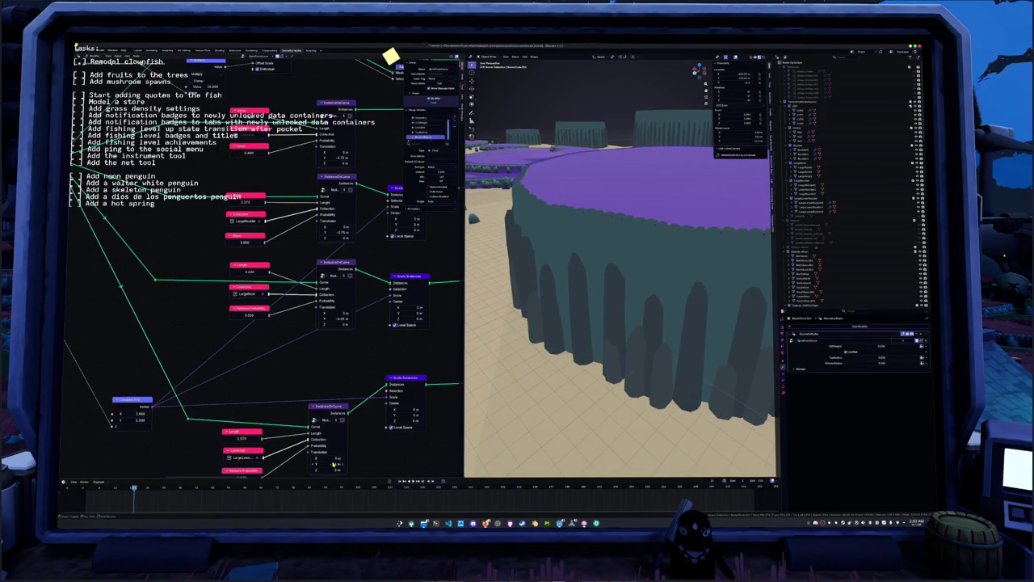
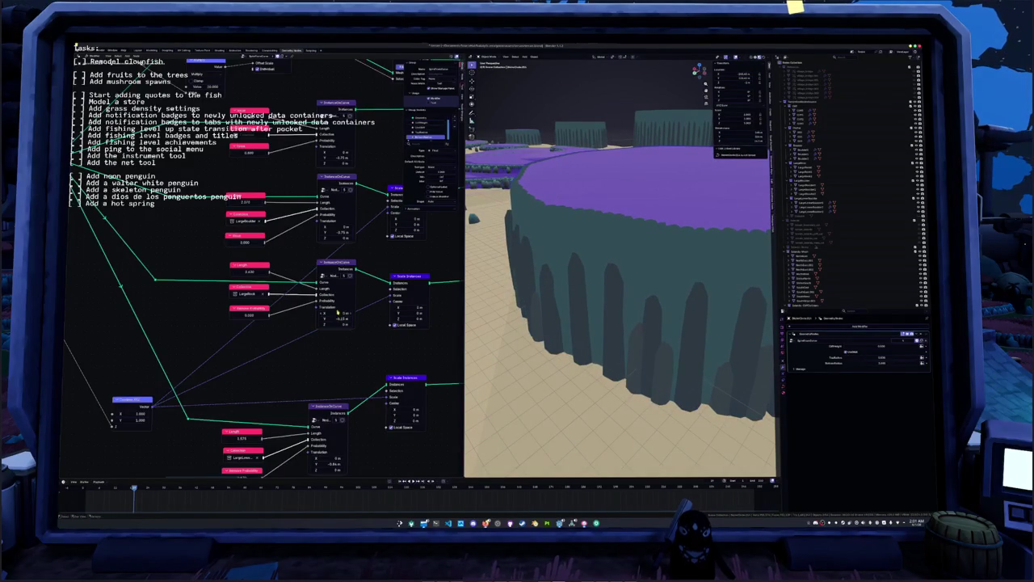
- Switch the viewport to grey Solid shading and orbit toward the cliff columns
{"action": "scroll", "coordinate": [356, 261], "scroll_direction": "up", "scroll_amount": 3, "text": "shift"}
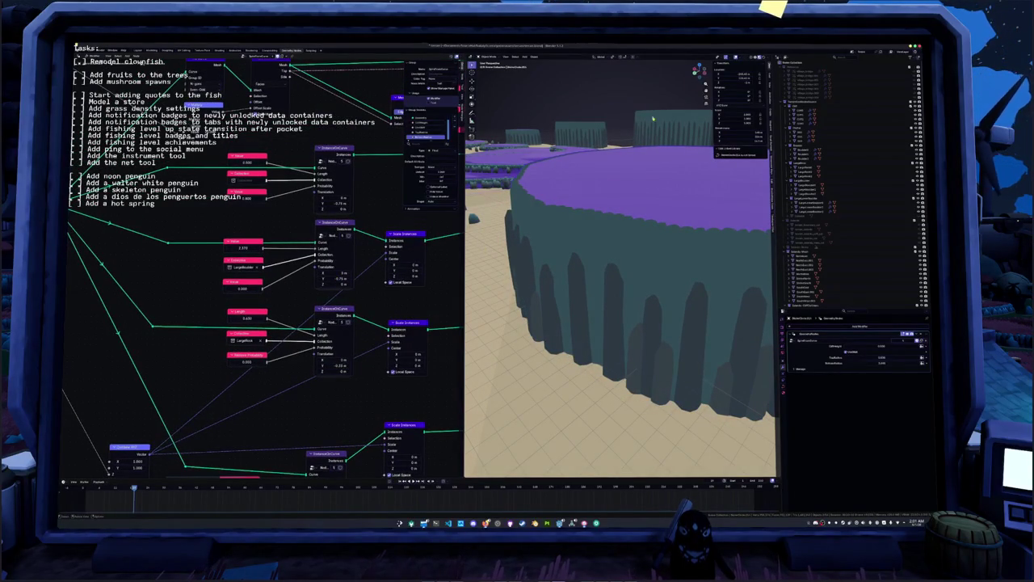
{"action": "key", "text": "z"}
{"action": "mouse_move", "coordinate": [653, 117]}
{"action": "middle_mouse_down"}
{"action": "mouse_move", "coordinate": [580, 205]}
{"action": "mouse_move", "coordinate": [501, 246]}
{"action": "middle_mouse_up"}
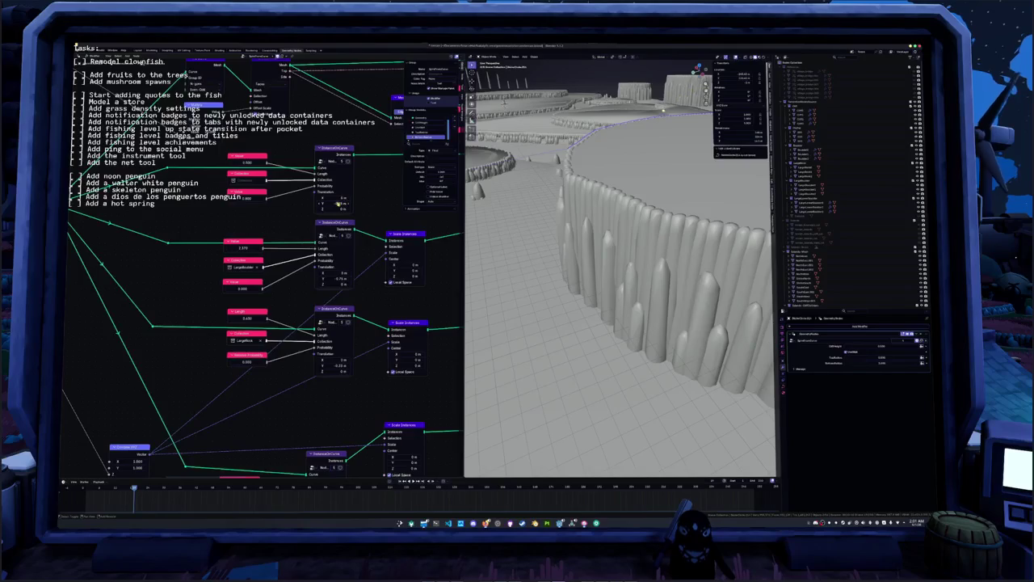
{"action": "scroll", "coordinate": [373, 196], "scroll_direction": "down", "scroll_amount": 3}
- Pick a different collection in the Instance on Points dropdown to add small rim rocks
{"action": "scroll", "coordinate": [311, 282], "scroll_direction": "up", "scroll_amount": 5, "text": "shift"}
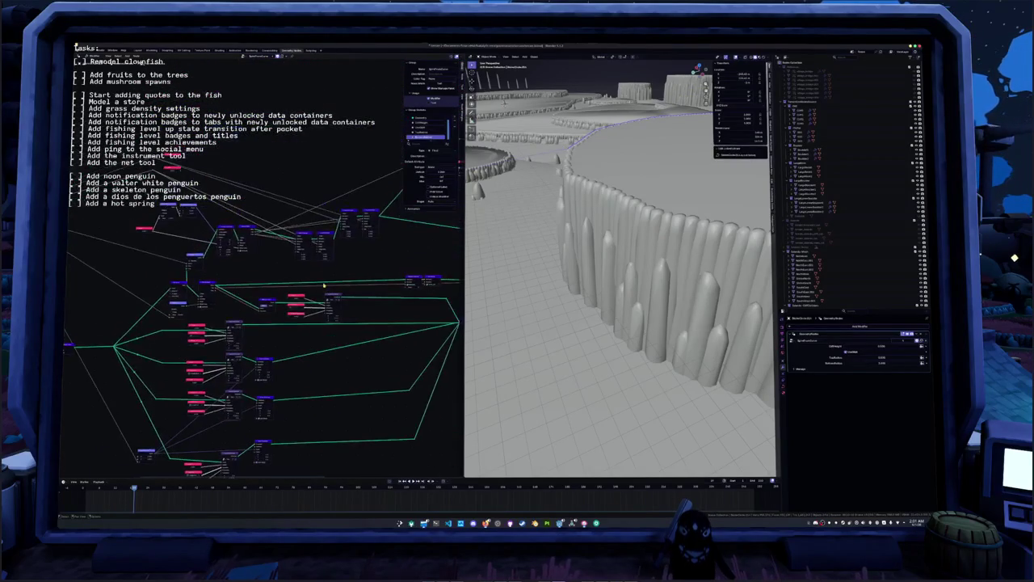
{"action": "scroll", "coordinate": [311, 282], "scroll_direction": "up", "scroll_amount": 2}
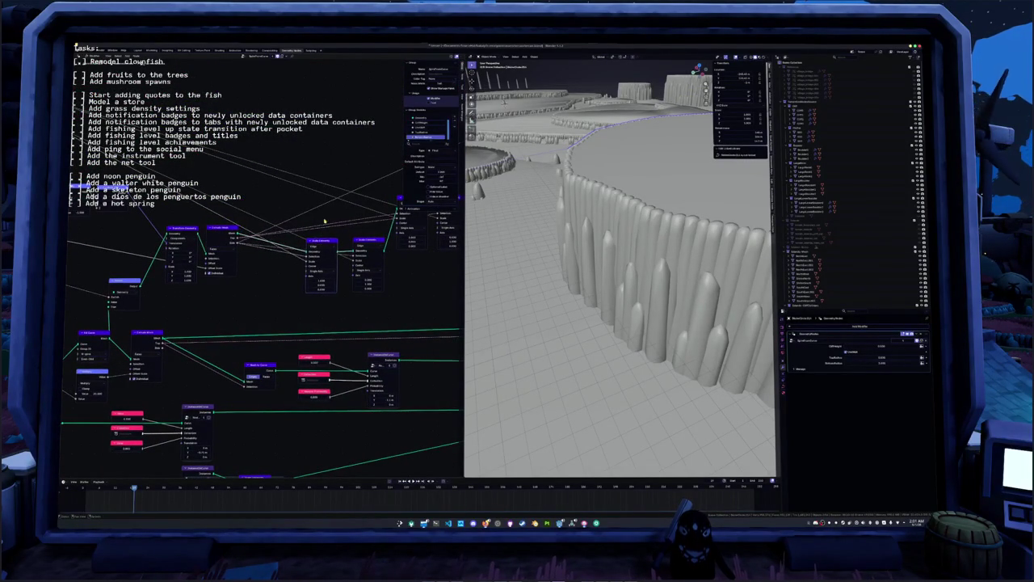
{"action": "middle_click_drag", "start_coordinate": [266, 262], "coordinate": [265, 225]}
{"action": "scroll", "coordinate": [265, 225], "scroll_direction": "down", "scroll_amount": 1}
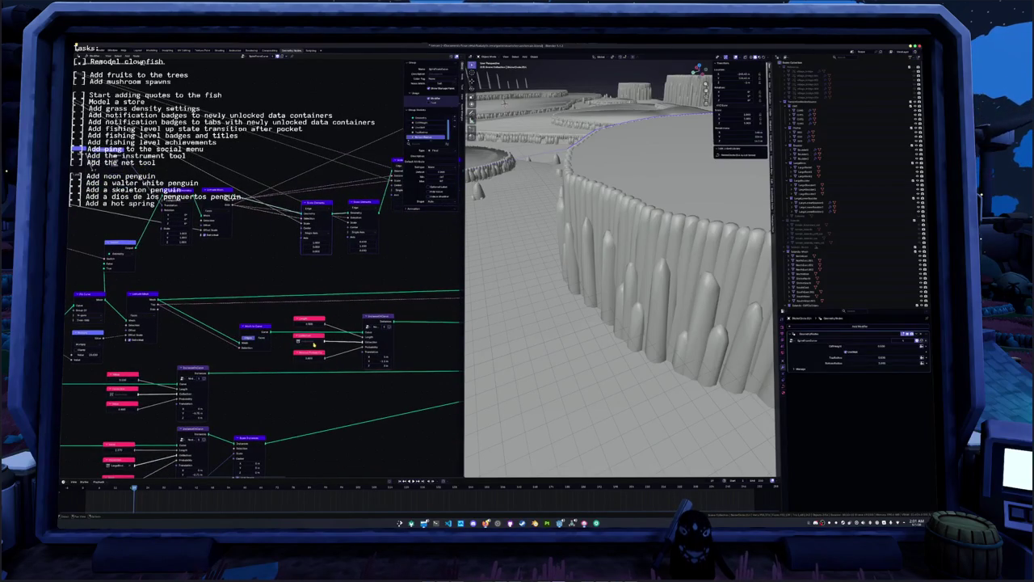
{"action": "left_click", "coordinate": [305, 339]}
{"action": "left_click", "coordinate": [309, 357]}
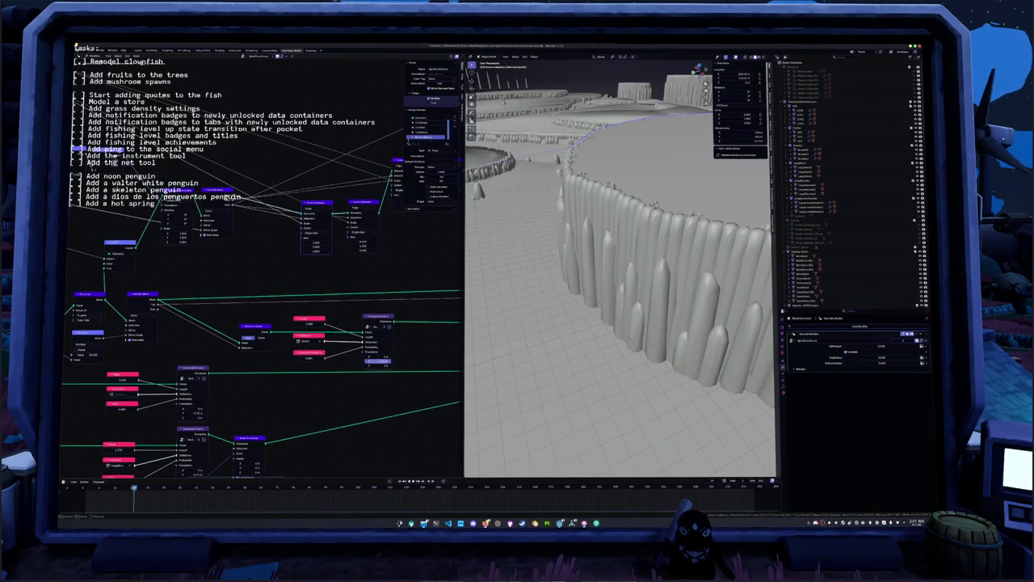
{"action": "mouse_move", "coordinate": [634, 293]}
{"action": "middle_mouse_down"}
{"action": "mouse_move", "coordinate": [581, 276]}
{"action": "mouse_move", "coordinate": [598, 264]}
{"action": "middle_mouse_up"}
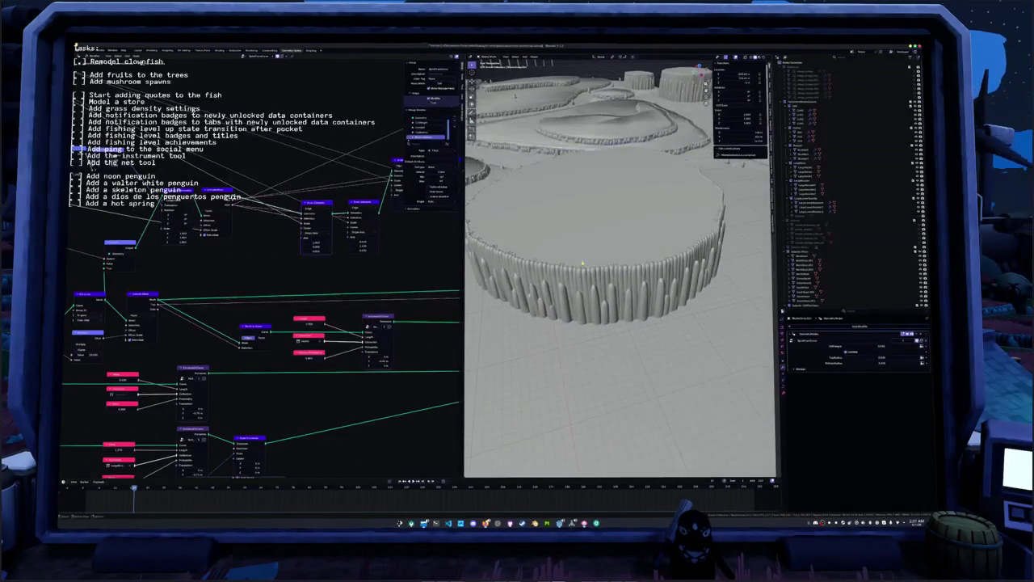
- Lower the Cliff Height value in the modifier panel to shorten the plateau cliffs
{"action": "scroll", "coordinate": [598, 264], "scroll_direction": "down", "scroll_amount": 3}
{"action": "scroll", "coordinate": [598, 265], "scroll_direction": "down", "scroll_amount": 4}
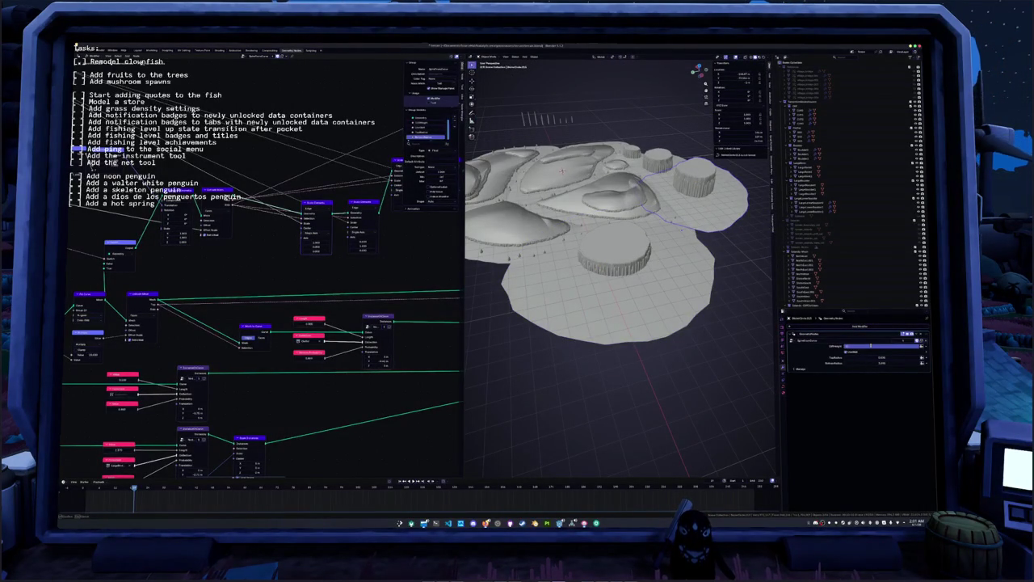
{"action": "left_click_drag", "start_coordinate": [870, 345], "coordinate": [876, 345]}
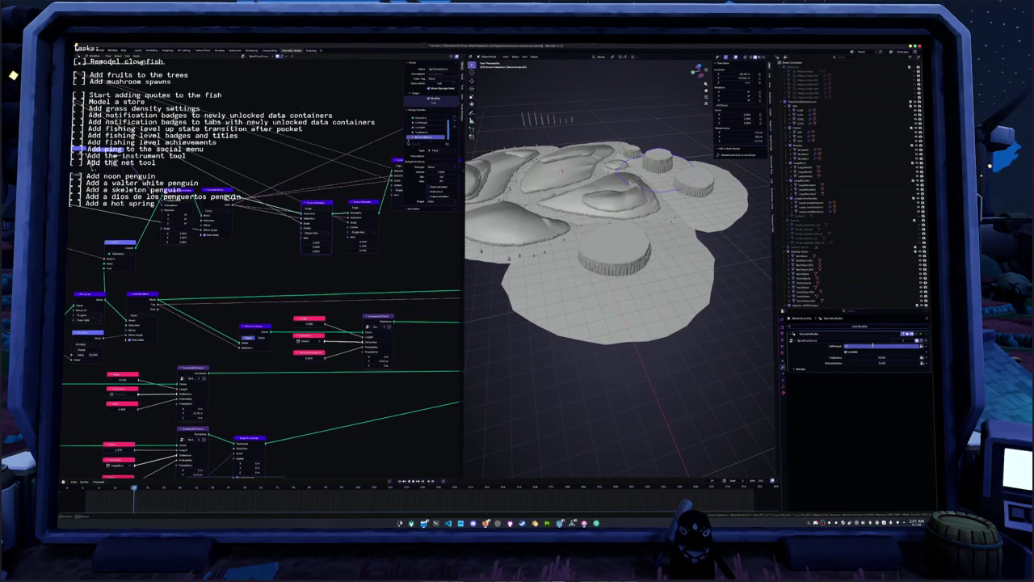
{"action": "left_click_drag", "start_coordinate": [872, 345], "coordinate": [872, 345]}
{"action": "scroll", "coordinate": [723, 252], "scroll_direction": "up", "scroll_amount": 5}
{"action": "mouse_move", "coordinate": [723, 252]}
{"action": "middle_mouse_down"}
{"action": "mouse_move", "coordinate": [620, 239]}
{"action": "mouse_move", "coordinate": [707, 249]}
{"action": "middle_mouse_up"}
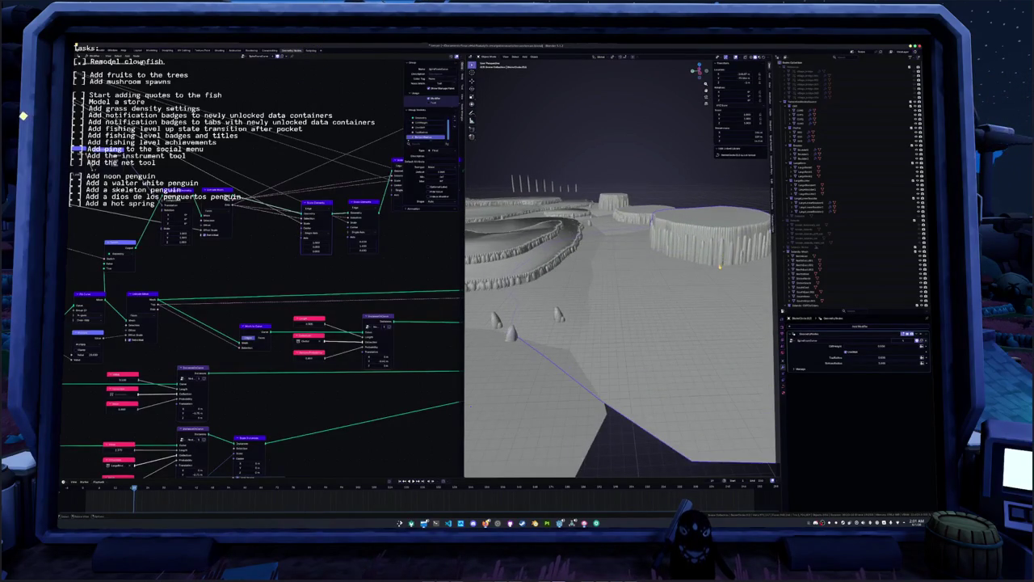
- Apply the platform object's transform and commit a further reduced Cliff Height
{"action": "key", "text": "ctrl+a"}
{"action": "left_click", "coordinate": [703, 270]}
{"action": "left_click_drag", "start_coordinate": [881, 346], "coordinate": [882, 346]}
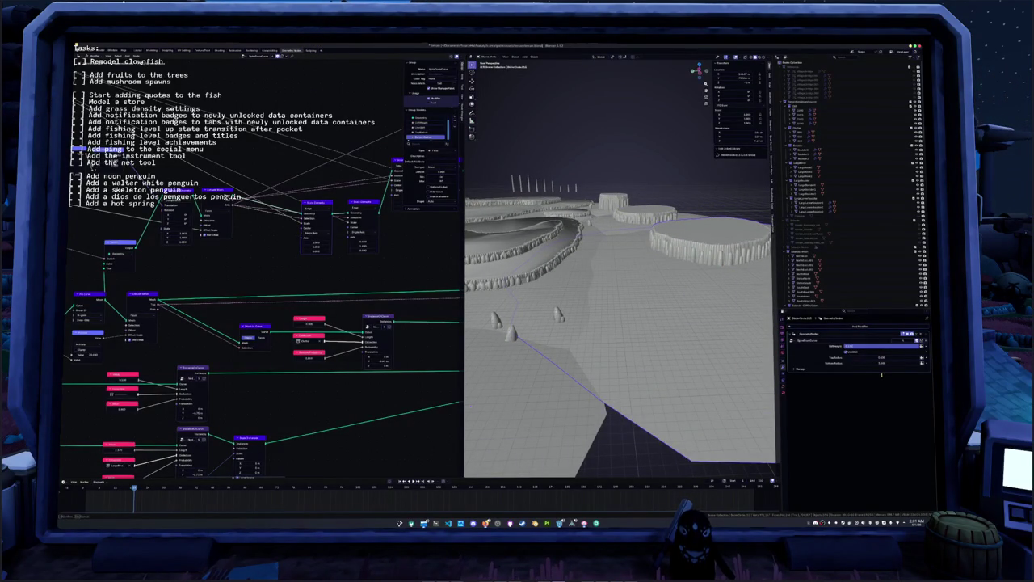
{"action": "key", "text": "Return"}
{"action": "mouse_move", "coordinate": [759, 307]}
{"action": "middle_mouse_down"}
{"action": "mouse_move", "coordinate": [614, 200]}
{"action": "mouse_move", "coordinate": [567, 263]}
{"action": "middle_mouse_up"}
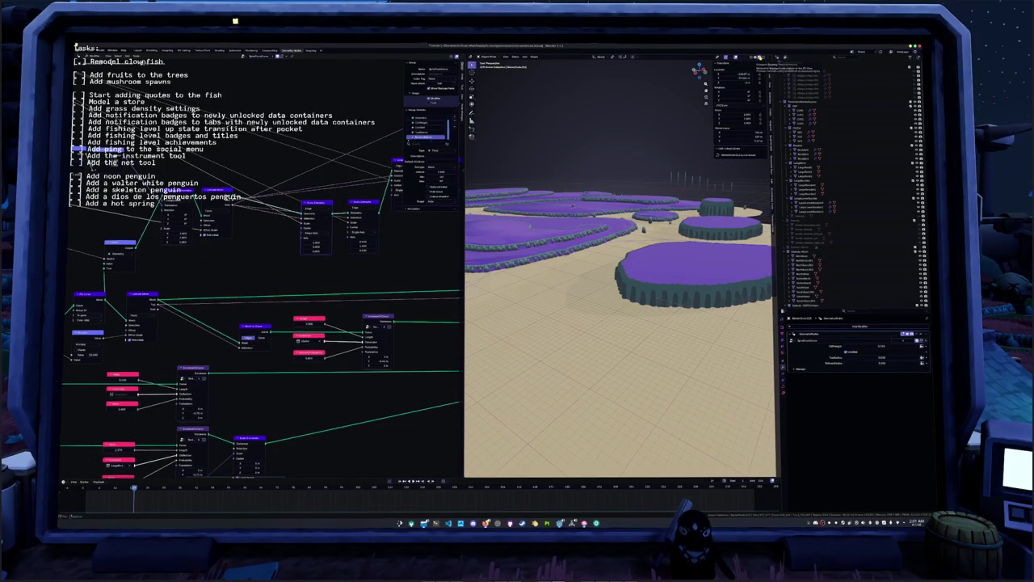
- Duplicate one cliff platform and place the copy slightly higher as a second tier
{"action": "left_click", "coordinate": [692, 236]}
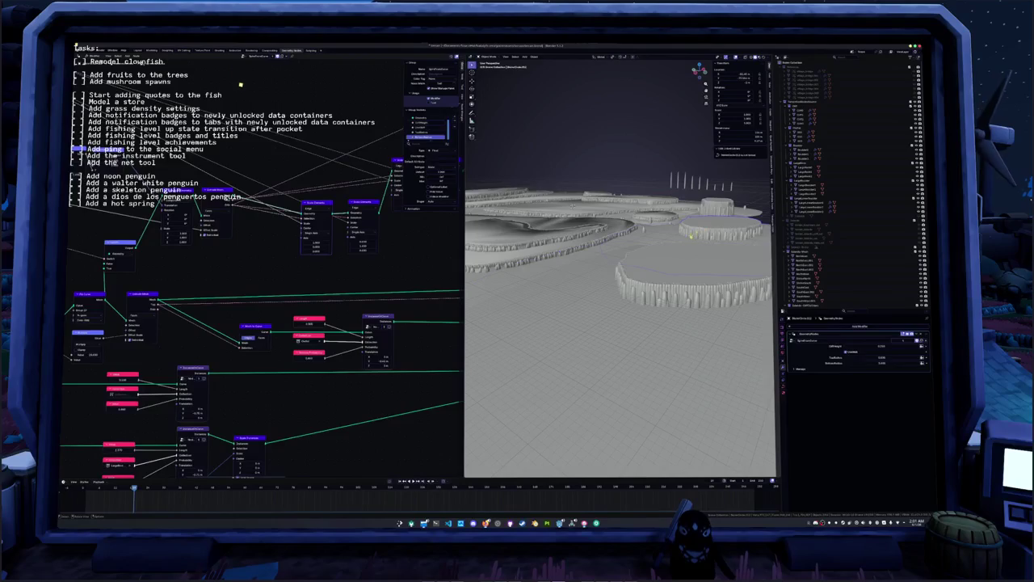
{"action": "key", "text": "g"}
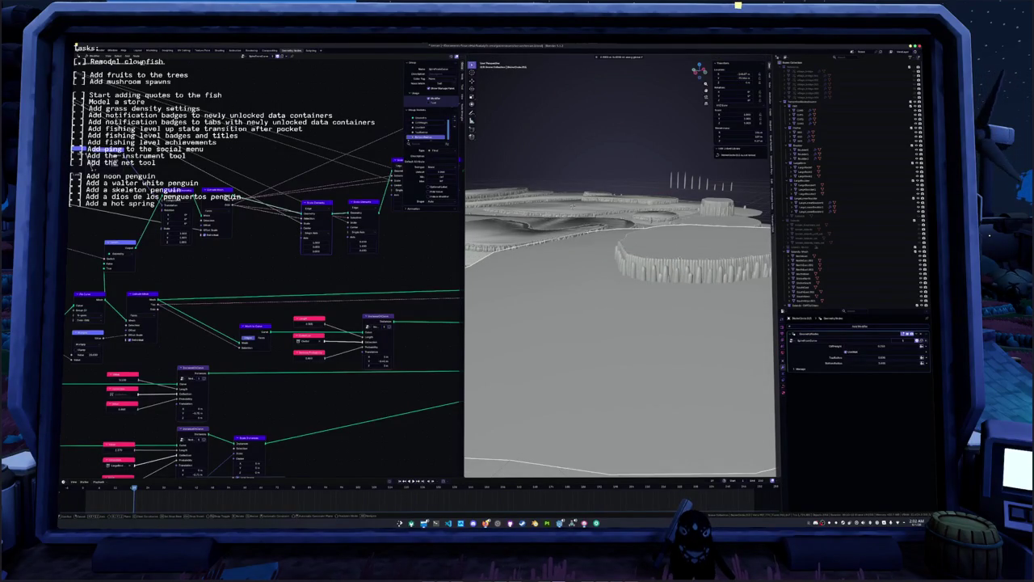
{"action": "left_click", "coordinate": [671, 267]}
{"action": "mouse_move", "coordinate": [670, 266]}
{"action": "middle_mouse_down"}
{"action": "mouse_move", "coordinate": [621, 223]}
{"action": "mouse_move", "coordinate": [617, 242]}
{"action": "middle_mouse_up"}
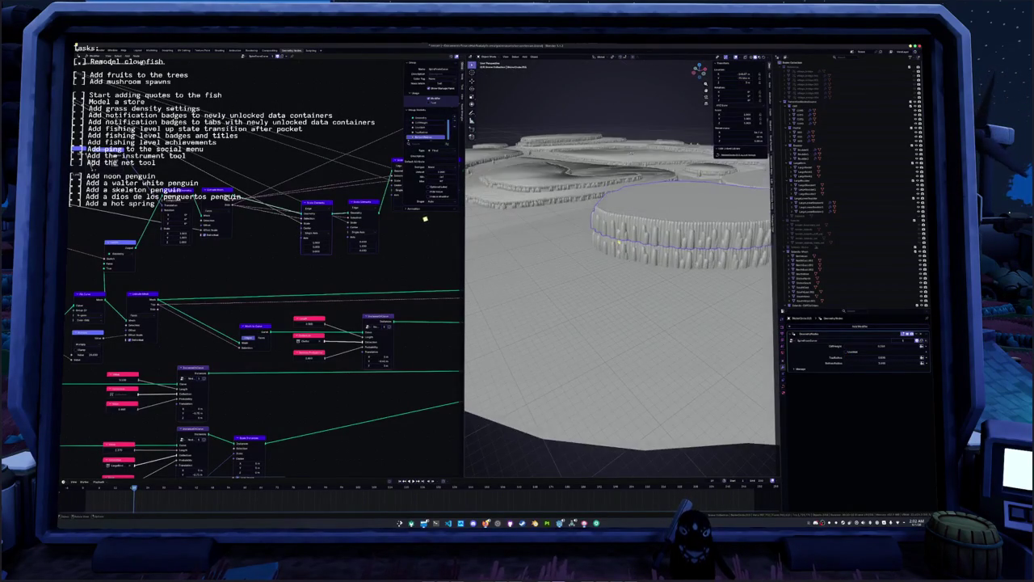
{"action": "key", "text": "KP_7"}
- In Edit Mode on the duplicated curve, reposition the top and left parts of the loop
{"action": "key", "text": "Tab"}
{"action": "key", "text": "KP_Decimal"}
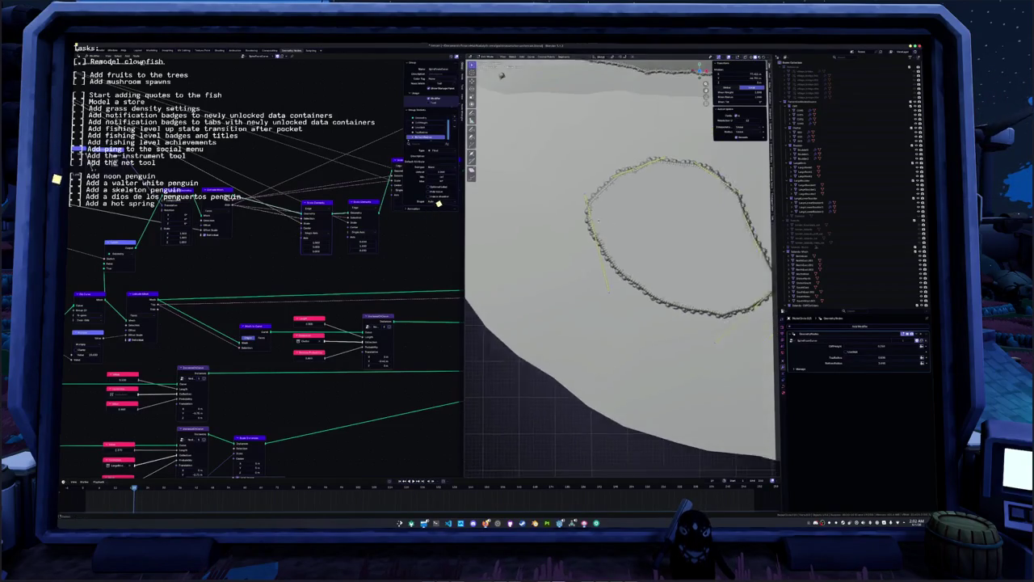
{"action": "key", "text": "g"}
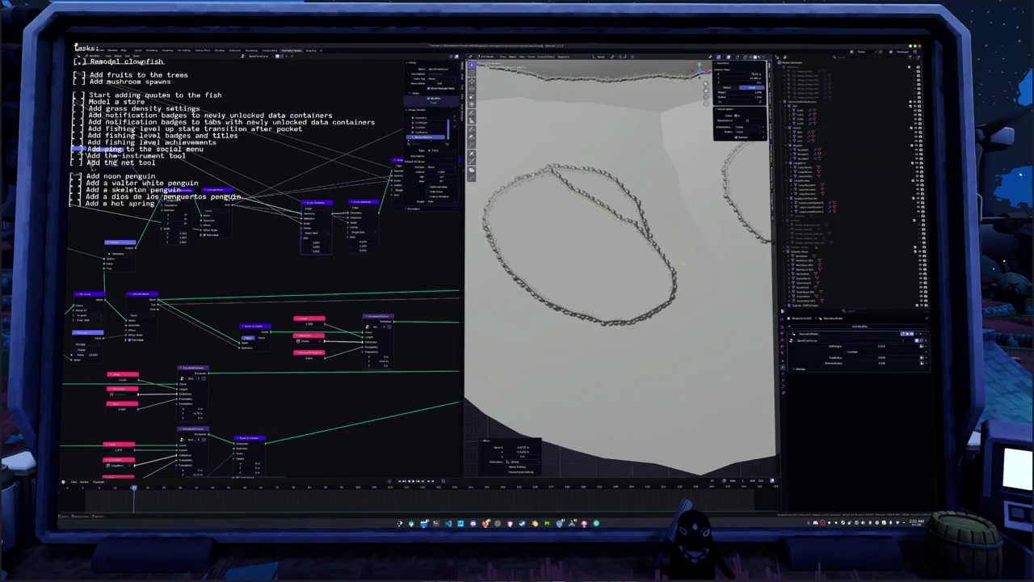
{"action": "left_click", "coordinate": [631, 234]}
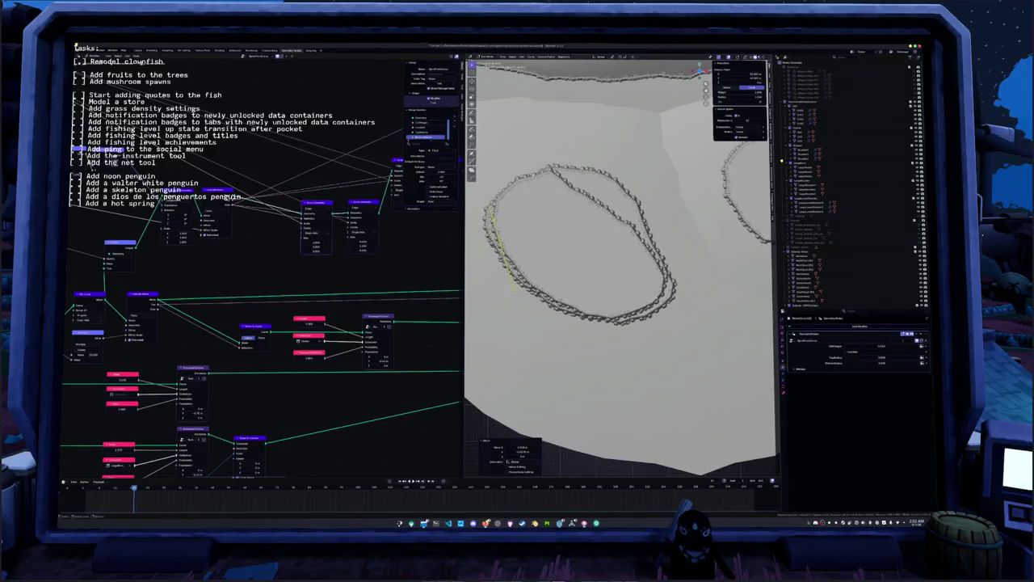
{"action": "left_click", "coordinate": [556, 176]}
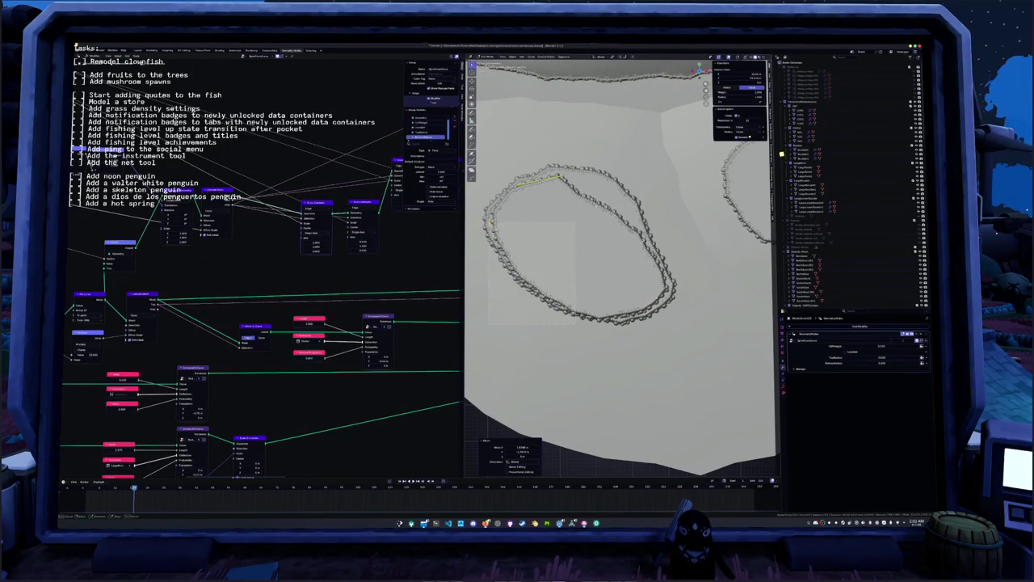
{"action": "left_click", "coordinate": [503, 244]}
{"action": "key", "text": "g"}
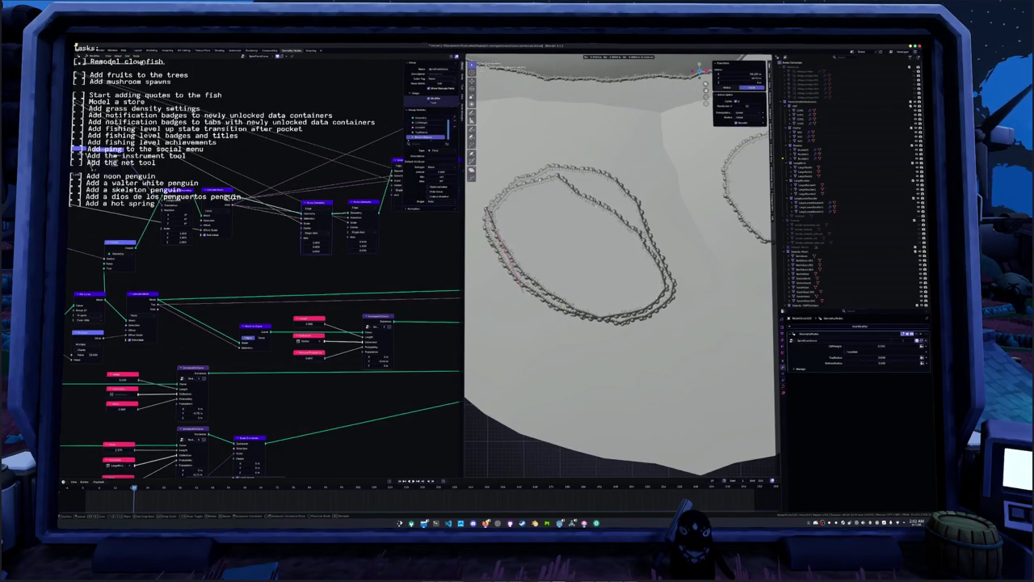
{"action": "left_click", "coordinate": [510, 293]}
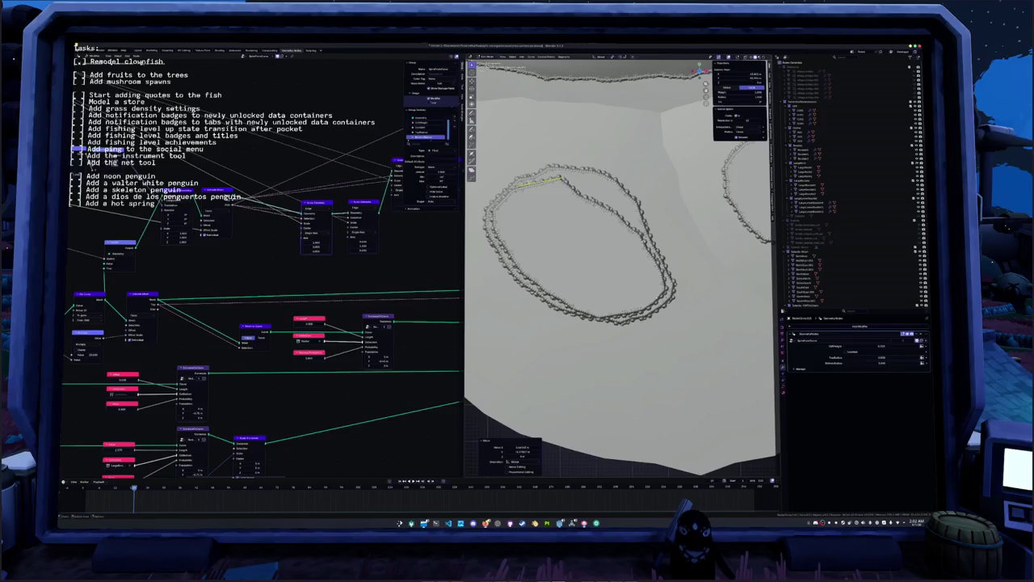
{"action": "key", "text": "g"}
{"action": "left_click", "coordinate": [509, 275]}
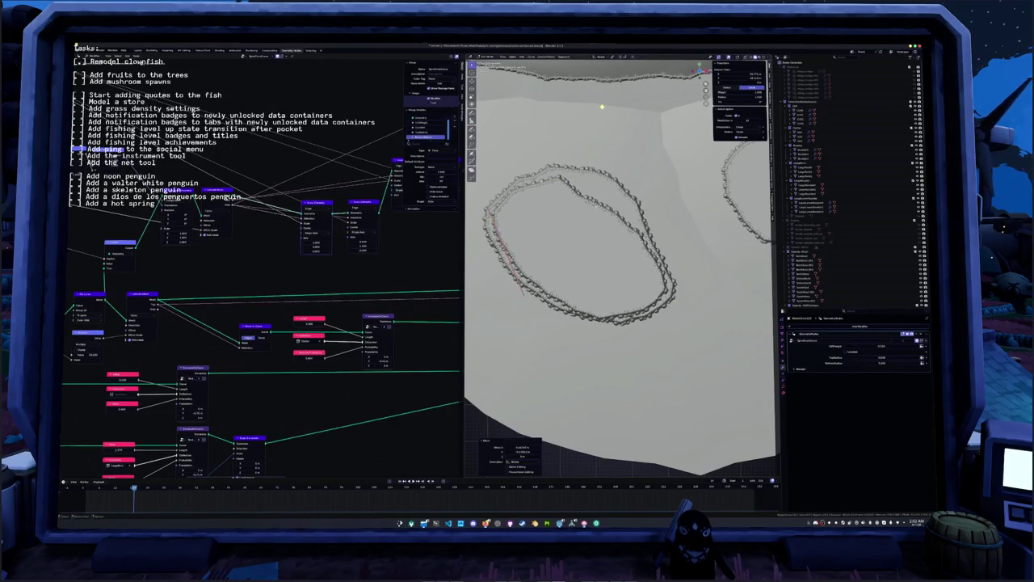
- Reshape the bottom-right and lower loop points inward using the curve menu, then leave Edit Mode
{"action": "left_click", "coordinate": [658, 299]}
{"action": "key", "text": "g"}
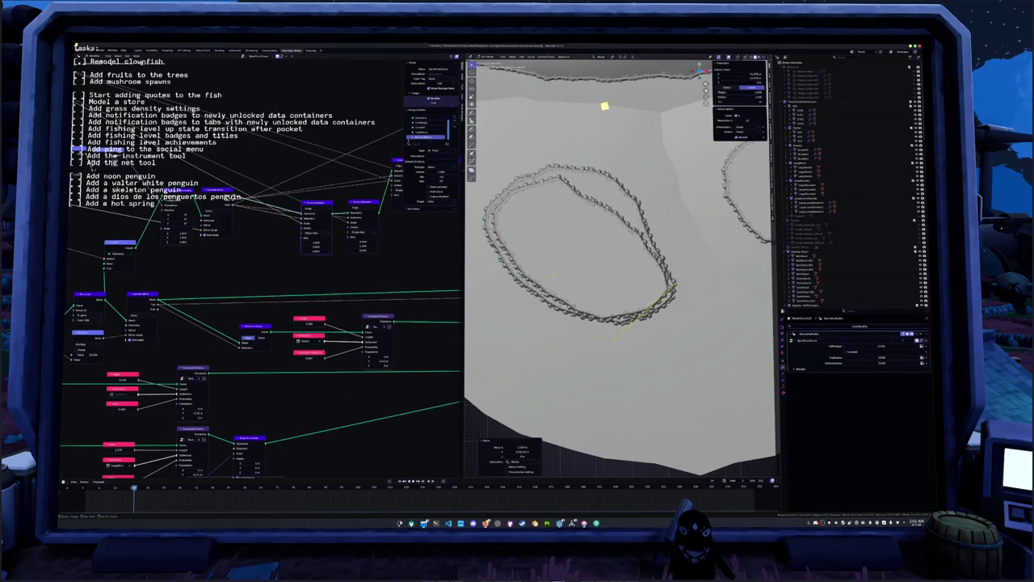
{"action": "right_click", "coordinate": [493, 205]}
{"action": "left_click", "coordinate": [493, 205]}
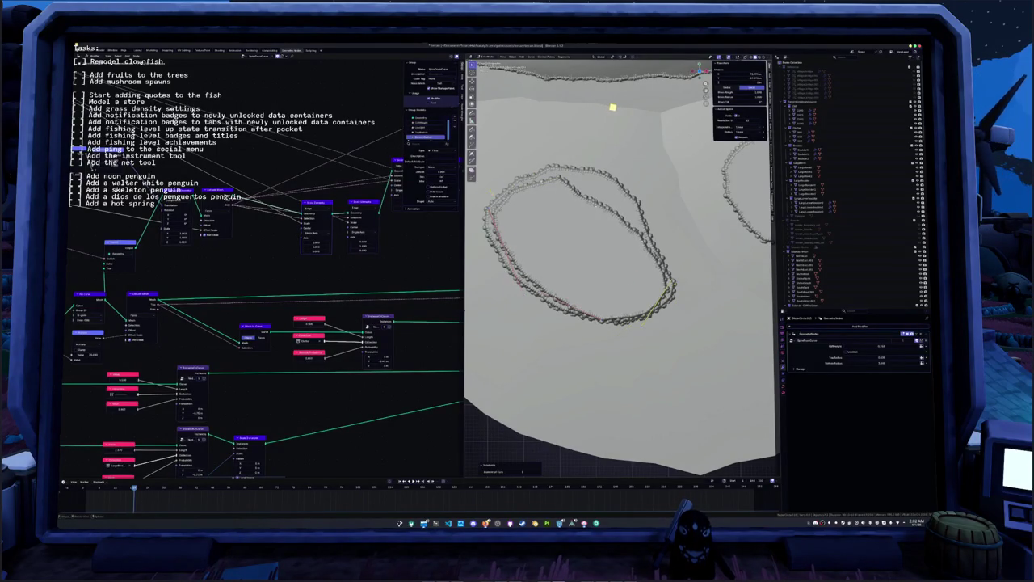
{"action": "key", "text": "g"}
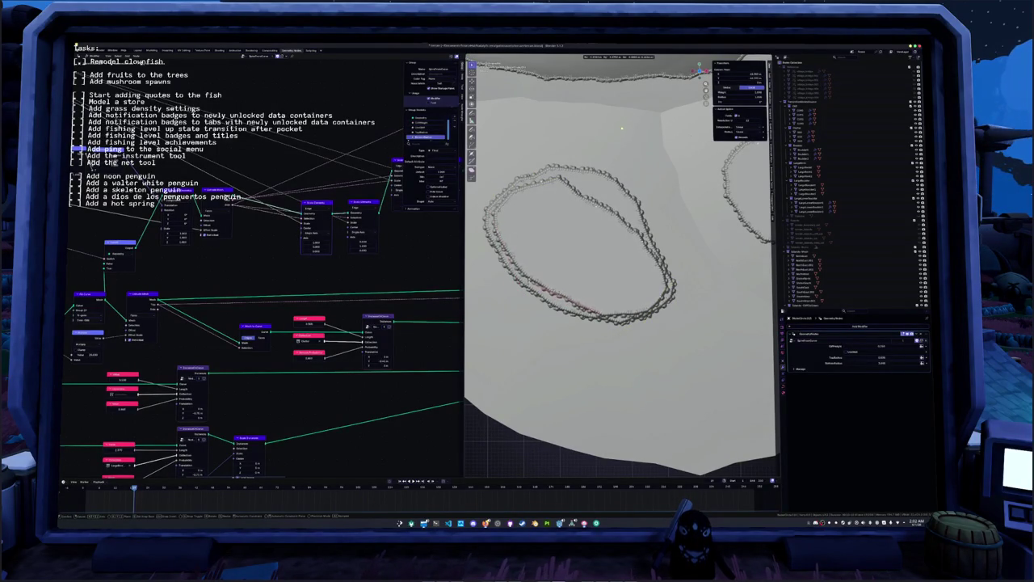
{"action": "left_click", "coordinate": [621, 139]}
{"action": "key", "text": "g"}
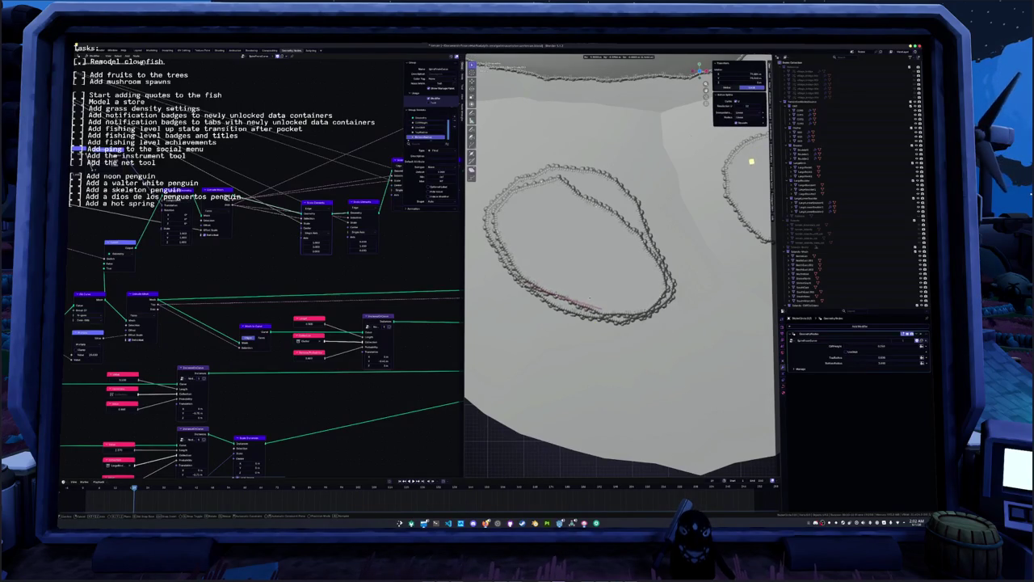
{"action": "left_click", "coordinate": [753, 173]}
{"action": "key", "text": "g"}
{"action": "left_click", "coordinate": [767, 194]}
{"action": "key", "text": "Tab"}
{"action": "middle_click_drag", "start_coordinate": [768, 195], "coordinate": [485, 247]}
{"action": "scroll", "coordinate": [478, 238], "scroll_direction": "up", "scroll_amount": 5}
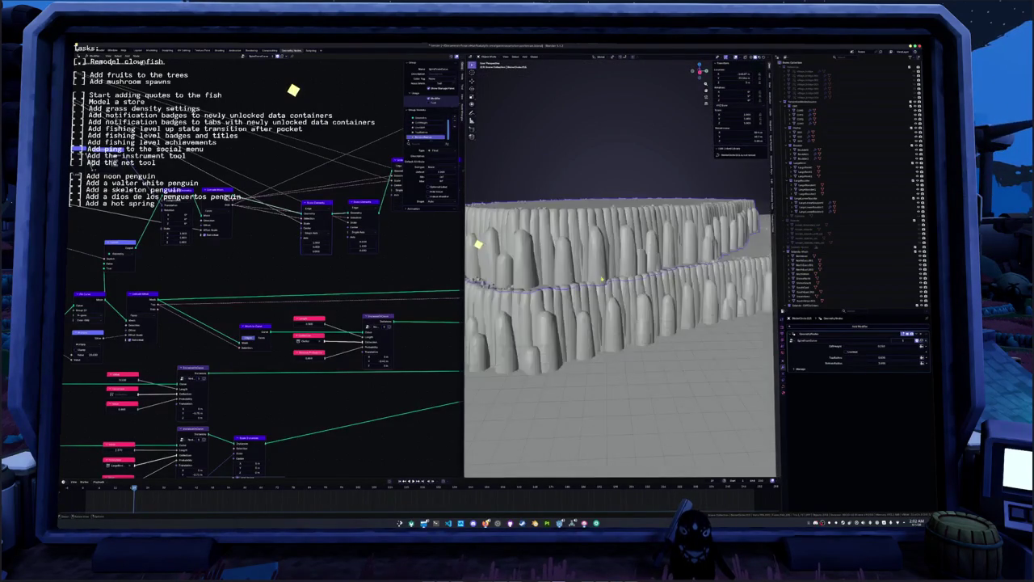
{"action": "scroll", "coordinate": [461, 237], "scroll_direction": "down", "scroll_amount": 6}
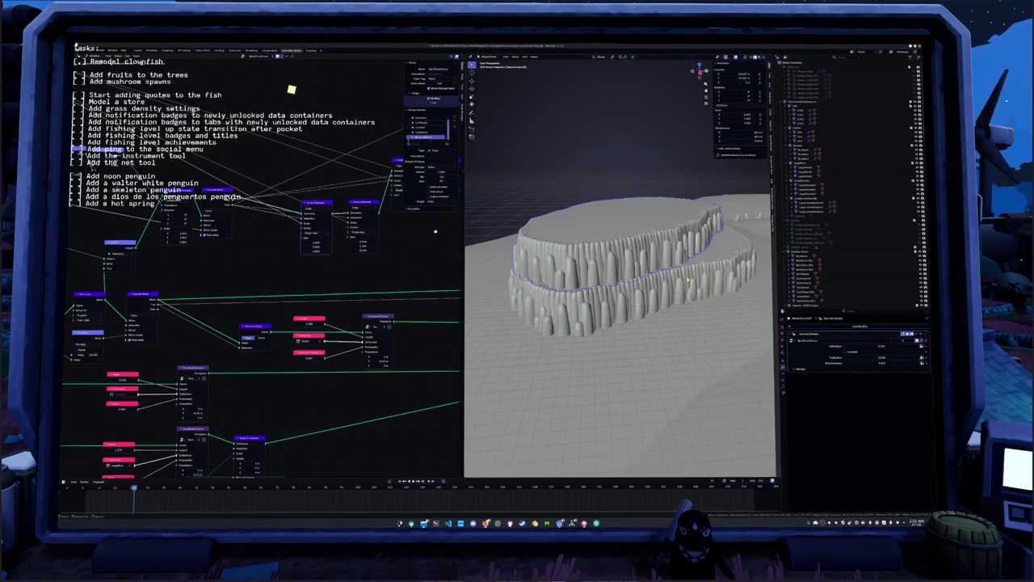
{"action": "key", "text": "Tab"}
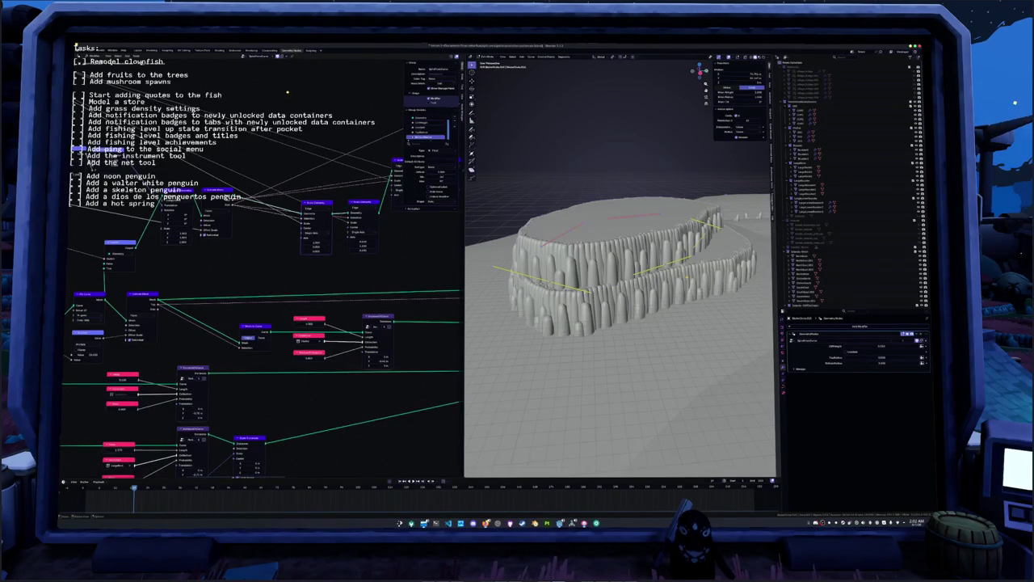
{"action": "key", "text": "s"}
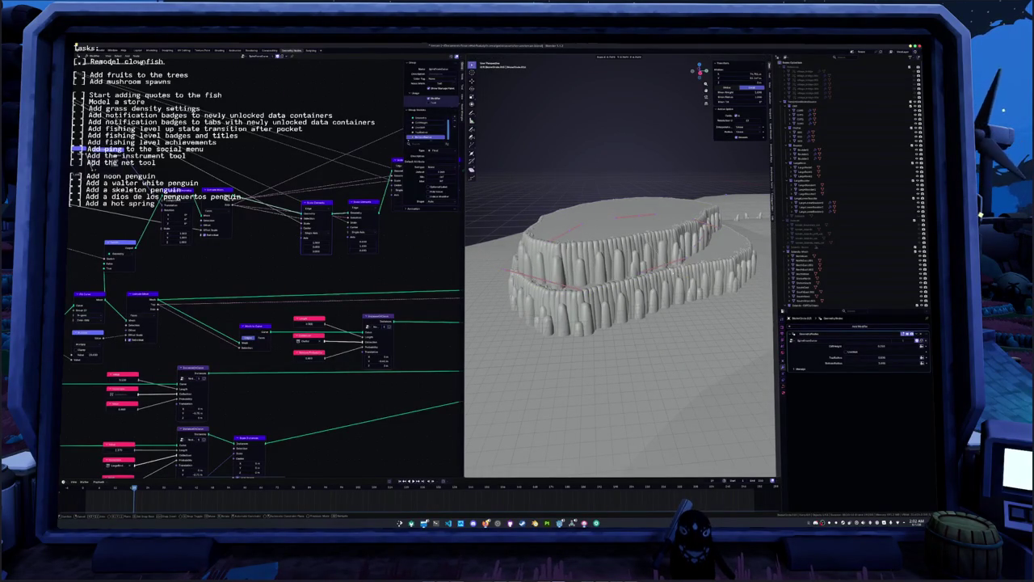
{"action": "key", "text": "Return"}
{"action": "middle_click_drag", "start_coordinate": [620, 242], "coordinate": [620, 177]}
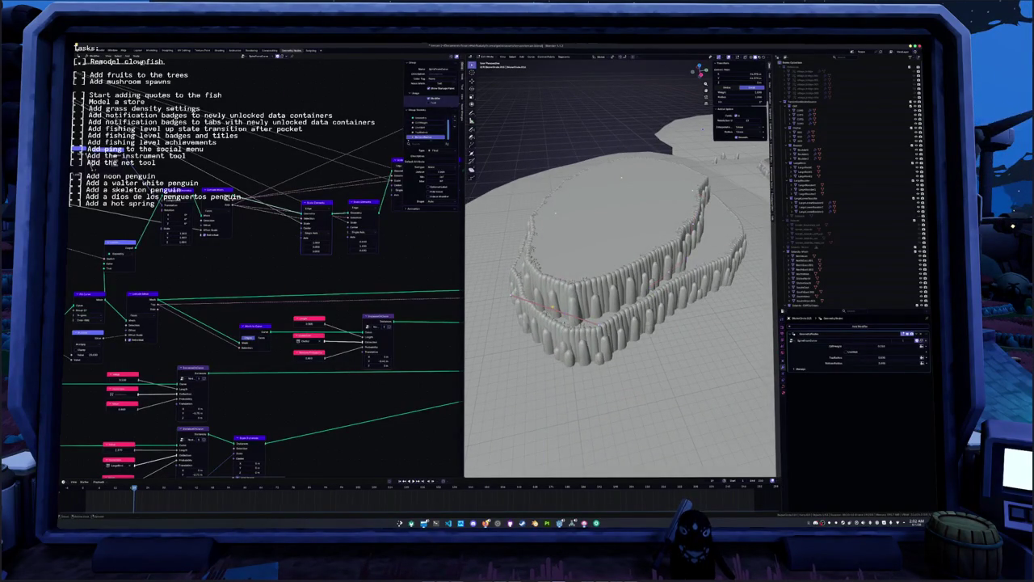
{"action": "key", "text": "Tab"}
{"action": "mouse_move", "coordinate": [620, 243]}
{"action": "middle_mouse_down"}
{"action": "mouse_move", "coordinate": [621, 275]}
{"action": "mouse_move", "coordinate": [621, 202]}
{"action": "middle_mouse_up"}
{"action": "scroll", "coordinate": [620, 267], "scroll_direction": "down", "scroll_amount": 3}
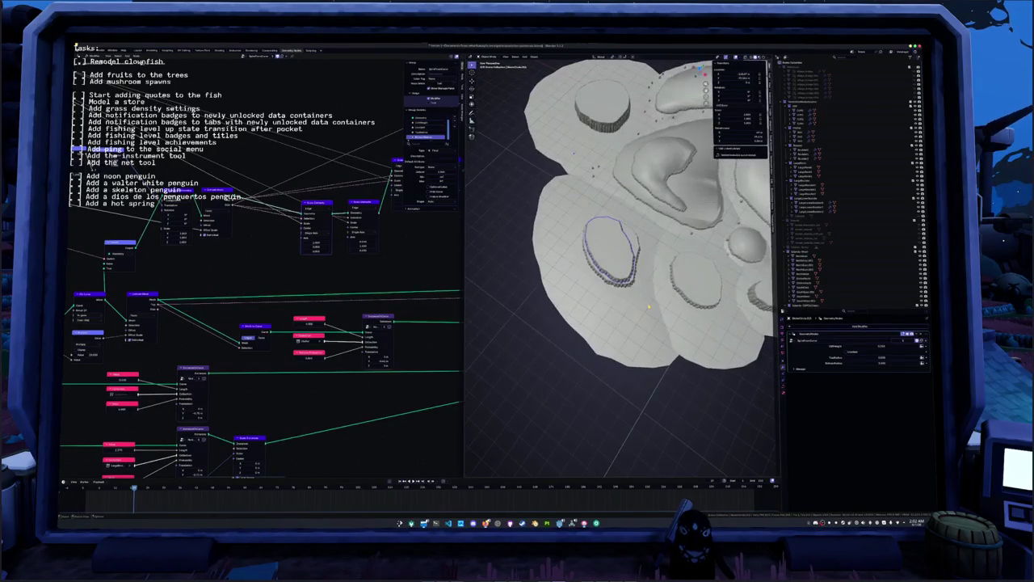
{"action": "key", "text": "KP_3"}
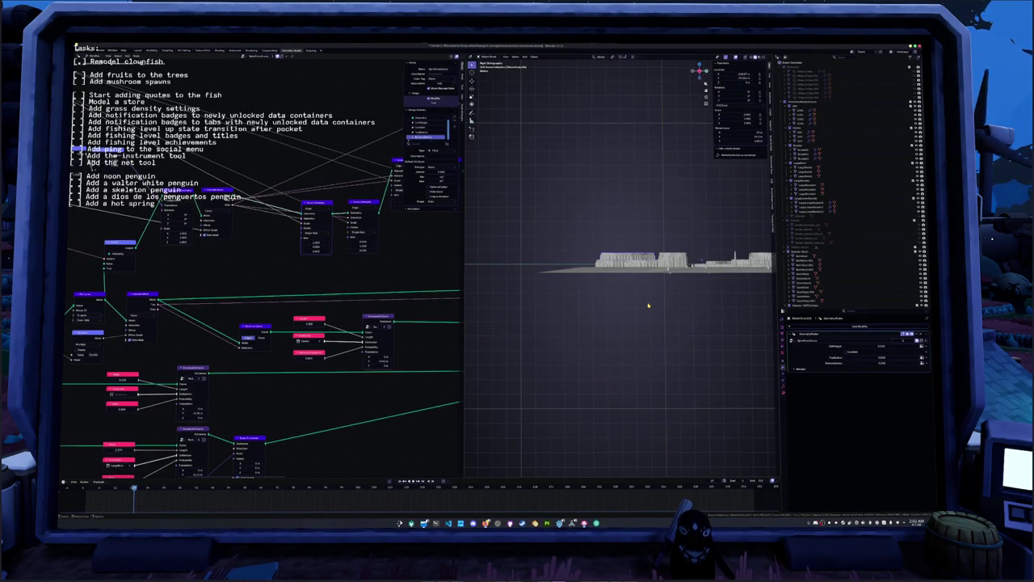
{"action": "key", "text": "KP_7"}
{"action": "scroll", "coordinate": [648, 306], "scroll_direction": "up", "scroll_amount": 2}
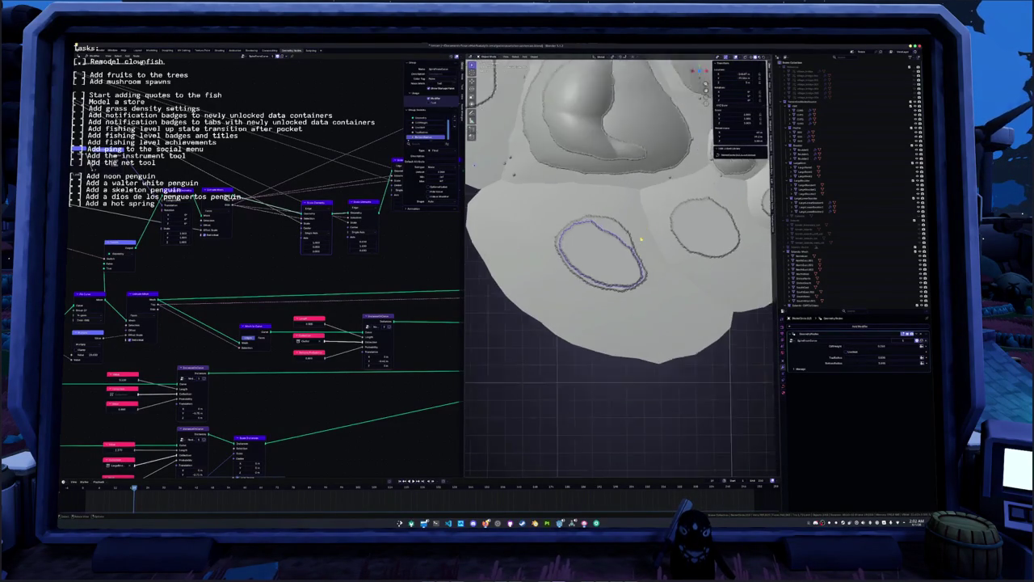
{"action": "middle_click_drag", "start_coordinate": [632, 291], "coordinate": [343, 152]}
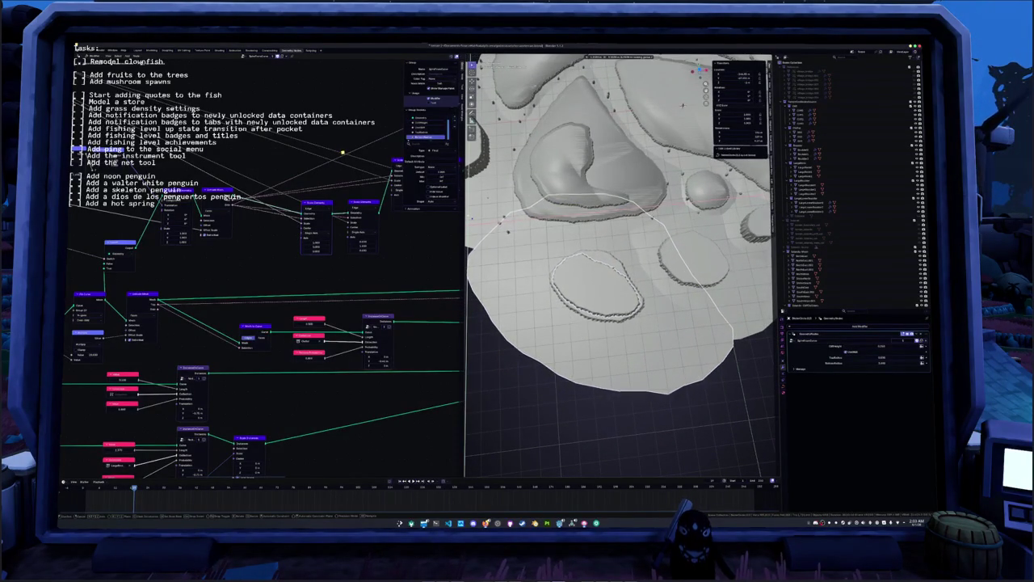
- From a top view with X-ray, select the lower oval plateau loop and move it
{"action": "key", "text": "Tab"}
{"action": "middle_click_drag", "start_coordinate": [342, 152], "coordinate": [342, 152]}
{"action": "mouse_move", "coordinate": [510, 231]}
{"action": "middle_mouse_down"}
{"action": "mouse_move", "coordinate": [565, 283]}
{"action": "mouse_move", "coordinate": [584, 319]}
{"action": "middle_mouse_up"}
{"action": "scroll", "coordinate": [583, 310], "scroll_direction": "down", "scroll_amount": 3}
{"action": "key", "text": "KP_7"}
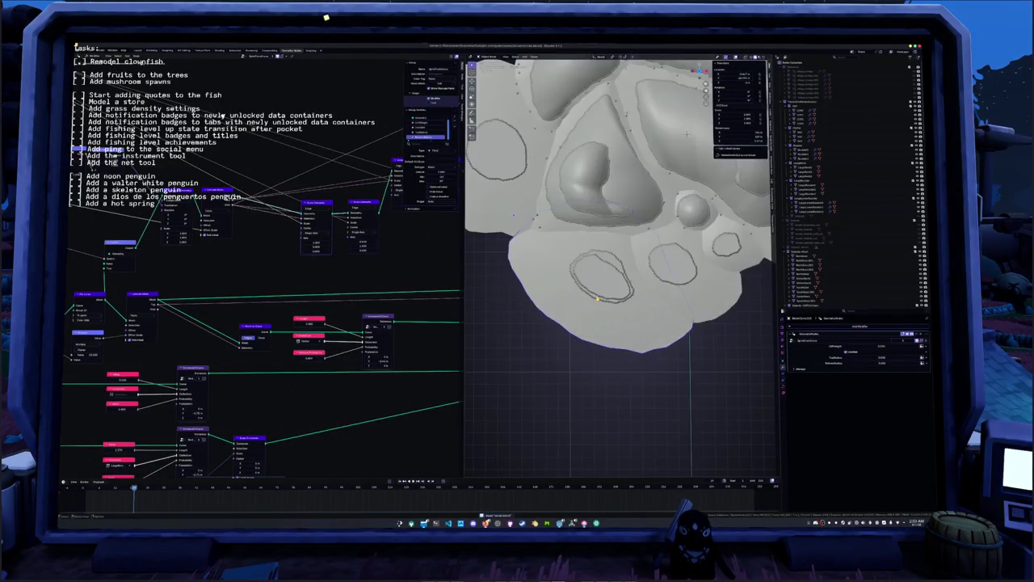
{"action": "key", "text": "alt+z"}
{"action": "left_click", "coordinate": [620, 272]}
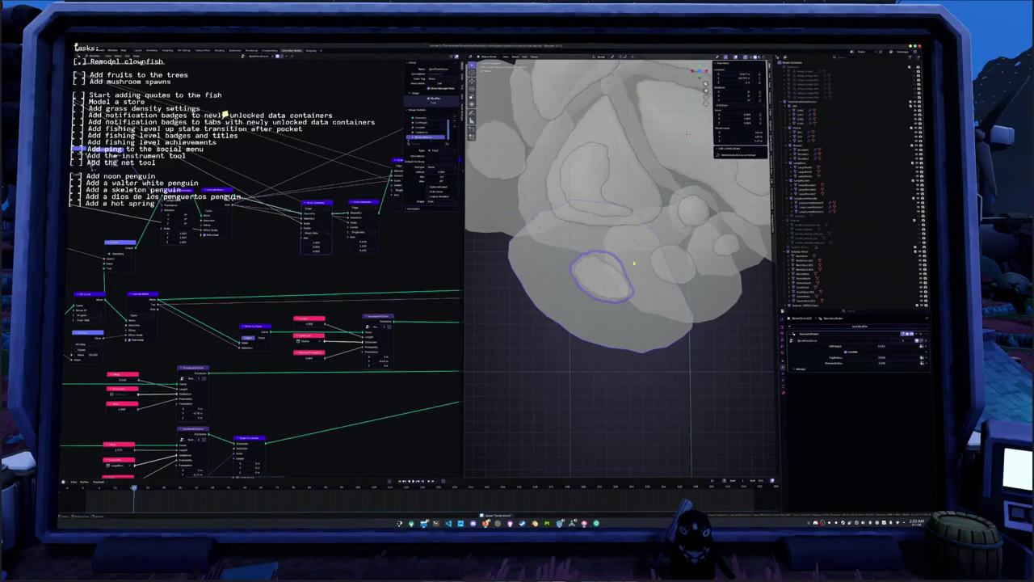
{"action": "key", "text": "alt+z"}
{"action": "key", "text": "g"}
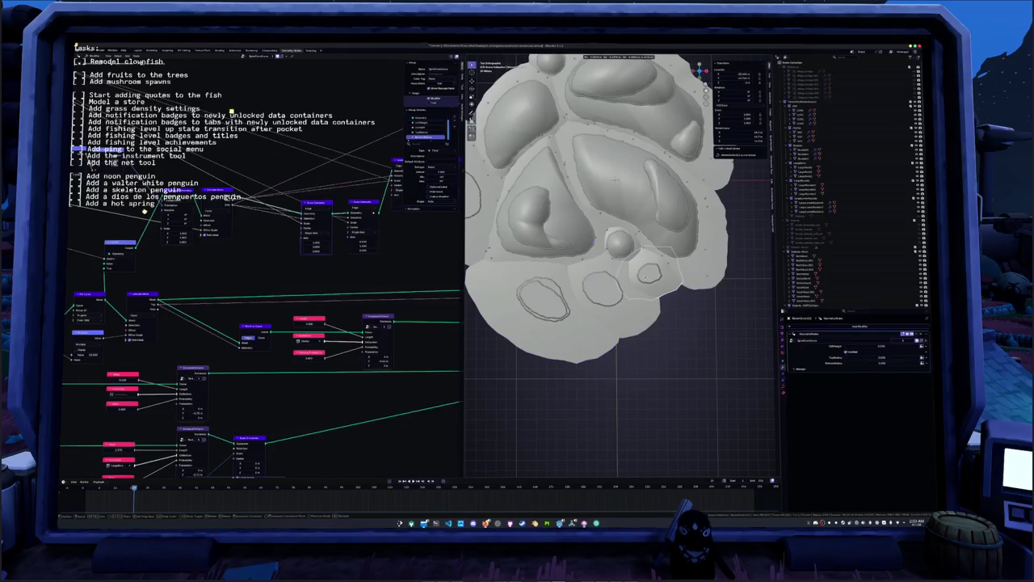
{"action": "left_click", "coordinate": [615, 179]}
- Move the left plateau loop to a new position and return to Object Mode
{"action": "middle_click_drag", "start_coordinate": [616, 180], "coordinate": [635, 165], "text": "shift"}
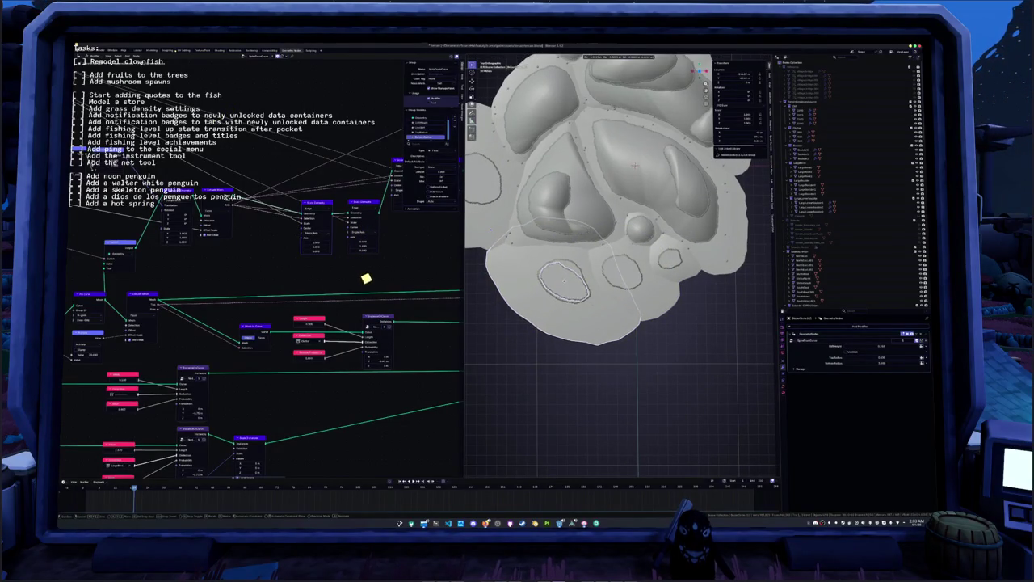
{"action": "scroll", "coordinate": [715, 307], "scroll_direction": "down", "scroll_amount": 2}
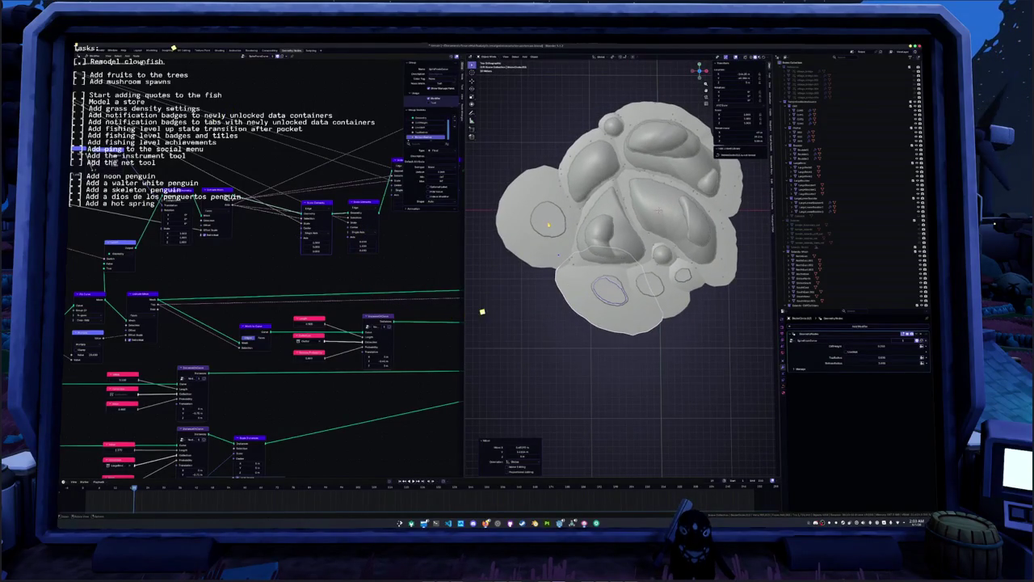
{"action": "left_click", "coordinate": [534, 222], "text": "alt"}
{"action": "key", "text": "g"}
{"action": "left_click", "coordinate": [549, 226]}
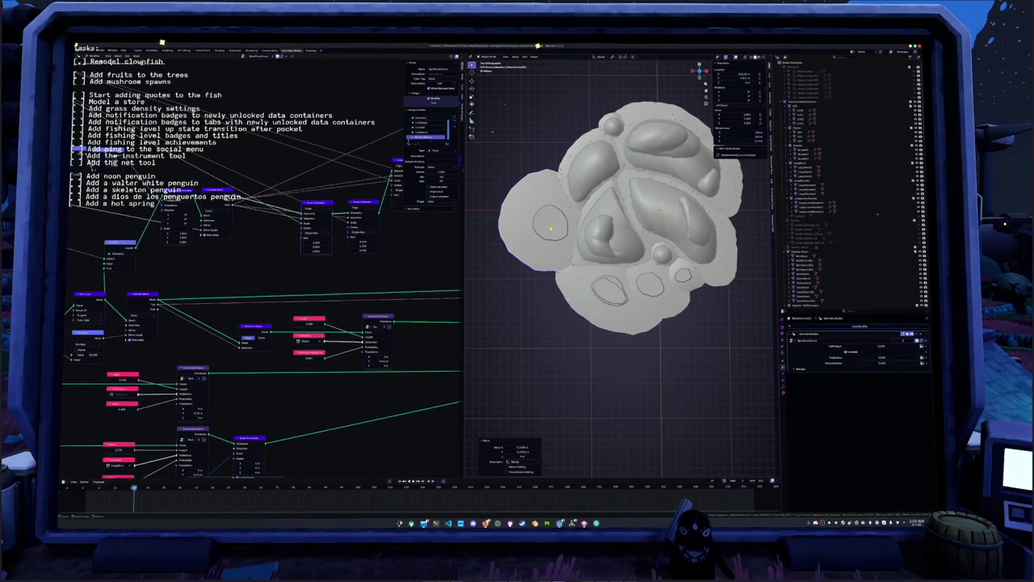
{"action": "middle_click_drag", "start_coordinate": [550, 226], "coordinate": [569, 263], "text": "shift"}
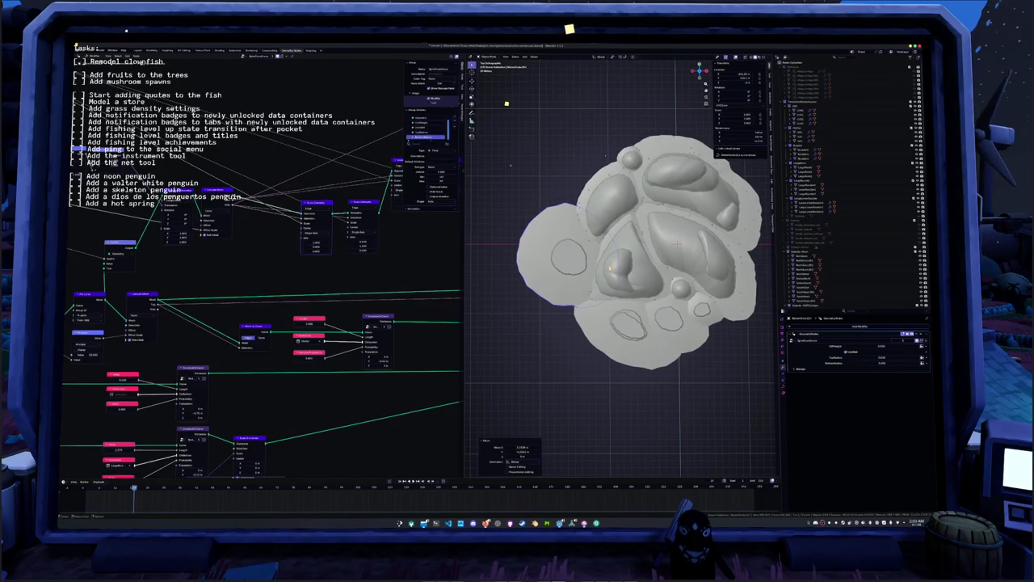
{"action": "scroll", "coordinate": [605, 156], "scroll_direction": "up", "scroll_amount": 2}
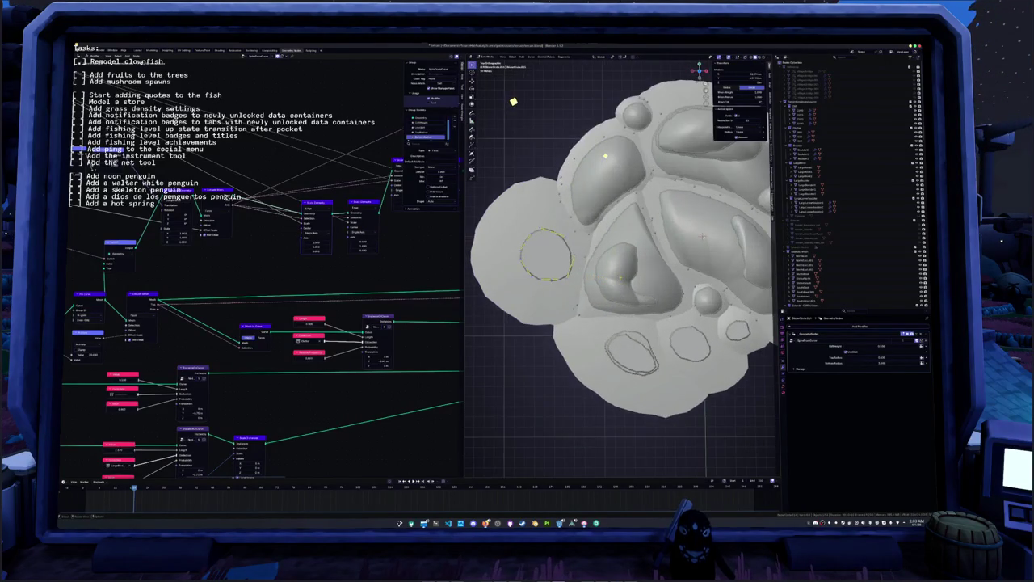
{"action": "key", "text": "Tab"}
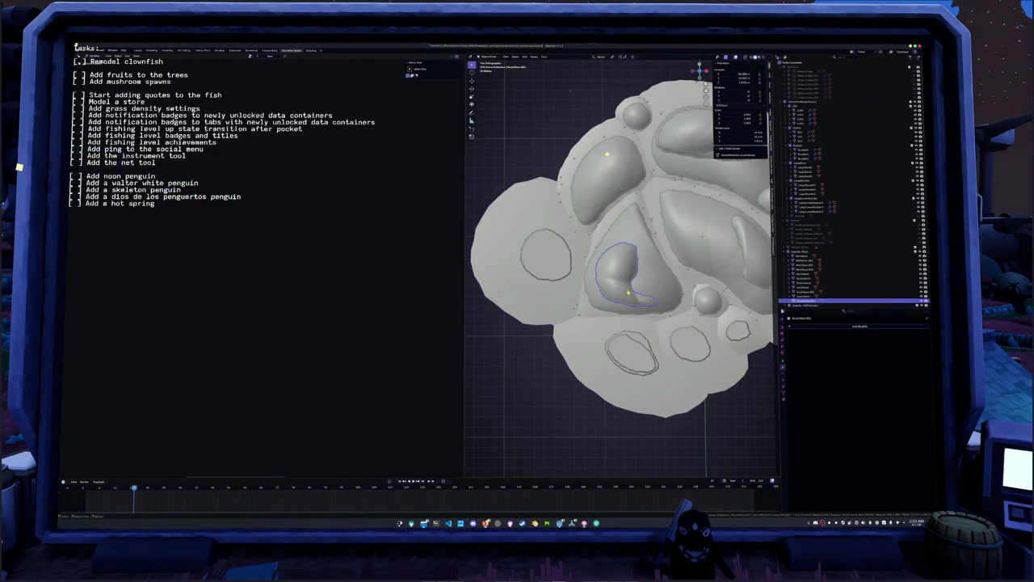
- Frame the terrain and apply Shade Flat to the inner curved plateau mesh
{"action": "middle_click_drag", "start_coordinate": [554, 93], "coordinate": [609, 150]}
{"action": "right_click", "coordinate": [609, 261]}
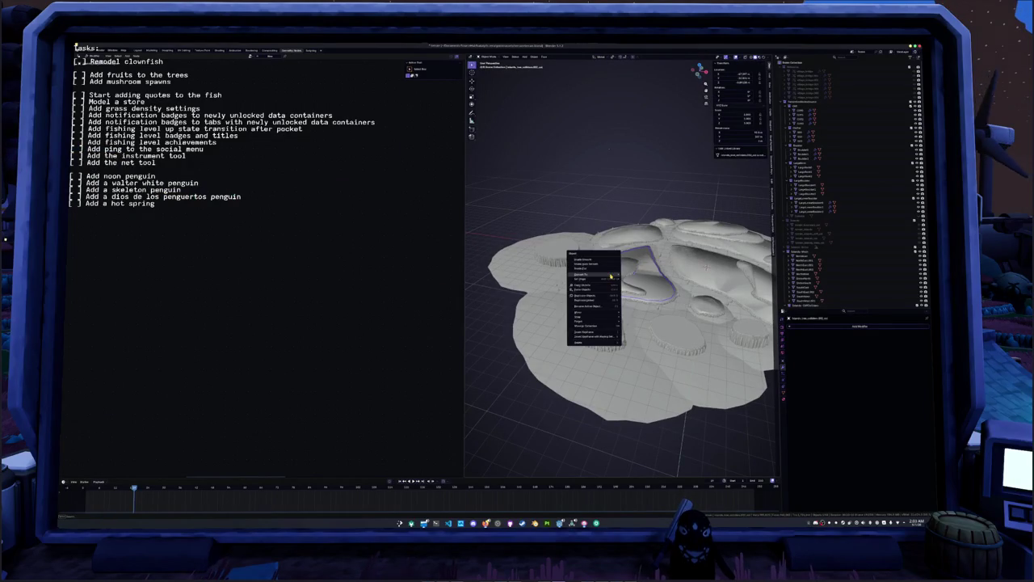
{"action": "key", "text": "Escape"}
{"action": "key", "text": "KP_Decimal"}
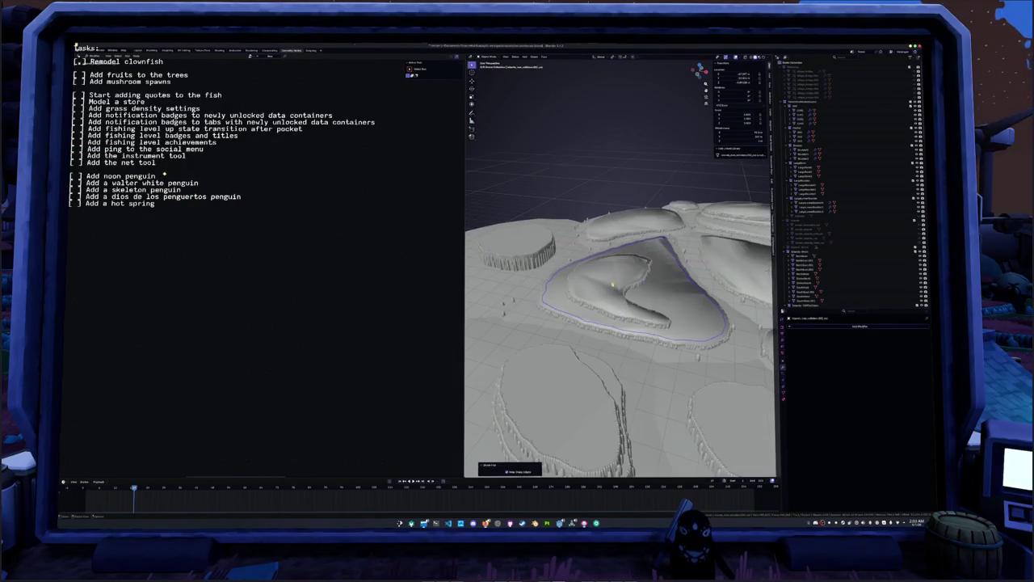
{"action": "key", "text": "bracketright"}
{"action": "right_click", "coordinate": [606, 279]}
{"action": "left_click", "coordinate": [604, 281]}
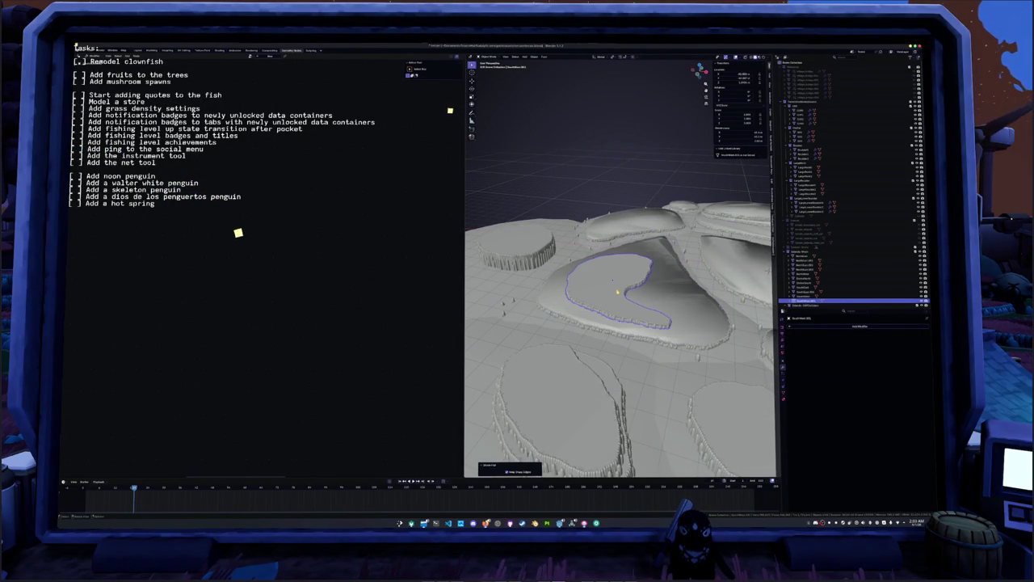
{"action": "right_click", "coordinate": [658, 294]}
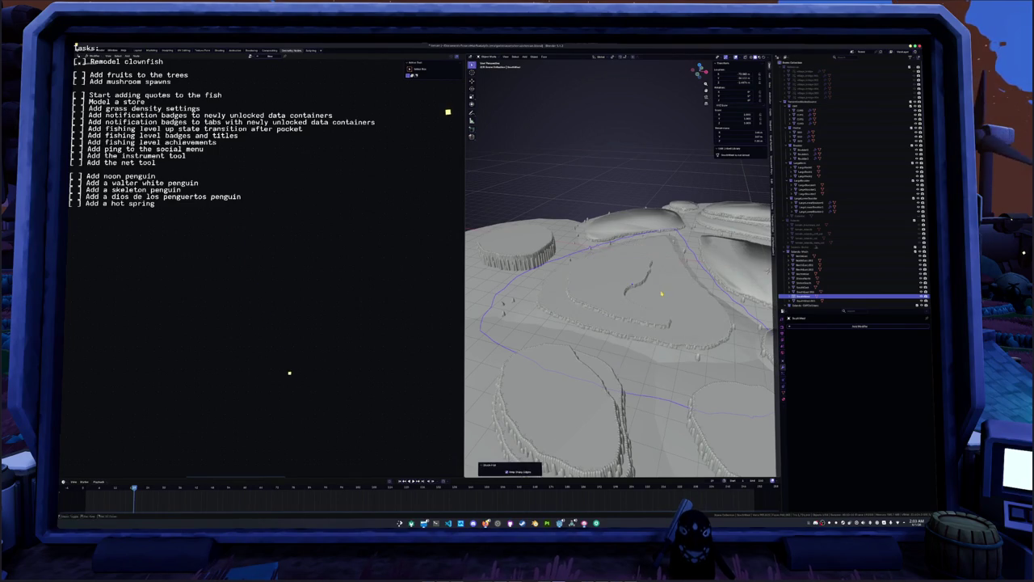
{"action": "middle_click_drag", "start_coordinate": [638, 291], "coordinate": [564, 277]}
{"action": "right_click", "coordinate": [647, 244]}
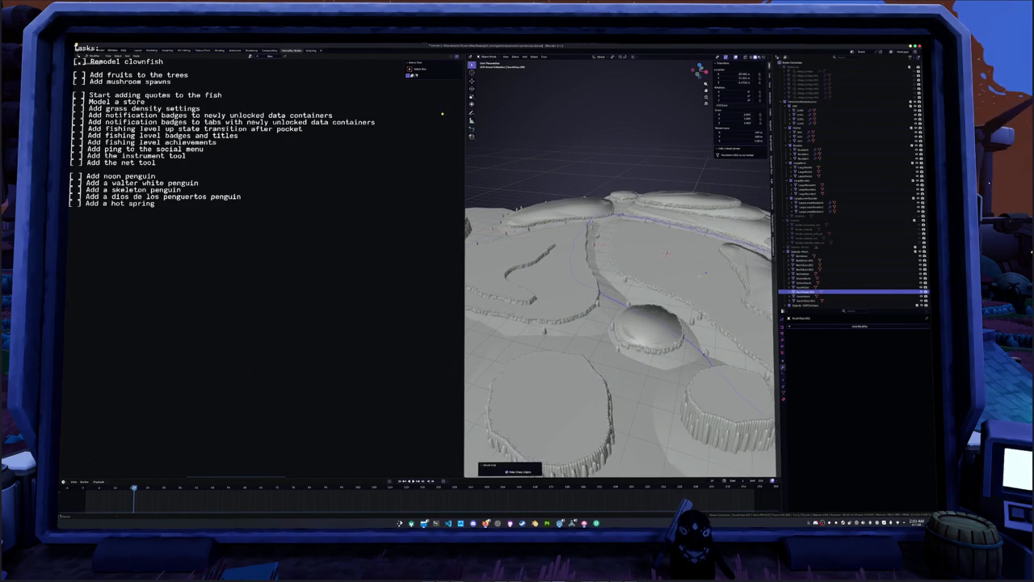
{"action": "middle_click_drag", "start_coordinate": [647, 244], "coordinate": [618, 263]}
- Shade the inner terrain and small mound flat, then undo these shading changes
{"action": "left_click", "coordinate": [673, 286]}
{"action": "right_click", "coordinate": [674, 286]}
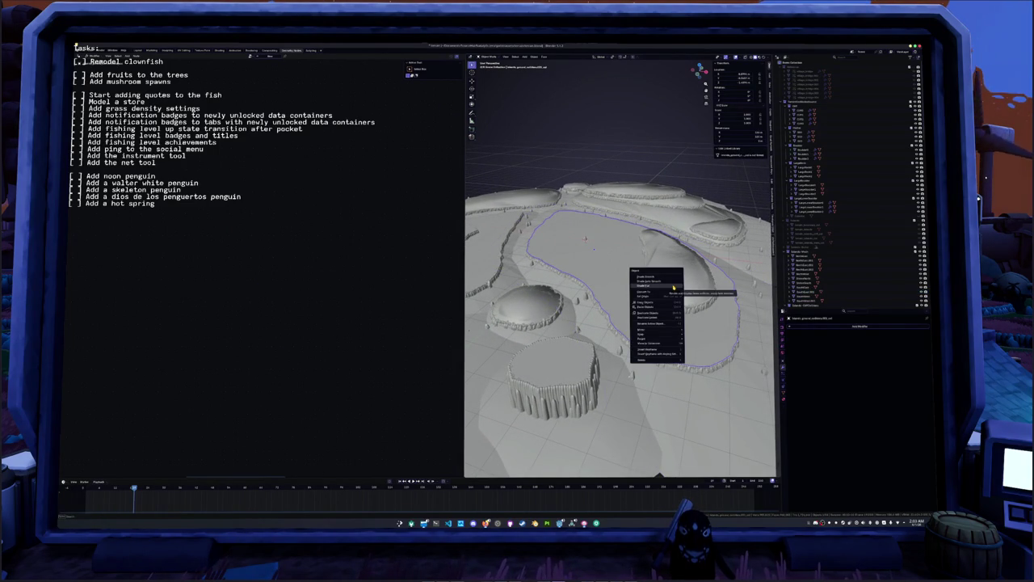
{"action": "left_click", "coordinate": [674, 287]}
{"action": "left_click", "coordinate": [701, 265]}
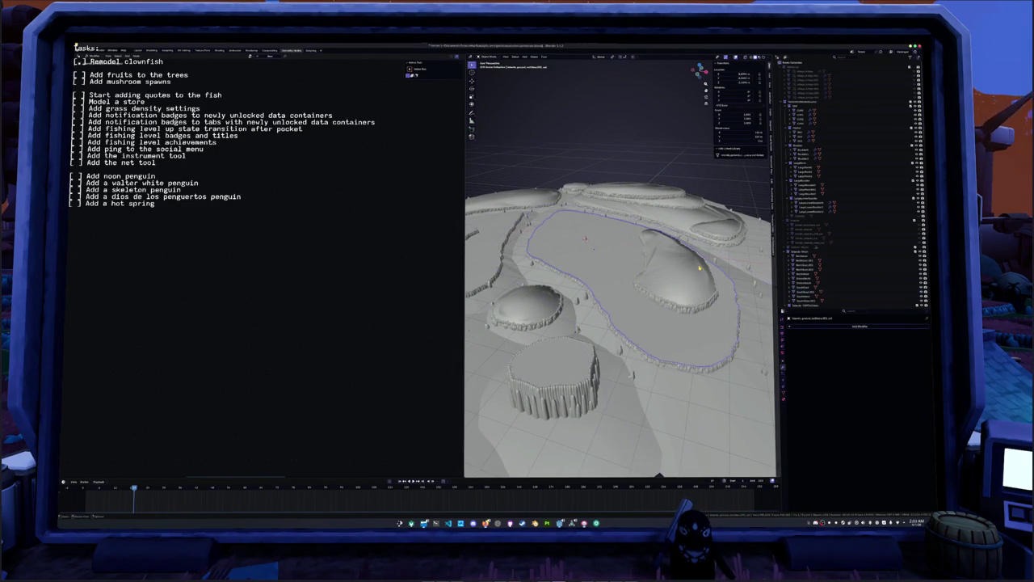
{"action": "right_click", "coordinate": [701, 266]}
{"action": "left_click", "coordinate": [701, 268]}
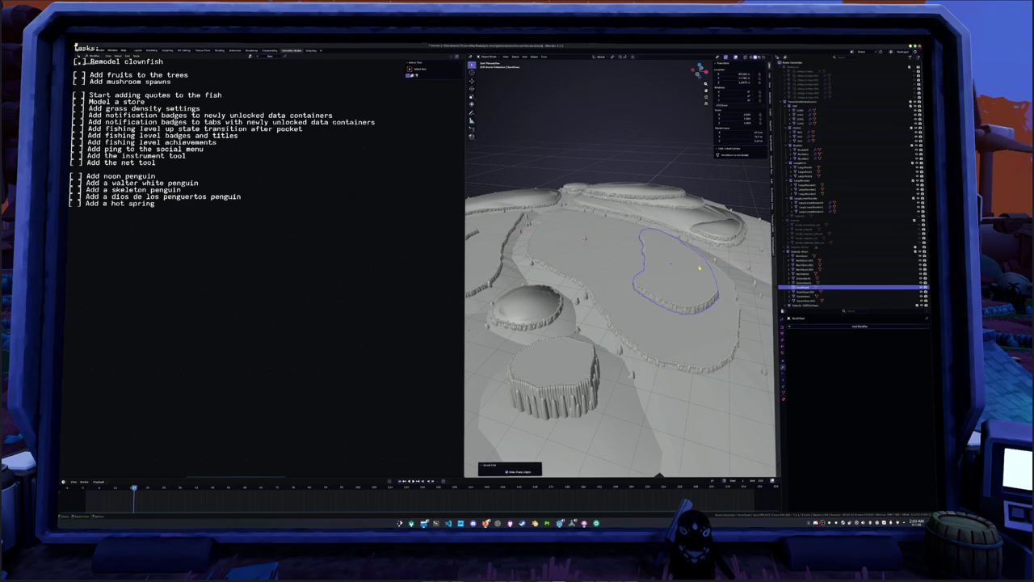
{"action": "middle_click_drag", "start_coordinate": [701, 268], "coordinate": [711, 211]}
{"action": "key", "text": "ctrl+z"}
{"action": "key", "text": "ctrl+z"}
{"action": "key", "text": "ctrl+z"}
{"action": "key", "text": "ctrl+z"}
{"action": "key", "text": "ctrl+z"}
{"action": "key", "text": "ctrl+z"}
{"action": "key", "text": "ctrl+z"}
{"action": "key", "text": "ctrl+z"}
{"action": "key", "text": "ctrl+z"}
{"action": "key", "text": "ctrl+z"}
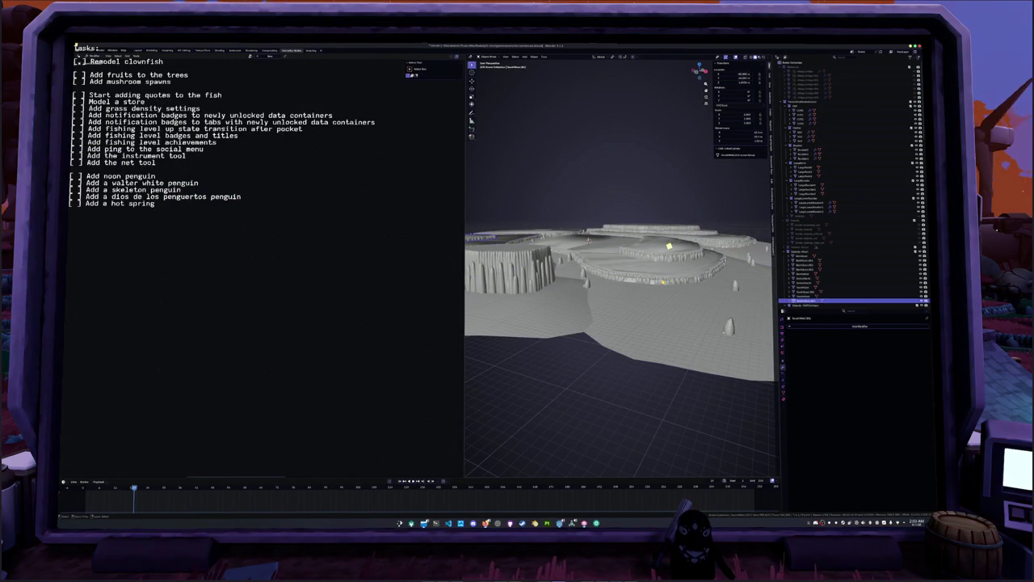
{"action": "key", "text": "ctrl+z"}
{"action": "key", "text": "ctrl+z"}
{"action": "key", "text": "ctrl+z"}
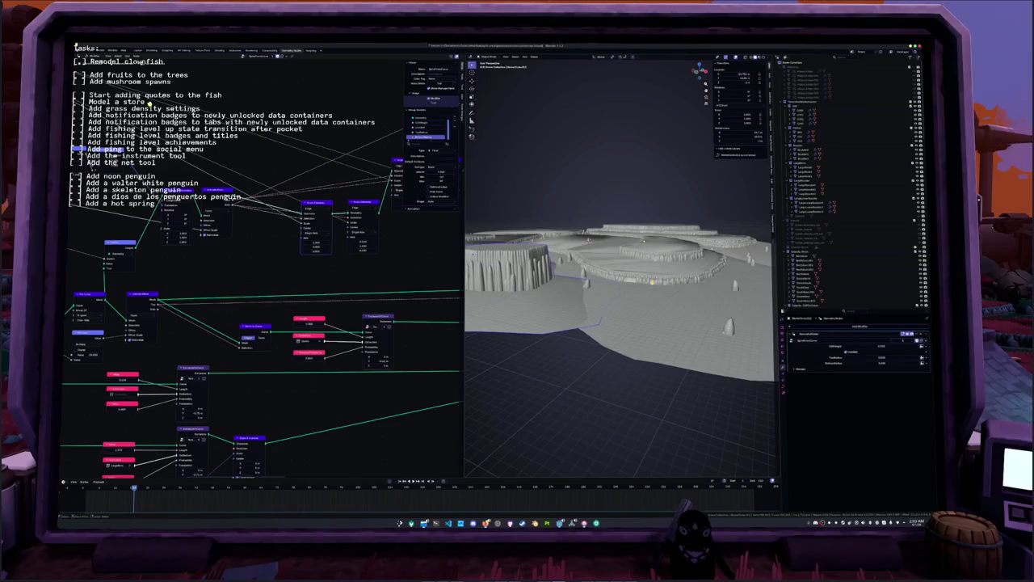
{"action": "key", "text": "ctrl+z"}
{"action": "key", "text": "ctrl+z"}
{"action": "key", "text": "ctrl+z"}
- Frame the small pond disc and select all its linked faces
{"action": "mouse_move", "coordinate": [622, 323]}
{"action": "middle_mouse_down"}
{"action": "mouse_move", "coordinate": [609, 311]}
{"action": "mouse_move", "coordinate": [622, 275]}
{"action": "middle_mouse_up"}
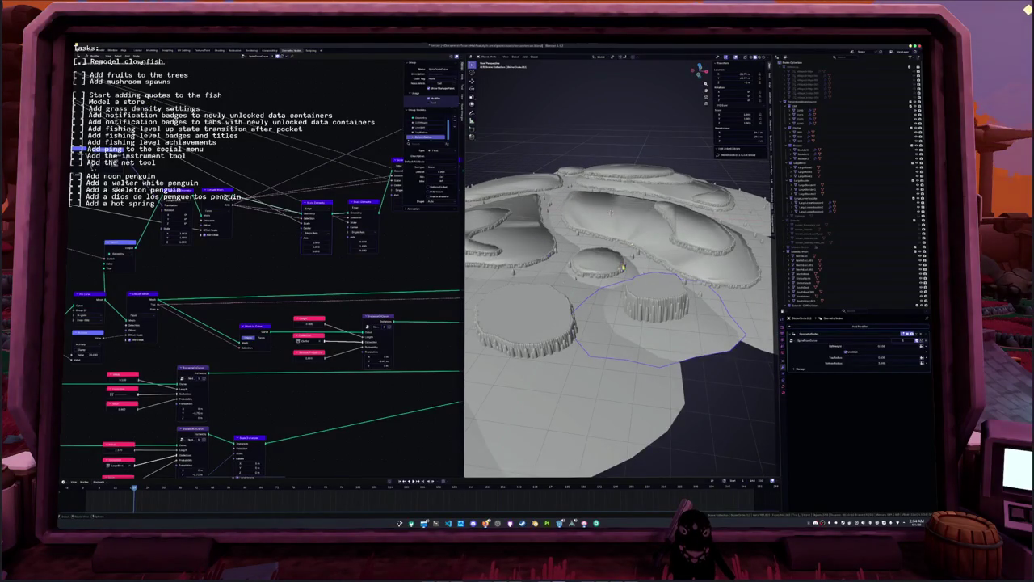
{"action": "key", "text": "ctrl+z"}
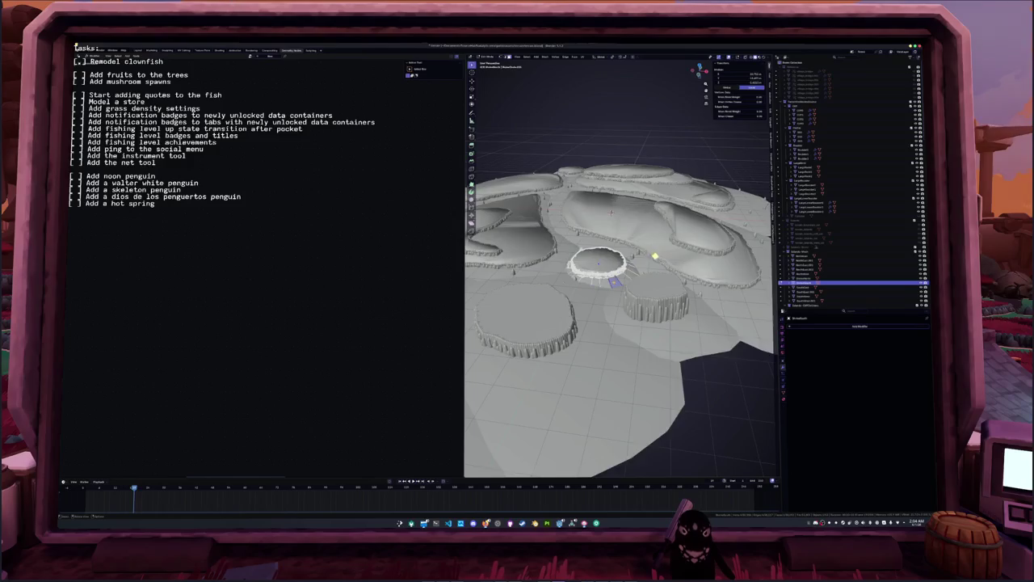
{"action": "key", "text": "KP_Decimal"}
{"action": "scroll", "coordinate": [759, 365], "scroll_direction": "down", "scroll_amount": 8}
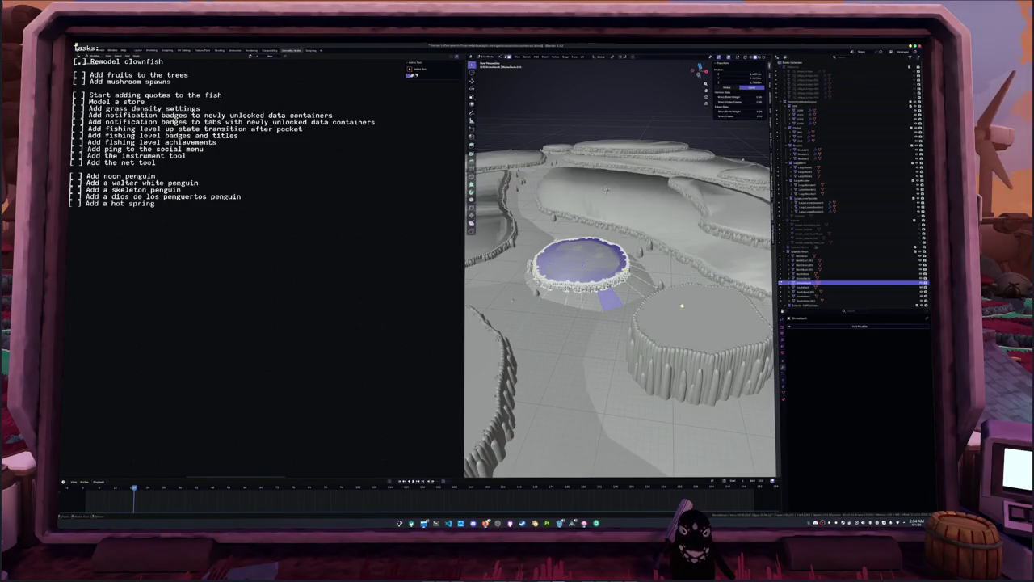
{"action": "key", "text": "ctrl+l"}
- Dismiss the pond's face context menus without choosing anything and leave Edit Mode
{"action": "right_click", "coordinate": [598, 265]}
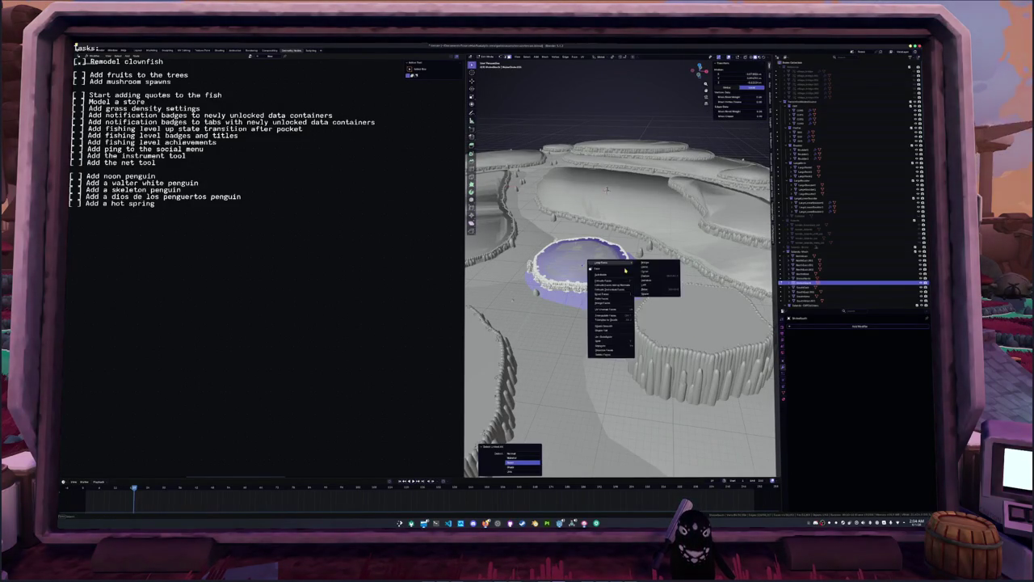
{"action": "key", "text": "Escape"}
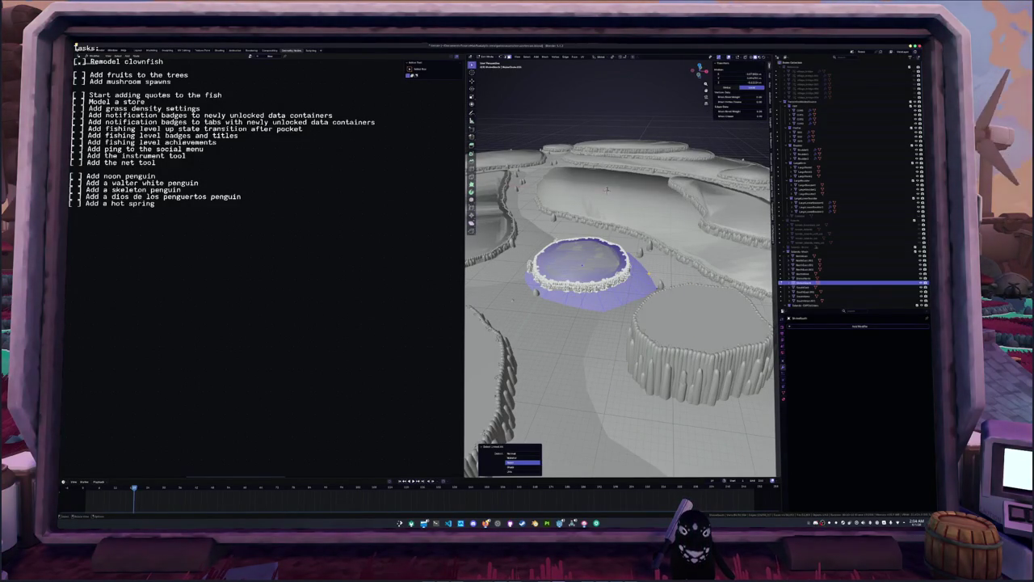
{"action": "right_click", "coordinate": [635, 273]}
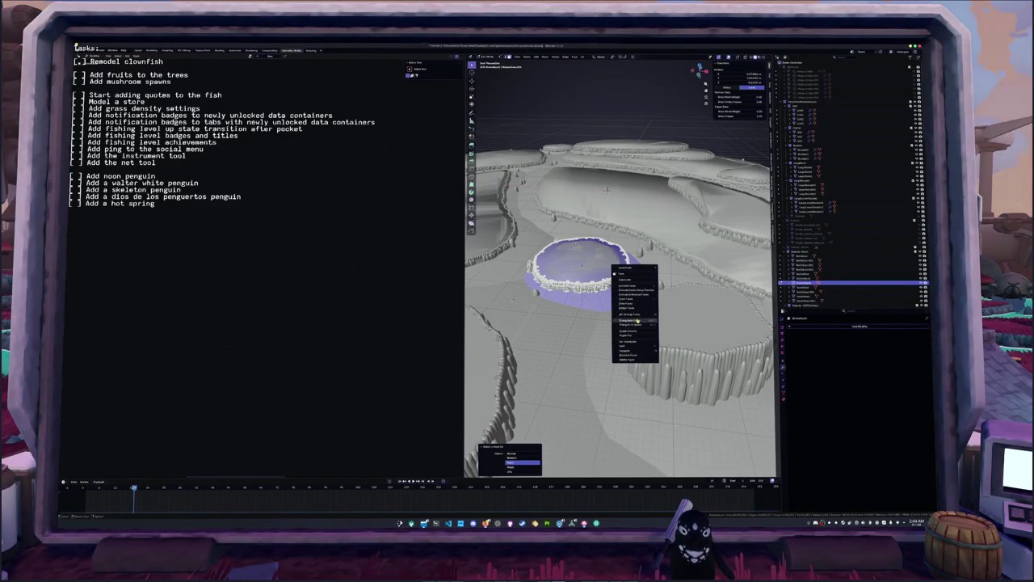
{"action": "key", "text": "Escape"}
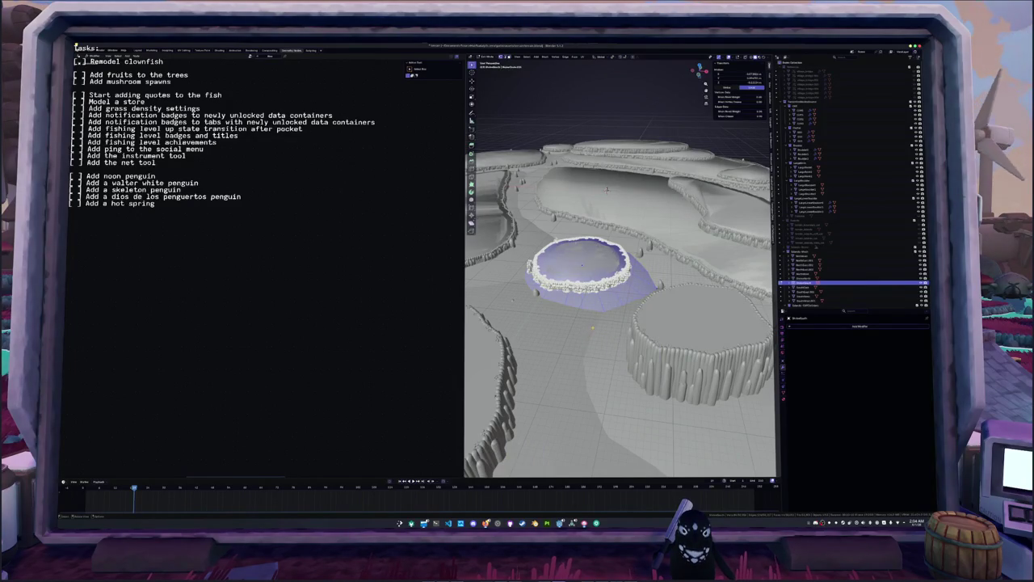
{"action": "right_click", "coordinate": [592, 353]}
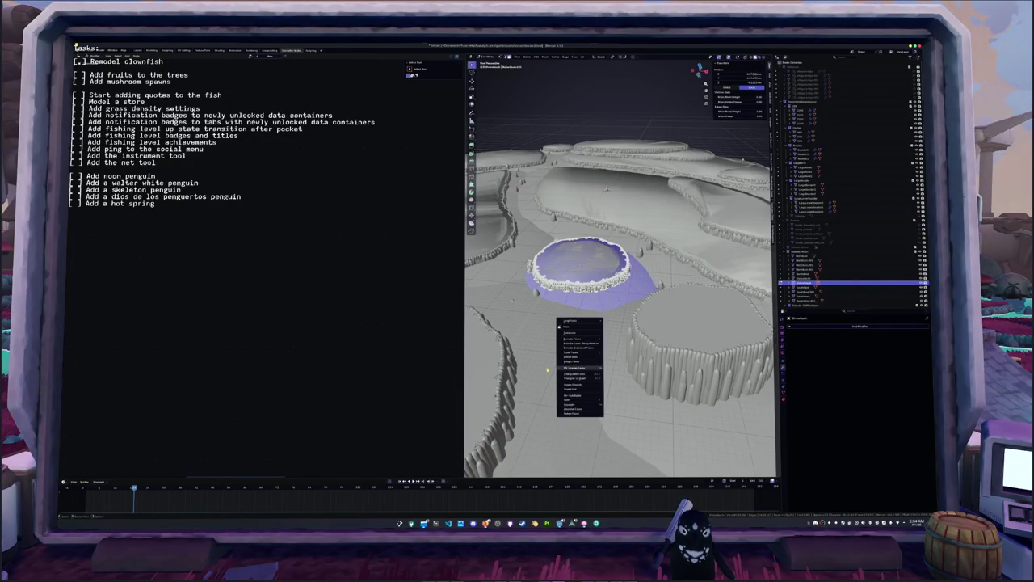
{"action": "key", "text": "Escape"}
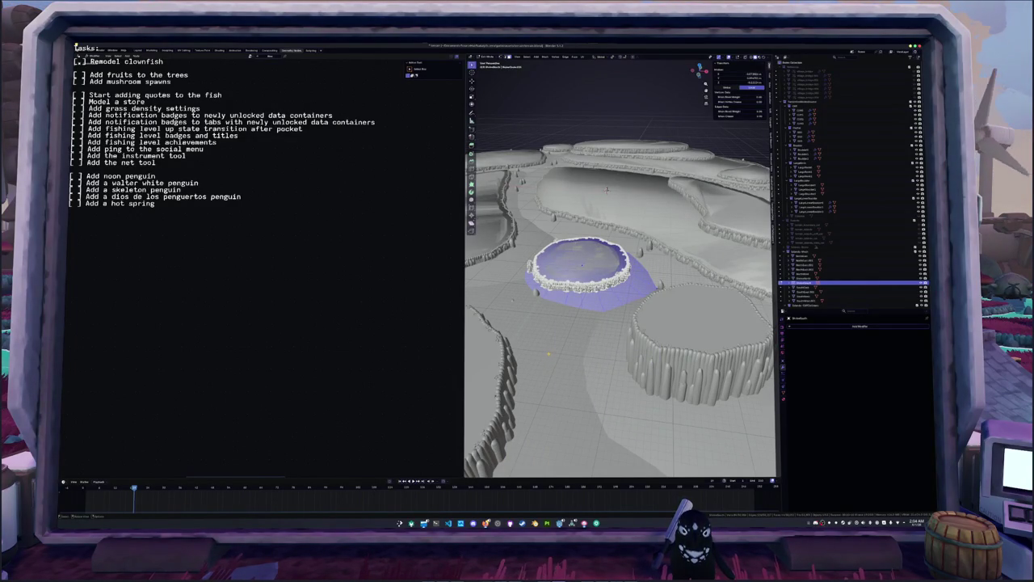
{"action": "key", "text": "Tab"}
{"action": "scroll", "coordinate": [698, 319], "scroll_direction": "up", "scroll_amount": 3}
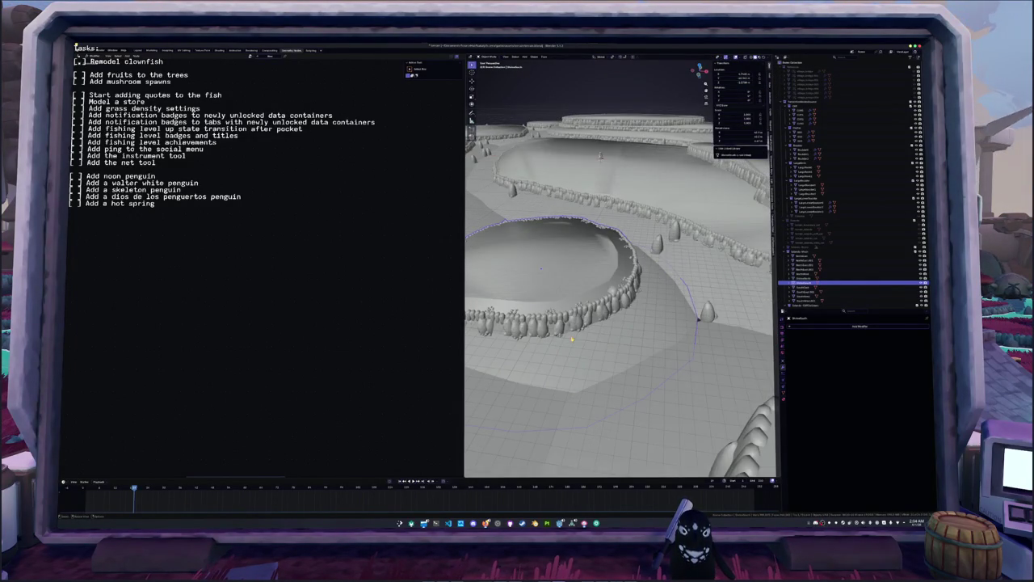
- Orbit around the island and toggle the pond through Edit Mode with its faces deselected
{"action": "scroll", "coordinate": [698, 319], "scroll_direction": "down", "scroll_amount": 5}
{"action": "middle_click_drag", "start_coordinate": [682, 380], "coordinate": [599, 341]}
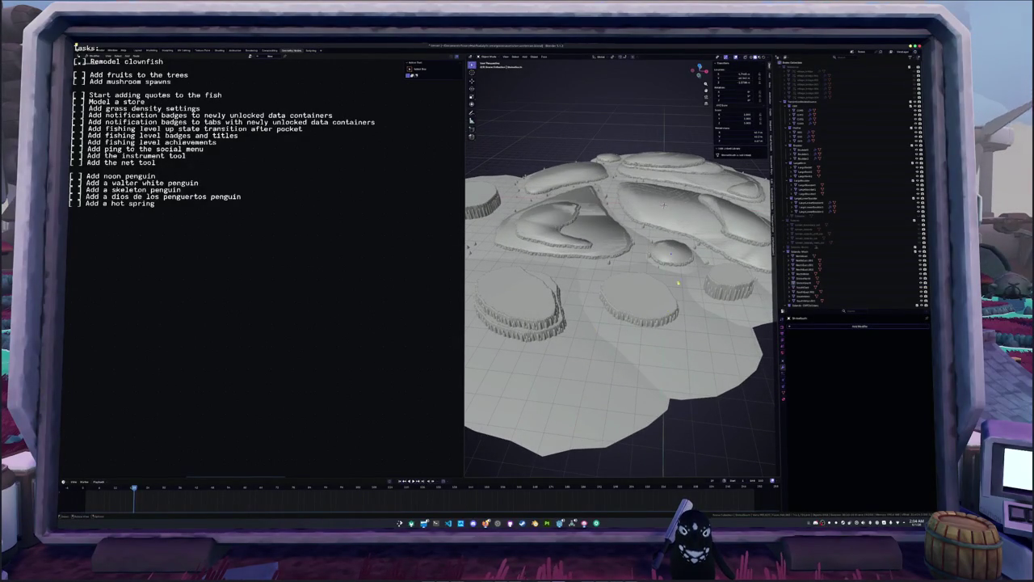
{"action": "middle_click_drag", "start_coordinate": [597, 295], "coordinate": [566, 283]}
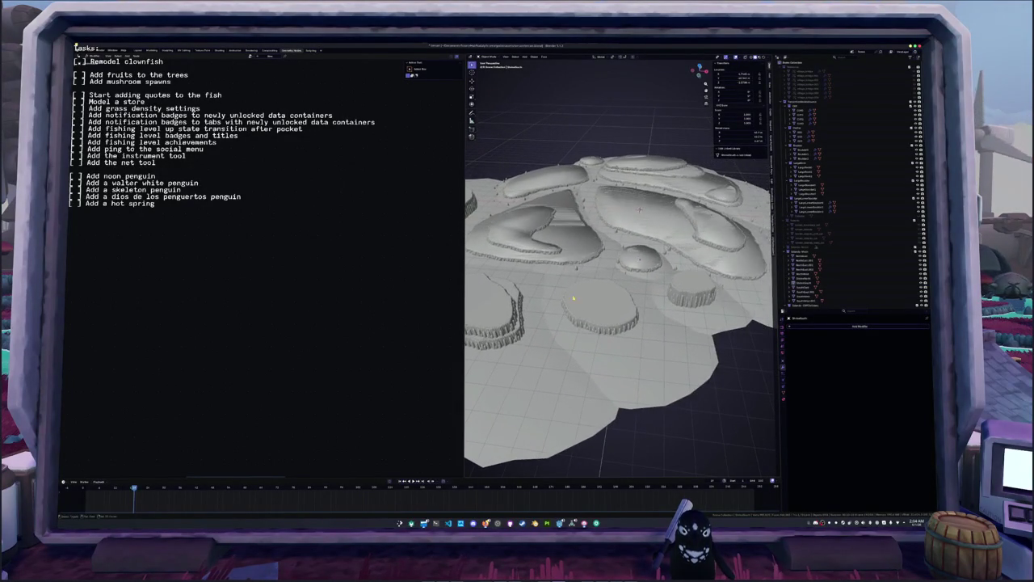
{"action": "key", "text": "Tab"}
{"action": "key", "text": "2"}
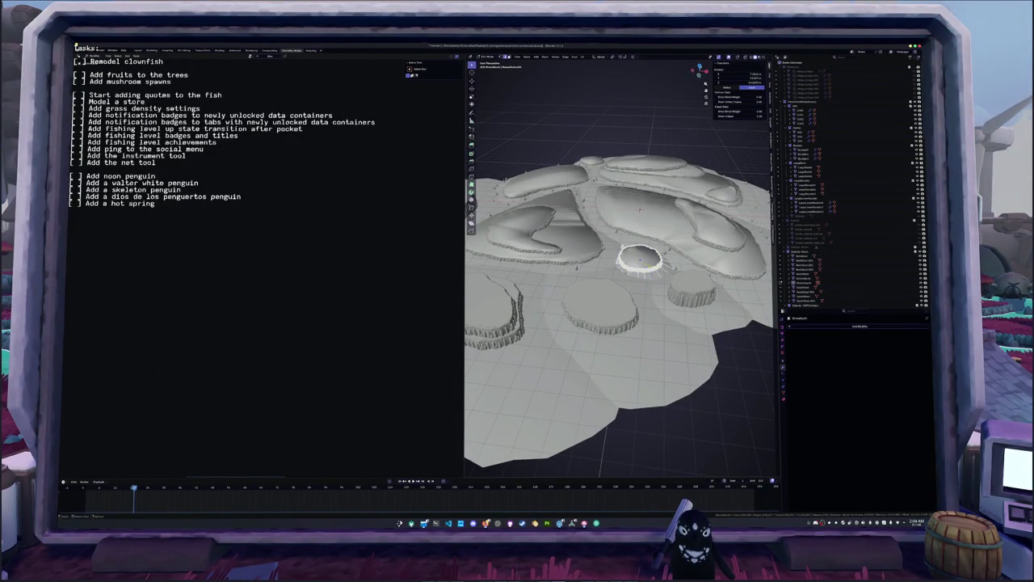
{"action": "key", "text": "Tab"}
{"action": "scroll", "coordinate": [619, 267], "scroll_direction": "down", "scroll_amount": 5}
- In the Outliner, select the range of terrain objects from the pond down to the small dome
{"action": "left_click", "coordinate": [803, 297]}
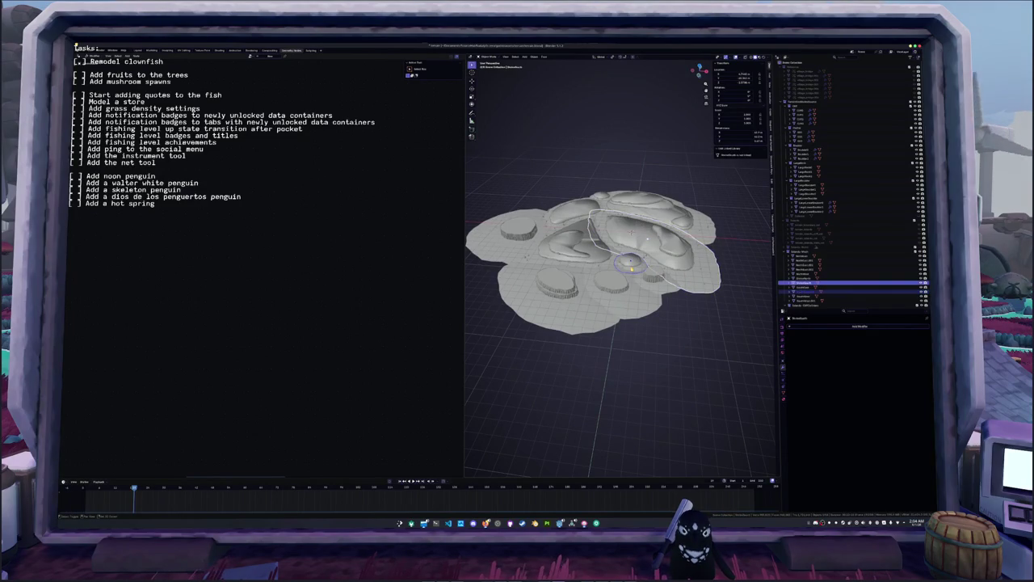
{"action": "scroll", "coordinate": [619, 275], "scroll_direction": "up", "scroll_amount": 3}
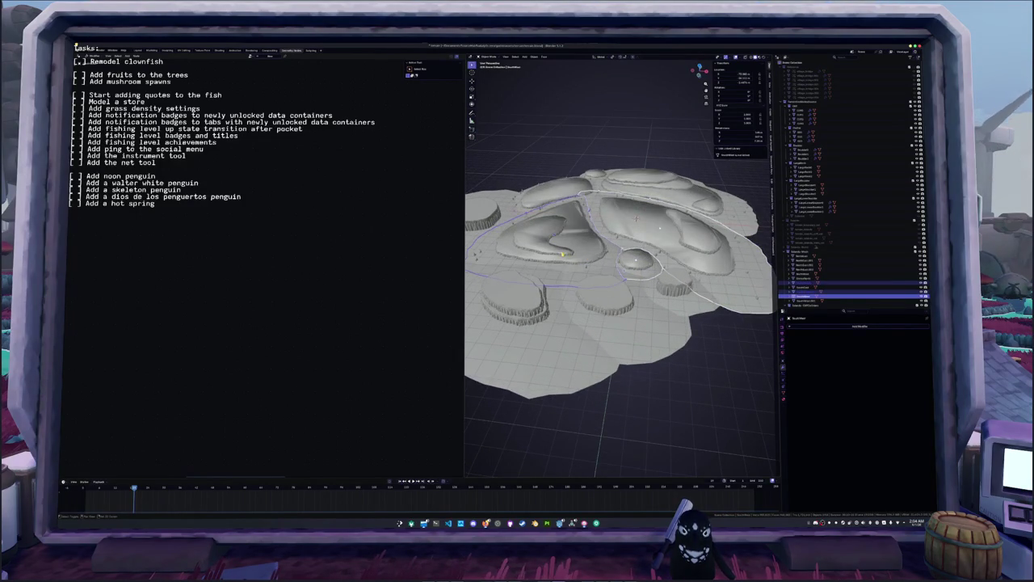
{"action": "left_click", "coordinate": [804, 300]}
{"action": "left_click", "coordinate": [804, 295]}
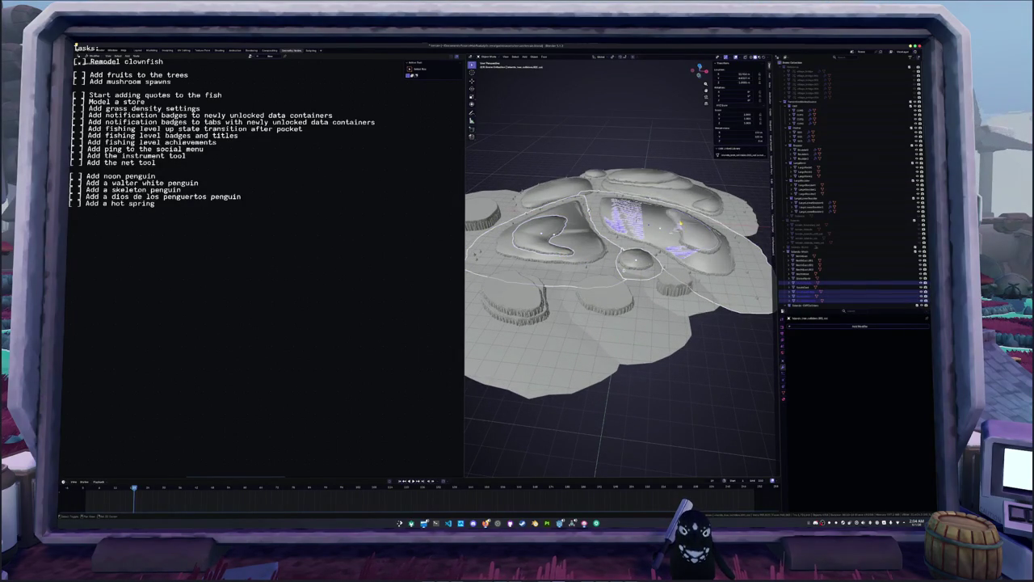
{"action": "left_click", "coordinate": [804, 302]}
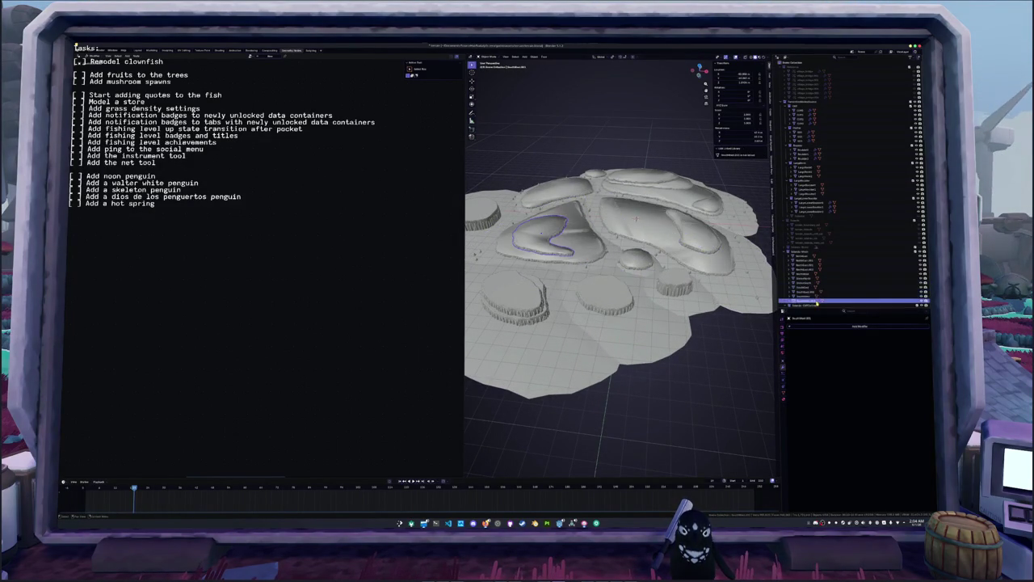
{"action": "left_click", "coordinate": [800, 257], "text": "ctrl"}
{"action": "scroll", "coordinate": [800, 263], "scroll_direction": "down", "scroll_amount": 2}
{"action": "scroll", "coordinate": [799, 266], "scroll_direction": "down", "scroll_amount": 2}
{"action": "scroll", "coordinate": [800, 269], "scroll_direction": "down", "scroll_amount": 2}
{"action": "scroll", "coordinate": [801, 267], "scroll_direction": "down", "scroll_amount": 2}
{"action": "left_click", "coordinate": [800, 261]}
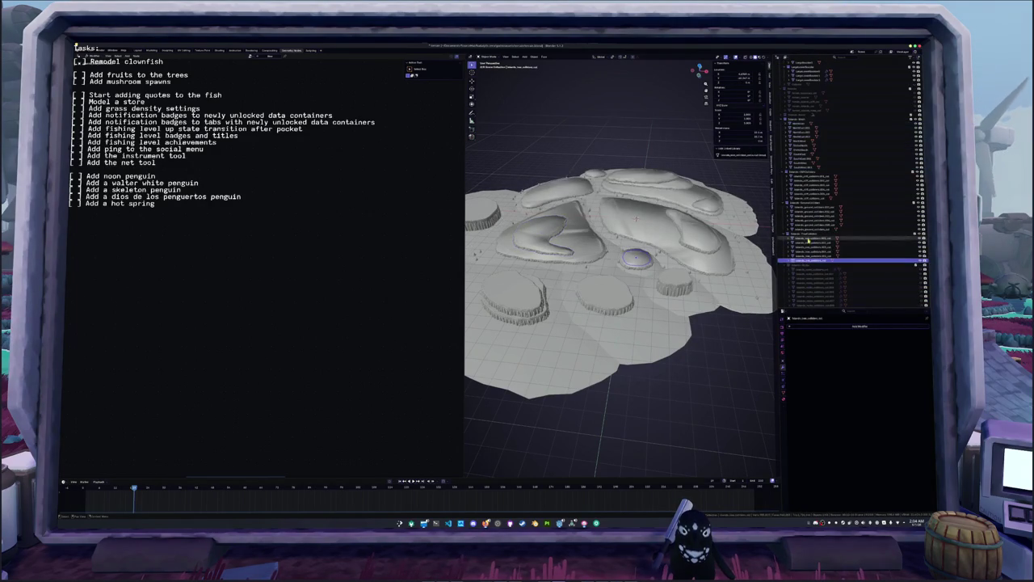
{"action": "left_click", "coordinate": [806, 128], "text": "ctrl"}
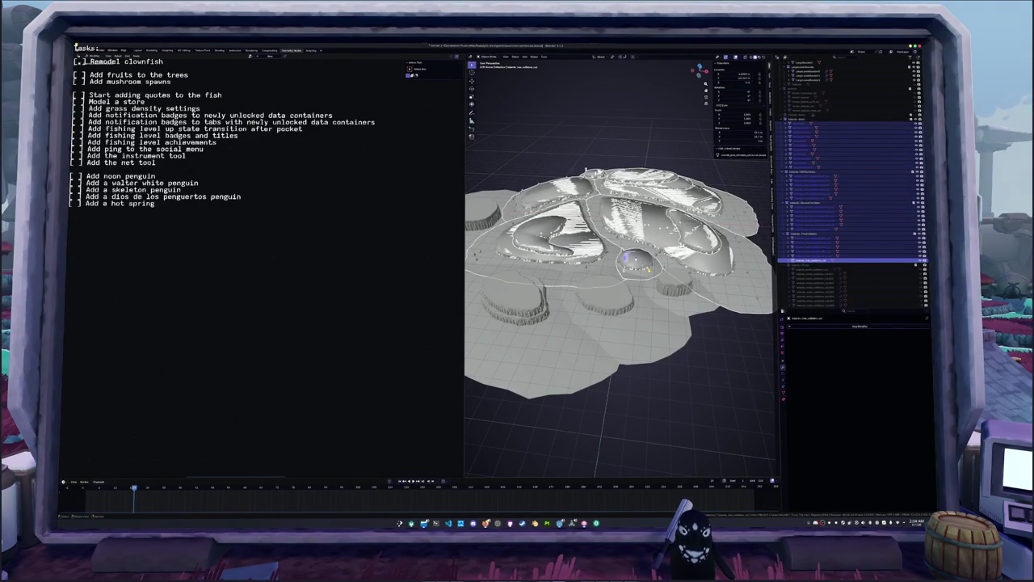
{"action": "key", "text": "KP_7"}
{"action": "key", "text": "Tab"}
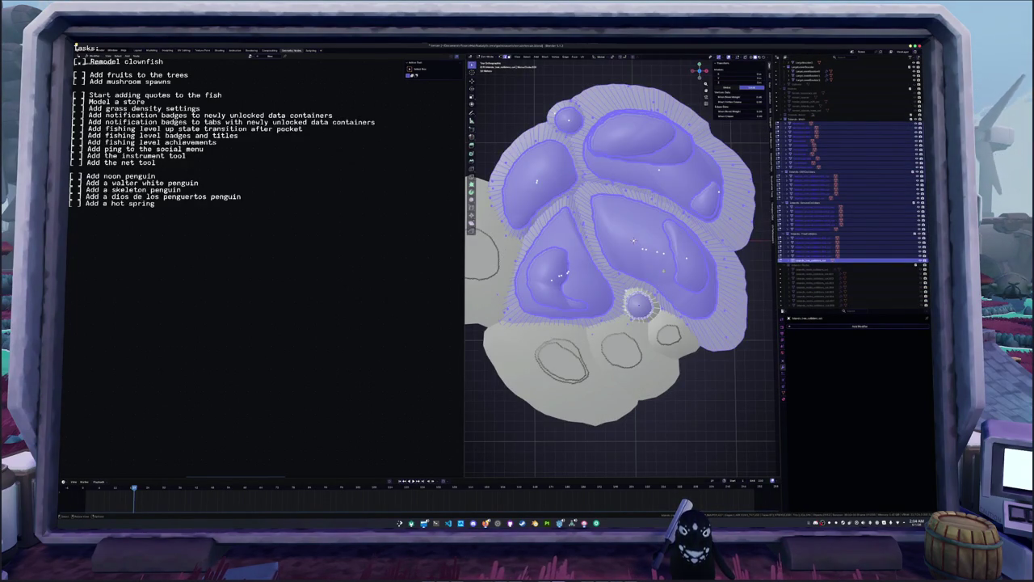
{"action": "key", "text": "alt+a"}
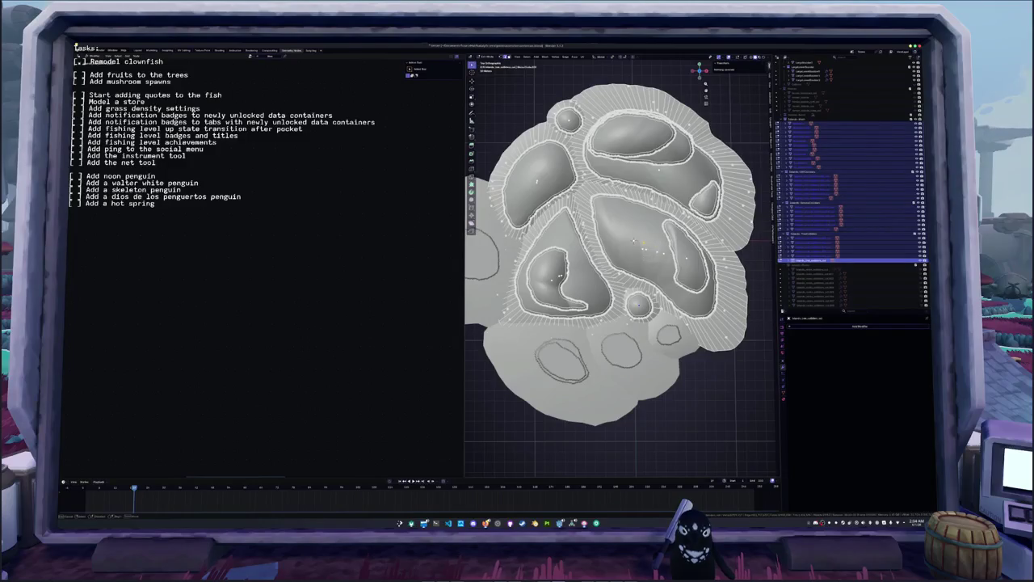
{"action": "key", "text": "alt+z"}
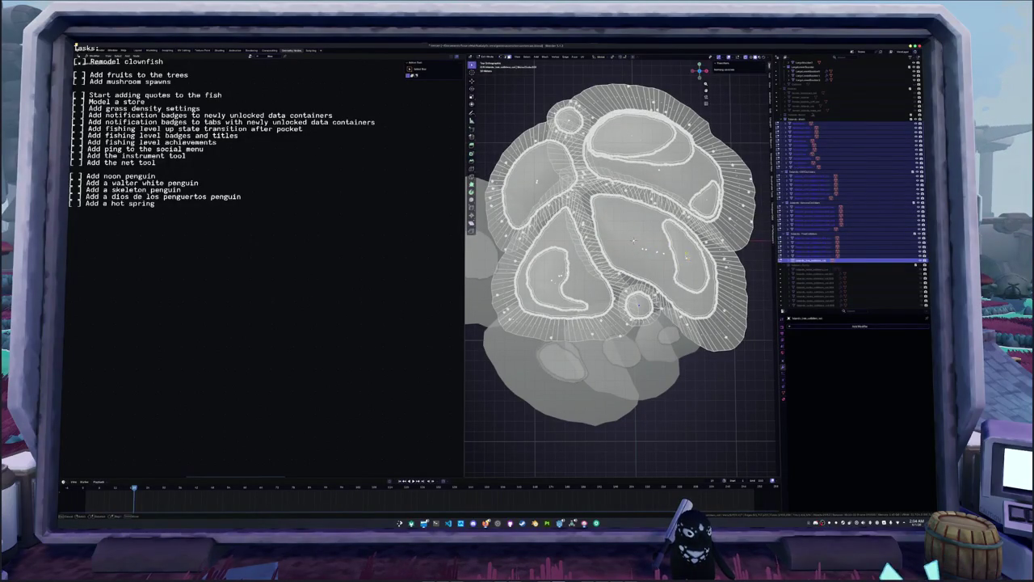
{"action": "key", "text": "l"}
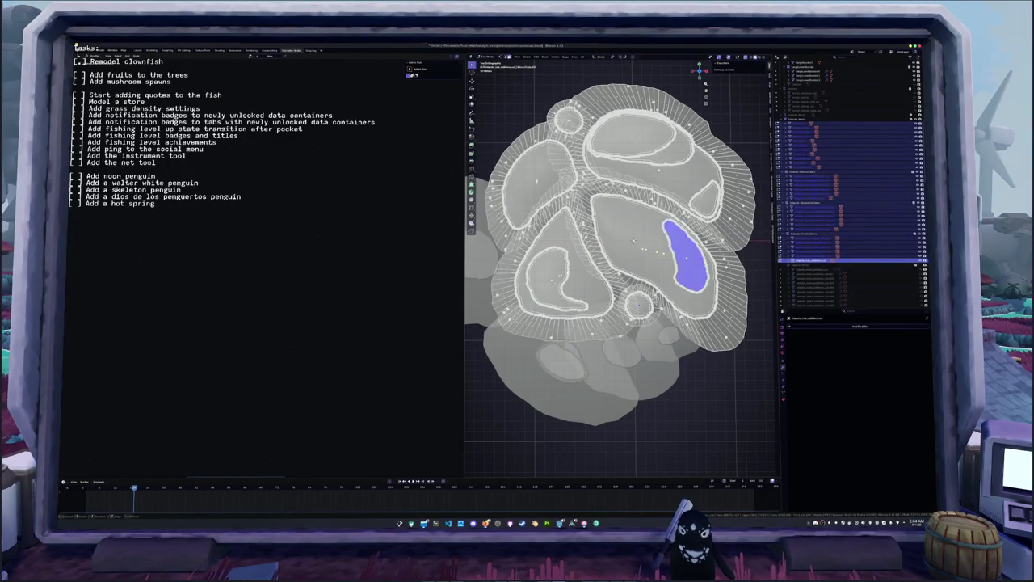
{"action": "key", "text": "l"}
{"action": "middle_click_drag", "start_coordinate": [638, 242], "coordinate": [628, 269], "text": "shift"}
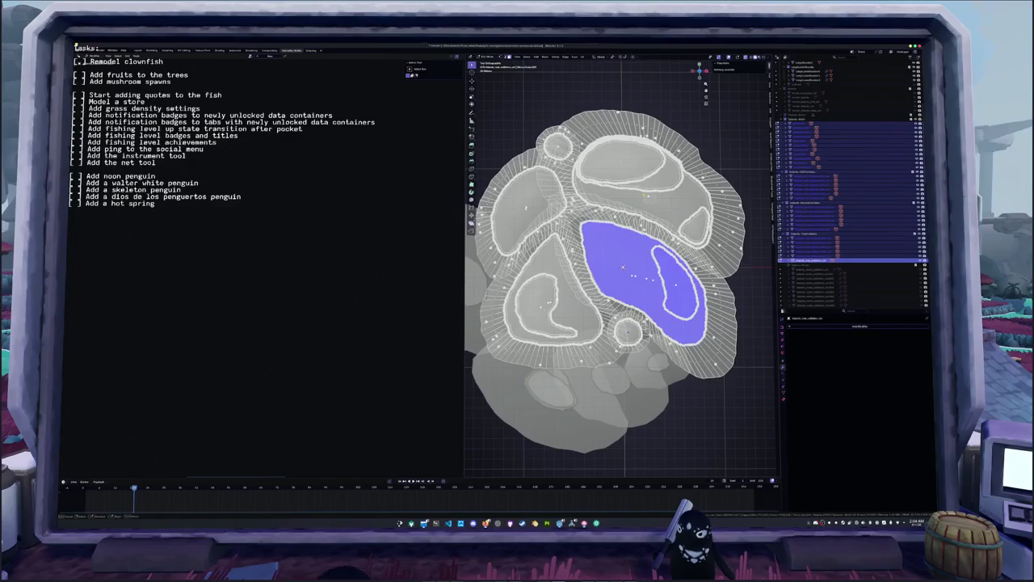
{"action": "key", "text": "l"}
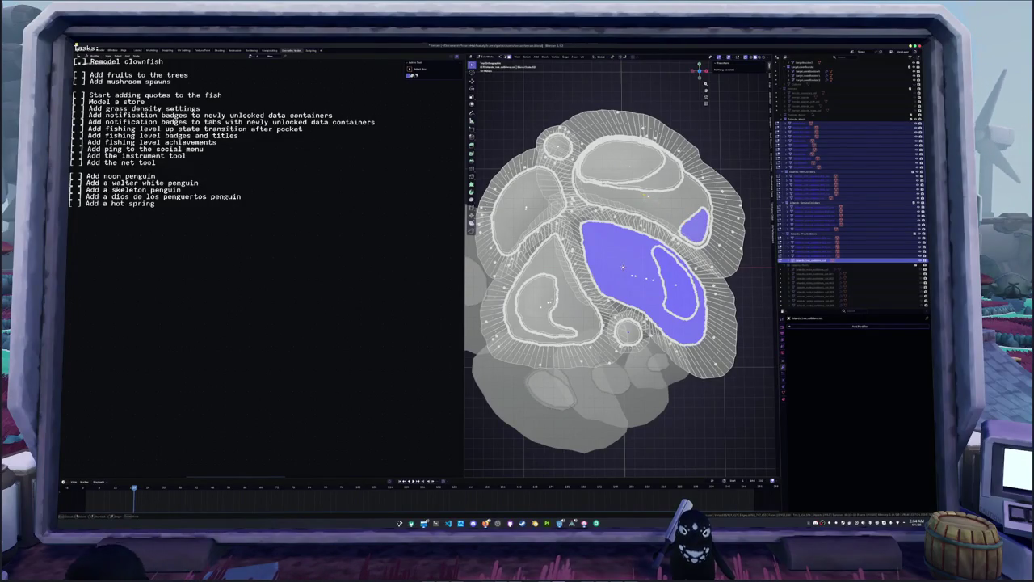
{"action": "key", "text": "l"}
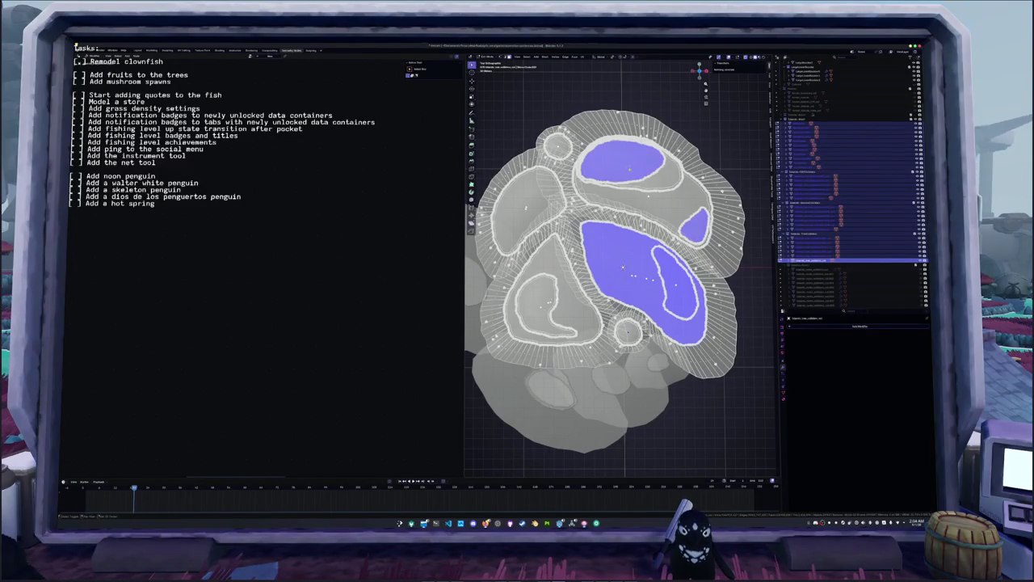
{"action": "key", "text": "l"}
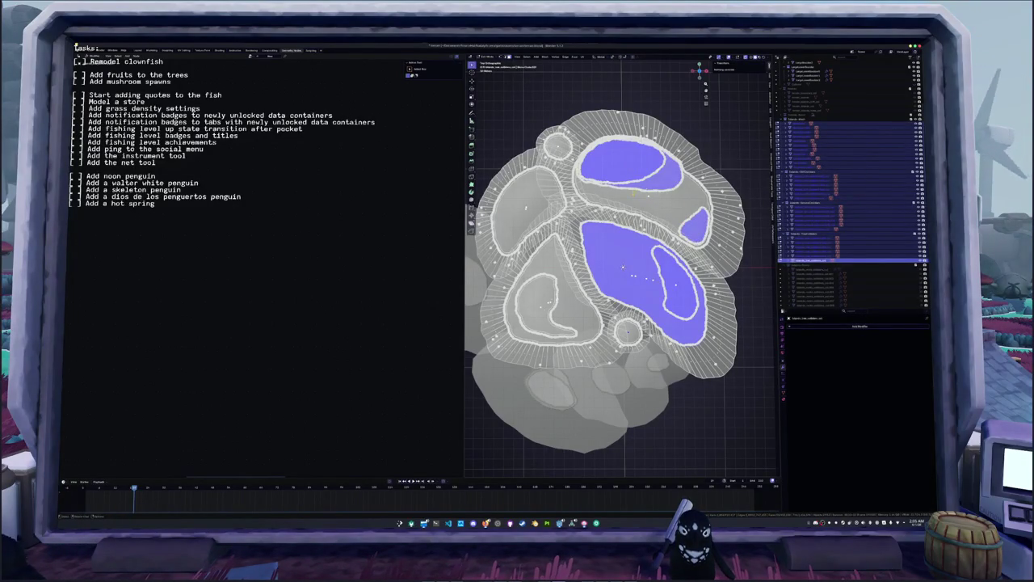
{"action": "scroll", "coordinate": [614, 267], "scroll_direction": "down", "scroll_amount": 3}
{"action": "key", "text": "Tab"}
{"action": "middle_click_drag", "start_coordinate": [614, 267], "coordinate": [598, 242]}
{"action": "mouse_move", "coordinate": [558, 292]}
{"action": "middle_mouse_down"}
{"action": "mouse_move", "coordinate": [710, 241]}
{"action": "mouse_move", "coordinate": [600, 277]}
{"action": "middle_mouse_up"}
{"action": "key", "text": "alt+a"}
{"action": "scroll", "coordinate": [614, 267], "scroll_direction": "up", "scroll_amount": 2}
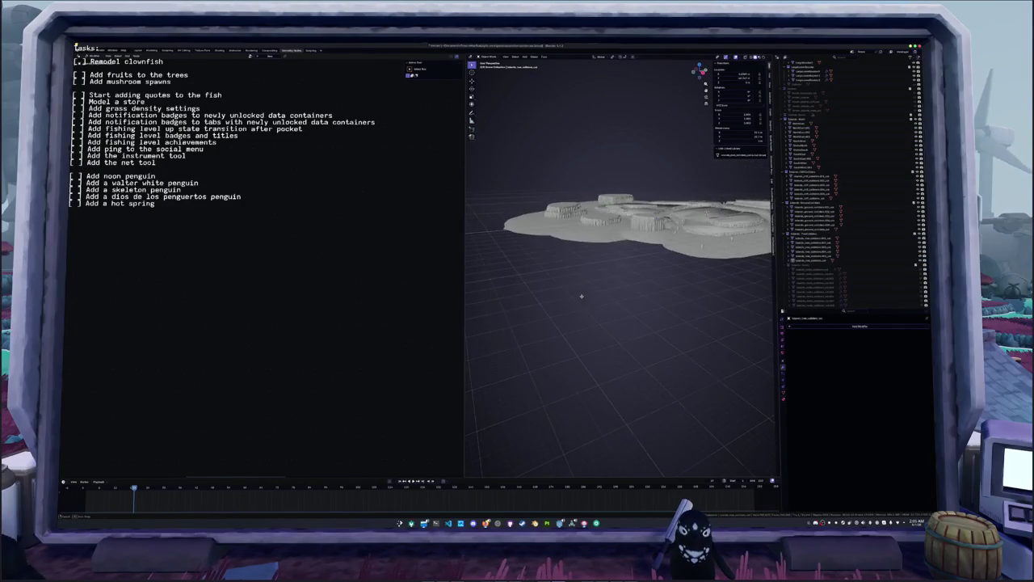
- Tweak the cliff node values so the cylinder cliff is shorter and the central plateau taller
{"action": "scroll", "coordinate": [600, 277], "scroll_direction": "up", "scroll_amount": 3}
{"action": "key", "text": "ctrl+z"}
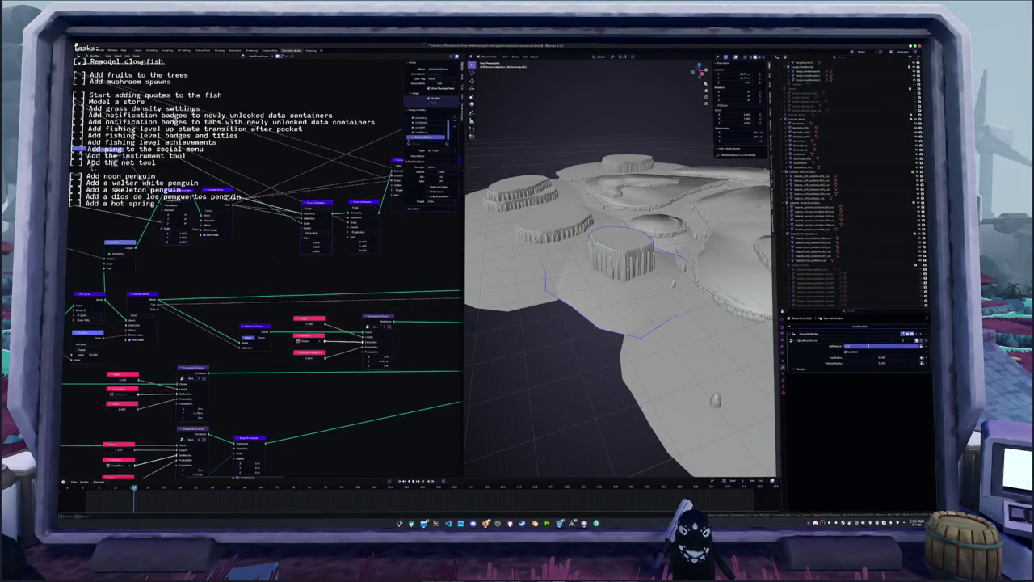
{"action": "left_click_drag", "start_coordinate": [869, 345], "coordinate": [862, 346]}
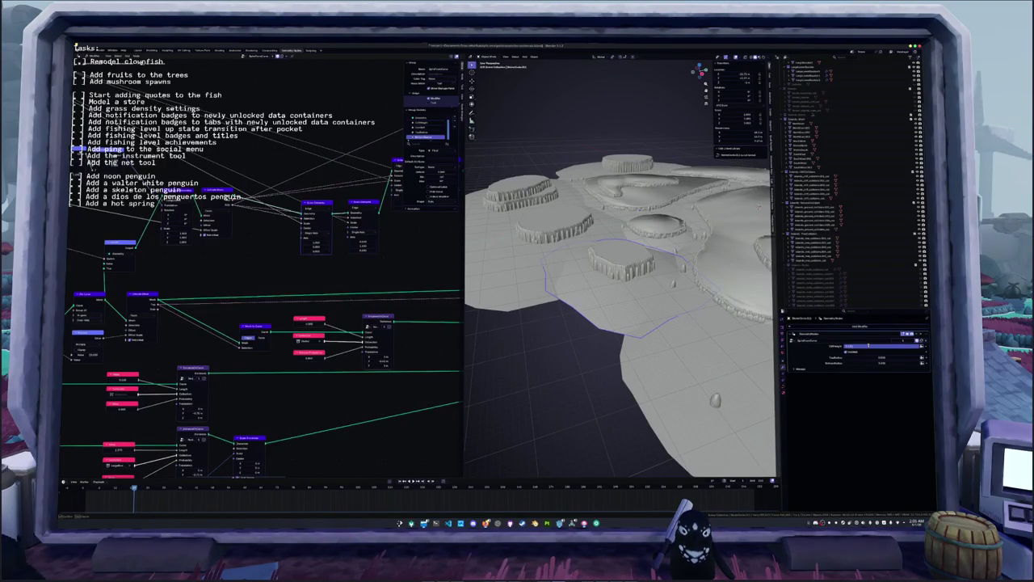
{"action": "mouse_move", "coordinate": [625, 302]}
{"action": "middle_mouse_down"}
{"action": "mouse_move", "coordinate": [602, 309]}
{"action": "mouse_move", "coordinate": [615, 292]}
{"action": "mouse_move", "coordinate": [587, 305]}
{"action": "mouse_move", "coordinate": [603, 287]}
{"action": "middle_mouse_up"}
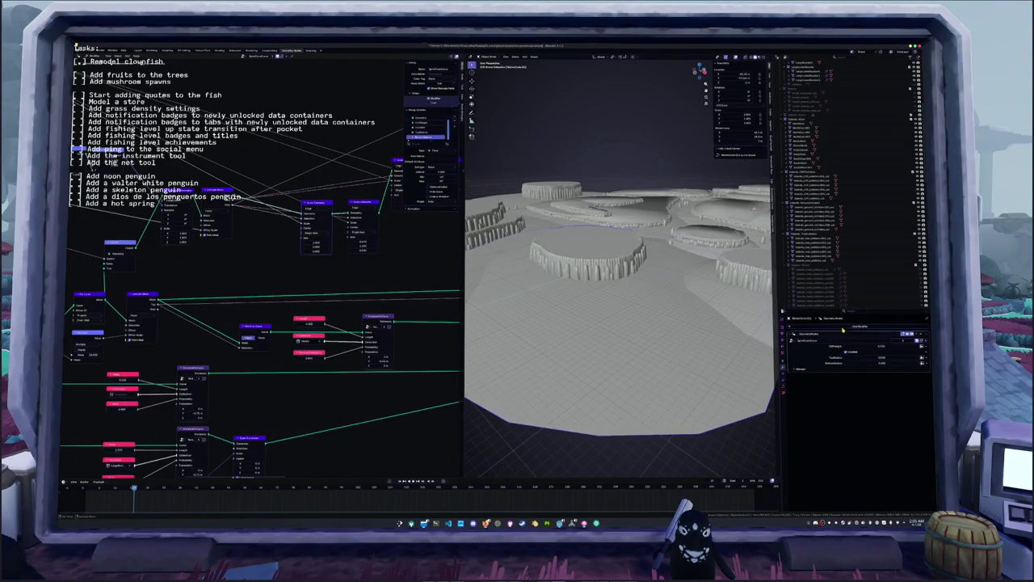
{"action": "left_click_drag", "start_coordinate": [869, 345], "coordinate": [877, 346]}
{"action": "mouse_move", "coordinate": [602, 282]}
{"action": "middle_mouse_down"}
{"action": "mouse_move", "coordinate": [614, 279]}
{"action": "mouse_move", "coordinate": [610, 267]}
{"action": "mouse_move", "coordinate": [608, 279]}
{"action": "middle_mouse_up"}
- Select a plateau and raise it straight up along the Z axis
{"action": "key", "text": "x"}
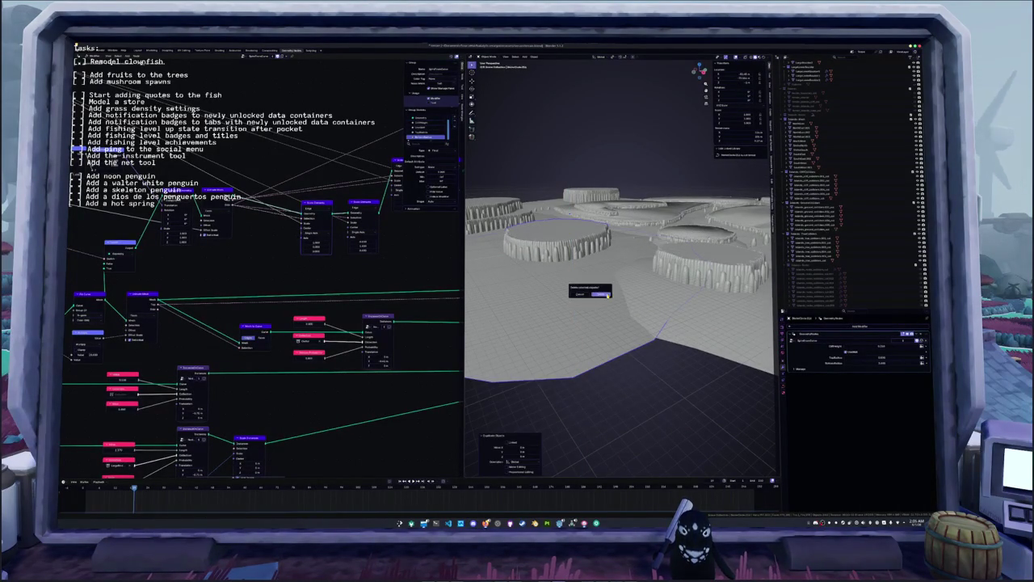
{"action": "left_click", "coordinate": [556, 232]}
{"action": "key", "text": "g"}
{"action": "key", "text": "z"}
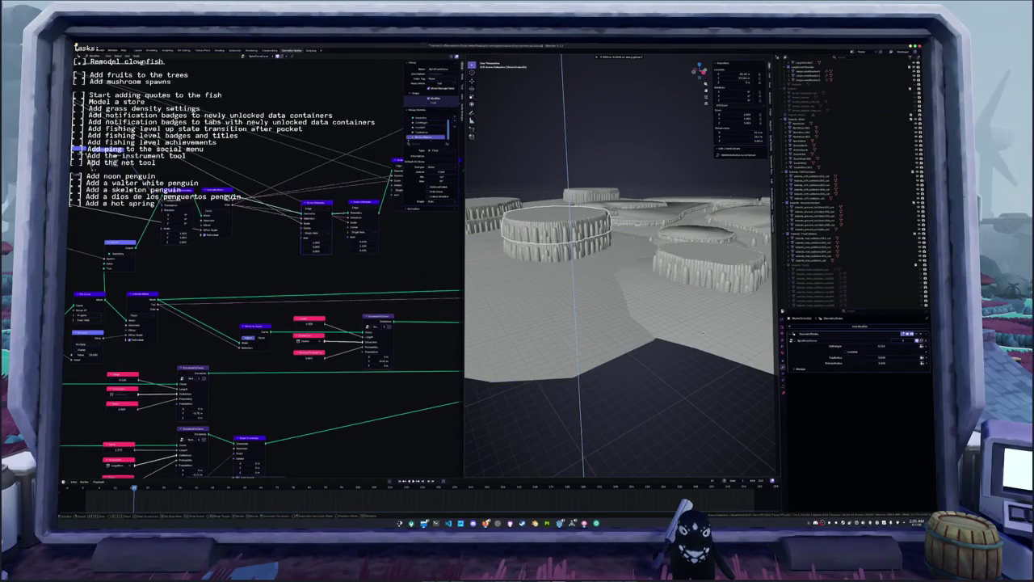
{"action": "left_click", "coordinate": [703, 331]}
{"action": "mouse_move", "coordinate": [703, 331]}
{"action": "middle_mouse_down"}
{"action": "mouse_move", "coordinate": [595, 274]}
{"action": "mouse_move", "coordinate": [614, 242]}
{"action": "mouse_move", "coordinate": [582, 275]}
{"action": "middle_mouse_up"}
- In top view, enter curve Edit Mode and move the ring's left-side edge
{"action": "key", "text": "KP_7"}
{"action": "key", "text": "Tab"}
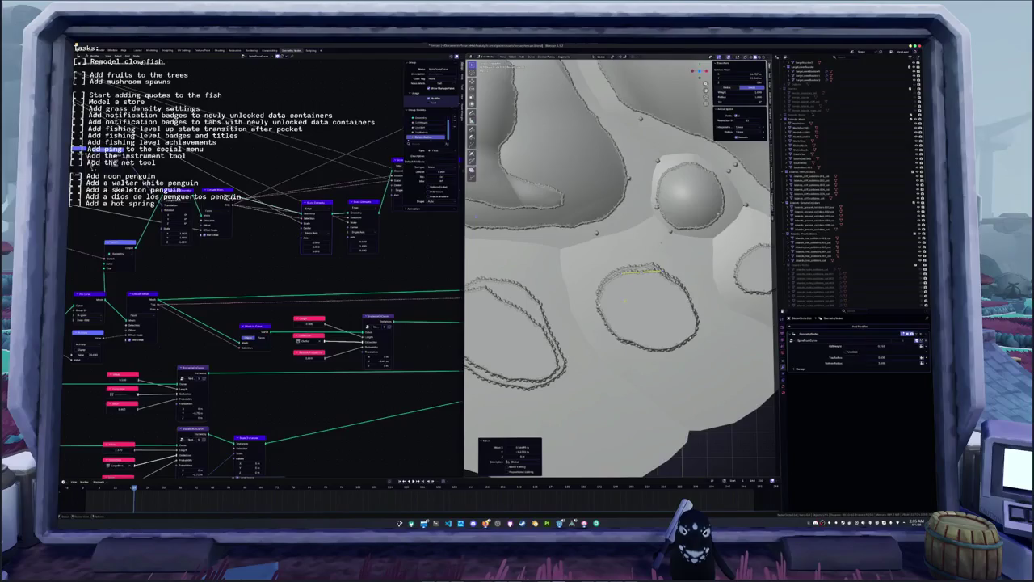
{"action": "left_click", "coordinate": [599, 303]}
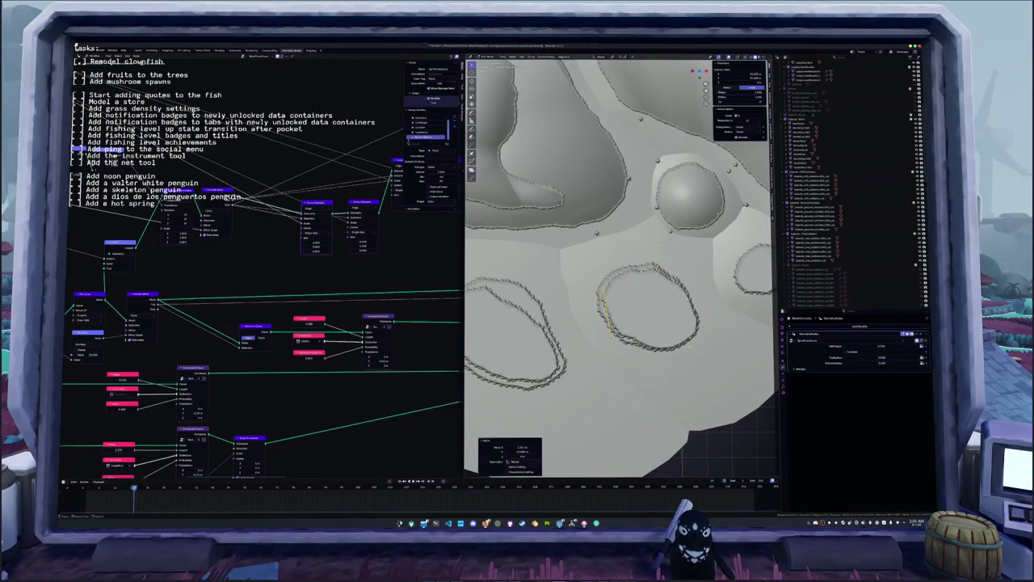
{"action": "mouse_move", "coordinate": [681, 338]}
{"action": "left_mouse_down"}
{"action": "mouse_move", "coordinate": [671, 327]}
{"action": "mouse_move", "coordinate": [677, 293]}
{"action": "mouse_move", "coordinate": [672, 318]}
{"action": "mouse_move", "coordinate": [608, 317]}
{"action": "left_mouse_up"}
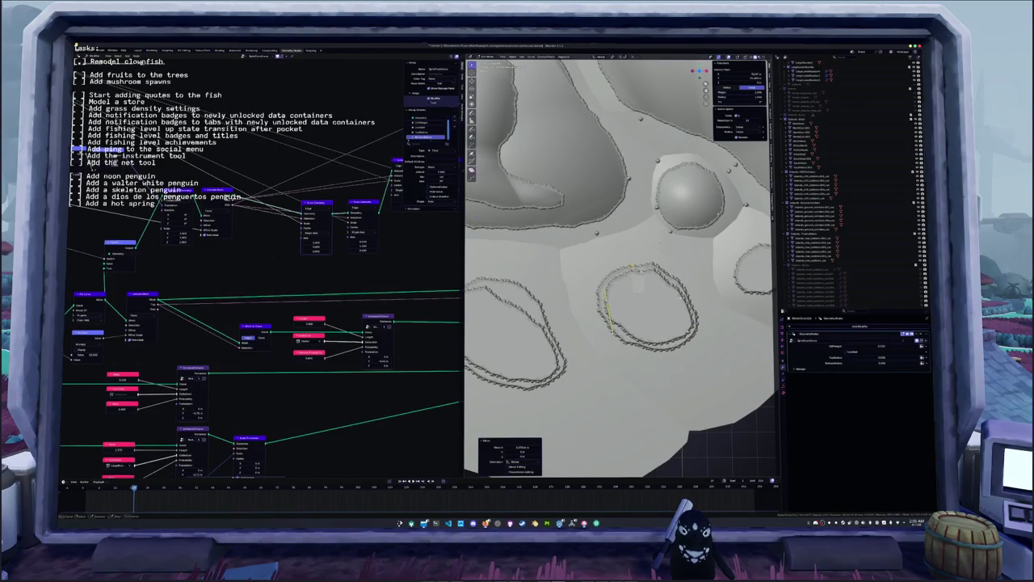
{"action": "left_click_drag", "start_coordinate": [636, 282], "coordinate": [644, 270]}
{"action": "left_click", "coordinate": [645, 270]}
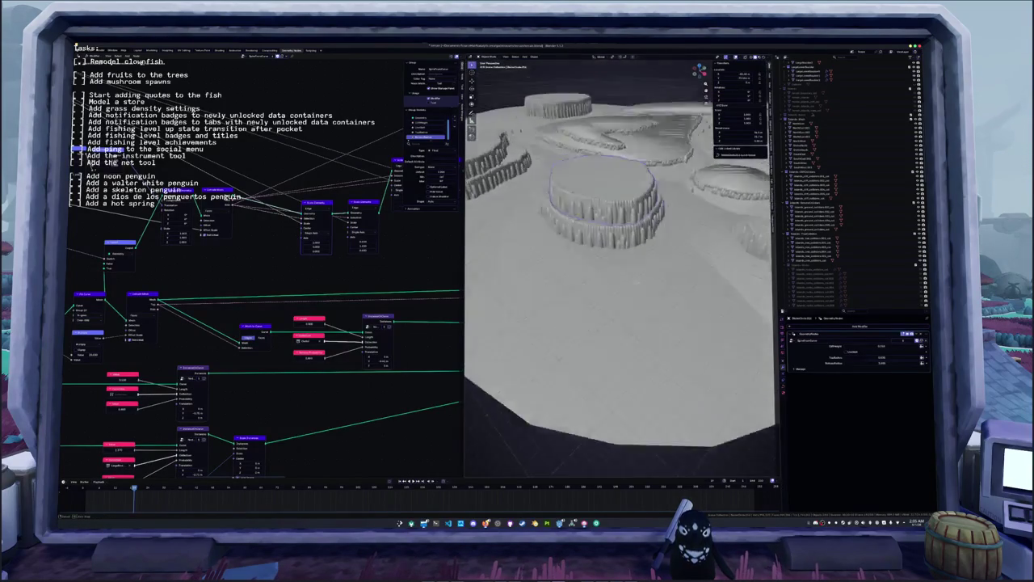
- From top view, grab and reposition several ring control points toward the plateau edge
{"action": "middle_click_drag", "start_coordinate": [645, 270], "coordinate": [629, 277]}
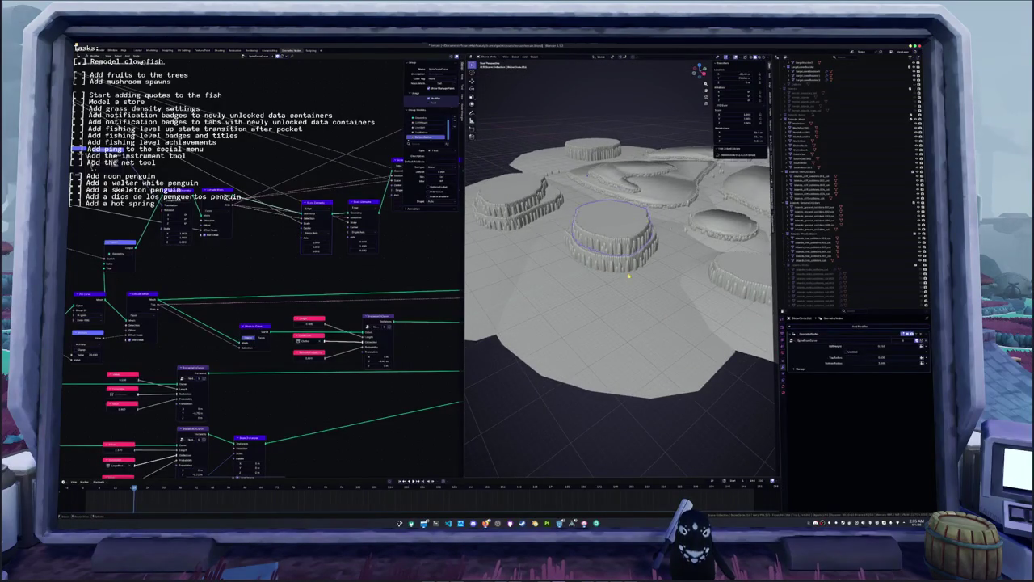
{"action": "mouse_move", "coordinate": [703, 408]}
{"action": "middle_mouse_down"}
{"action": "mouse_move", "coordinate": [612, 350]}
{"action": "mouse_move", "coordinate": [622, 352]}
{"action": "mouse_move", "coordinate": [631, 275]}
{"action": "middle_mouse_up"}
{"action": "key", "text": "KP_7"}
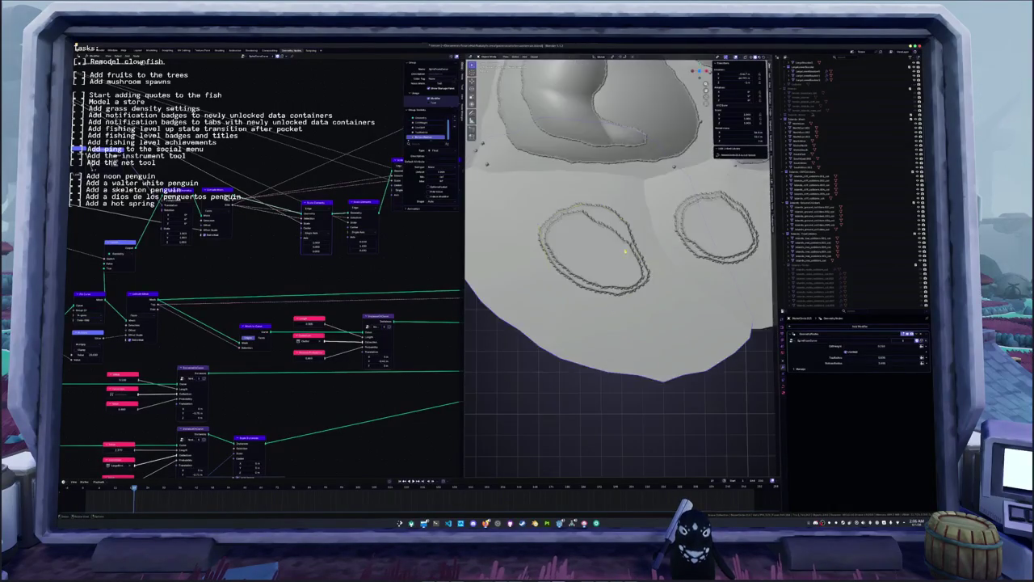
{"action": "key", "text": "g"}
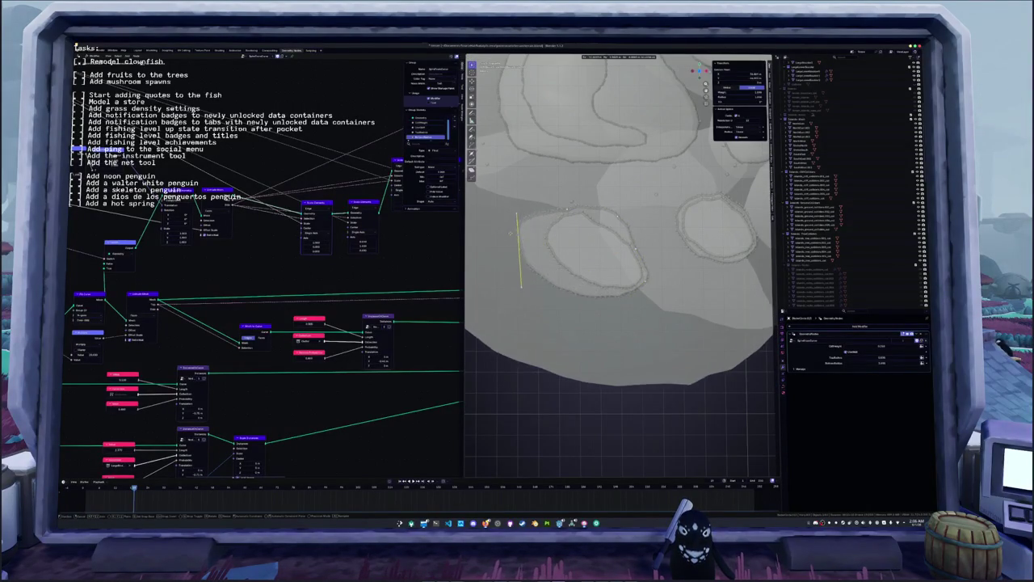
{"action": "left_click", "coordinate": [497, 224]}
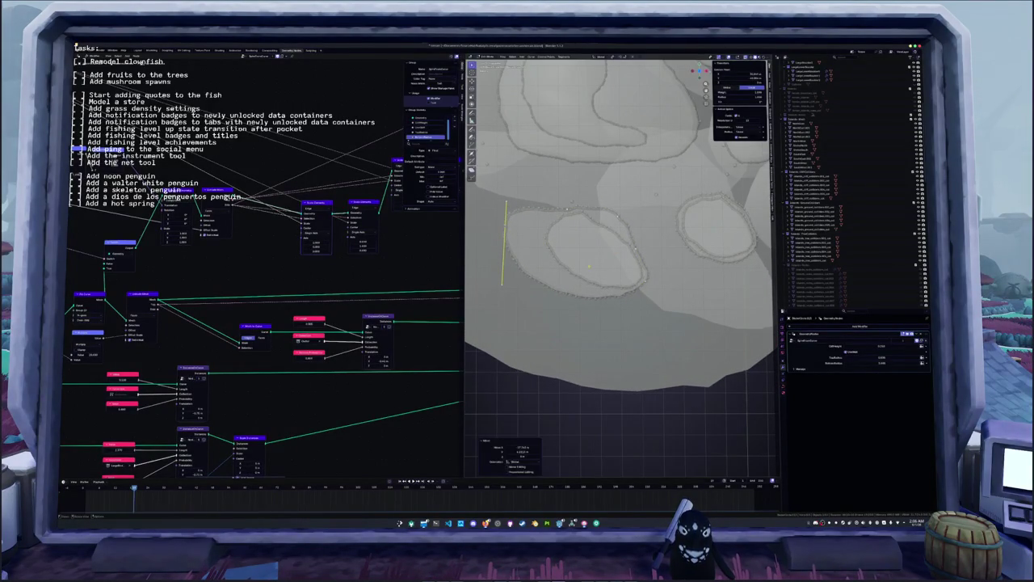
{"action": "key", "text": "g"}
{"action": "left_click", "coordinate": [645, 287]}
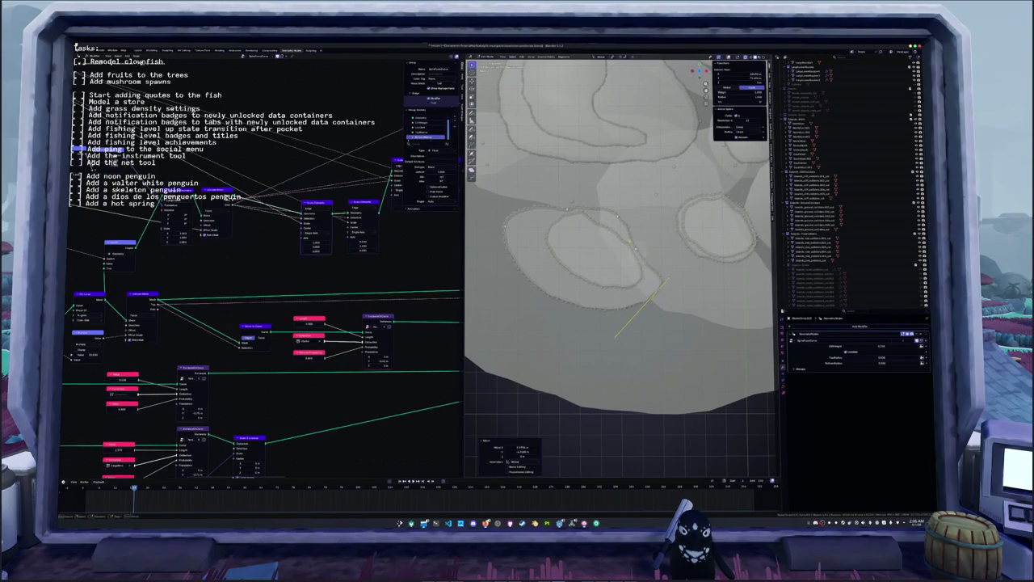
{"action": "key", "text": "g"}
{"action": "left_click", "coordinate": [642, 255]}
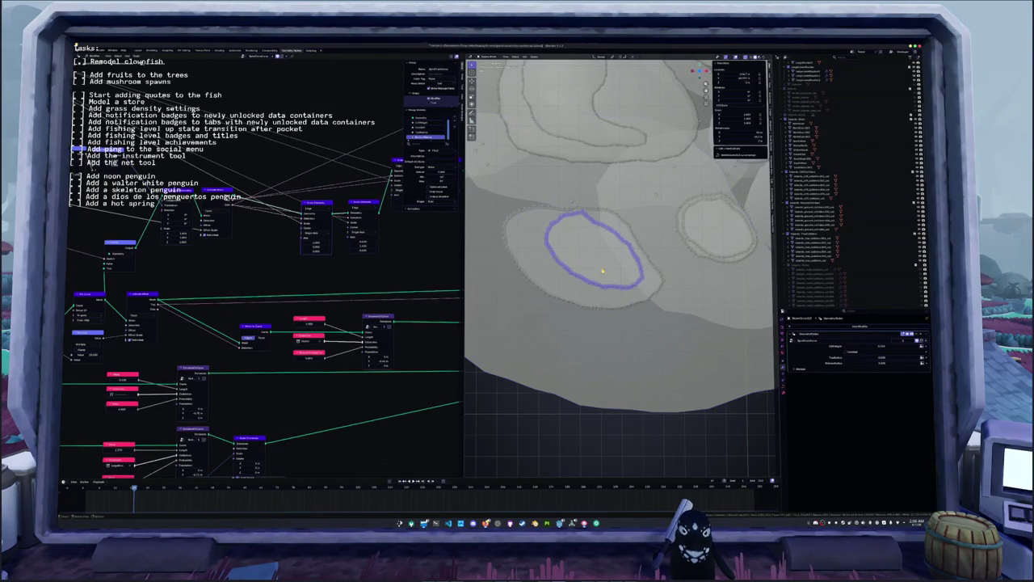
- Keep moving ring points and edges so the outline hugs the plateau
{"action": "key", "text": "g"}
{"action": "left_click", "coordinate": [624, 243]}
{"action": "key", "text": "g"}
{"action": "left_click", "coordinate": [639, 275]}
{"action": "key", "text": "g"}
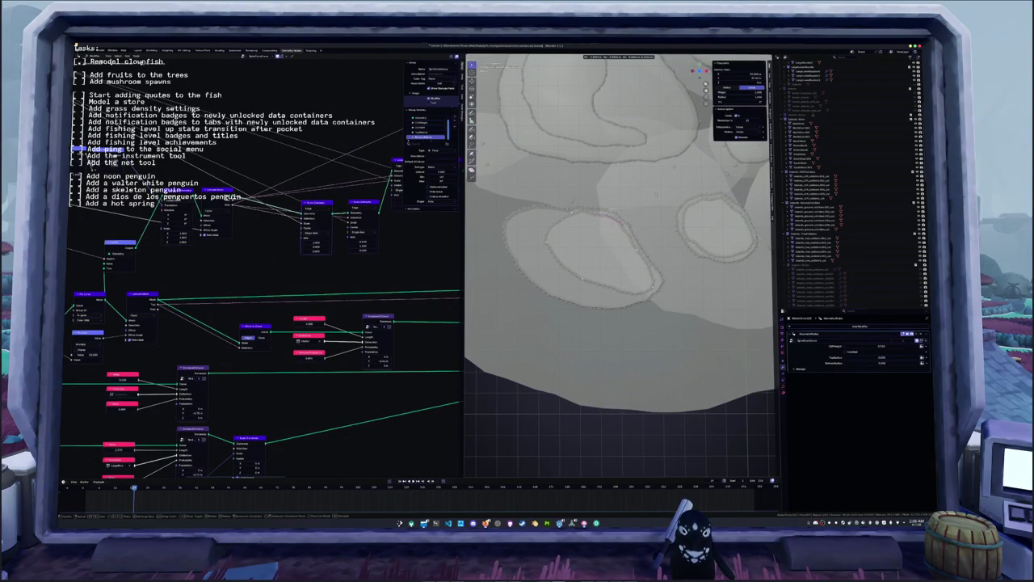
{"action": "left_click", "coordinate": [606, 216]}
{"action": "key", "text": "g"}
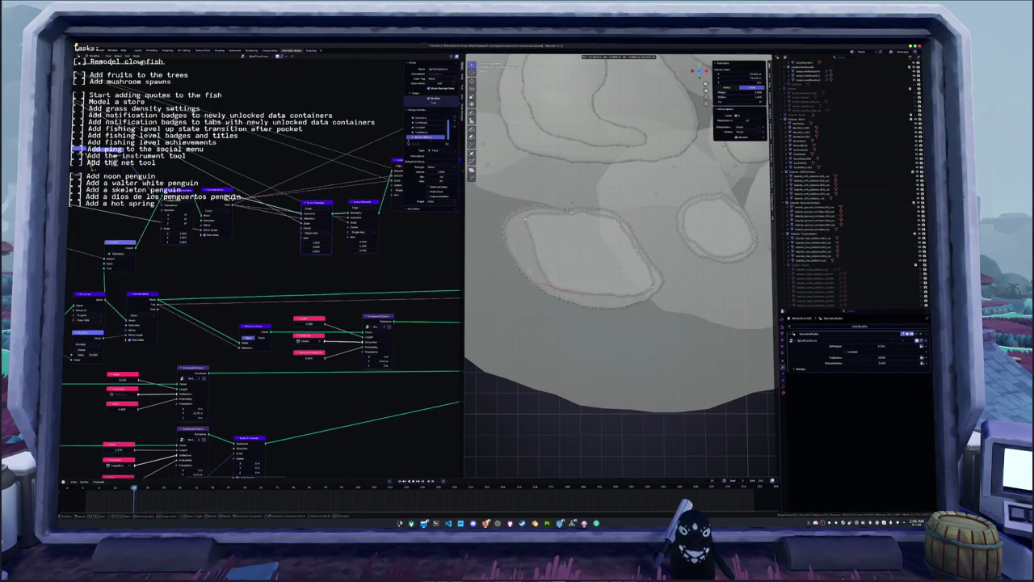
{"action": "left_click", "coordinate": [597, 298]}
- Extend the ring selection, undo a straighten attempt, and move that section into place
{"action": "left_click", "coordinate": [656, 299], "text": "alt"}
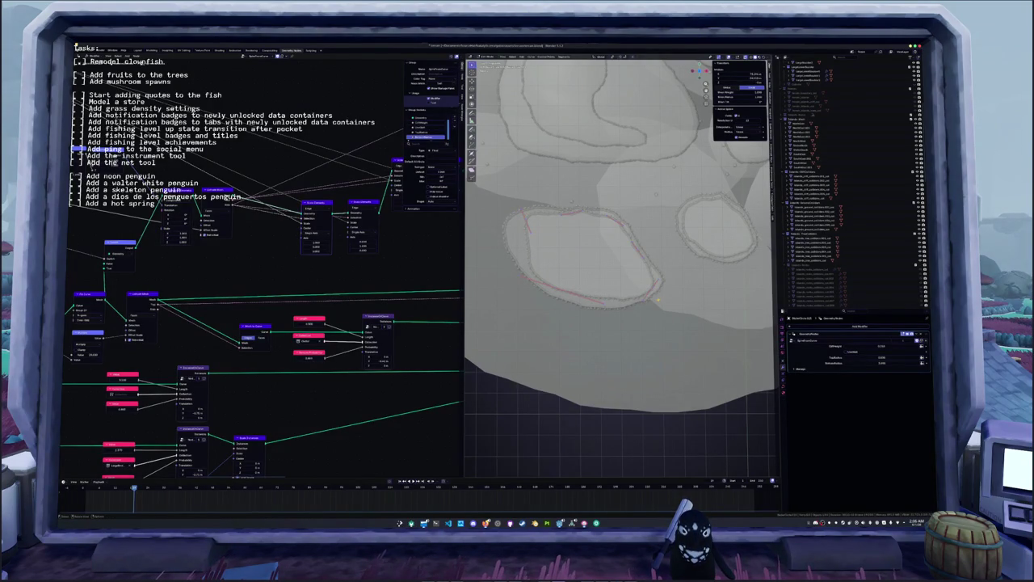
{"action": "left_click", "coordinate": [658, 302]}
{"action": "key", "text": "ctrl+z"}
{"action": "key", "text": "g"}
{"action": "key", "text": "g"}
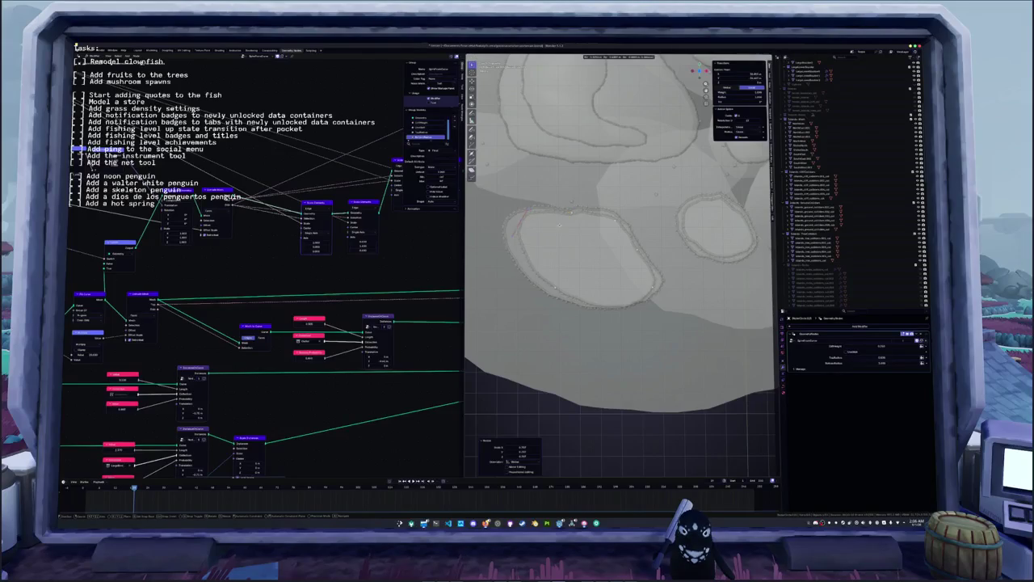
{"action": "left_click", "coordinate": [553, 227]}
- Apply a curve edit from the context menu, select the right-hand stretch, and return to Object Mode
{"action": "mouse_move", "coordinate": [596, 270]}
{"action": "middle_mouse_down"}
{"action": "mouse_move", "coordinate": [602, 278]}
{"action": "mouse_move", "coordinate": [585, 256]}
{"action": "middle_mouse_up"}
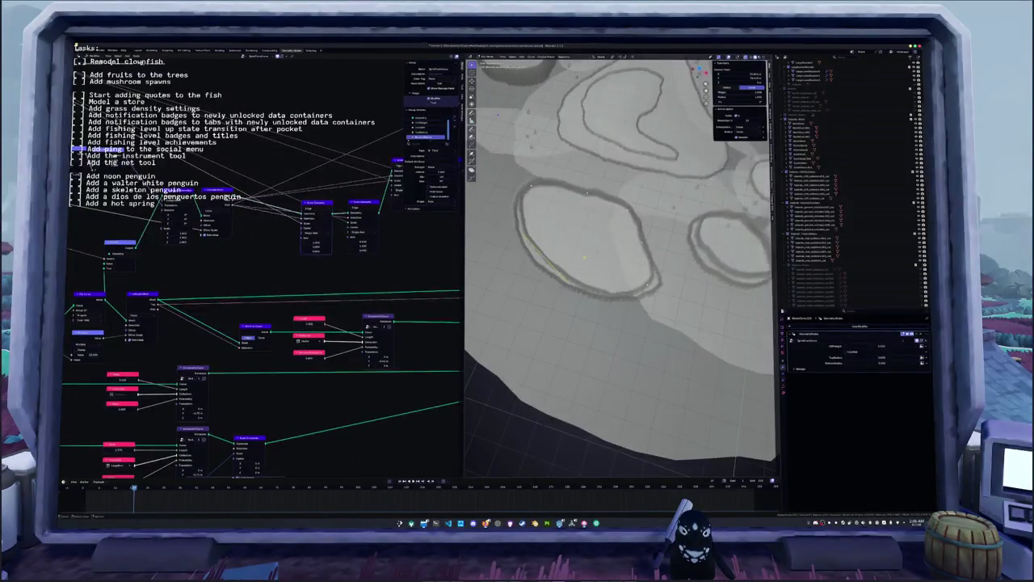
{"action": "right_click", "coordinate": [628, 273]}
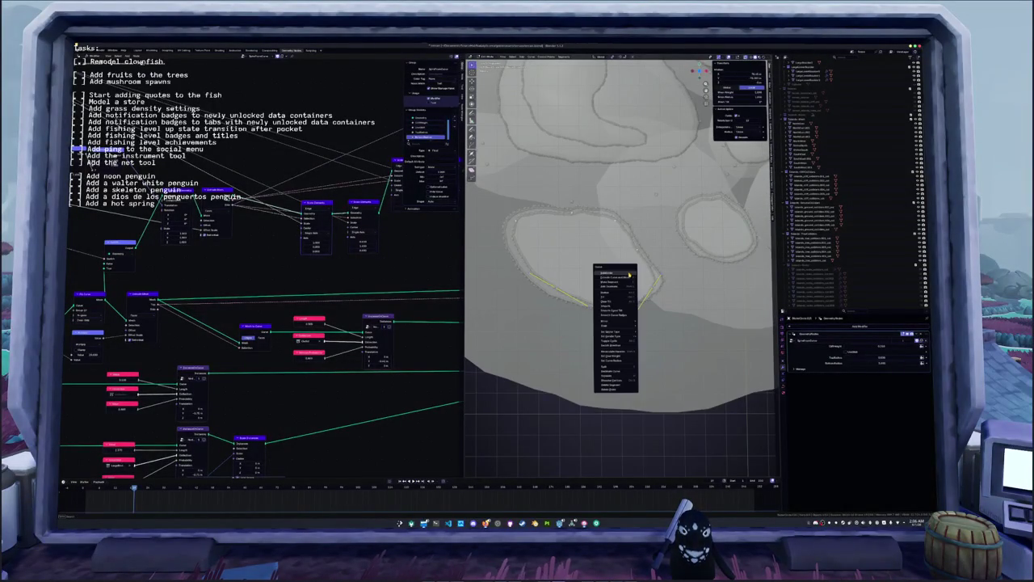
{"action": "left_click", "coordinate": [628, 275]}
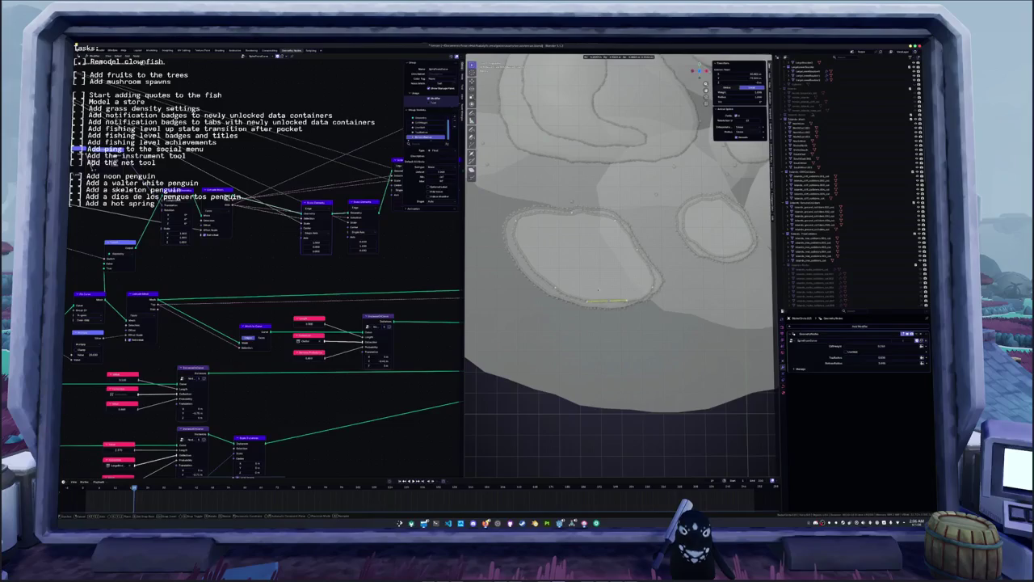
{"action": "left_click_drag", "start_coordinate": [656, 269], "coordinate": [649, 297]}
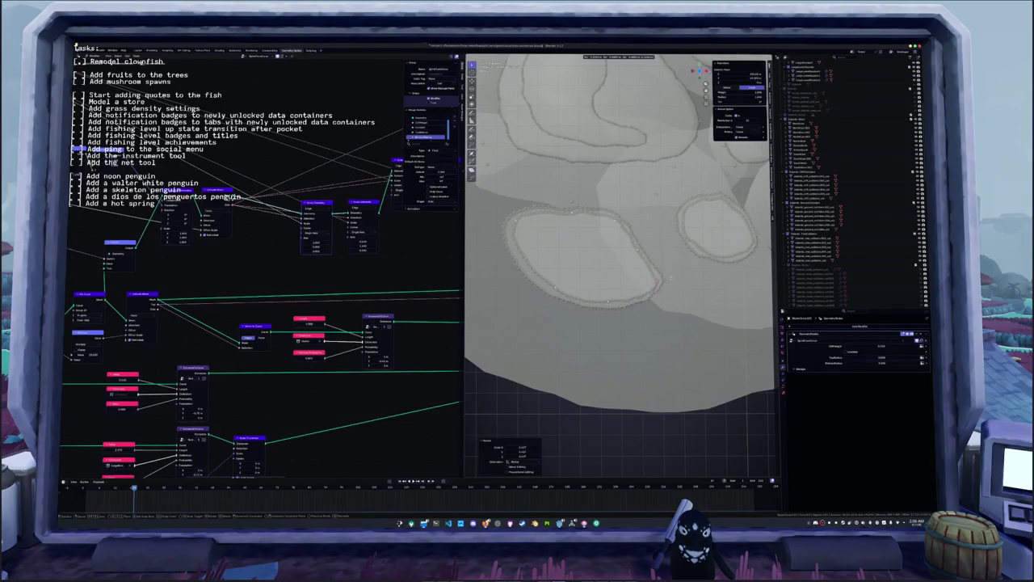
{"action": "key", "text": "Tab"}
{"action": "scroll", "coordinate": [639, 293], "scroll_direction": "down", "scroll_amount": 2}
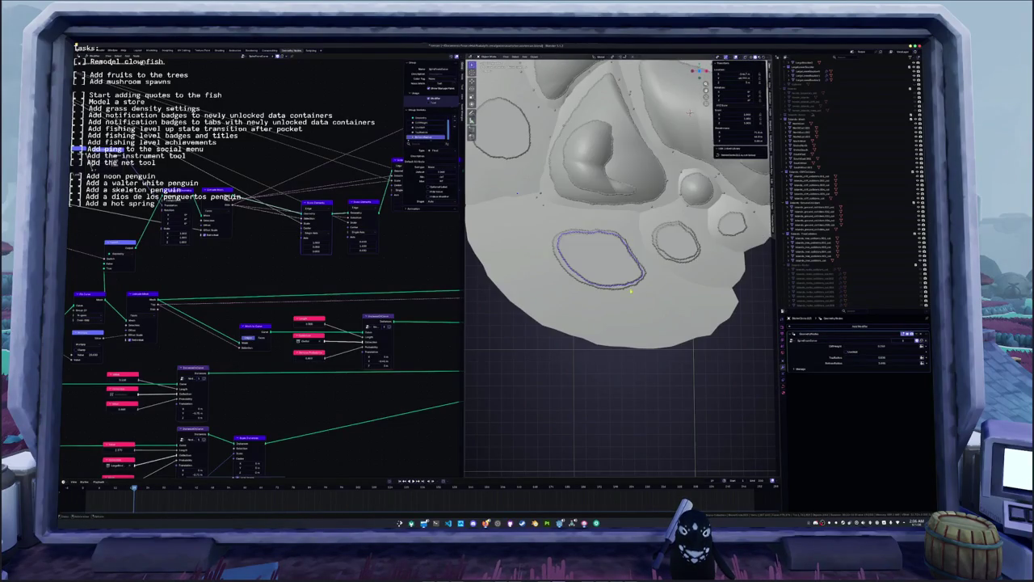
{"action": "middle_click_drag", "start_coordinate": [639, 293], "coordinate": [646, 202]}
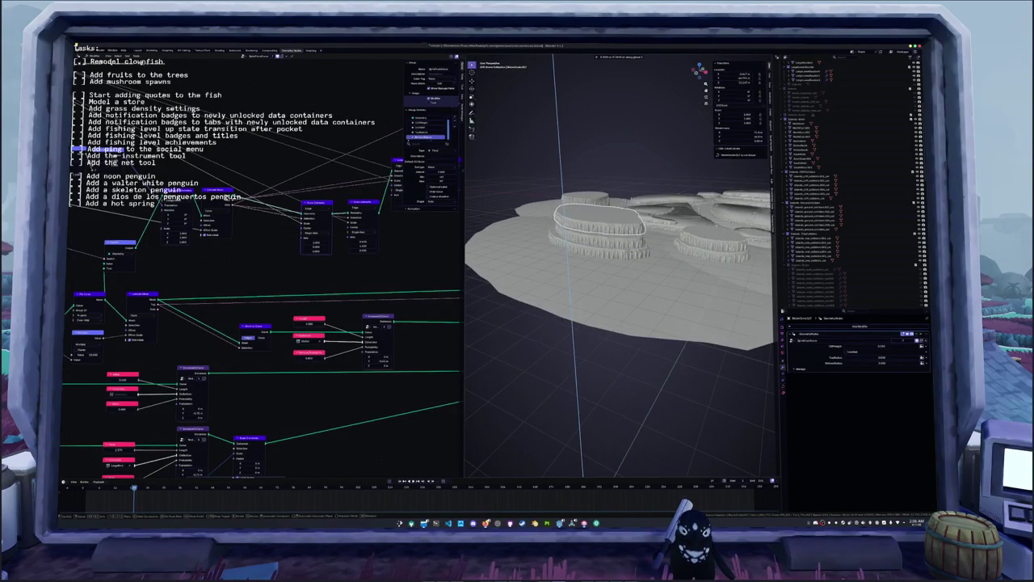
- Duplicate the ring object with Shift+D and frame the lower rings in top view
{"action": "key", "text": "shift+d"}
{"action": "mouse_move", "coordinate": [646, 242]}
{"action": "middle_mouse_down"}
{"action": "mouse_move", "coordinate": [565, 259]}
{"action": "mouse_move", "coordinate": [498, 236]}
{"action": "mouse_move", "coordinate": [635, 265]}
{"action": "mouse_move", "coordinate": [577, 273]}
{"action": "middle_mouse_up"}
{"action": "scroll", "coordinate": [550, 243], "scroll_direction": "up", "scroll_amount": 5}
{"action": "scroll", "coordinate": [577, 273], "scroll_direction": "down", "scroll_amount": 5}
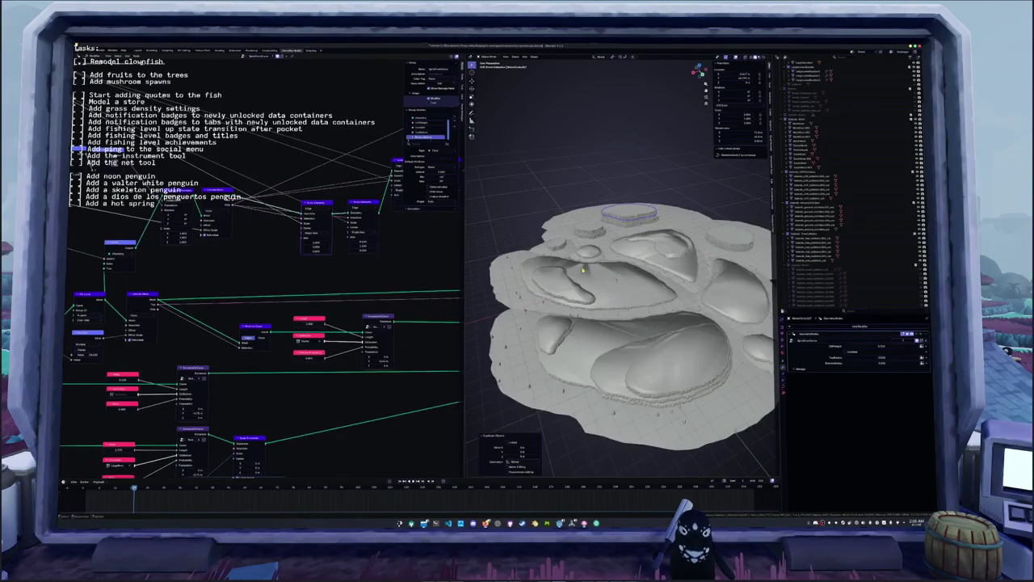
{"action": "key", "text": "KP_7"}
{"action": "middle_click_drag", "start_coordinate": [582, 271], "coordinate": [590, 210], "text": "shift"}
{"action": "scroll", "coordinate": [589, 210], "scroll_direction": "up", "scroll_amount": 4}
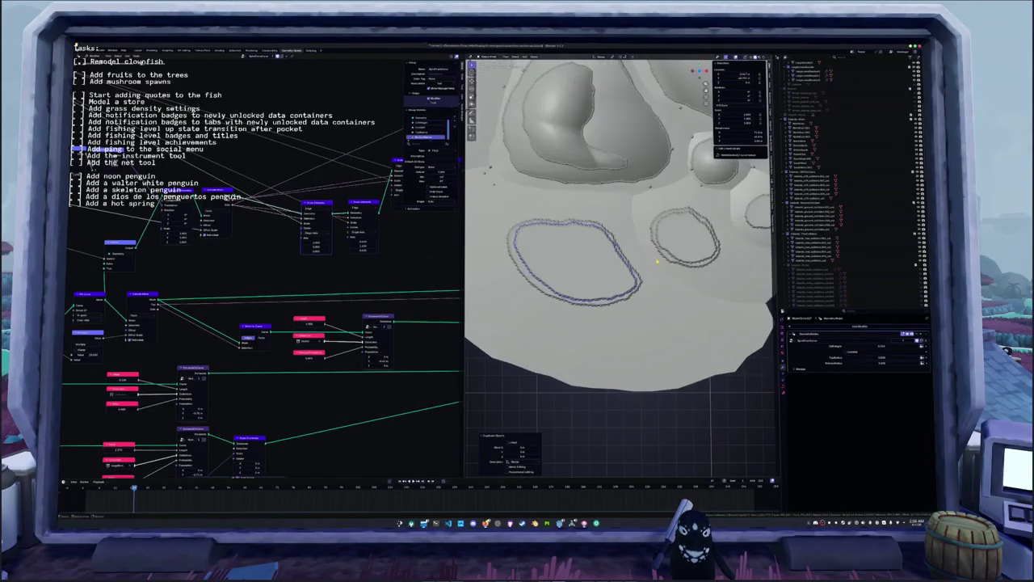
- Select the left ring's inner loop, set the pivot point, and extrude a new inner ring
{"action": "left_click", "coordinate": [637, 267], "text": "alt"}
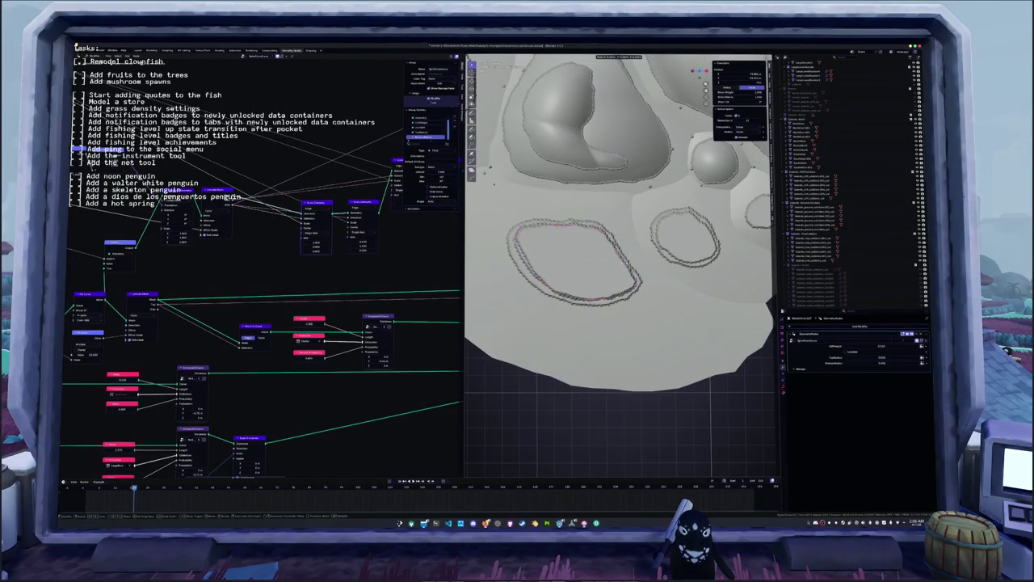
{"action": "left_click", "coordinate": [614, 56]}
{"action": "left_click", "coordinate": [624, 83]}
{"action": "key", "text": "e"}
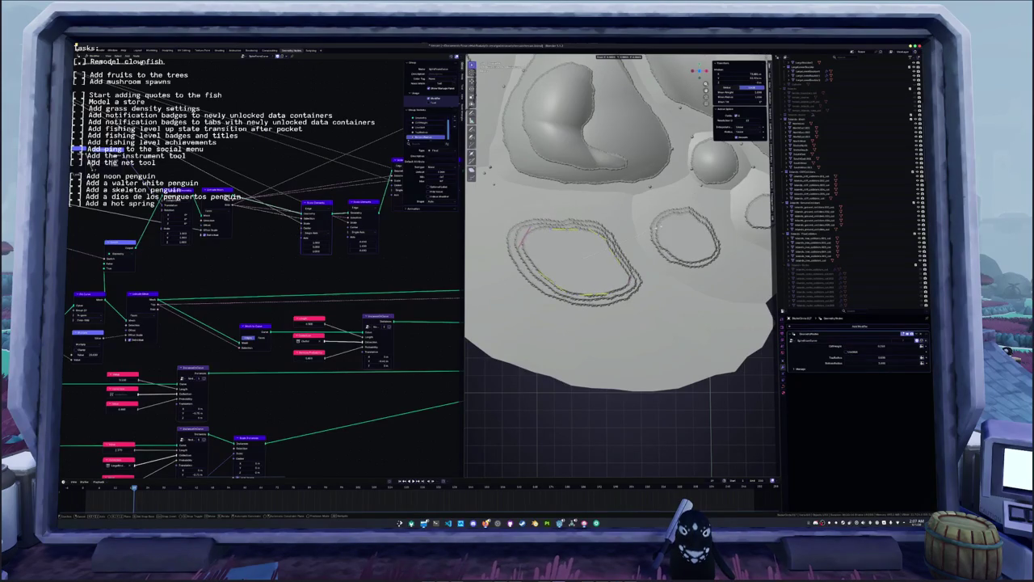
{"action": "key", "text": "Return"}
{"action": "middle_click_drag", "start_coordinate": [618, 307], "coordinate": [631, 202]}
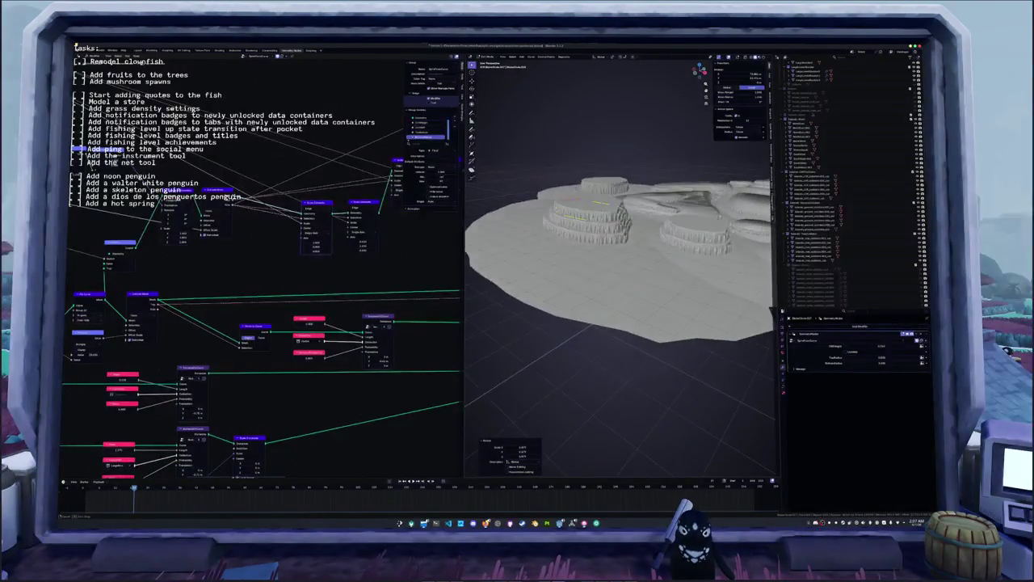
{"action": "mouse_move", "coordinate": [618, 267]}
{"action": "middle_mouse_down"}
{"action": "mouse_move", "coordinate": [630, 243]}
{"action": "mouse_move", "coordinate": [664, 235]}
{"action": "middle_mouse_up"}
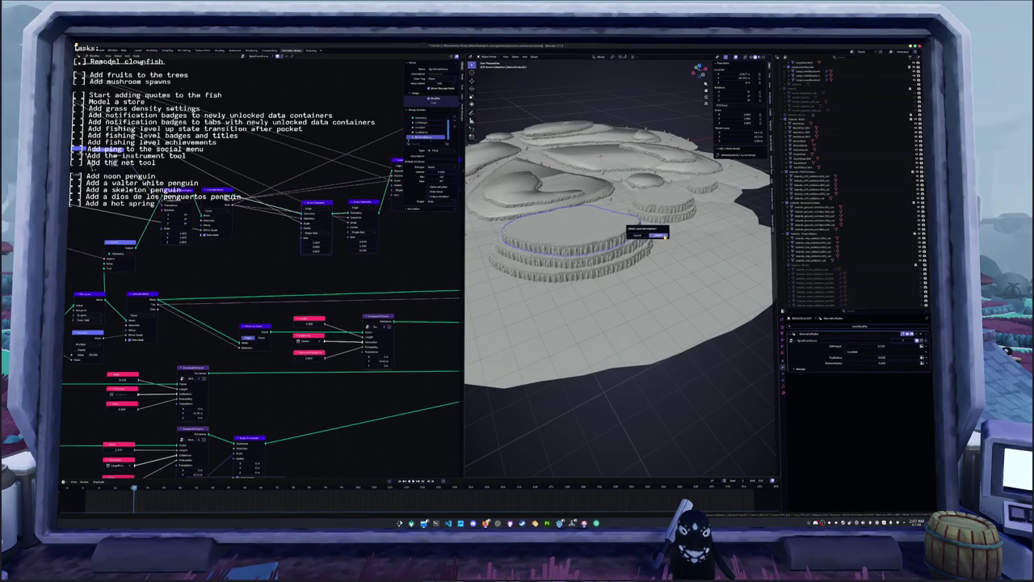
- Delete the selected ring object, then undo to restore it
{"action": "left_click", "coordinate": [663, 235]}
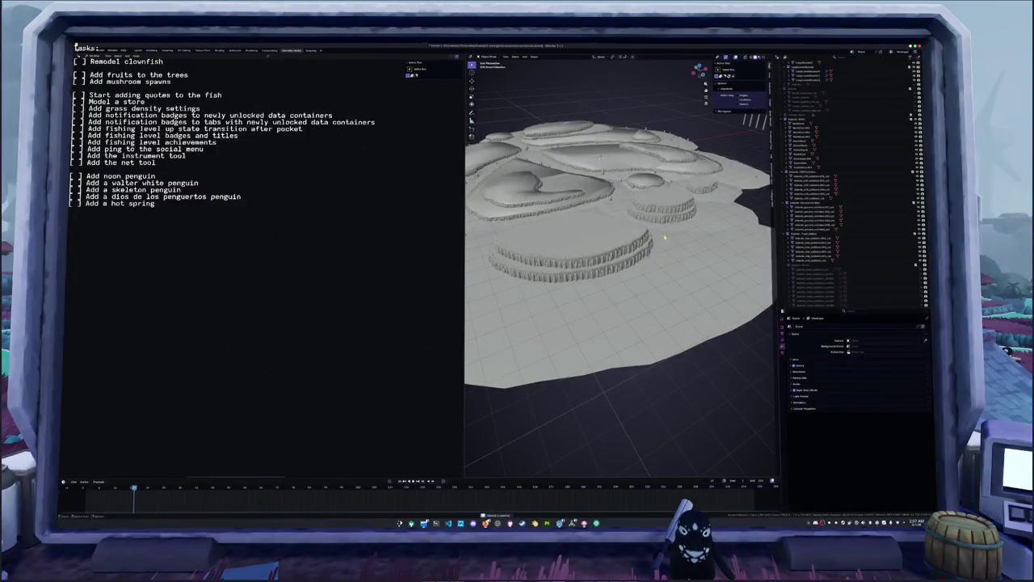
{"action": "key", "text": "ctrl+z"}
{"action": "key", "text": "ctrl+shift+z"}
{"action": "key", "text": "ctrl+z"}
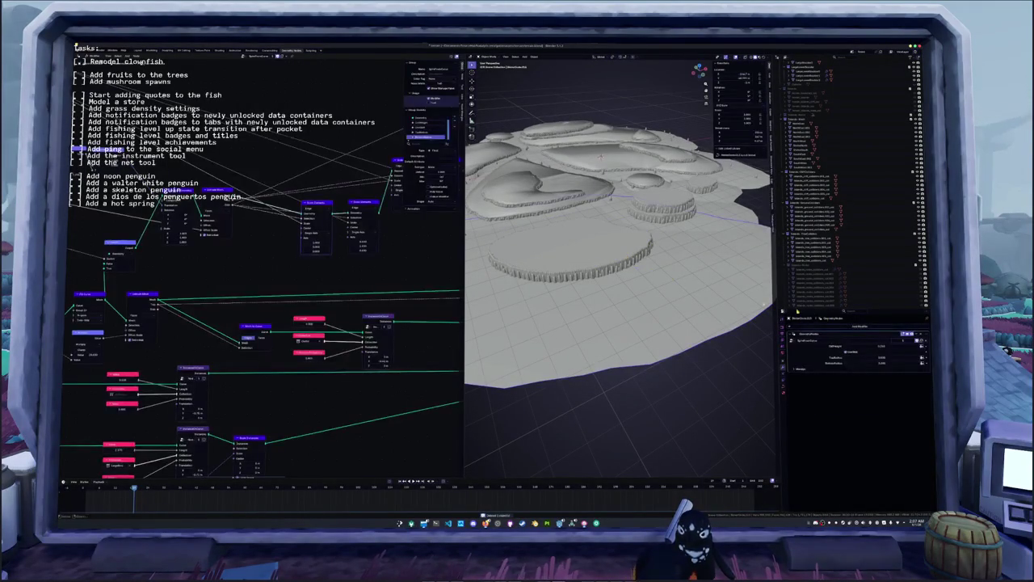
- Scale the front ring along Z to raise the cliff, then enter Edit Mode in top view
{"action": "key", "text": "s"}
{"action": "key", "text": "z"}
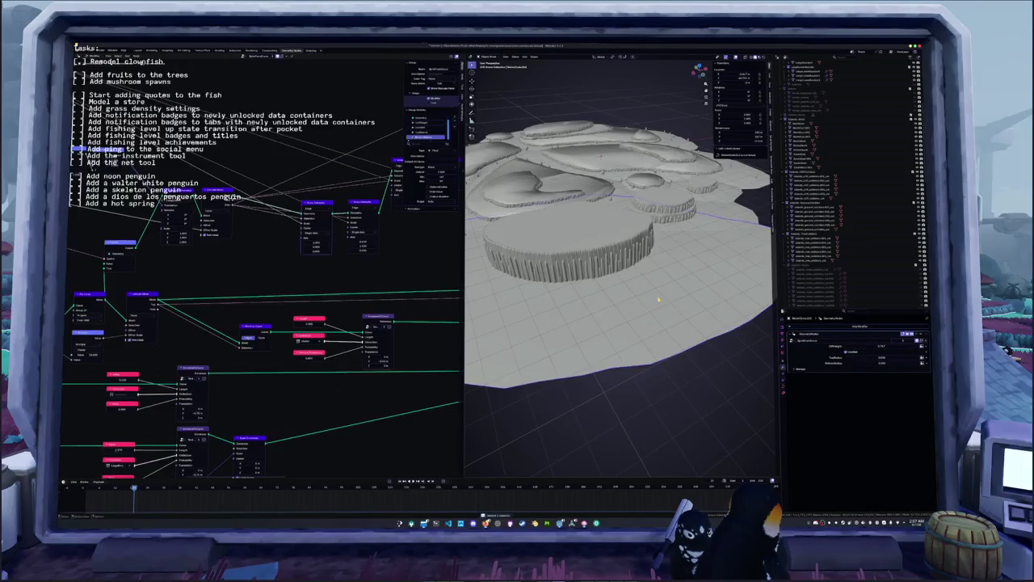
{"action": "middle_click_drag", "start_coordinate": [658, 299], "coordinate": [653, 306]}
{"action": "key", "text": "Tab"}
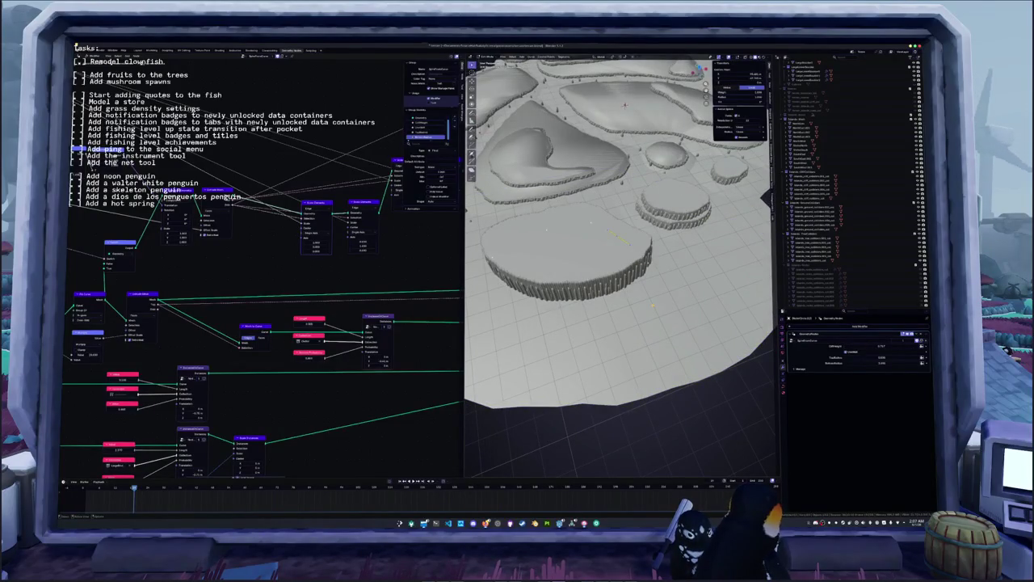
{"action": "key", "text": "KP_7"}
- Set the curve points' handle type and scale the curve loop down
{"action": "key", "text": "v"}
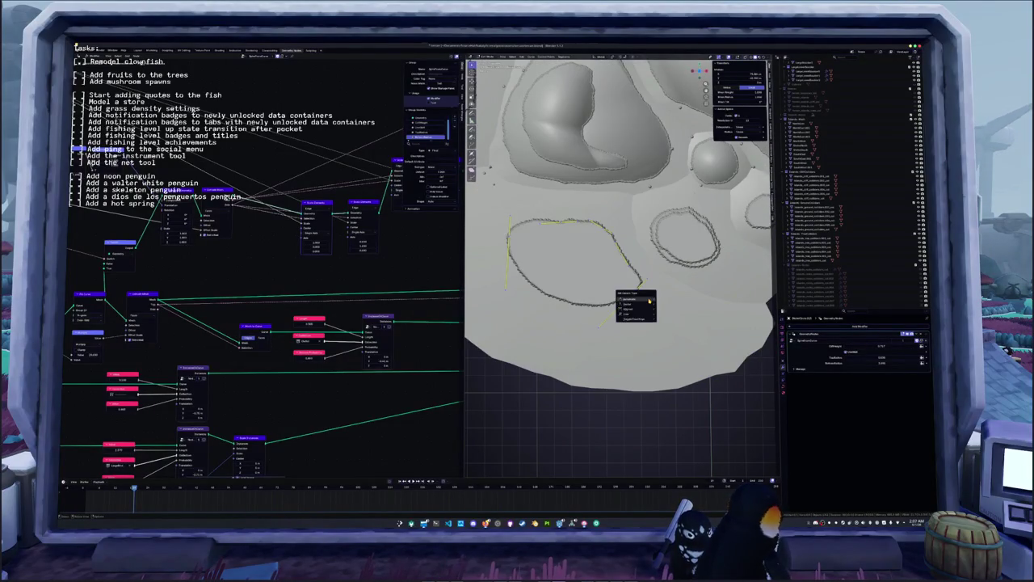
{"action": "left_click", "coordinate": [650, 300]}
{"action": "key", "text": "s"}
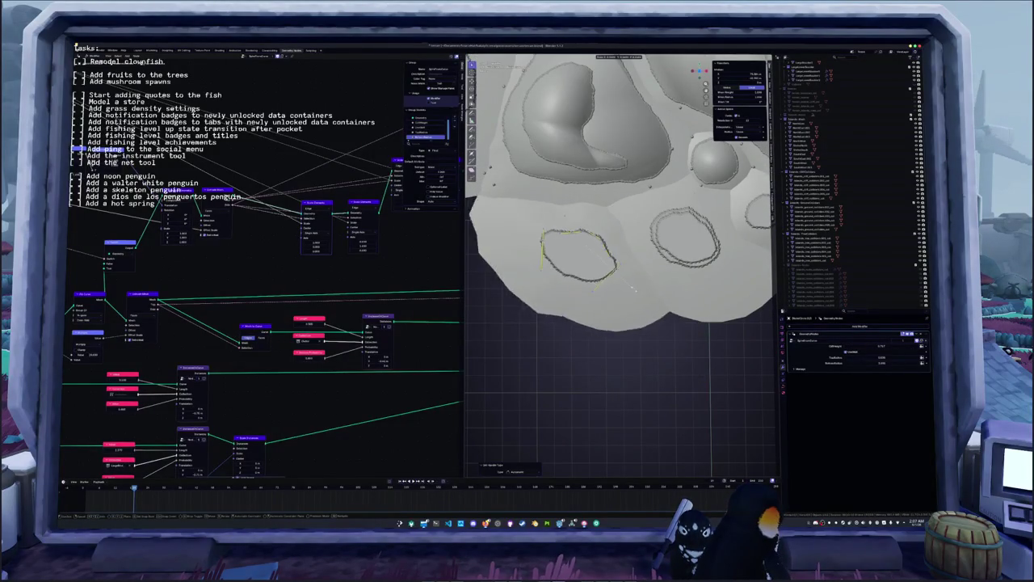
{"action": "left_click", "coordinate": [643, 291]}
{"action": "mouse_move", "coordinate": [643, 290]}
{"action": "middle_mouse_down"}
{"action": "mouse_move", "coordinate": [631, 266]}
{"action": "mouse_move", "coordinate": [675, 261]}
{"action": "mouse_move", "coordinate": [621, 279]}
{"action": "middle_mouse_up"}
{"action": "key", "text": "Tab"}
- Shrink the curve disc further toward its centre in Edit Mode
{"action": "left_click", "coordinate": [675, 261]}
{"action": "scroll", "coordinate": [675, 261], "scroll_direction": "up", "scroll_amount": 3}
{"action": "key", "text": "Tab"}
{"action": "key", "text": "s"}
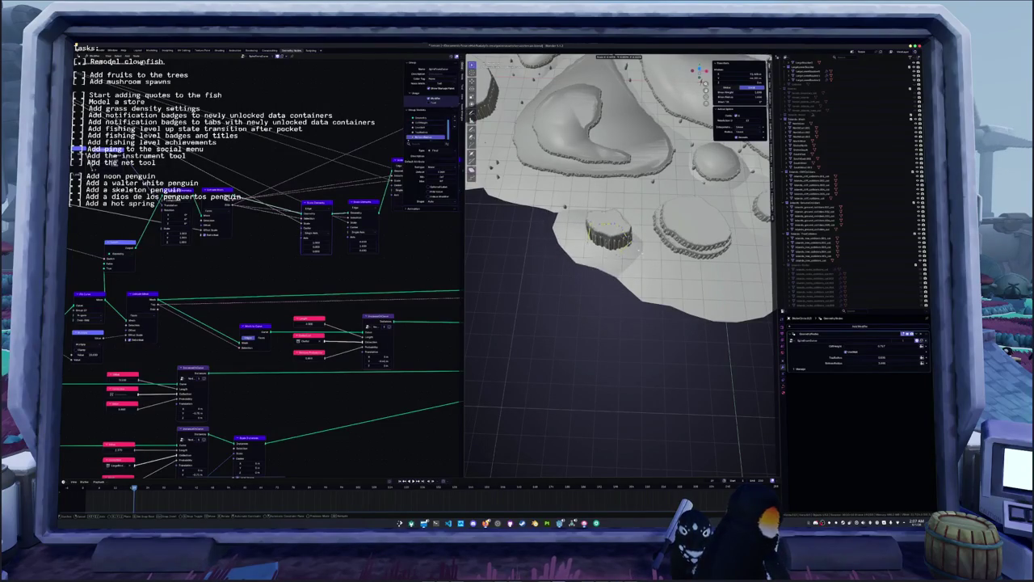
{"action": "left_click", "coordinate": [614, 243]}
{"action": "mouse_move", "coordinate": [614, 242]}
{"action": "middle_mouse_down"}
{"action": "mouse_move", "coordinate": [646, 202]}
{"action": "mouse_move", "coordinate": [639, 275]}
{"action": "middle_mouse_up"}
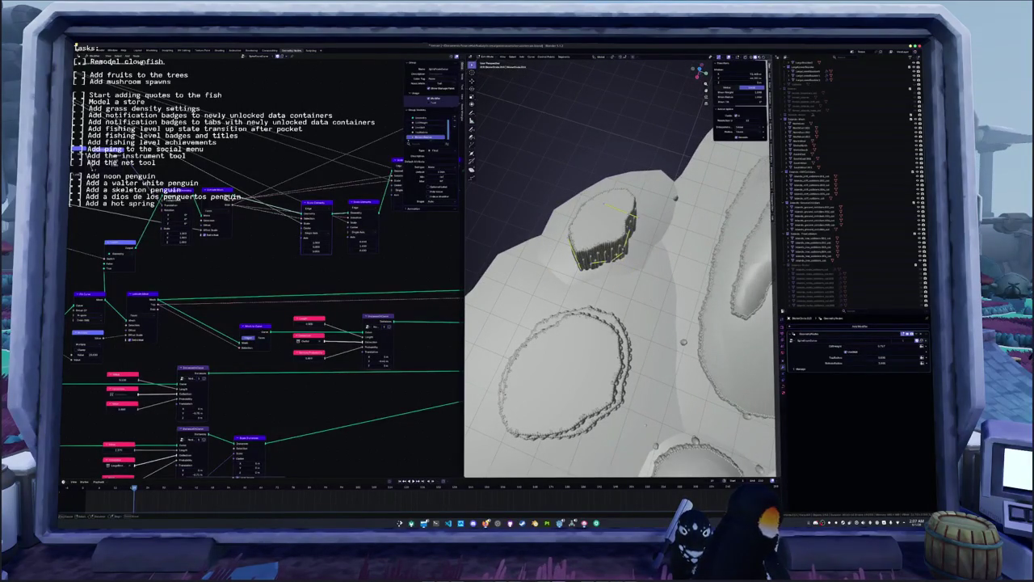
- Select the cliff mesh and move it along the Y axis
{"action": "left_click", "coordinate": [614, 254]}
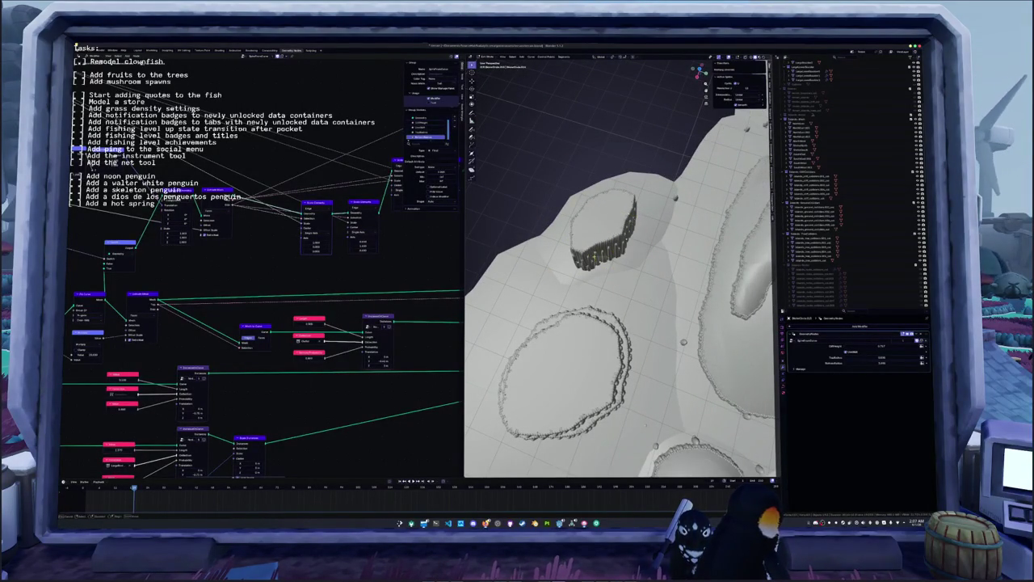
{"action": "key", "text": "g"}
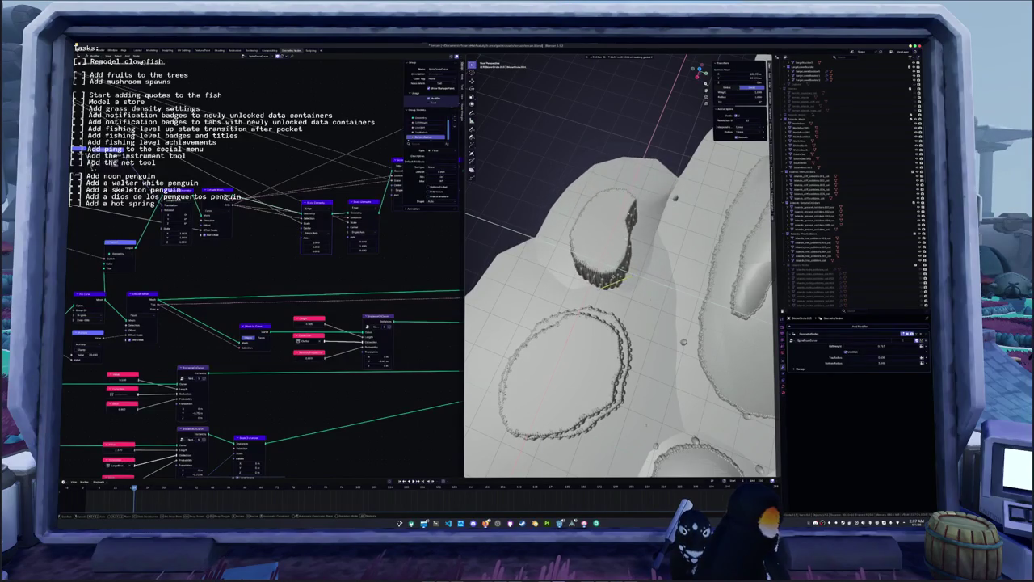
{"action": "key", "text": "y"}
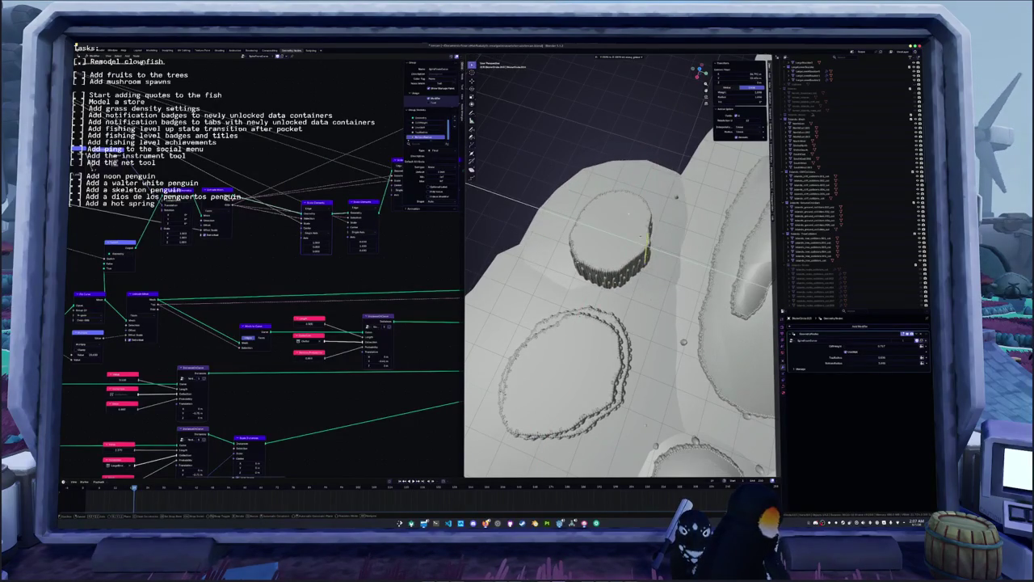
{"action": "left_click", "coordinate": [643, 235]}
{"action": "mouse_move", "coordinate": [643, 234]}
{"action": "middle_mouse_down"}
{"action": "mouse_move", "coordinate": [594, 260]}
{"action": "mouse_move", "coordinate": [652, 289]}
{"action": "mouse_move", "coordinate": [637, 300]}
{"action": "middle_mouse_up"}
- Apply the object's transforms with Ctrl+A and box-select the row of grass blades
{"action": "key", "text": "ctrl+a"}
{"action": "left_click", "coordinate": [626, 247]}
{"action": "scroll", "coordinate": [593, 260], "scroll_direction": "down", "scroll_amount": 8}
{"action": "left_click_drag", "start_coordinate": [701, 313], "coordinate": [579, 268]}
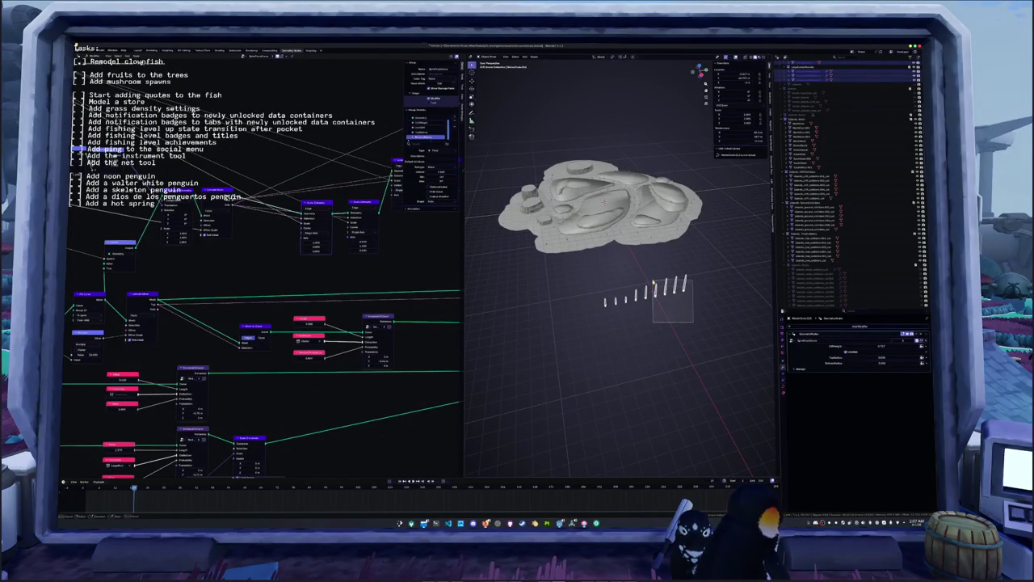
- Select the spike row and scale it with Z excluded to widen the spacing
{"action": "mouse_move", "coordinate": [693, 323]}
{"action": "left_mouse_down"}
{"action": "mouse_move", "coordinate": [580, 270]}
{"action": "mouse_move", "coordinate": [696, 317]}
{"action": "left_mouse_up"}
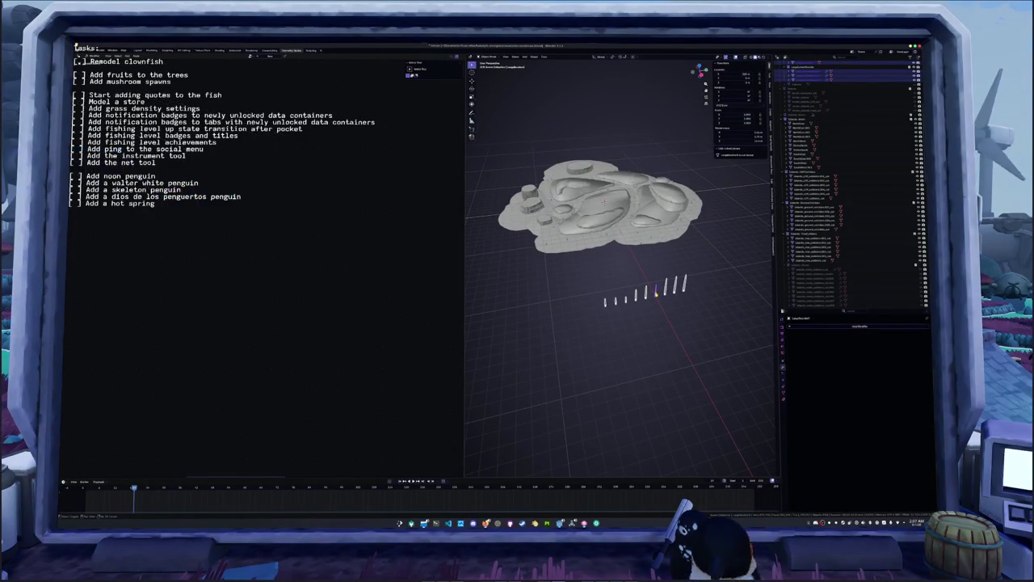
{"action": "middle_click_drag", "start_coordinate": [696, 317], "coordinate": [654, 294]}
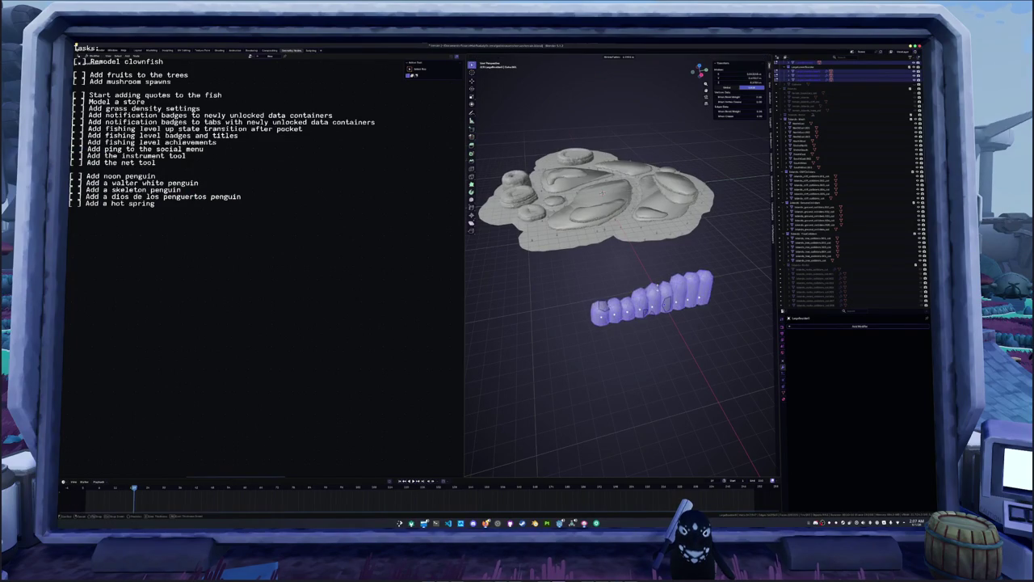
{"action": "key", "text": "s"}
{"action": "key", "text": "shift+z"}
{"action": "left_click", "coordinate": [663, 284]}
- Change the pivot point and rescale the spikes along their length
{"action": "left_click", "coordinate": [630, 81]}
{"action": "key", "text": "s"}
{"action": "key", "text": "shift+z"}
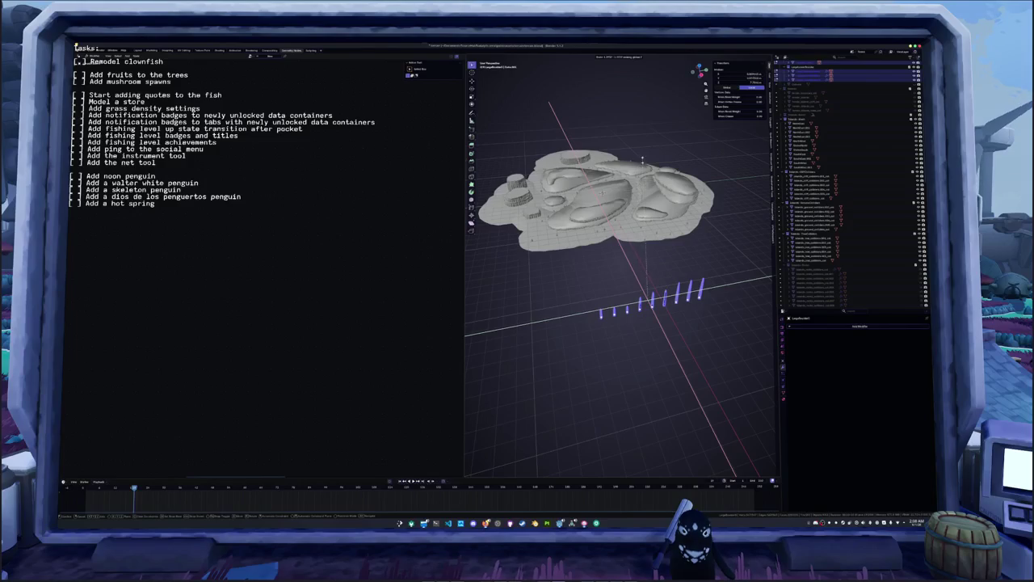
{"action": "left_click", "coordinate": [653, 135]}
{"action": "scroll", "coordinate": [614, 202], "scroll_direction": "up", "scroll_amount": 2}
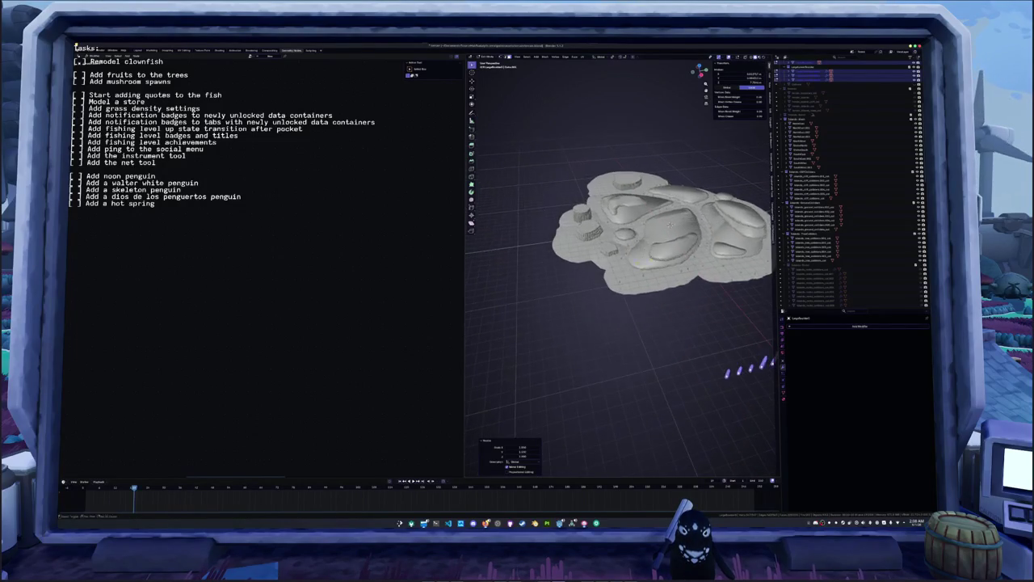
{"action": "scroll", "coordinate": [598, 234], "scroll_direction": "up", "scroll_amount": 2}
{"action": "scroll", "coordinate": [582, 263], "scroll_direction": "up", "scroll_amount": 3}
{"action": "middle_click_drag", "start_coordinate": [614, 266], "coordinate": [614, 243]}
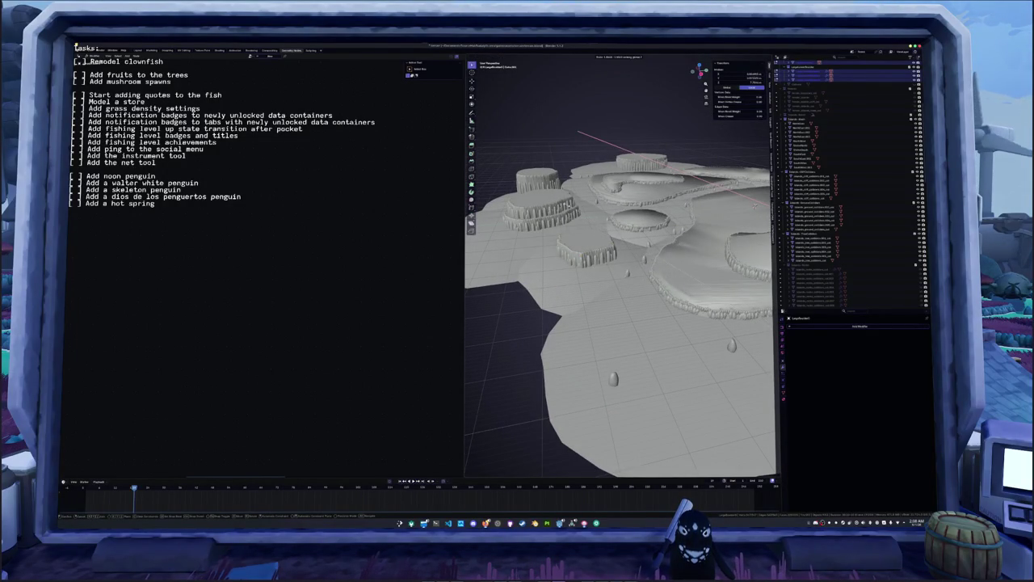
{"action": "key", "text": "Escape"}
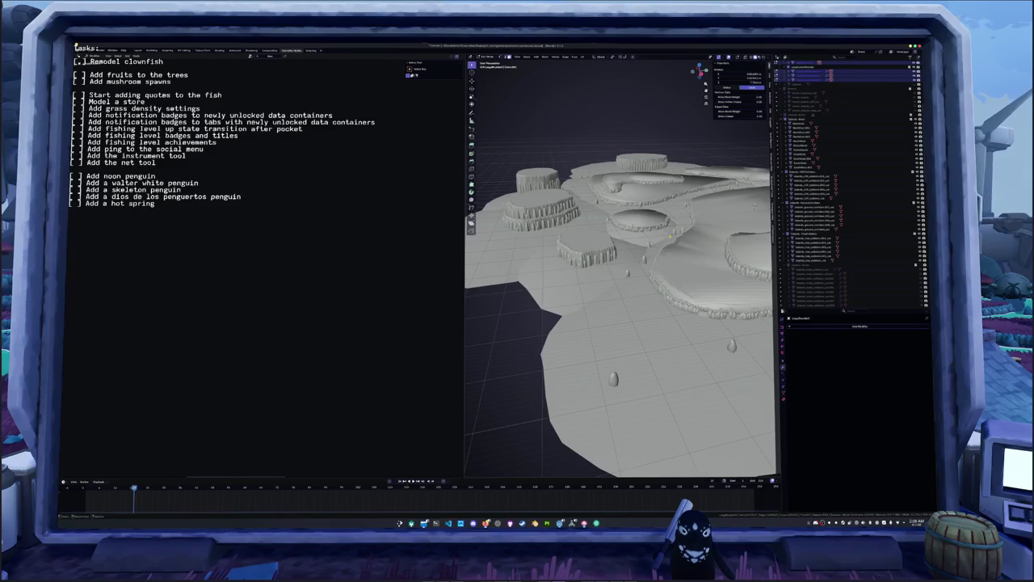
- Scale the mesh along X, then select the rocky plateau object
{"action": "key", "text": "Tab"}
{"action": "key", "text": "Tab"}
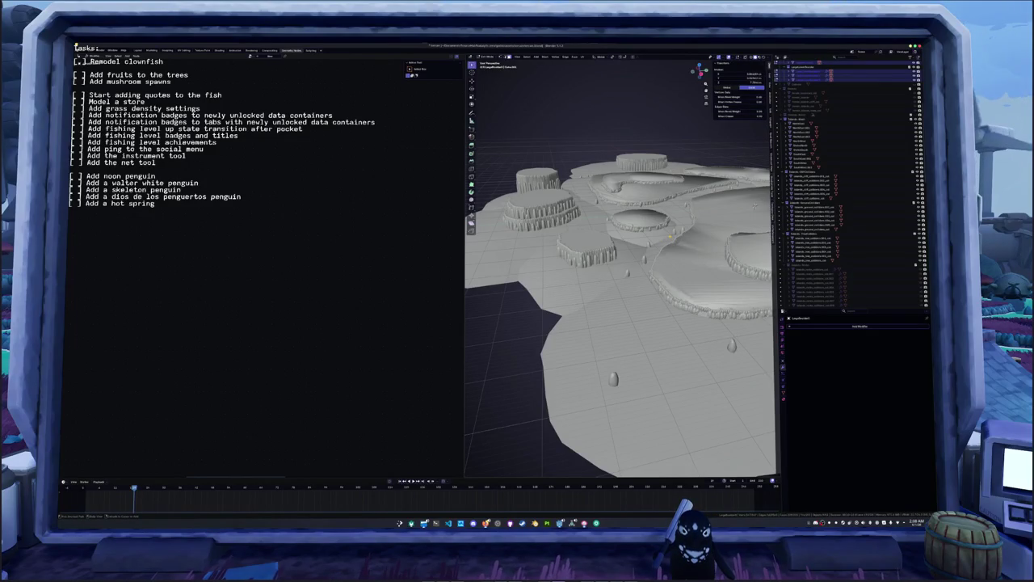
{"action": "key", "text": "s"}
{"action": "key", "text": "x"}
{"action": "key", "text": "Return"}
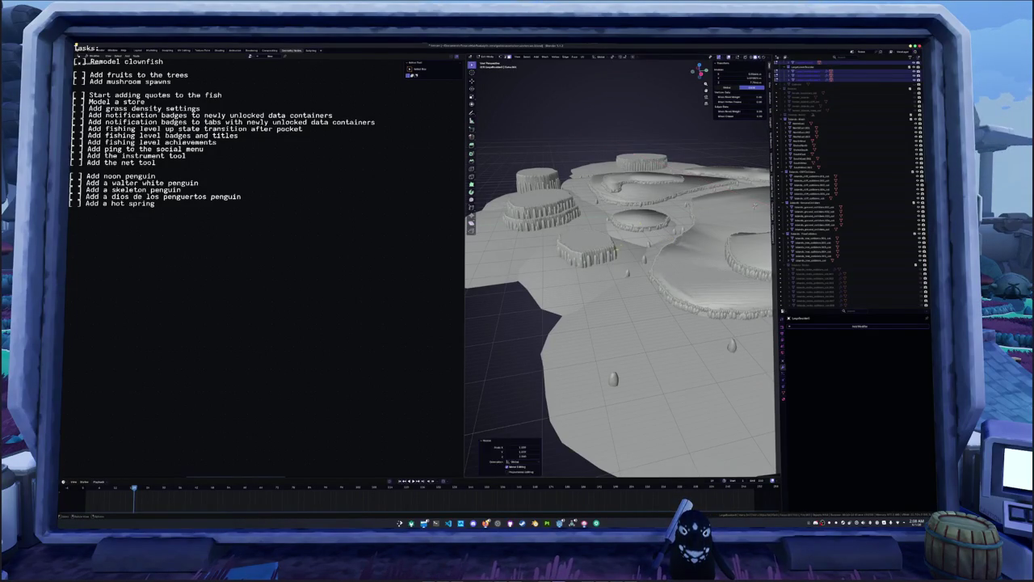
{"action": "key", "text": "Tab"}
{"action": "left_click", "coordinate": [600, 254]}
{"action": "mouse_move", "coordinate": [600, 254]}
{"action": "middle_mouse_down"}
{"action": "mouse_move", "coordinate": [614, 266]}
{"action": "mouse_move", "coordinate": [586, 250]}
{"action": "middle_mouse_up"}
{"action": "scroll", "coordinate": [614, 267], "scroll_direction": "up", "scroll_amount": 5}
{"action": "scroll", "coordinate": [598, 258], "scroll_direction": "down", "scroll_amount": 4}
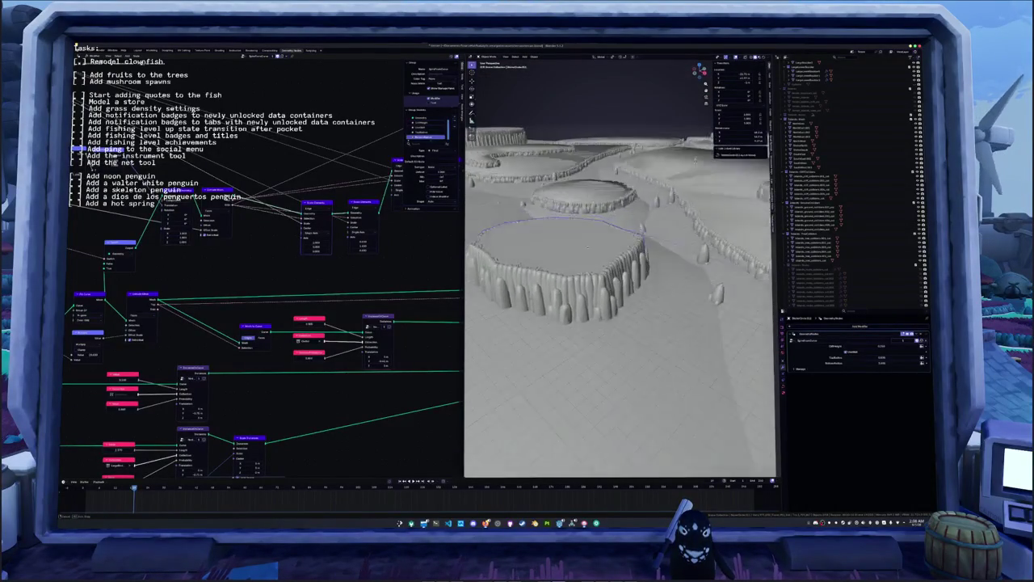
- Set the cliff node's offset to -1.12 m to reshape the plateau cliffs
{"action": "scroll", "coordinate": [442, 333], "scroll_direction": "down", "scroll_amount": 5, "text": "shift"}
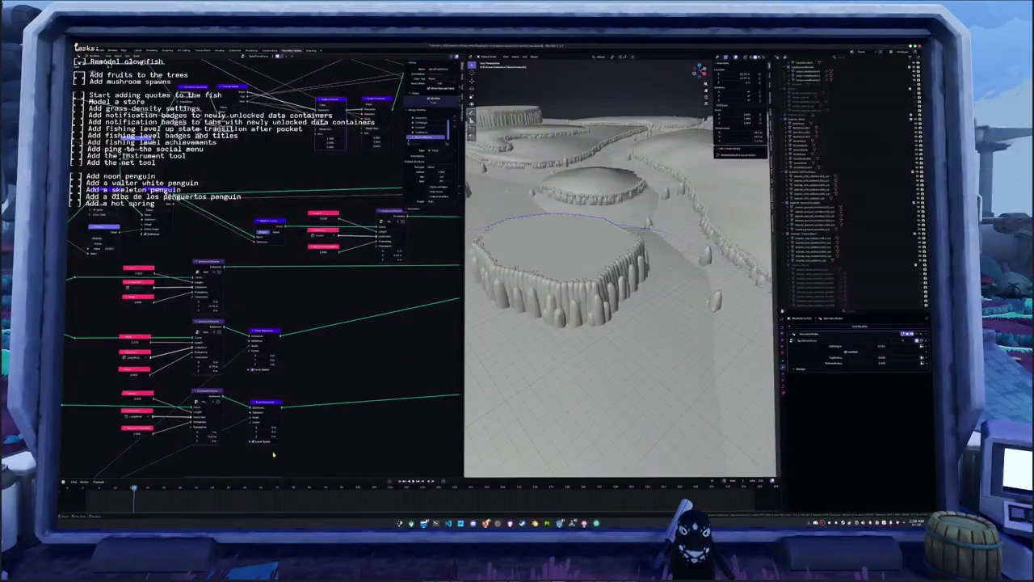
{"action": "scroll", "coordinate": [279, 404], "scroll_direction": "down", "scroll_amount": 3, "text": "shift"}
{"action": "scroll", "coordinate": [267, 396], "scroll_direction": "left", "scroll_amount": 3, "text": "ctrl"}
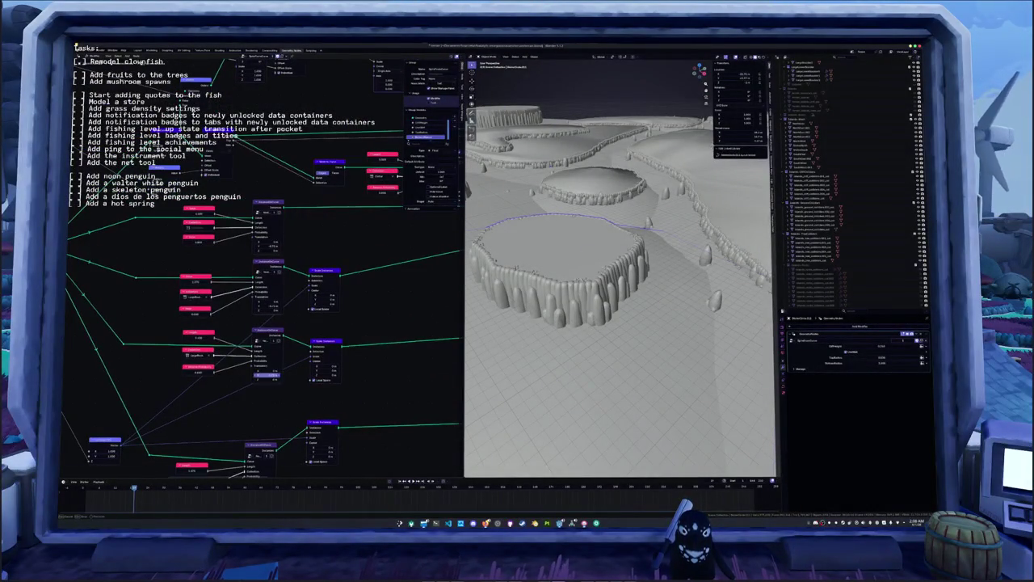
{"action": "left_click_drag", "start_coordinate": [262, 374], "coordinate": [293, 427]}
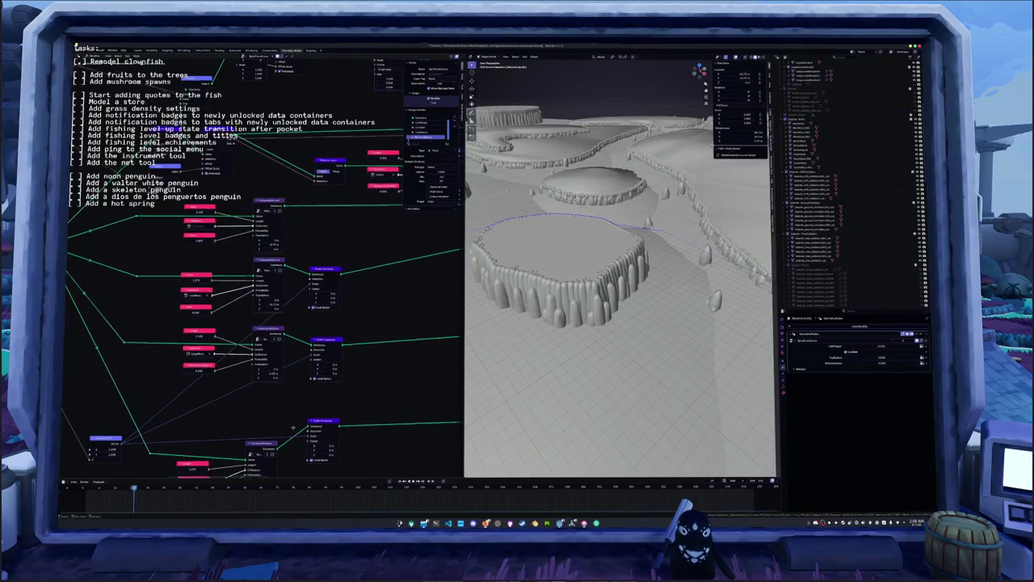
{"action": "scroll", "coordinate": [293, 420], "scroll_direction": "down", "scroll_amount": 3, "text": "shift"}
{"action": "scroll", "coordinate": [289, 408], "scroll_direction": "left", "scroll_amount": 1, "text": "ctrl"}
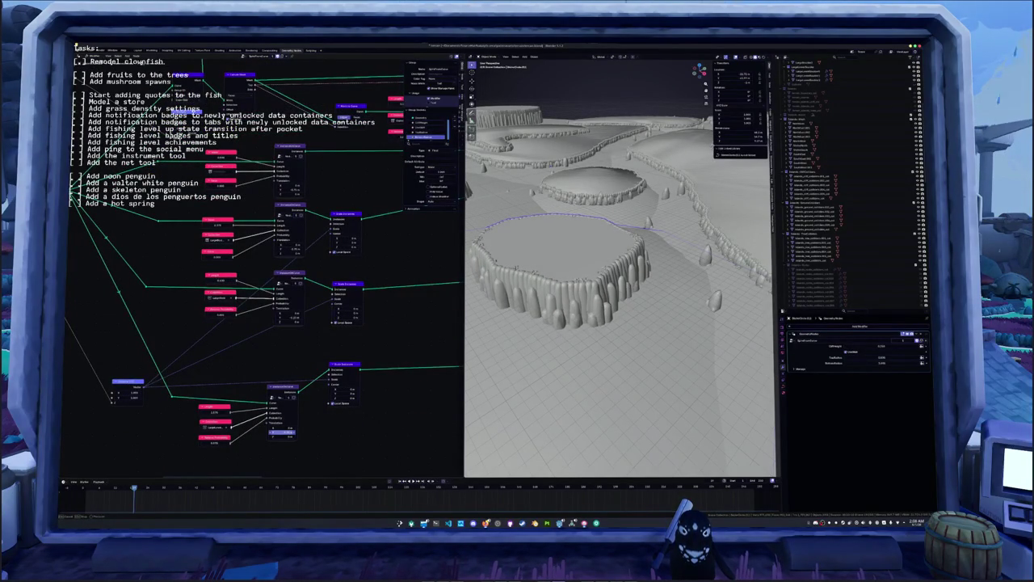
{"action": "key", "text": "Return"}
{"action": "left_click", "coordinate": [289, 318]}
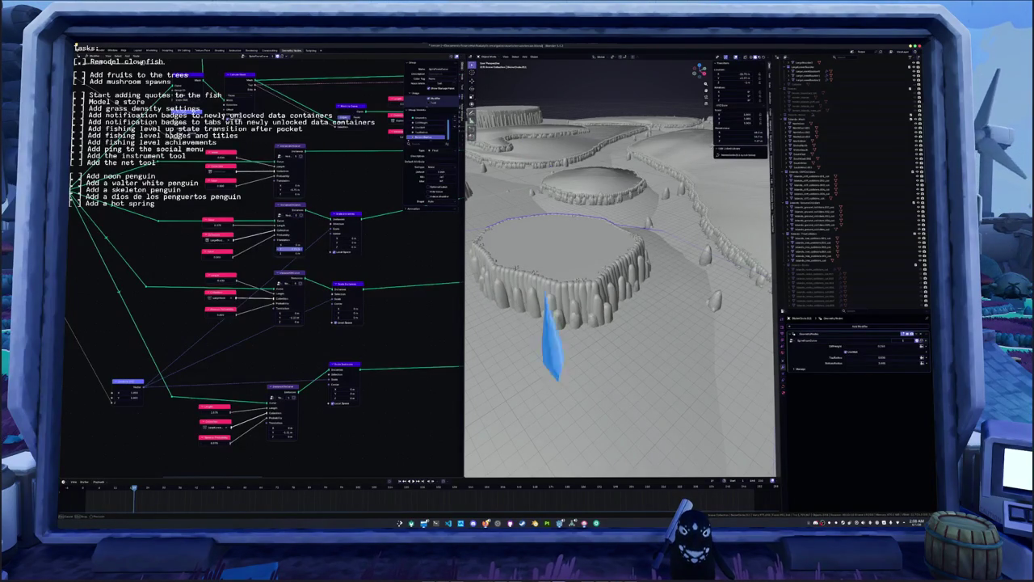
- Reposition the cliff at the terrain's left edge, then clear the selection
{"action": "mouse_move", "coordinate": [514, 353]}
{"action": "middle_mouse_down"}
{"action": "mouse_move", "coordinate": [559, 357]}
{"action": "mouse_move", "coordinate": [513, 340]}
{"action": "mouse_move", "coordinate": [567, 336]}
{"action": "middle_mouse_up"}
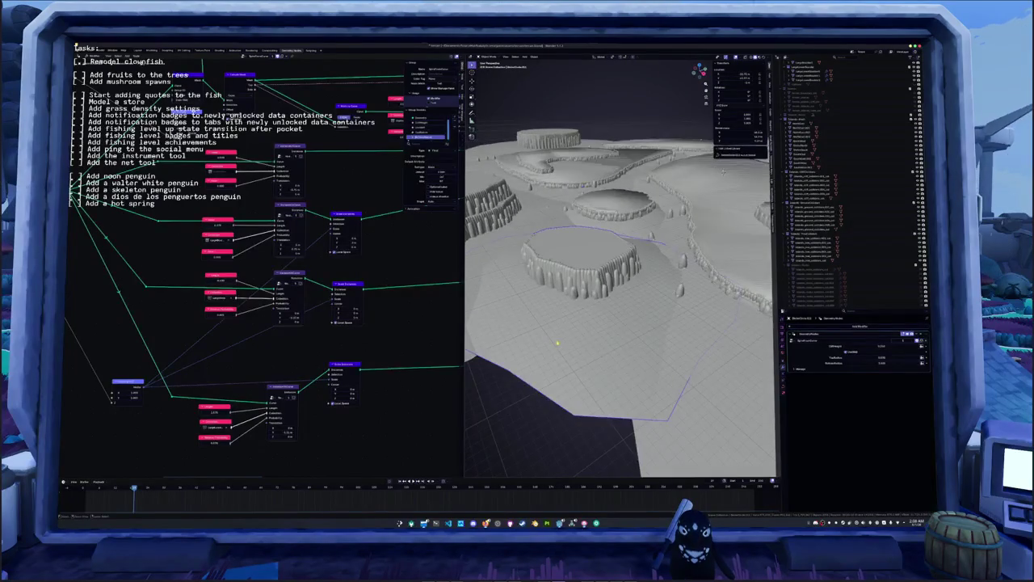
{"action": "left_click", "coordinate": [567, 336]}
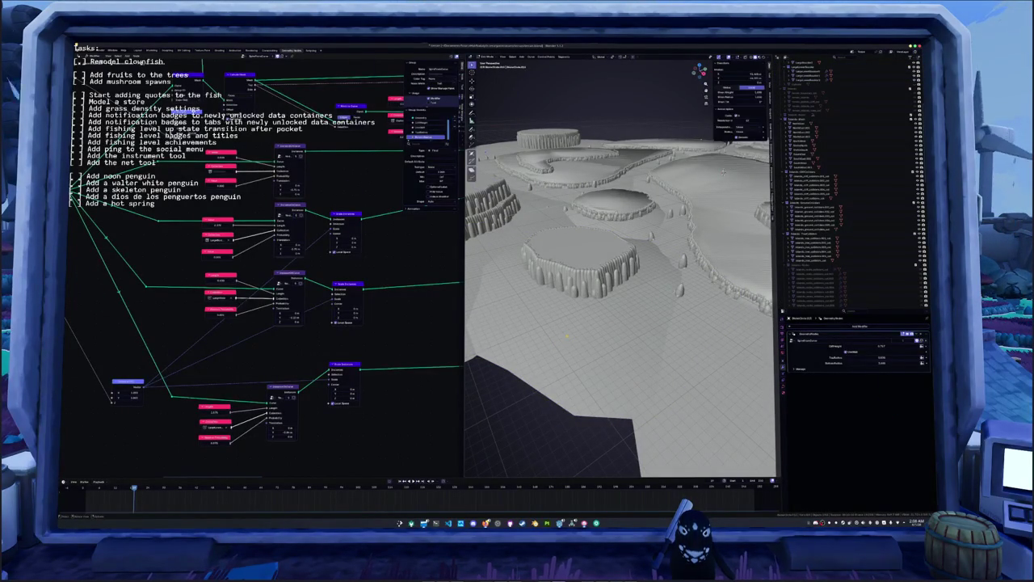
{"action": "scroll", "coordinate": [567, 335], "scroll_direction": "down", "scroll_amount": 4}
{"action": "key", "text": "shift+d"}
{"action": "left_click", "coordinate": [547, 323]}
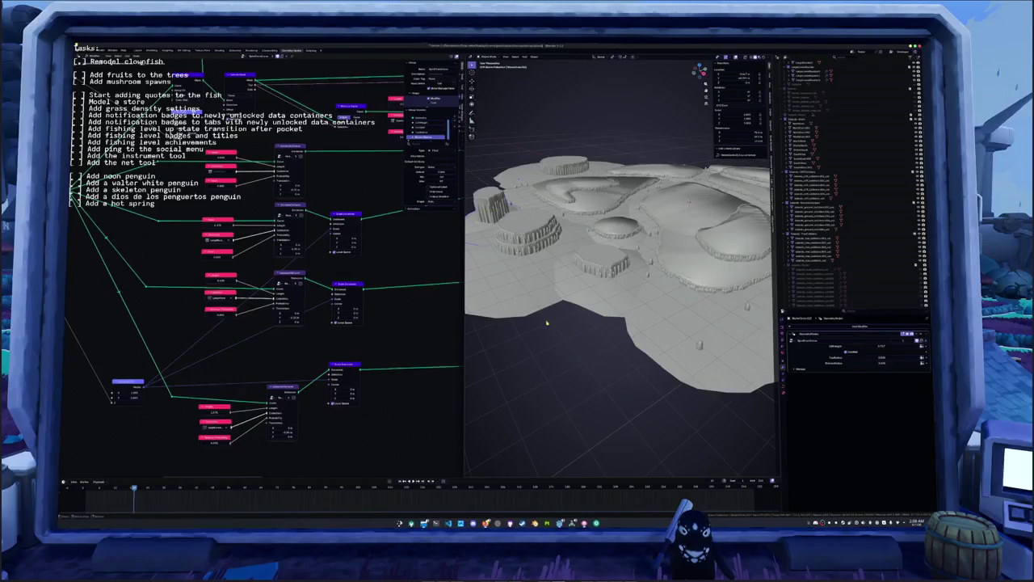
{"action": "left_click", "coordinate": [525, 290]}
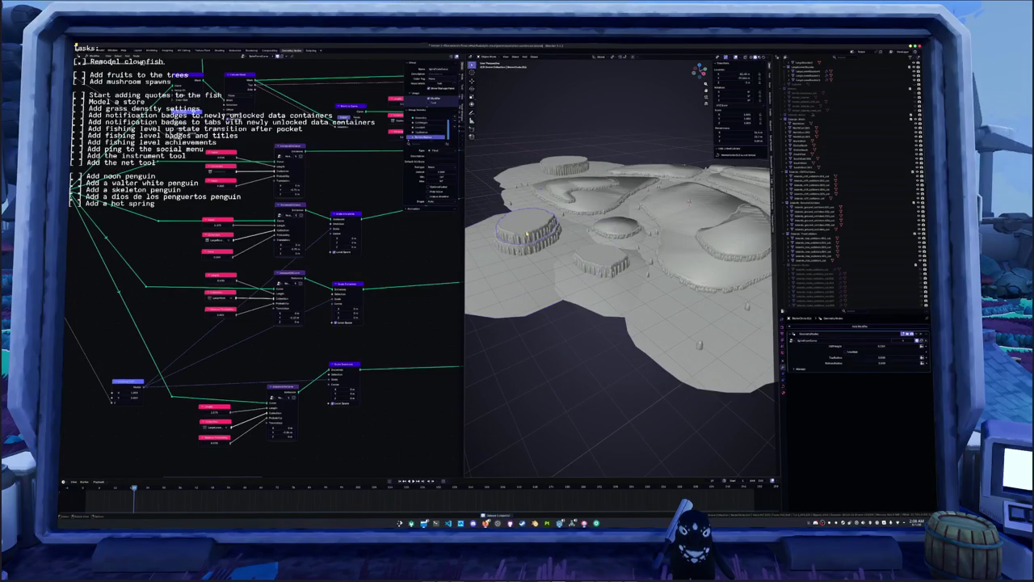
{"action": "key", "text": "alt+a"}
- Select a cliff object from a low angle to inspect its nodes
{"action": "mouse_move", "coordinate": [614, 323]}
{"action": "middle_mouse_down"}
{"action": "mouse_move", "coordinate": [614, 258]}
{"action": "mouse_move", "coordinate": [638, 307]}
{"action": "mouse_move", "coordinate": [646, 379]}
{"action": "mouse_move", "coordinate": [622, 293]}
{"action": "middle_mouse_up"}
{"action": "scroll", "coordinate": [630, 284], "scroll_direction": "up", "scroll_amount": 2}
{"action": "scroll", "coordinate": [630, 285], "scroll_direction": "up", "scroll_amount": 3}
{"action": "scroll", "coordinate": [630, 284], "scroll_direction": "up", "scroll_amount": 3}
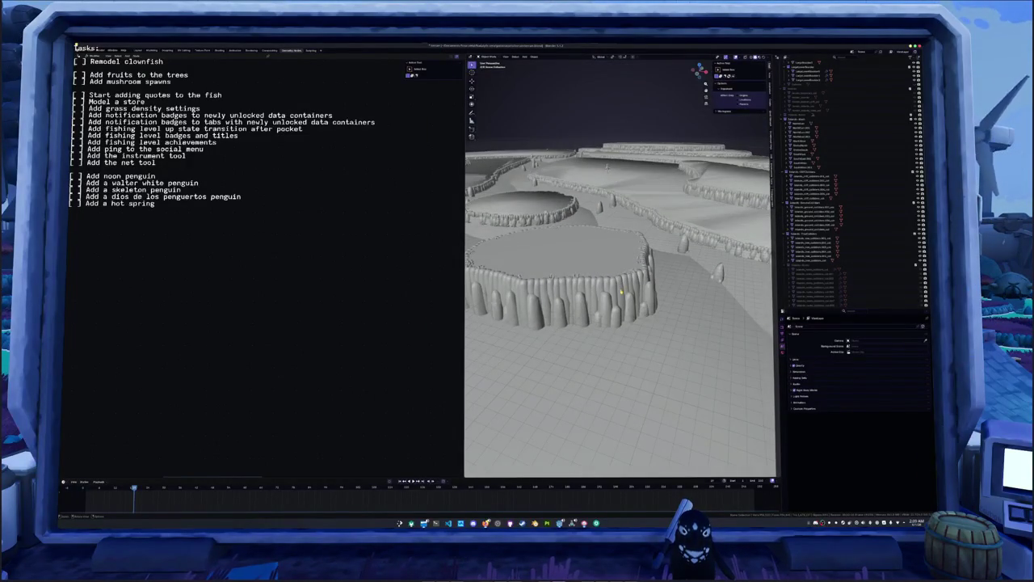
{"action": "left_click", "coordinate": [621, 292]}
{"action": "scroll", "coordinate": [630, 282], "scroll_direction": "down", "scroll_amount": 2}
{"action": "scroll", "coordinate": [642, 276], "scroll_direction": "down", "scroll_amount": 2}
{"action": "scroll", "coordinate": [652, 272], "scroll_direction": "down", "scroll_amount": 2}
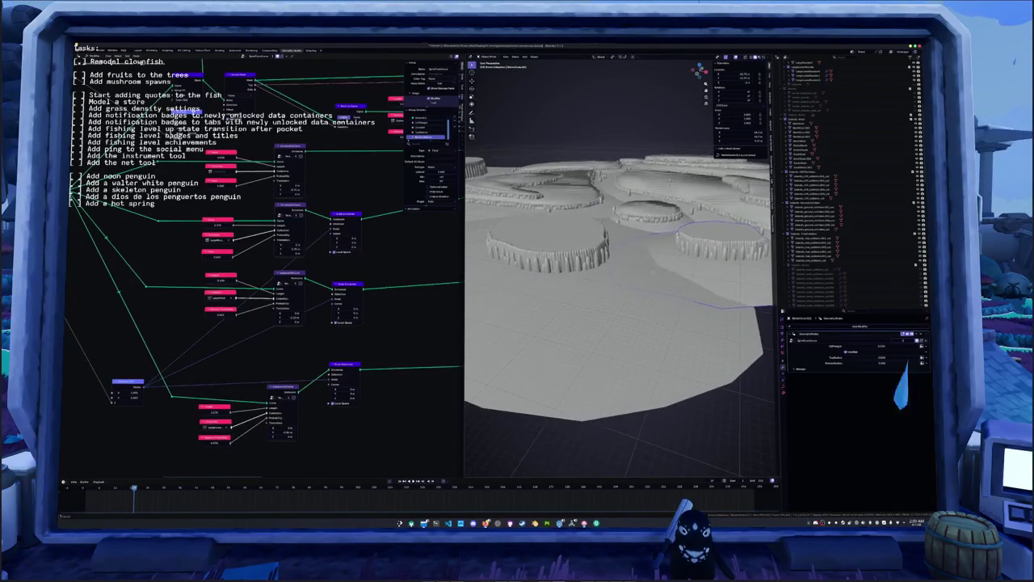
- Delete the unwanted cliff object and select the terrain with its boundary ring
{"action": "mouse_move", "coordinate": [586, 259]}
{"action": "middle_mouse_down"}
{"action": "mouse_move", "coordinate": [592, 299]}
{"action": "mouse_move", "coordinate": [602, 242]}
{"action": "middle_mouse_up"}
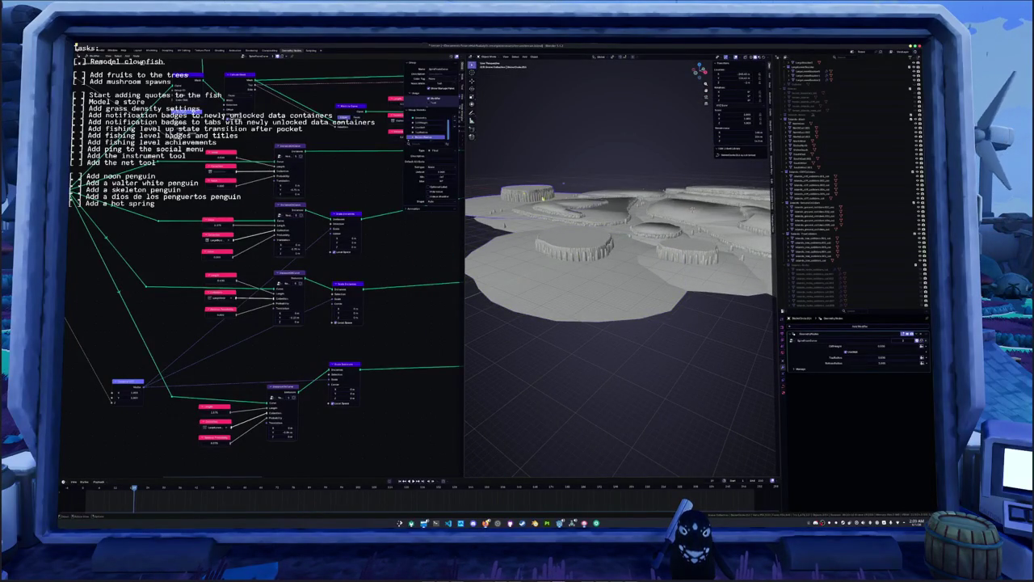
{"action": "middle_click_drag", "start_coordinate": [563, 183], "coordinate": [579, 105]}
{"action": "key", "text": "Tab"}
{"action": "key", "text": "Tab"}
{"action": "left_click", "coordinate": [552, 141]}
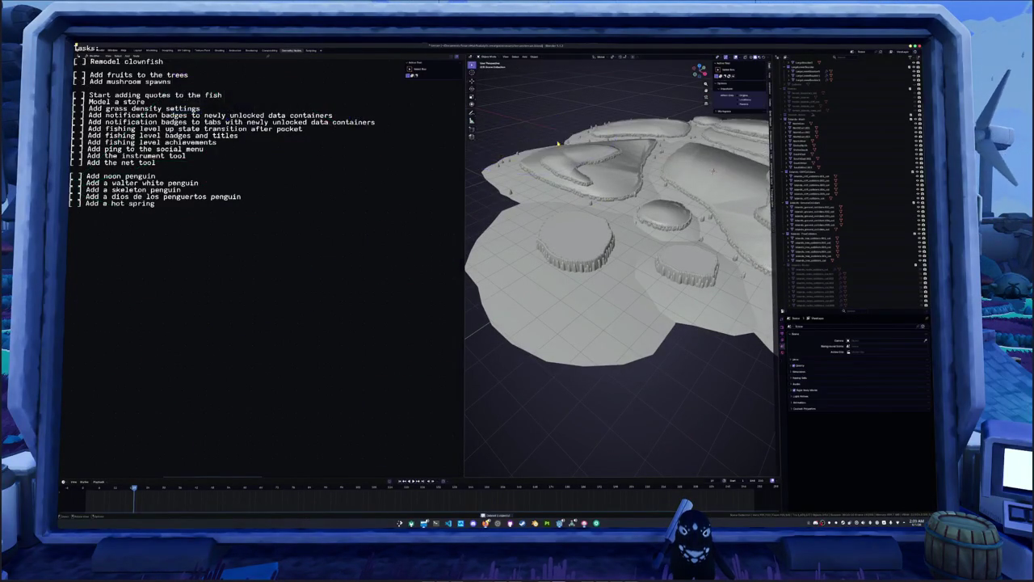
{"action": "middle_click_drag", "start_coordinate": [558, 142], "coordinate": [598, 255]}
{"action": "left_click", "coordinate": [601, 262]}
{"action": "scroll", "coordinate": [600, 262], "scroll_direction": "up", "scroll_amount": 2}
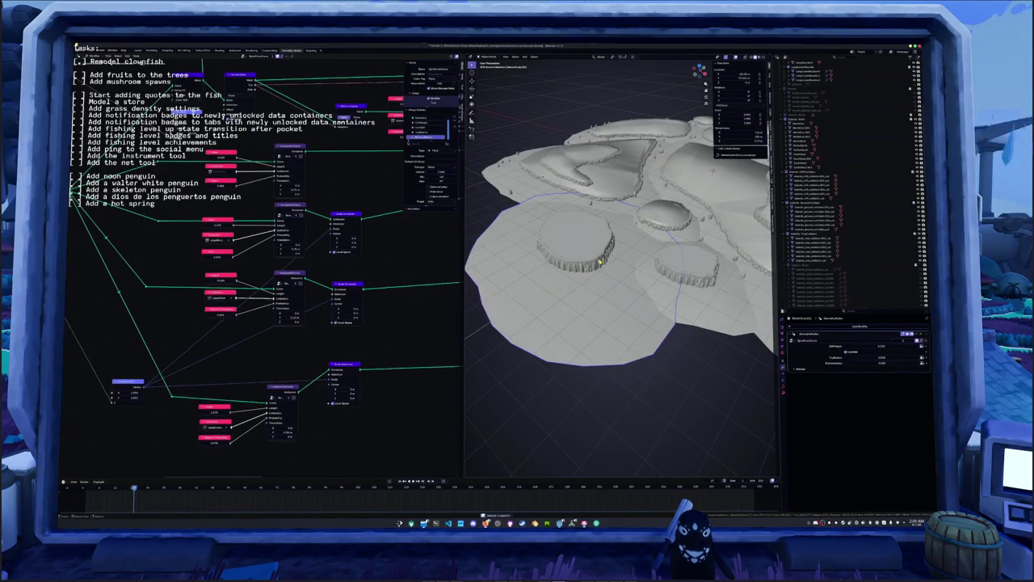
- In top view, push the boundary ring's edges outward around the lower plateaus
{"action": "key", "text": "KP_7"}
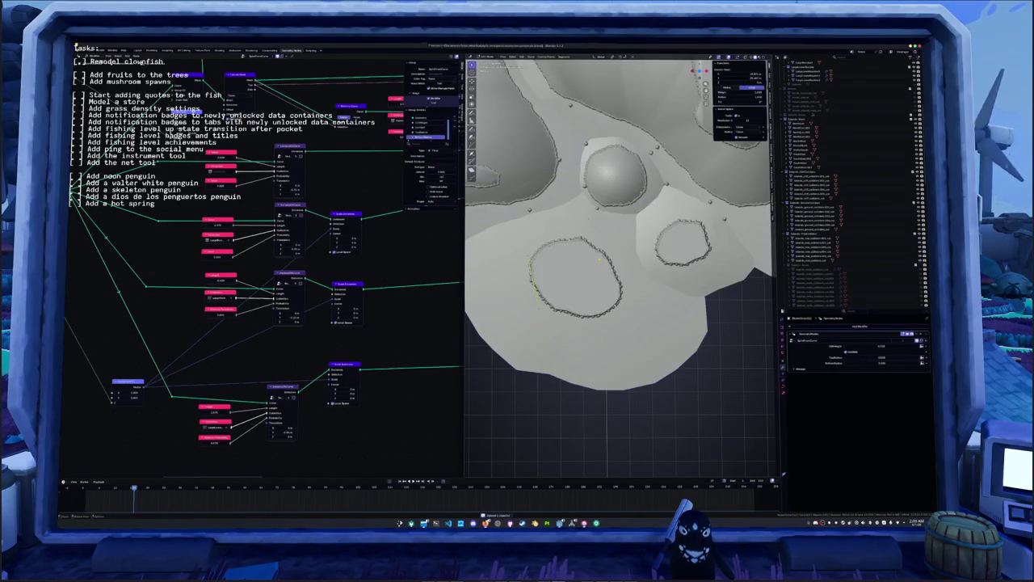
{"action": "key", "text": "g"}
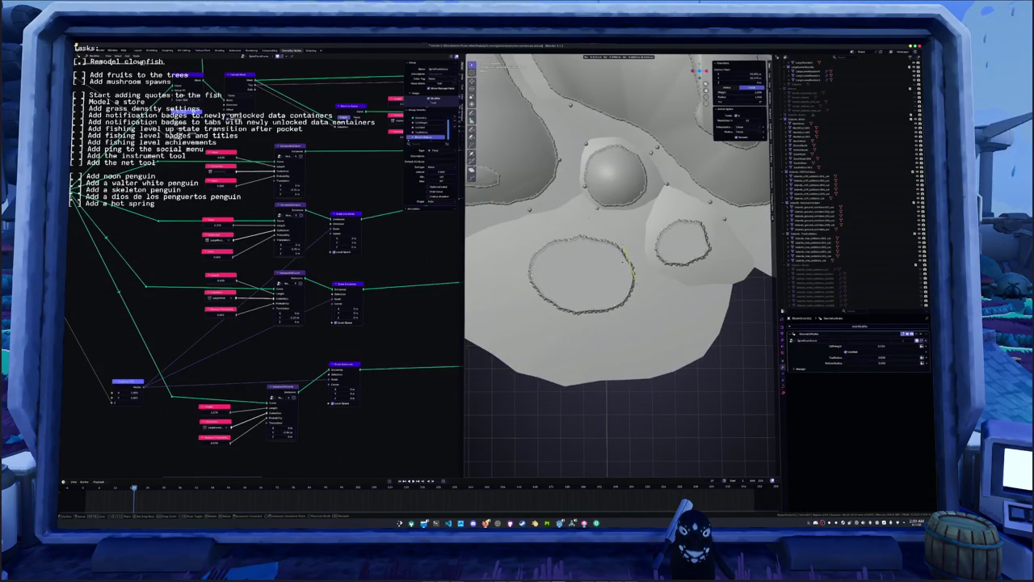
{"action": "left_click", "coordinate": [626, 263]}
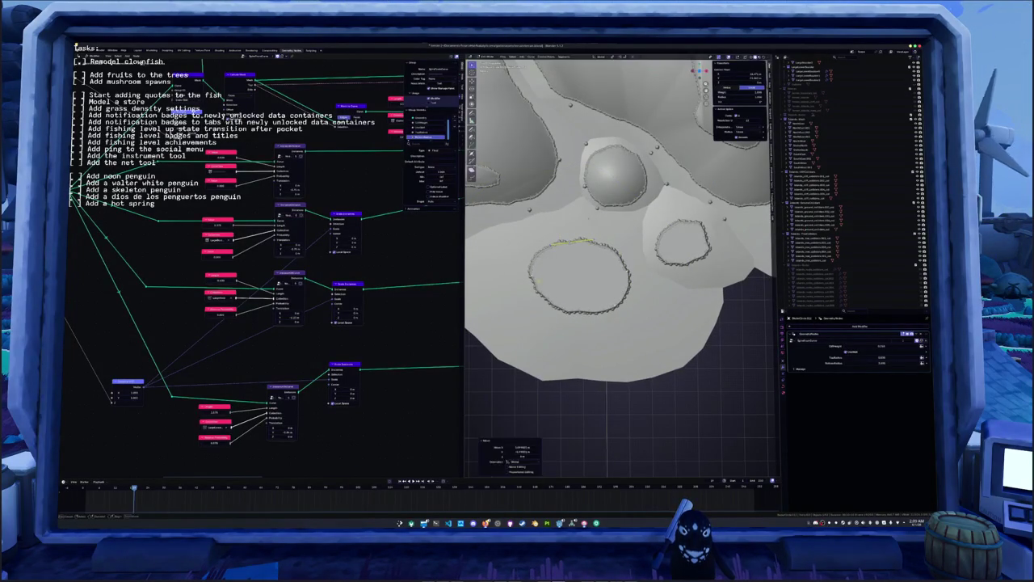
{"action": "left_click", "coordinate": [523, 271]}
{"action": "key", "text": "g"}
{"action": "left_click", "coordinate": [510, 261]}
{"action": "middle_click_drag", "start_coordinate": [511, 260], "coordinate": [545, 300]}
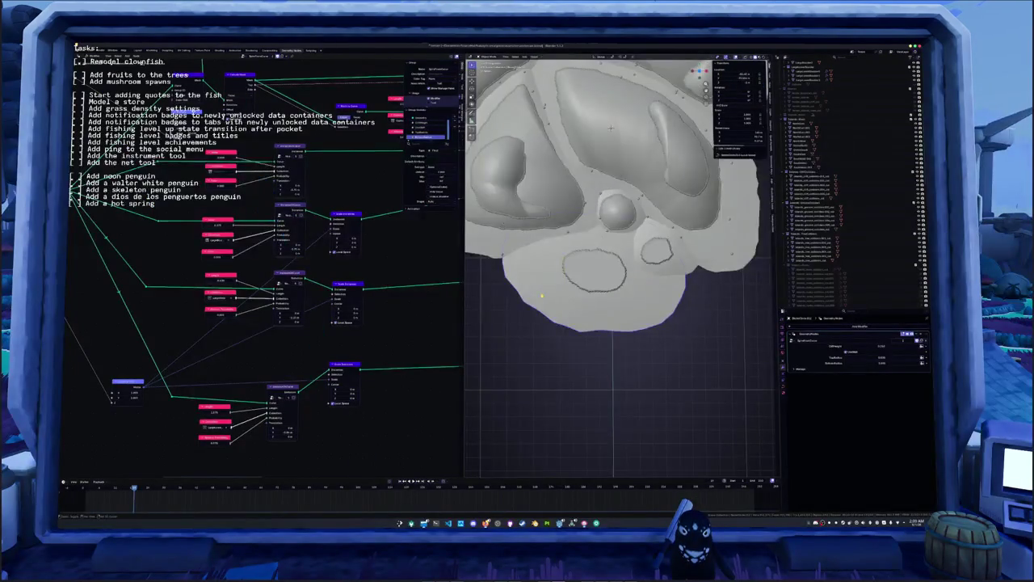
{"action": "left_click", "coordinate": [545, 313]}
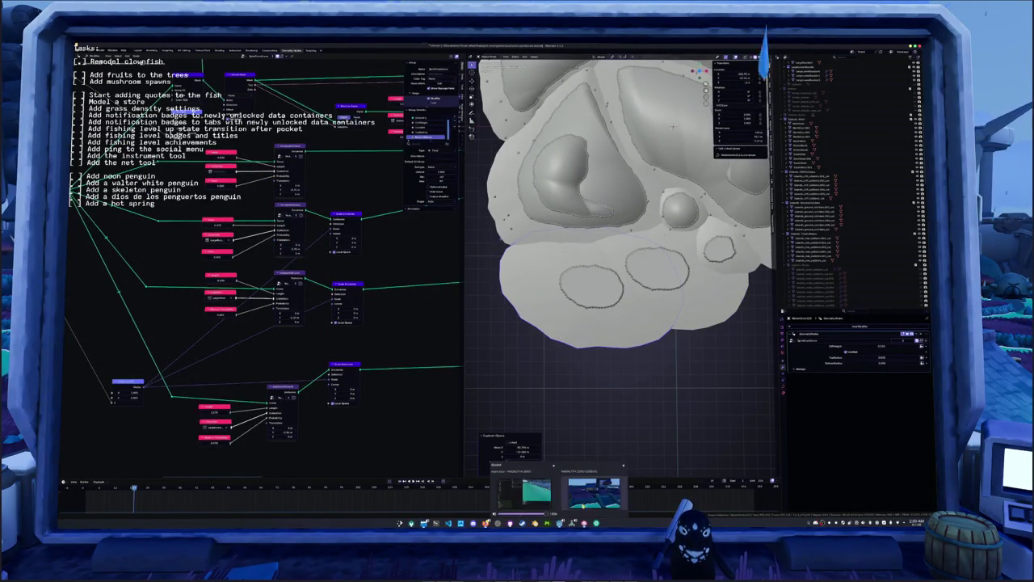
- Check and close the running game window, then switch to the Godot editor
{"action": "mouse_move", "coordinate": [560, 522]}
{"action": "left_click", "coordinate": [595, 493]}
{"action": "left_click", "coordinate": [497, 287]}
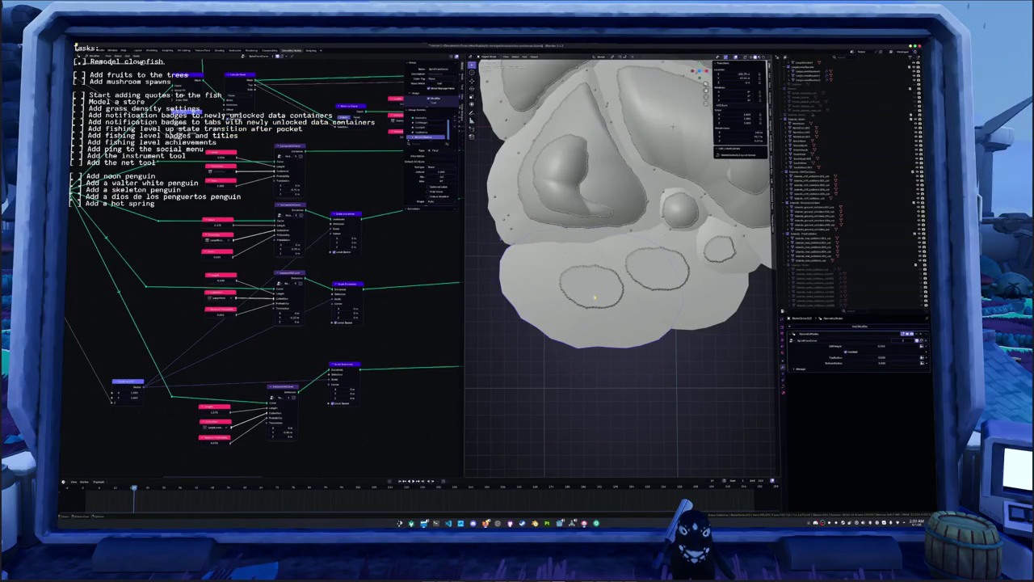
{"action": "key", "text": "alt+Tab"}
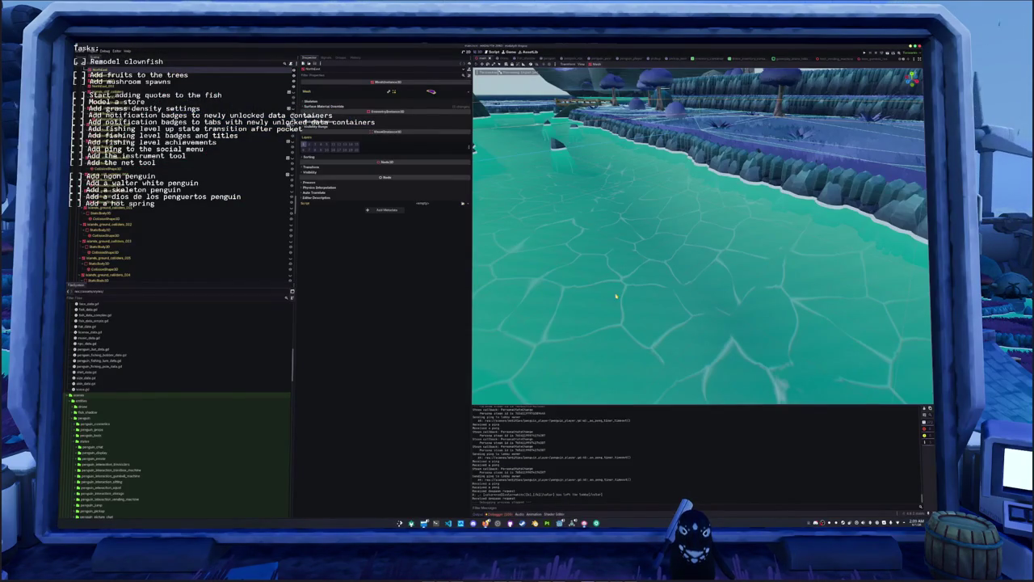
- Restore godot/main.tscn to its committed version with git restore
{"action": "middle_click_drag", "start_coordinate": [616, 296], "coordinate": [475, 475]}
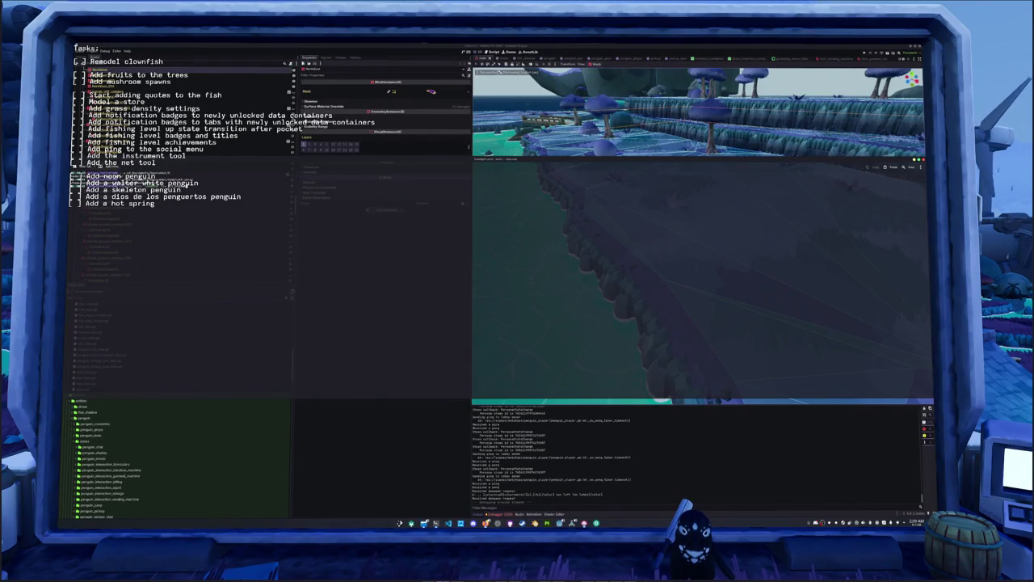
{"action": "key", "text": "Return"}
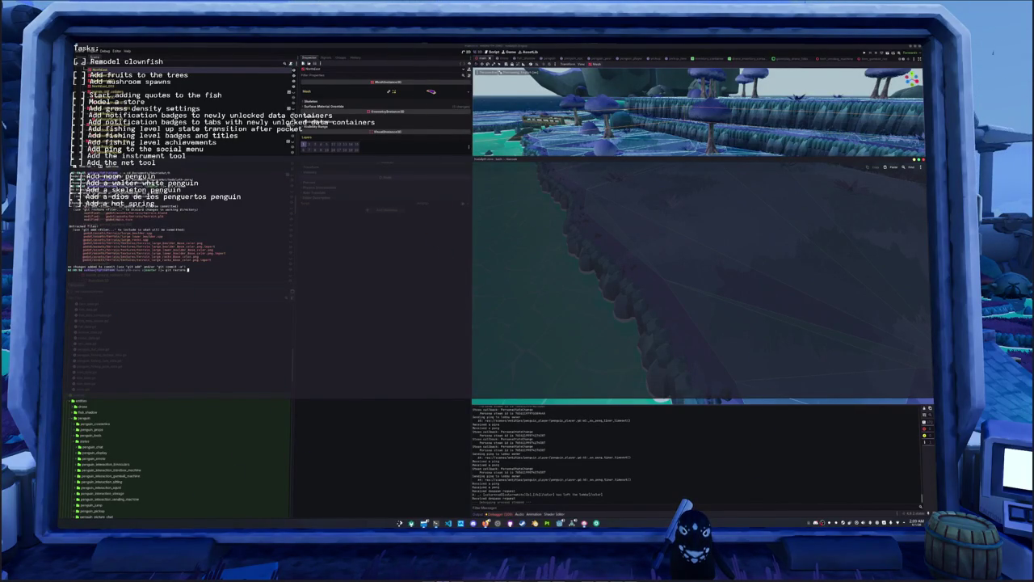
{"action": "type", "text": " godot/main.tscn"}
{"action": "key", "text": "Return"}
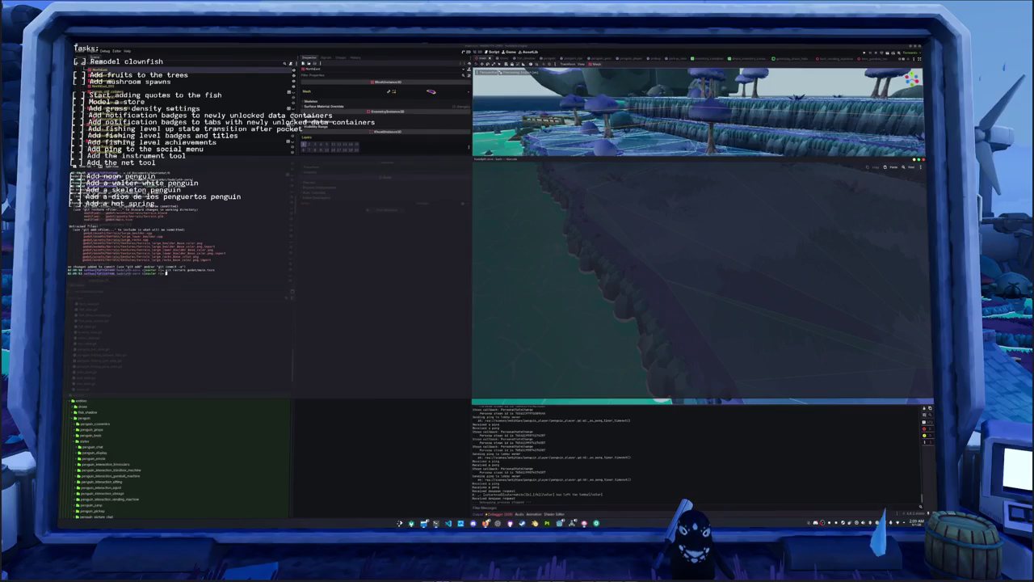
{"action": "key", "text": "alt+Tab"}
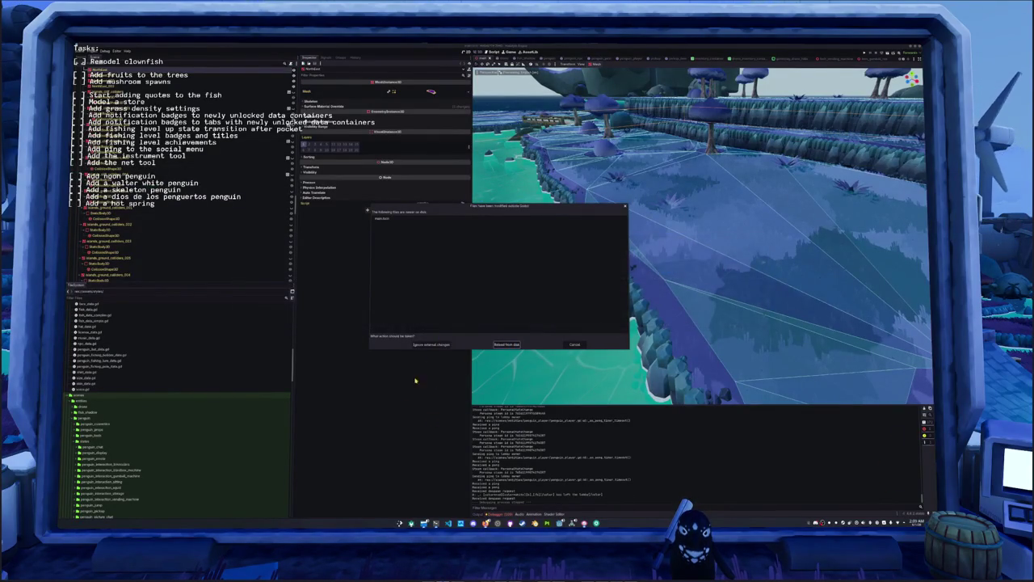
- Run git restore on the terrain assets under godot/assets, then return to Godot
{"action": "key", "text": "alt+Tab"}
{"action": "type", "text": "git restore"}
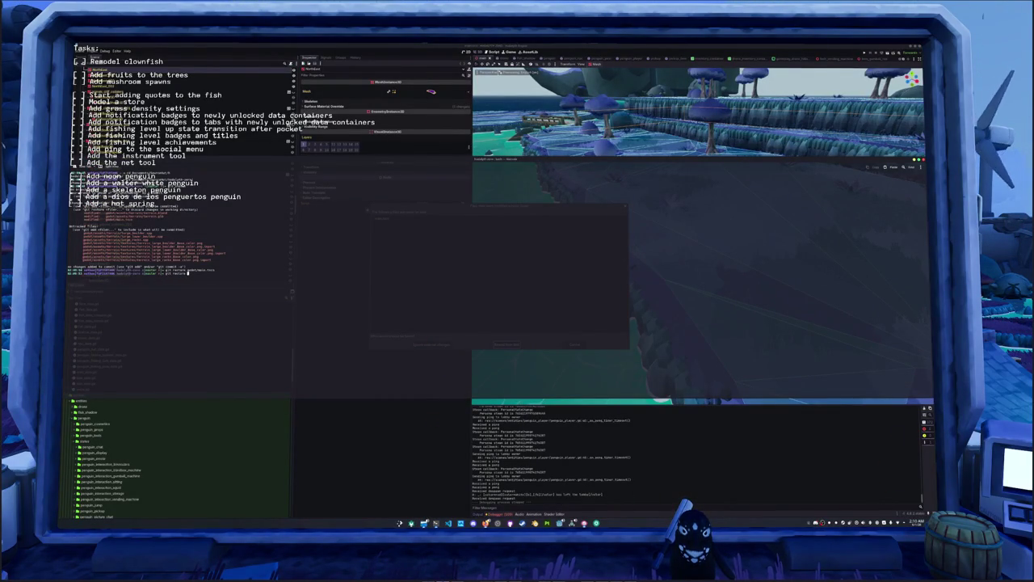
{"action": "type", "text": " g"}
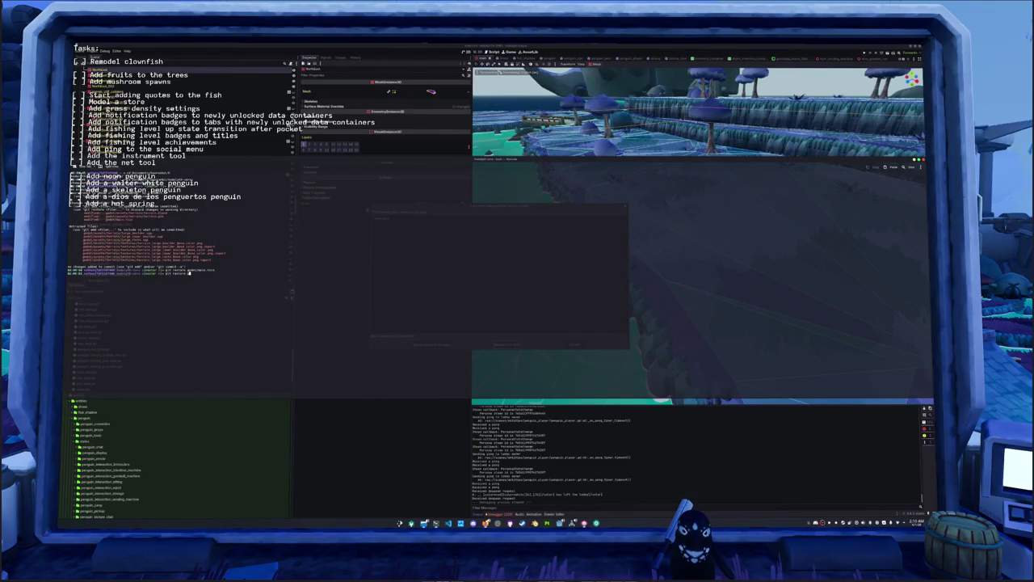
{"action": "type", "text": "odot/assets/terrain/terrain.glb"}
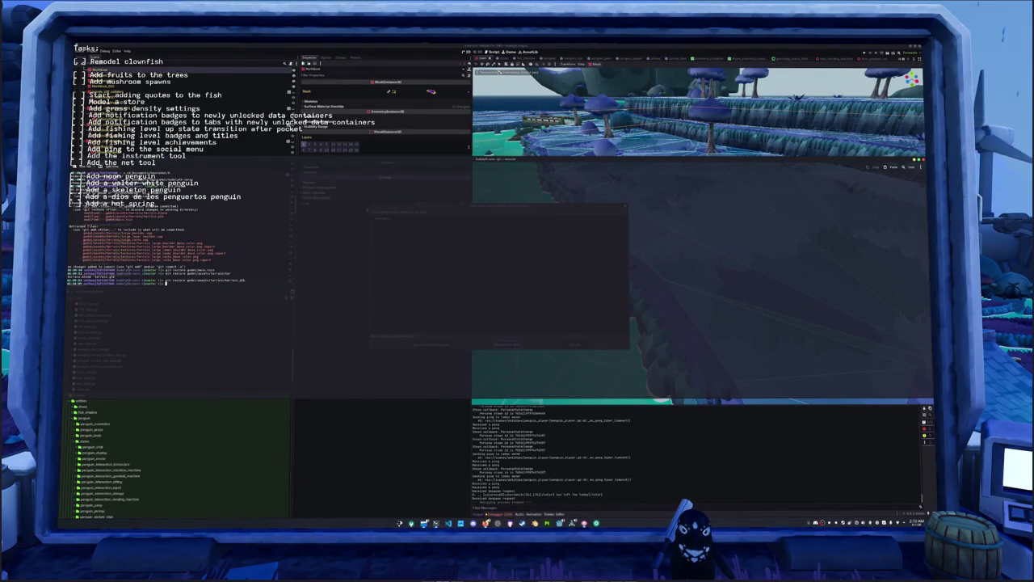
{"action": "key", "text": "alt+Tab"}
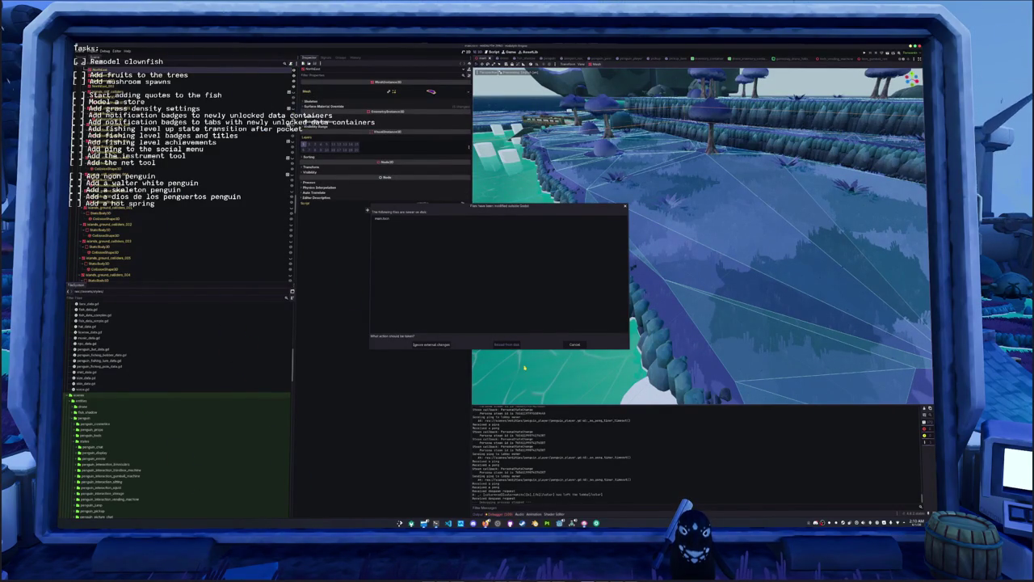
- Reload the externally modified files from disk and view the island scene
{"action": "key", "text": "Return"}
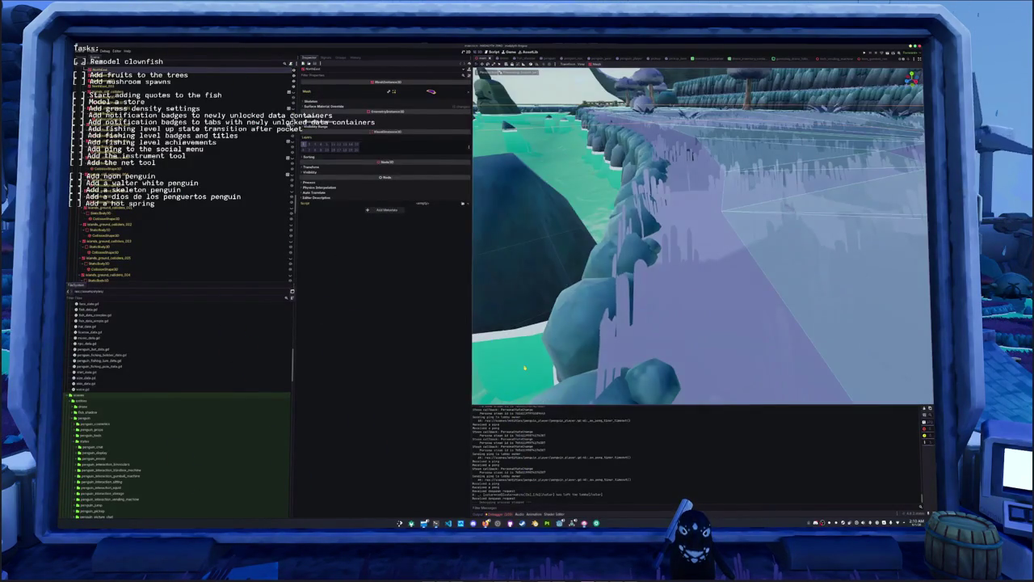
{"action": "scroll", "coordinate": [702, 234], "scroll_direction": "up", "scroll_amount": 5}
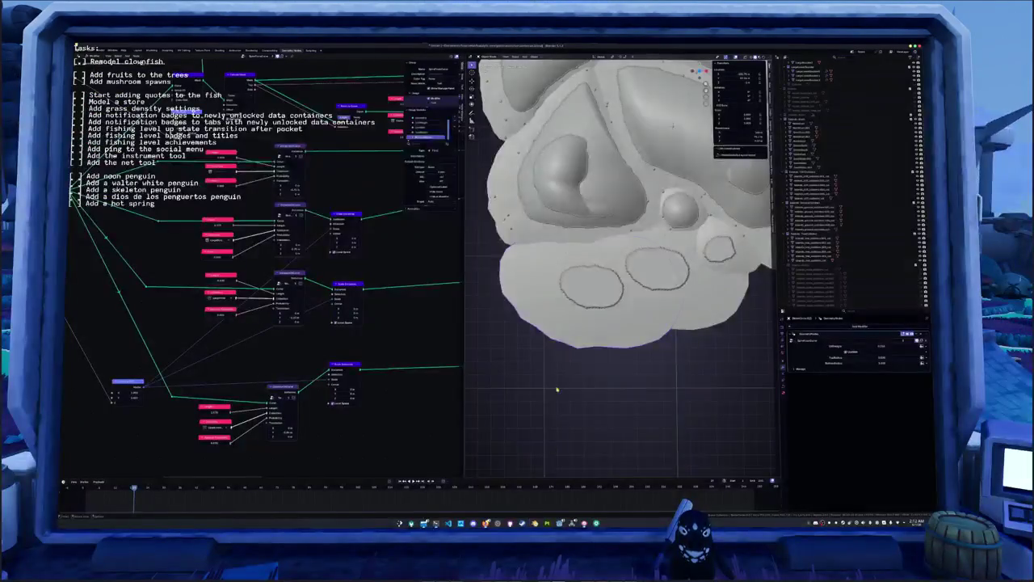
{"action": "middle_click_drag", "start_coordinate": [568, 210], "coordinate": [563, 321]}
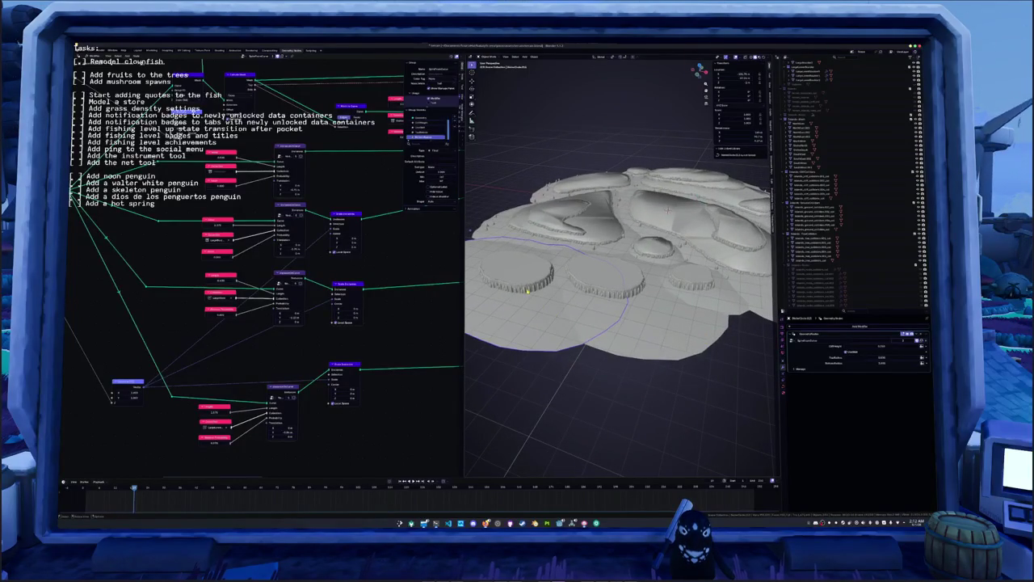
{"action": "middle_click_drag", "start_coordinate": [563, 321], "coordinate": [565, 307]}
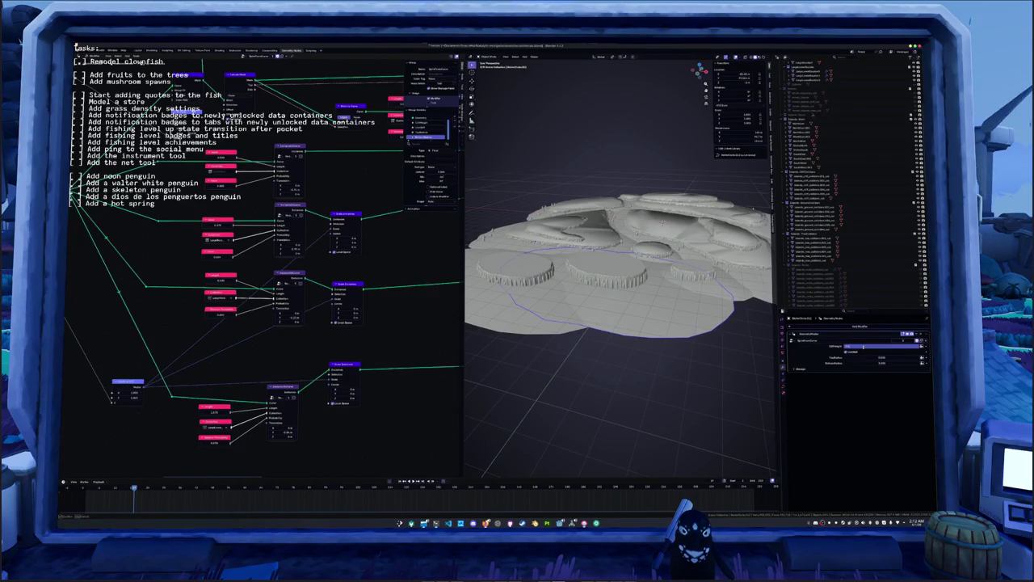
{"action": "scroll", "coordinate": [618, 323], "scroll_direction": "up", "scroll_amount": 3}
{"action": "mouse_move", "coordinate": [630, 314]}
{"action": "middle_mouse_down"}
{"action": "mouse_move", "coordinate": [617, 315]}
{"action": "mouse_move", "coordinate": [674, 330]}
{"action": "mouse_move", "coordinate": [592, 314]}
{"action": "middle_mouse_up"}
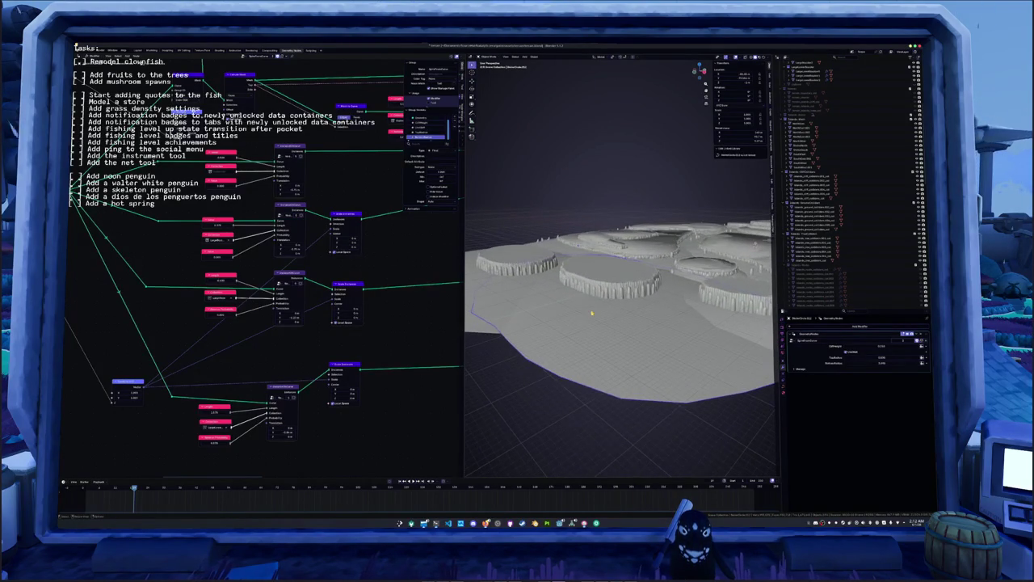
{"action": "middle_click_drag", "start_coordinate": [522, 280], "coordinate": [687, 200]}
- In top view, enter Edit Mode on the terrain and undo a trial reshape of the middle patch
{"action": "key", "text": "KP_7"}
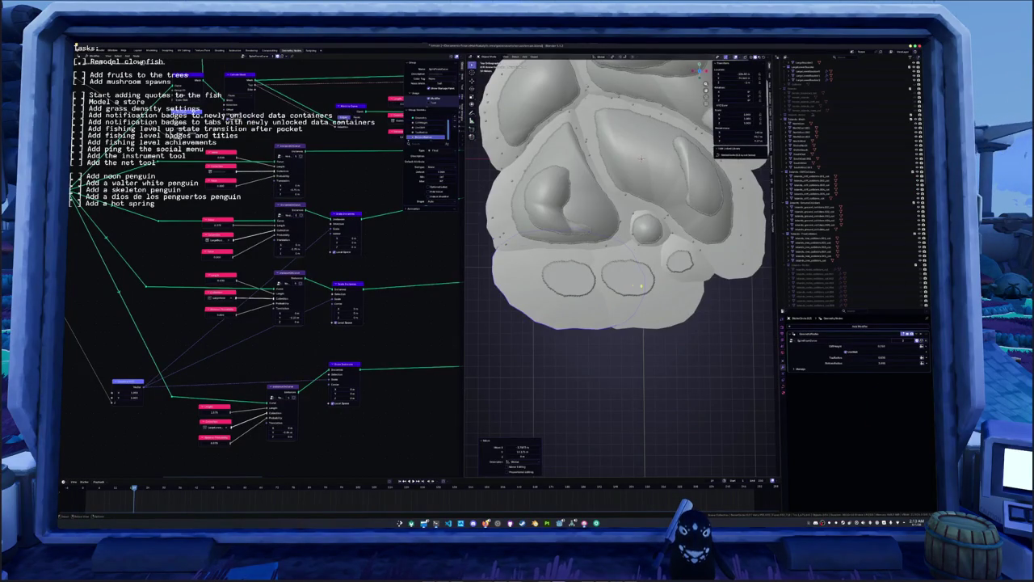
{"action": "scroll", "coordinate": [651, 113], "scroll_direction": "up", "scroll_amount": 3}
{"action": "key", "text": "Tab"}
{"action": "left_click_drag", "start_coordinate": [656, 321], "coordinate": [681, 322]}
{"action": "key", "text": "ctrl+z"}
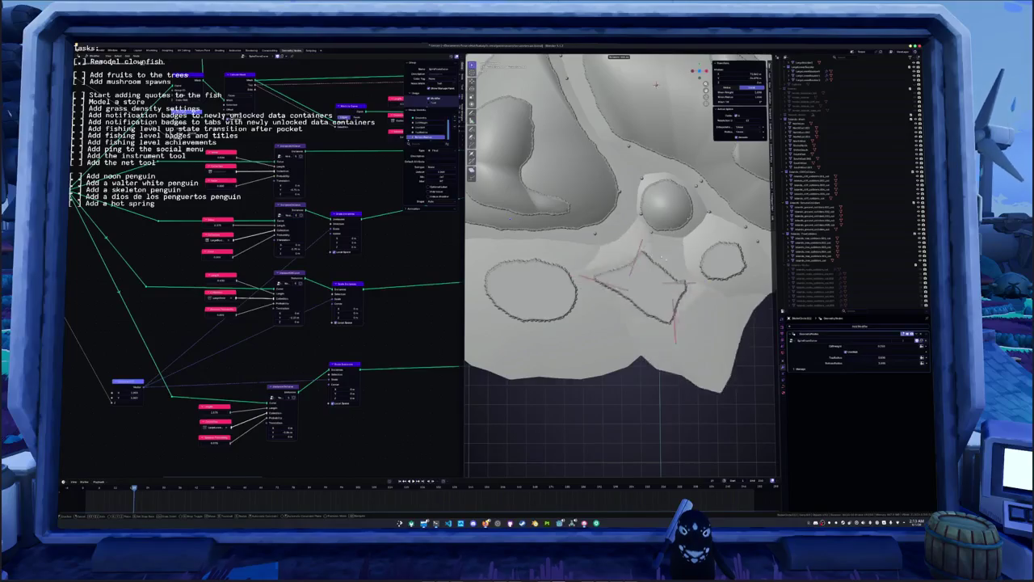
{"action": "key", "text": "ctrl+z"}
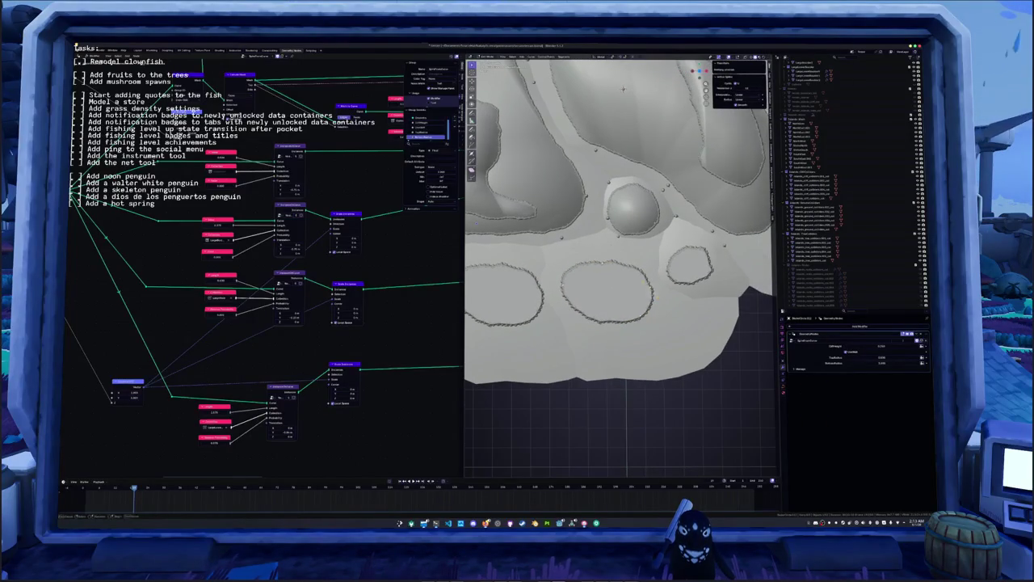
{"action": "key", "text": "ctrl+shift+z"}
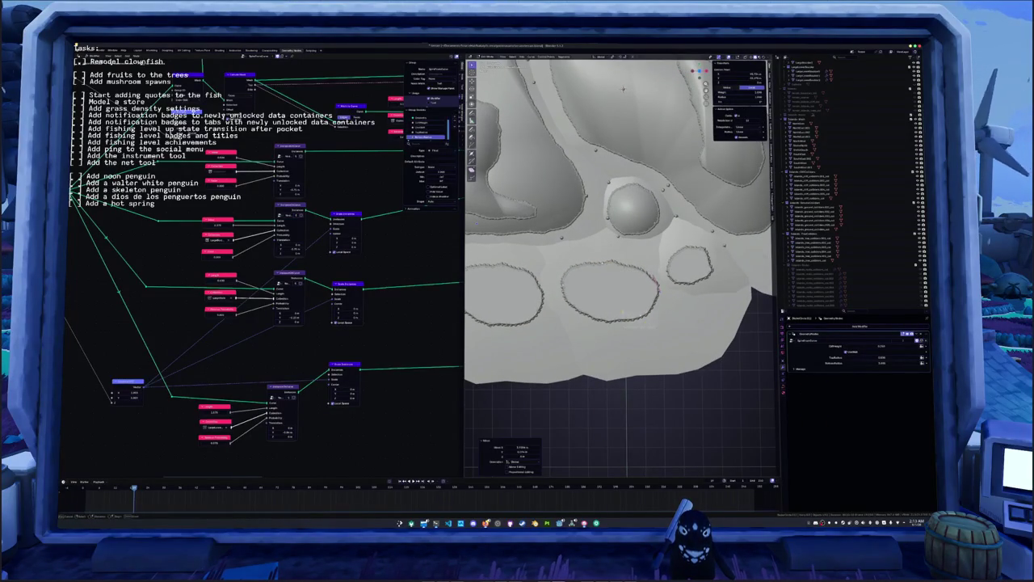
{"action": "key", "text": "ctrl+z"}
{"action": "key", "text": "ctrl+shift+z"}
{"action": "key", "text": "ctrl+z"}
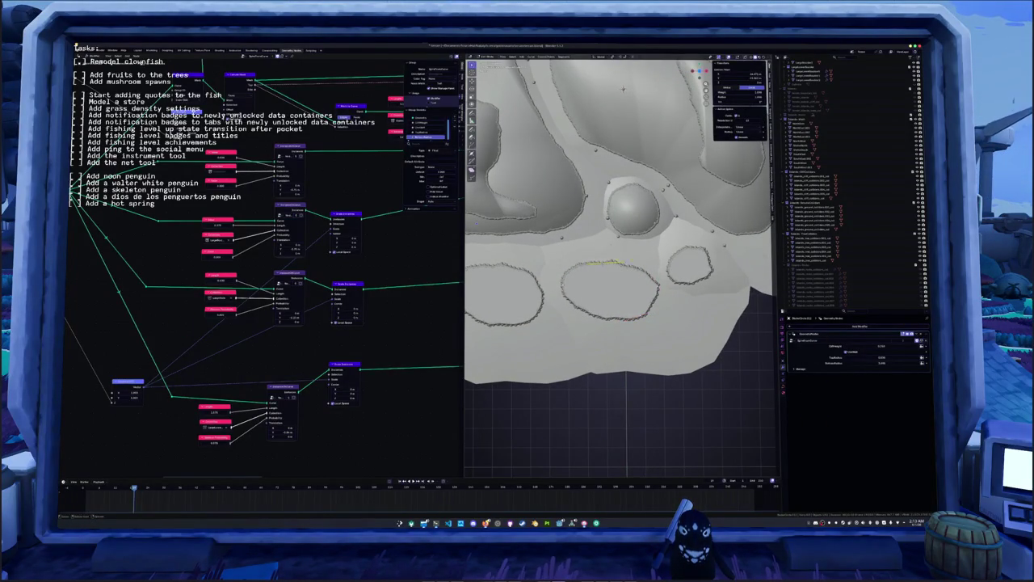
- Knife-cut new edges at the left, bottom and top of the middle oval plateau
{"action": "key", "text": "k"}
{"action": "left_click", "coordinate": [563, 281]}
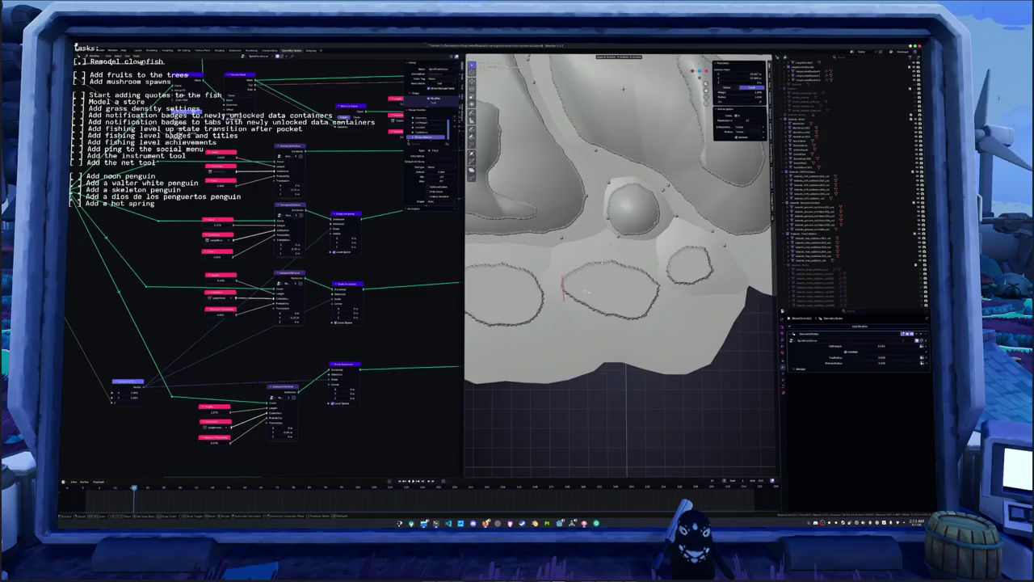
{"action": "key", "text": "Return"}
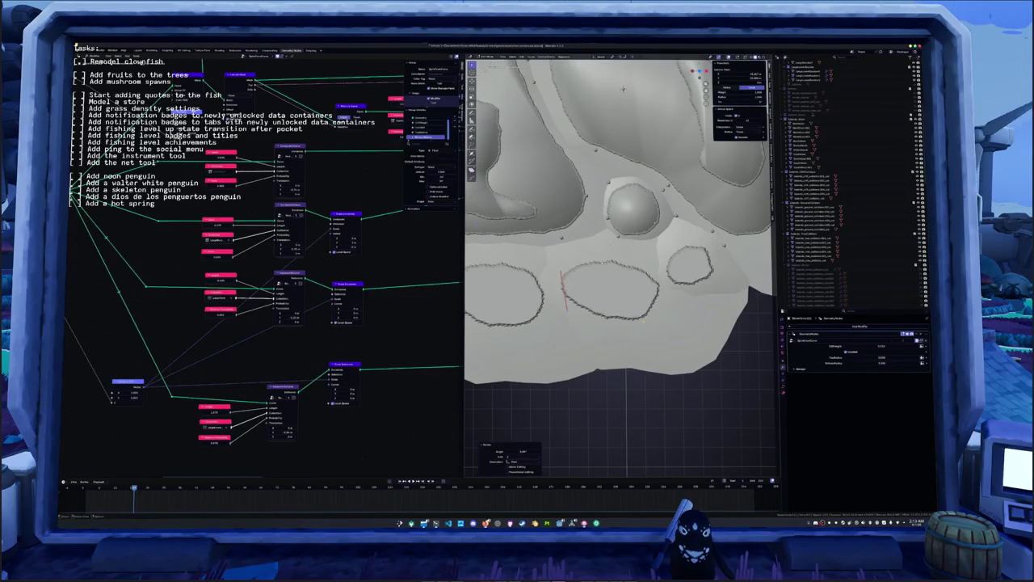
{"action": "key", "text": "k"}
{"action": "left_click", "coordinate": [638, 320]}
{"action": "key", "text": "Return"}
{"action": "key", "text": "k"}
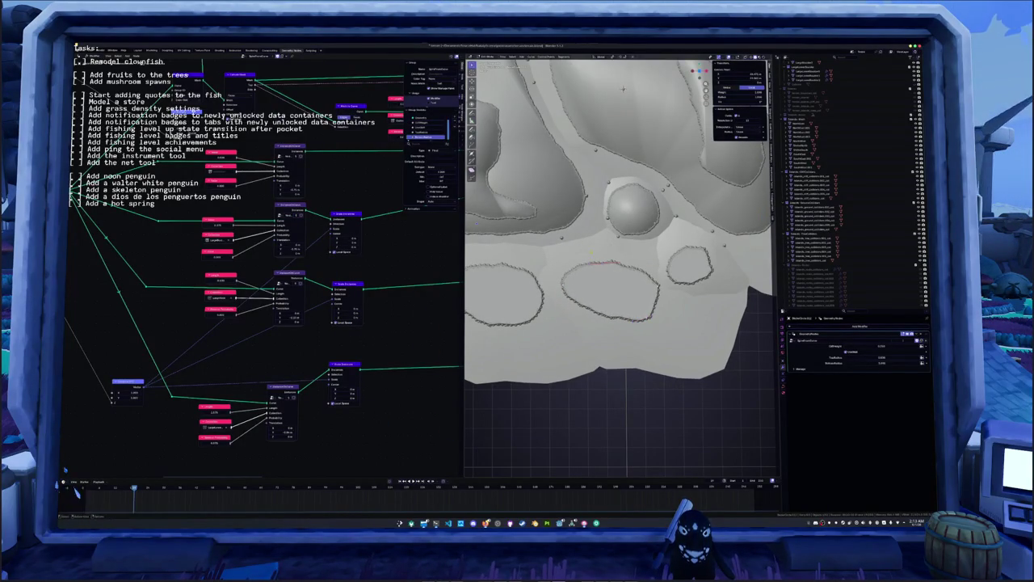
{"action": "left_click", "coordinate": [600, 263]}
{"action": "key", "text": "Return"}
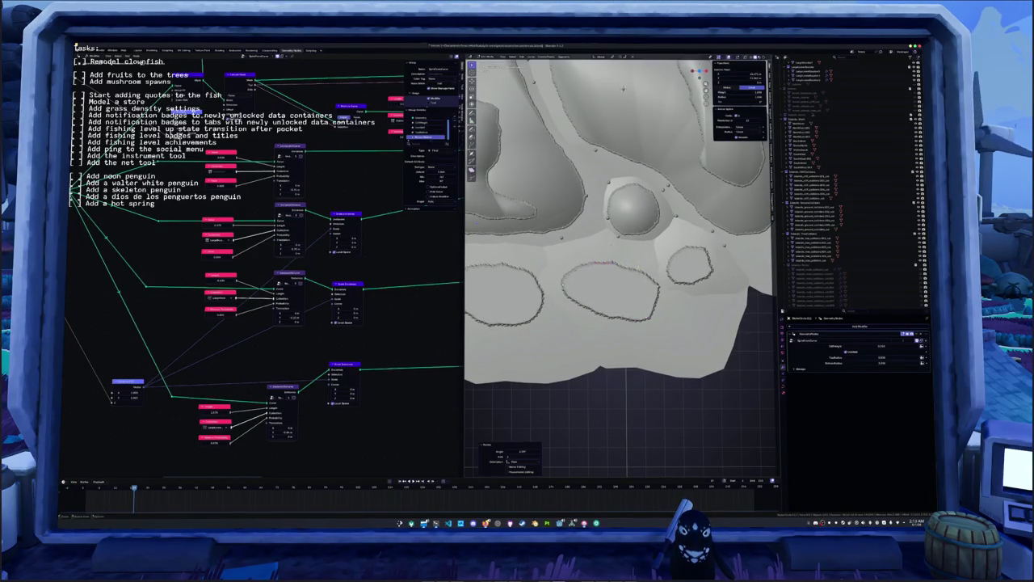
{"action": "key", "text": "Tab"}
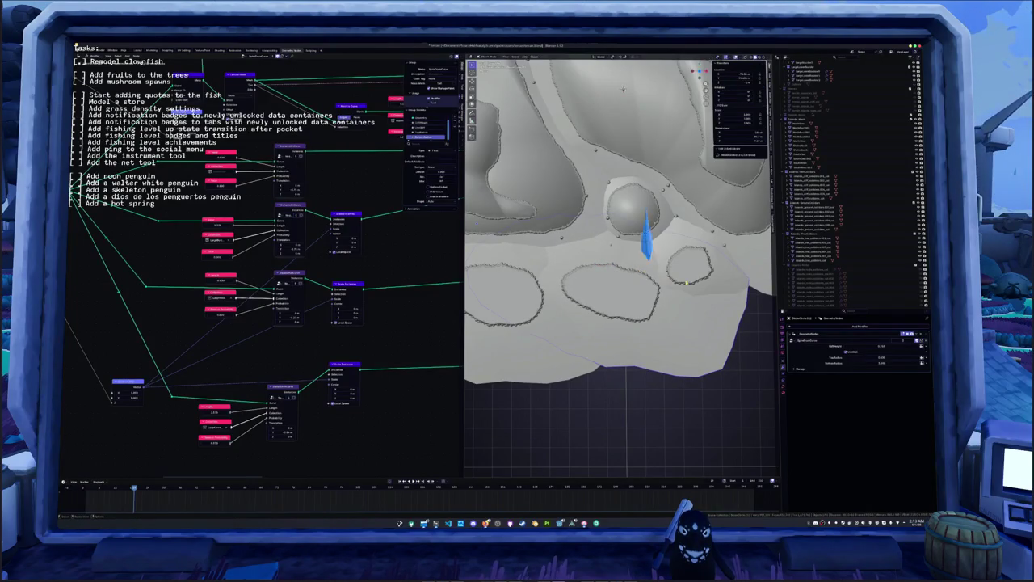
- Select the larger terrain patch outline and enter its curve Edit Mode
{"action": "middle_click_drag", "start_coordinate": [662, 243], "coordinate": [639, 230]}
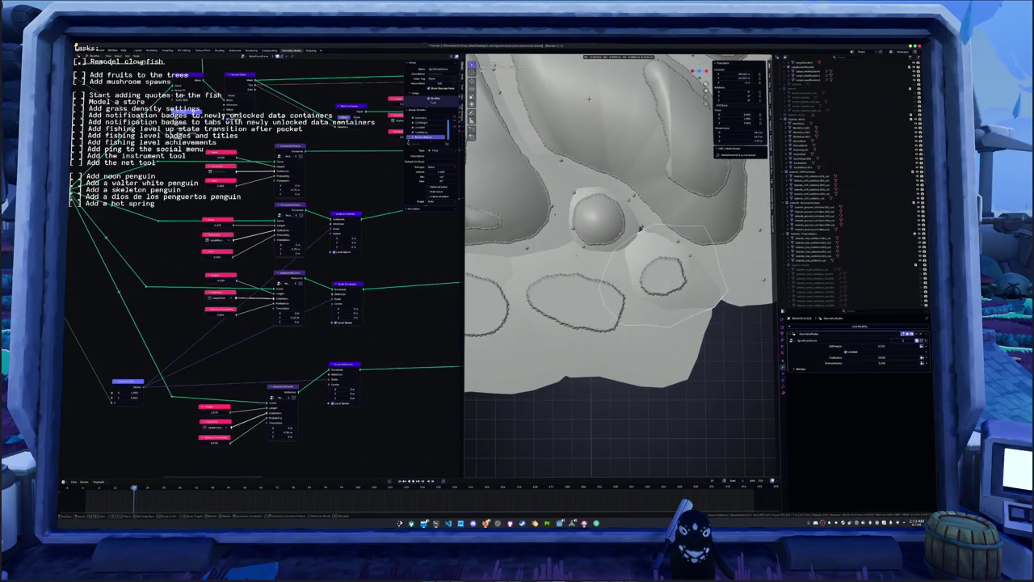
{"action": "left_click", "coordinate": [670, 286]}
{"action": "left_click", "coordinate": [640, 229]}
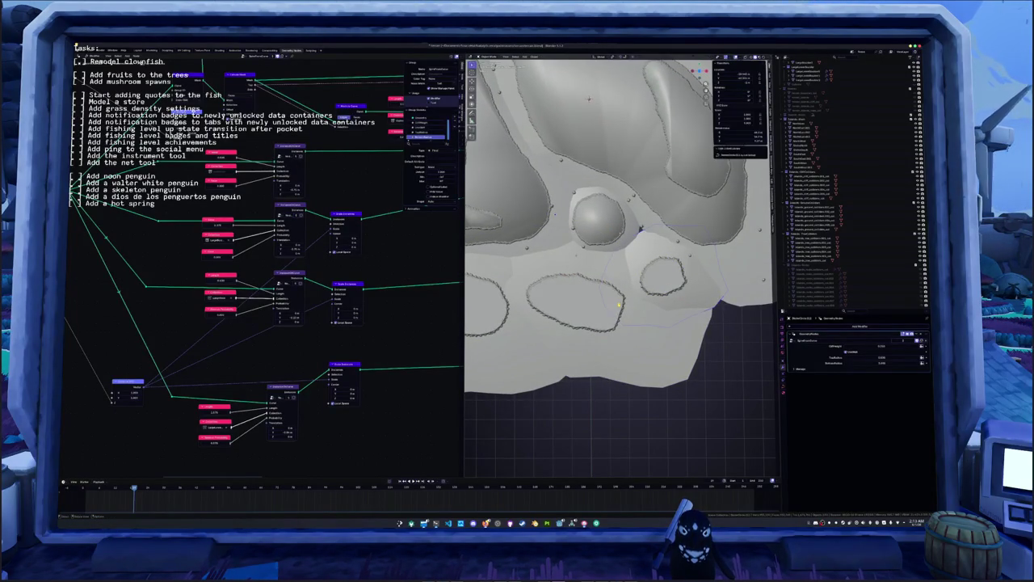
{"action": "middle_click_drag", "start_coordinate": [704, 298], "coordinate": [578, 302]}
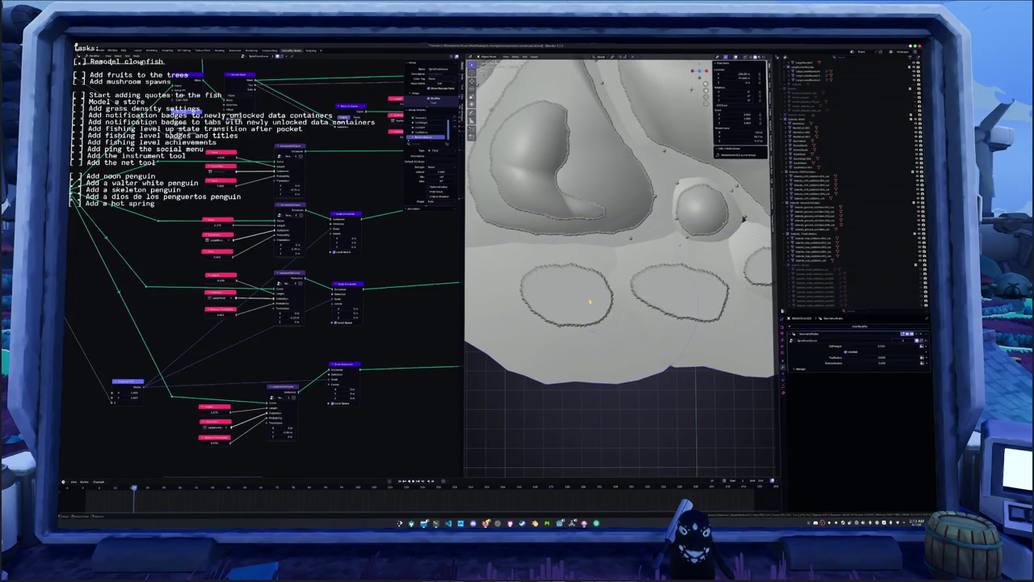
{"action": "key", "text": "Tab"}
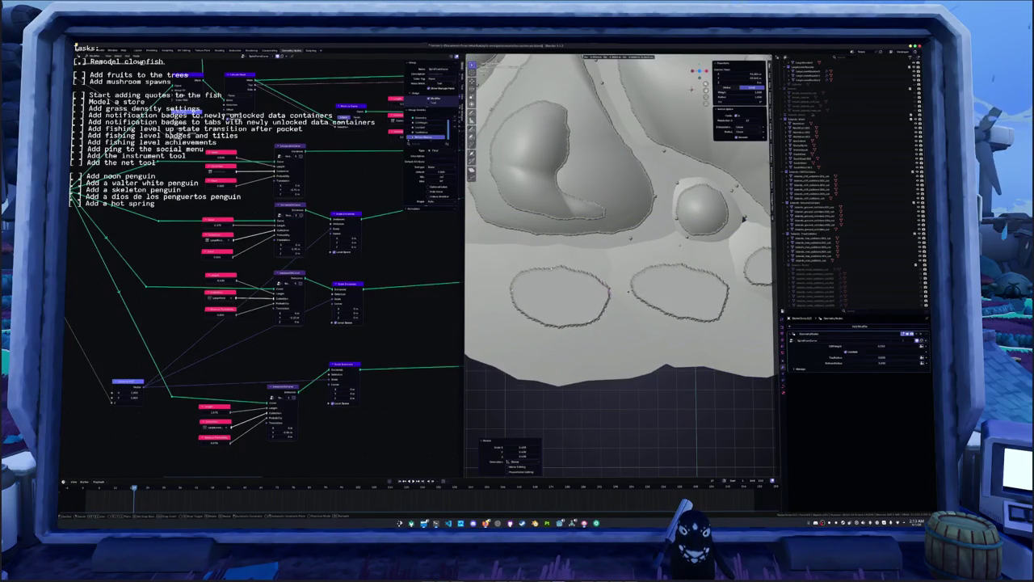
- Reshape the outline curve by moving its top, left and other ring points
{"action": "middle_click_drag", "start_coordinate": [744, 218], "coordinate": [758, 215], "text": "shift"}
{"action": "middle_click_drag", "start_coordinate": [611, 297], "coordinate": [610, 307], "text": "shift"}
{"action": "key", "text": "g"}
{"action": "left_click", "coordinate": [601, 311]}
{"action": "left_click", "coordinate": [586, 260]}
{"action": "key", "text": "g"}
{"action": "left_click", "coordinate": [583, 257]}
{"action": "left_click", "coordinate": [533, 278]}
{"action": "key", "text": "g"}
{"action": "left_click", "coordinate": [533, 278]}
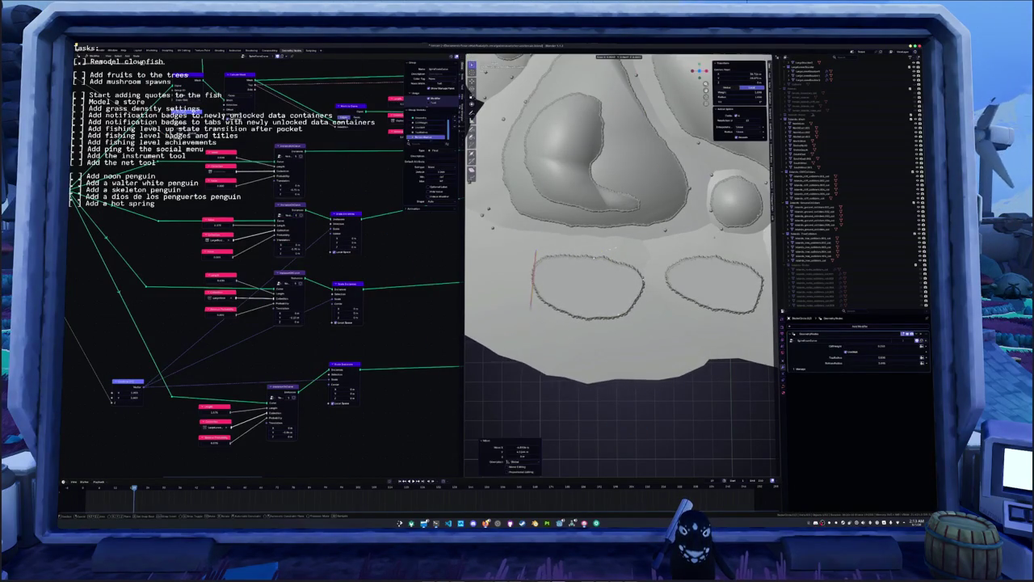
{"action": "left_click", "coordinate": [588, 256]}
{"action": "key", "text": "Tab"}
- Tweak a terrain modifier value, duplicate the plateau outline in place, and select the lower oval ring
{"action": "mouse_move", "coordinate": [589, 257]}
{"action": "middle_mouse_down"}
{"action": "mouse_move", "coordinate": [618, 252]}
{"action": "mouse_move", "coordinate": [598, 355]}
{"action": "mouse_move", "coordinate": [600, 263]}
{"action": "mouse_move", "coordinate": [614, 226]}
{"action": "mouse_move", "coordinate": [602, 275]}
{"action": "middle_mouse_up"}
{"action": "scroll", "coordinate": [618, 252], "scroll_direction": "up", "scroll_amount": 5}
{"action": "scroll", "coordinate": [606, 356], "scroll_direction": "down", "scroll_amount": 3}
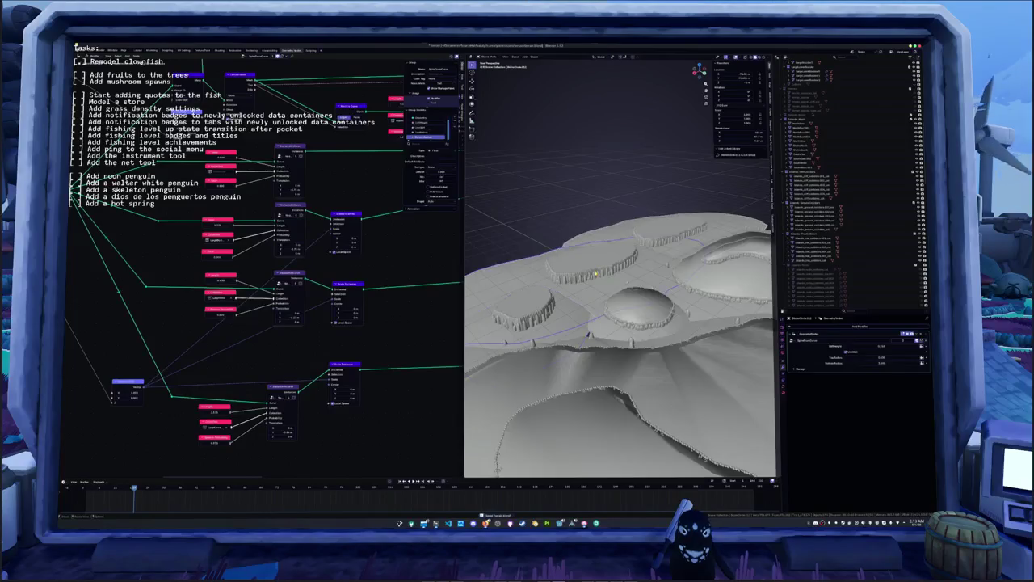
{"action": "middle_click_drag", "start_coordinate": [611, 290], "coordinate": [700, 349]}
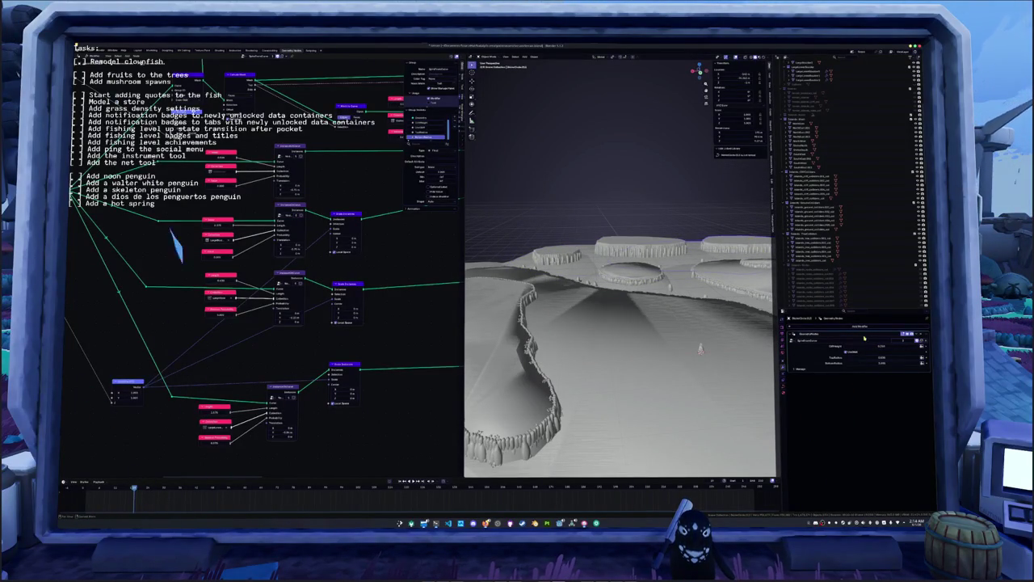
{"action": "left_click", "coordinate": [880, 346]}
{"action": "mouse_move", "coordinate": [699, 349]}
{"action": "middle_mouse_down"}
{"action": "mouse_move", "coordinate": [653, 222]}
{"action": "mouse_move", "coordinate": [639, 243]}
{"action": "middle_mouse_up"}
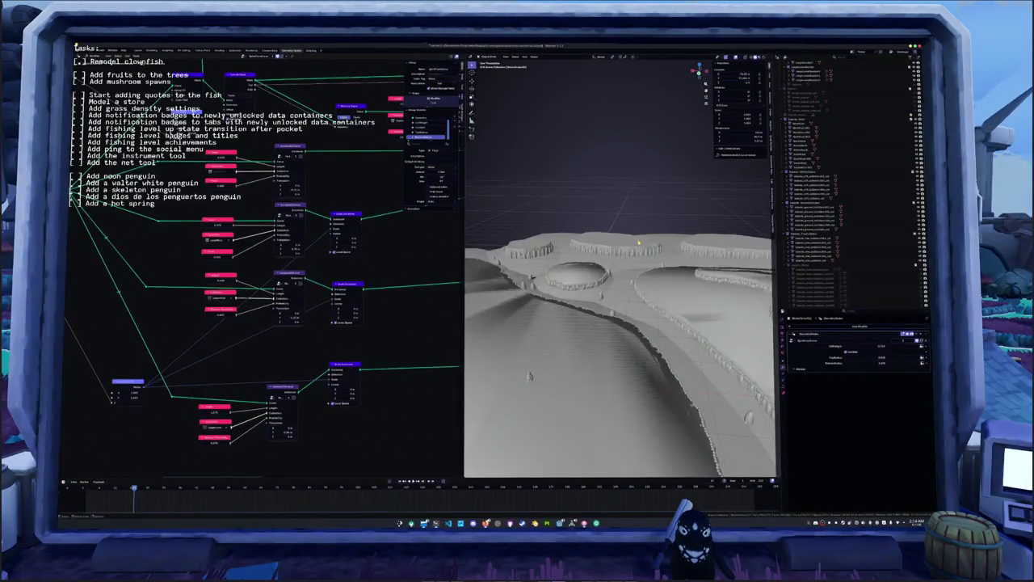
{"action": "middle_click_drag", "start_coordinate": [711, 248], "coordinate": [679, 243]}
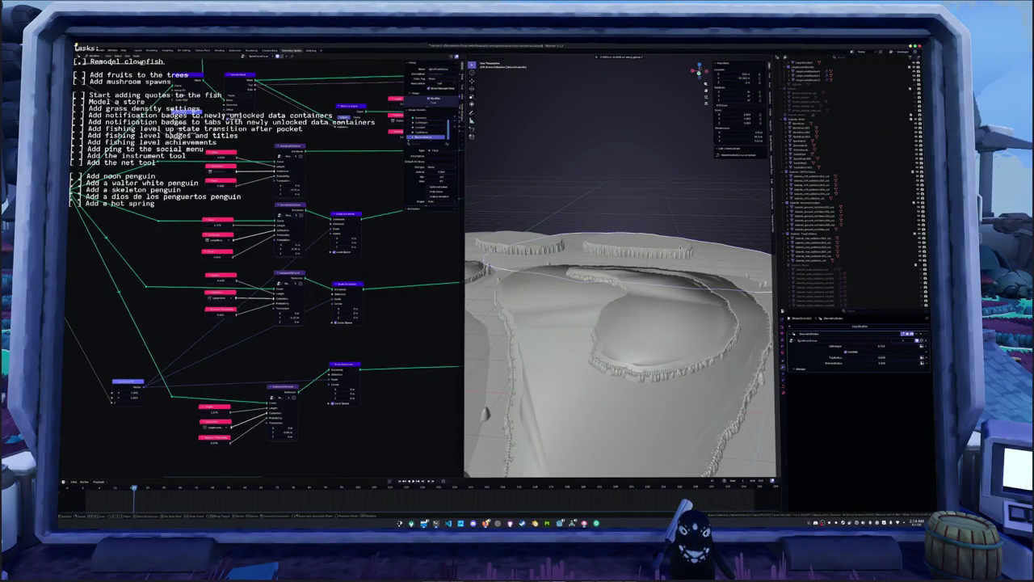
{"action": "key", "text": "shift+d"}
{"action": "right_click", "coordinate": [691, 248]}
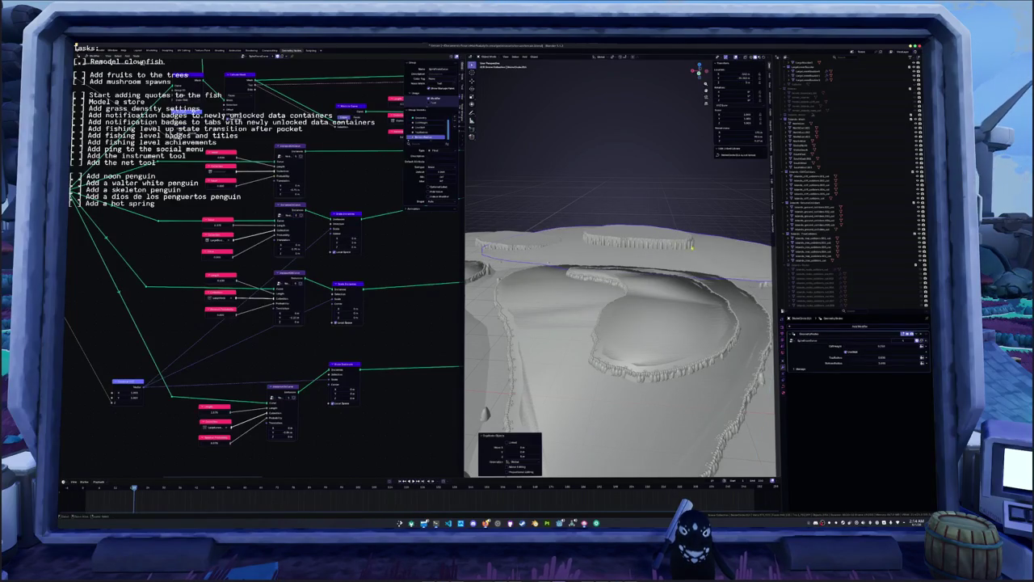
{"action": "left_click", "coordinate": [822, 341]}
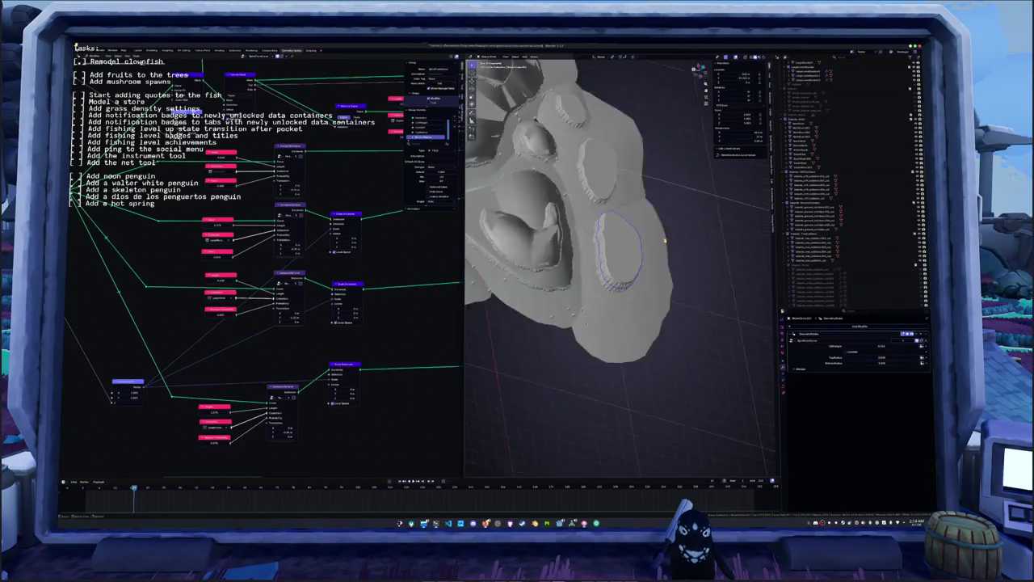
- Move the duplicated oval ring copy to an offset position inside the original
{"action": "middle_click_drag", "start_coordinate": [664, 241], "coordinate": [655, 249]}
{"action": "scroll", "coordinate": [655, 250], "scroll_direction": "up", "scroll_amount": 2}
{"action": "key", "text": "g"}
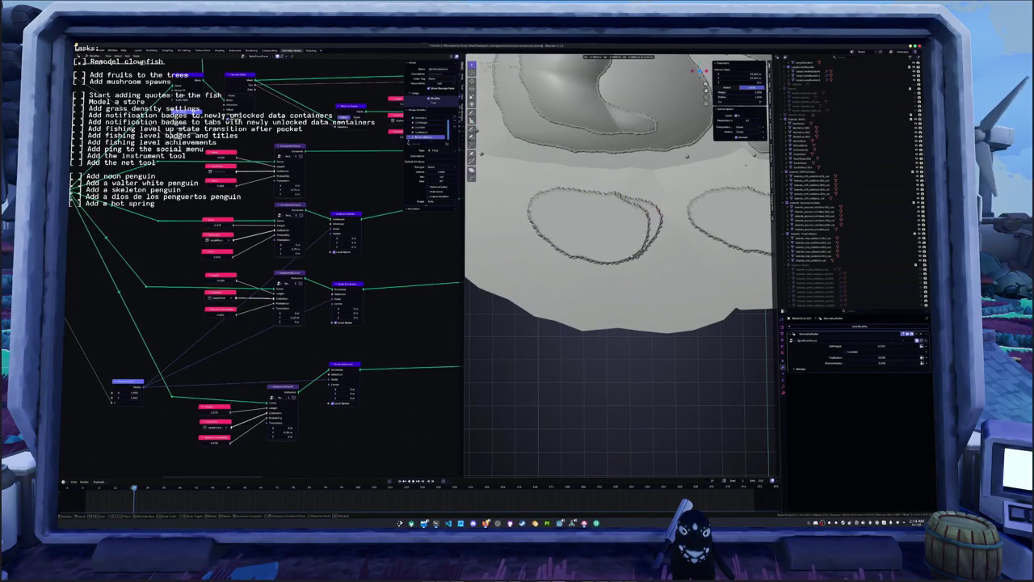
{"action": "left_click", "coordinate": [650, 211]}
{"action": "key", "text": "g"}
{"action": "left_click", "coordinate": [638, 214]}
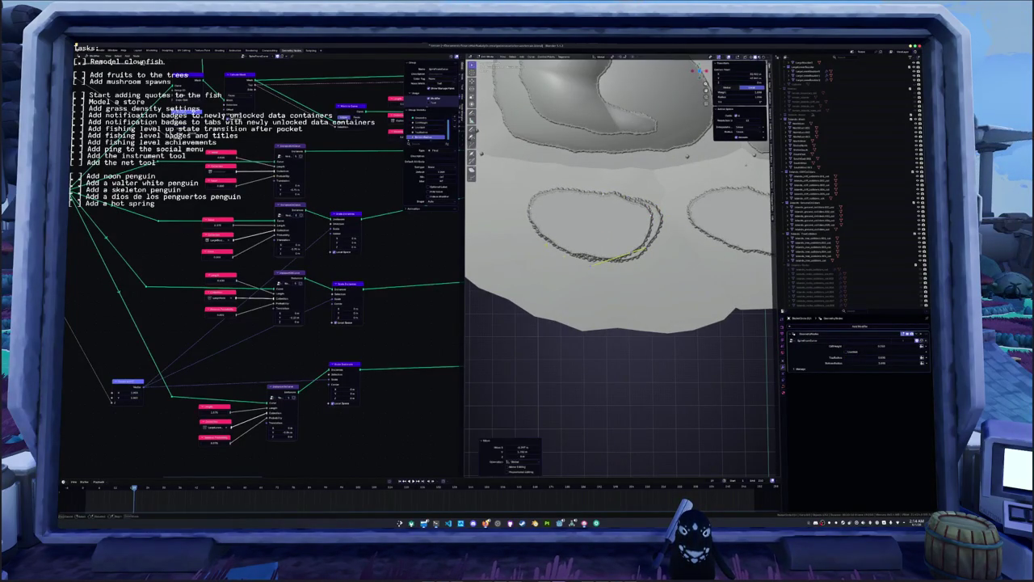
{"action": "key", "text": "g"}
{"action": "left_click", "coordinate": [526, 205]}
{"action": "key", "text": "g"}
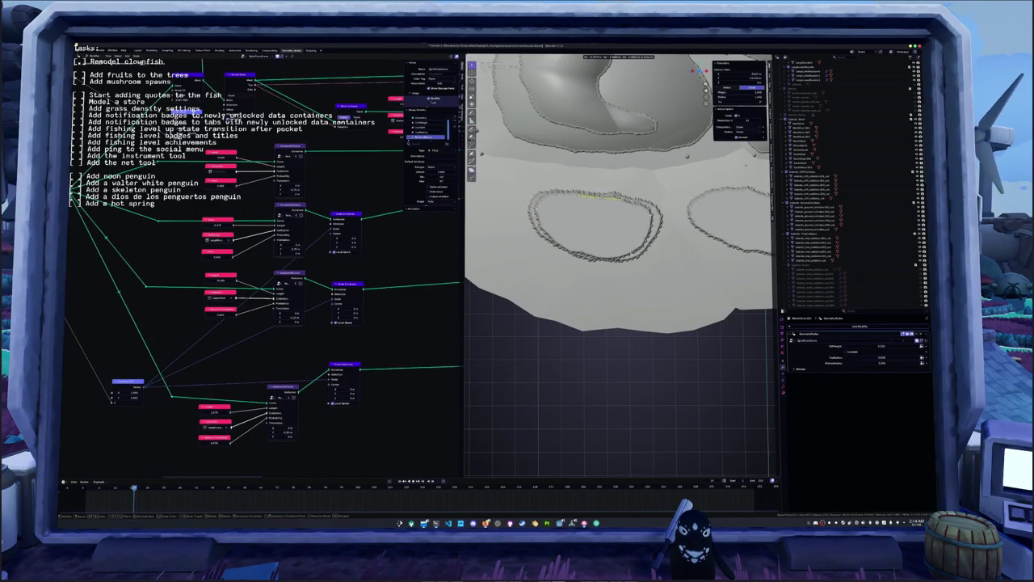
{"action": "key", "text": "Return"}
- Reshape the inner oval by moving its bottom, upper-right and left segments
{"action": "left_click", "coordinate": [614, 255]}
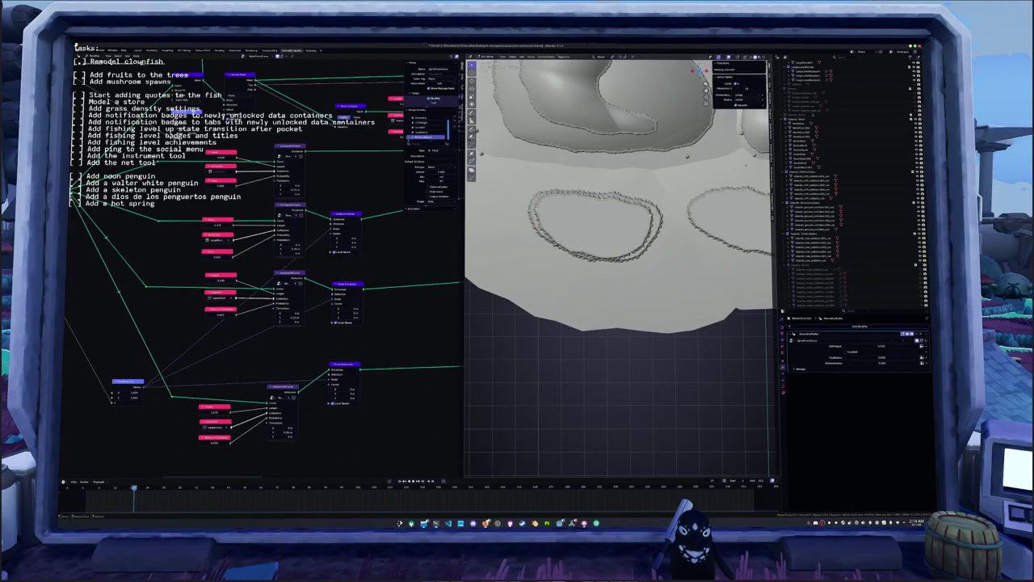
{"action": "key", "text": "g"}
{"action": "key", "text": "Return"}
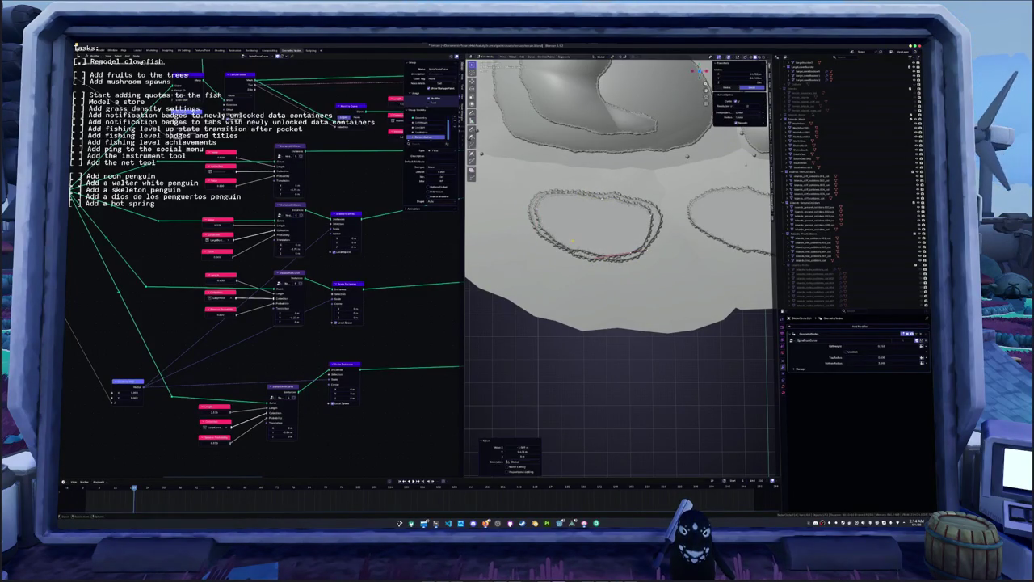
{"action": "left_click", "coordinate": [626, 209]}
{"action": "key", "text": "g"}
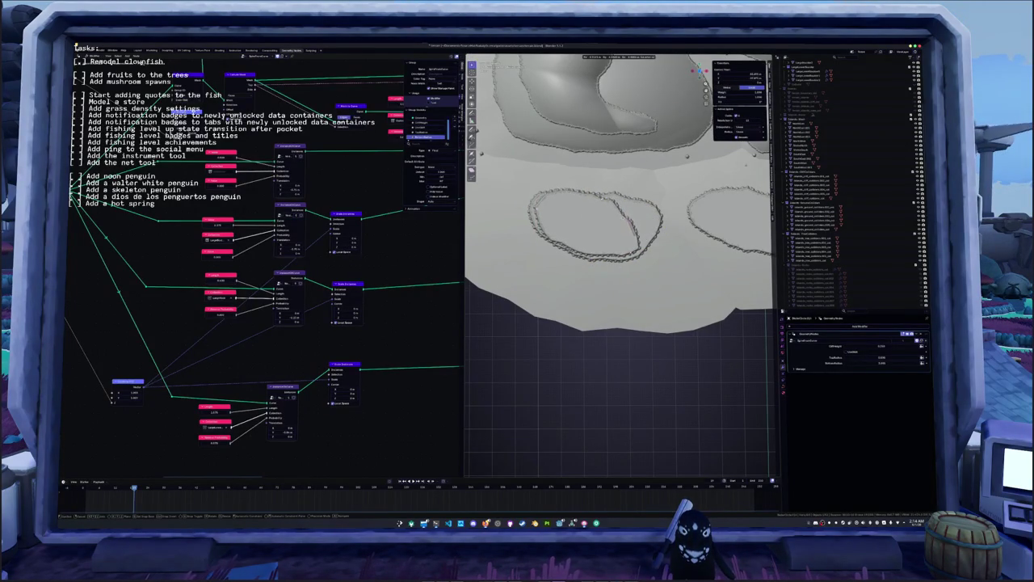
{"action": "key", "text": "Return"}
{"action": "left_click", "coordinate": [534, 212]}
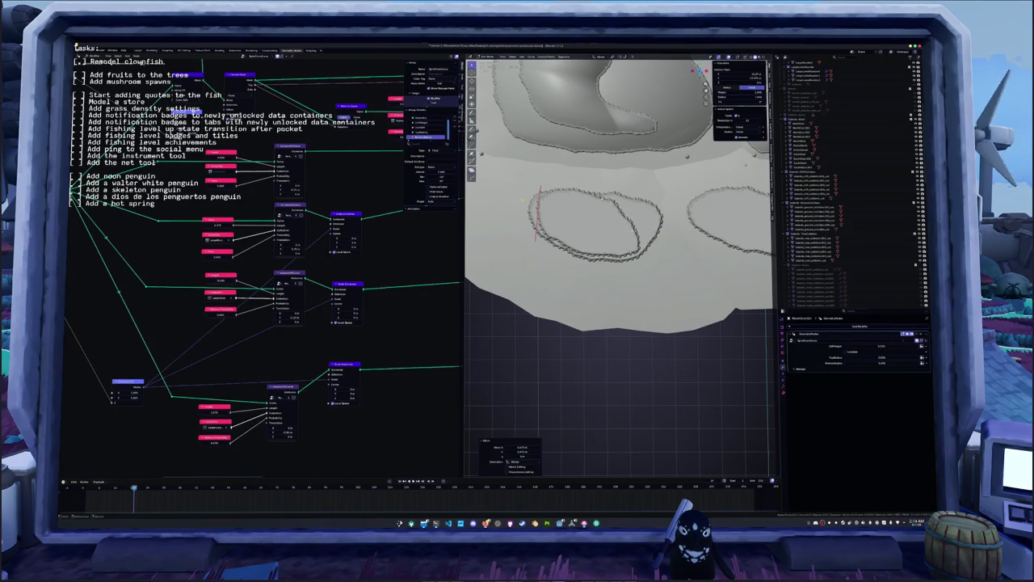
{"action": "key", "text": "g"}
{"action": "key", "text": "Return"}
- Refine the inner oval's top and left segments, then view the double rock wall at an angle
{"action": "left_click", "coordinate": [614, 253]}
{"action": "left_click", "coordinate": [601, 197]}
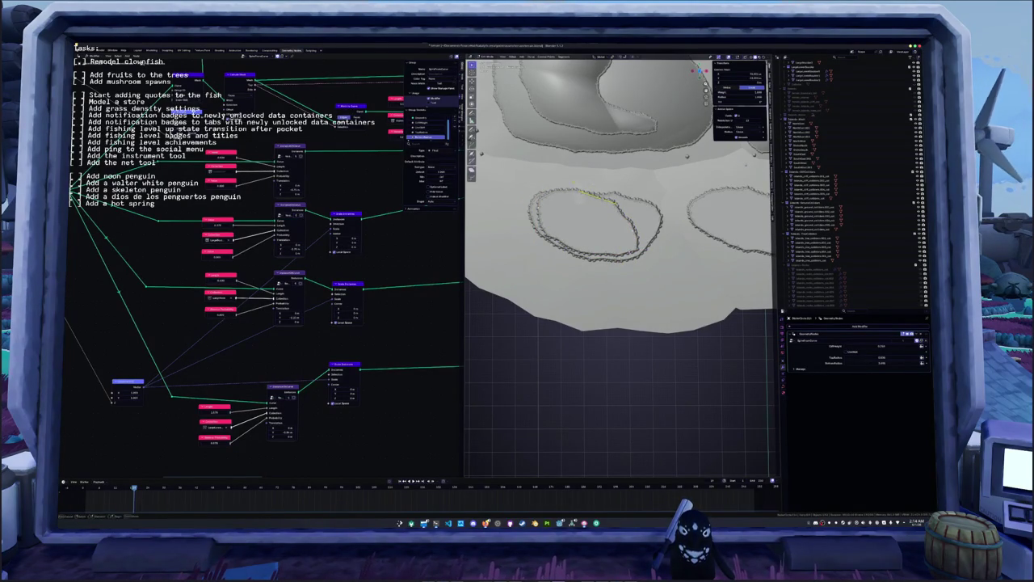
{"action": "key", "text": "g"}
{"action": "key", "text": "Return"}
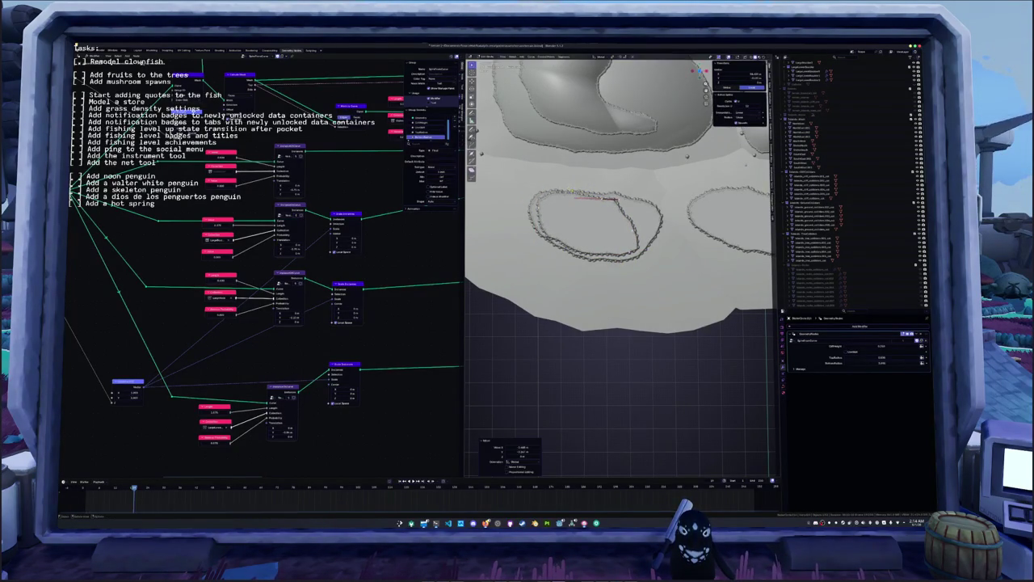
{"action": "key", "text": "g"}
{"action": "key", "text": "Return"}
{"action": "left_click", "coordinate": [537, 214]}
{"action": "key", "text": "g"}
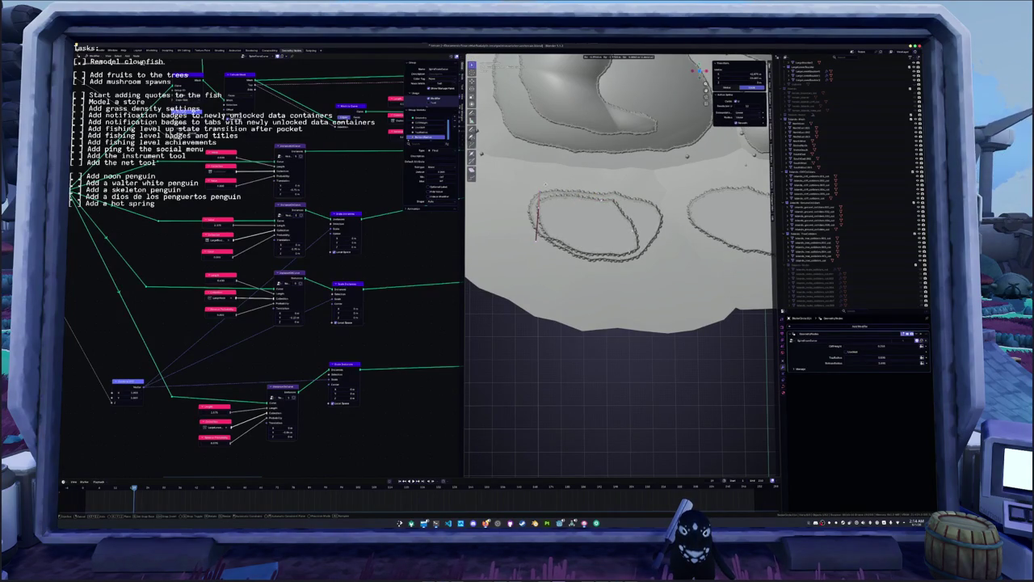
{"action": "key", "text": "Return"}
{"action": "key", "text": "g"}
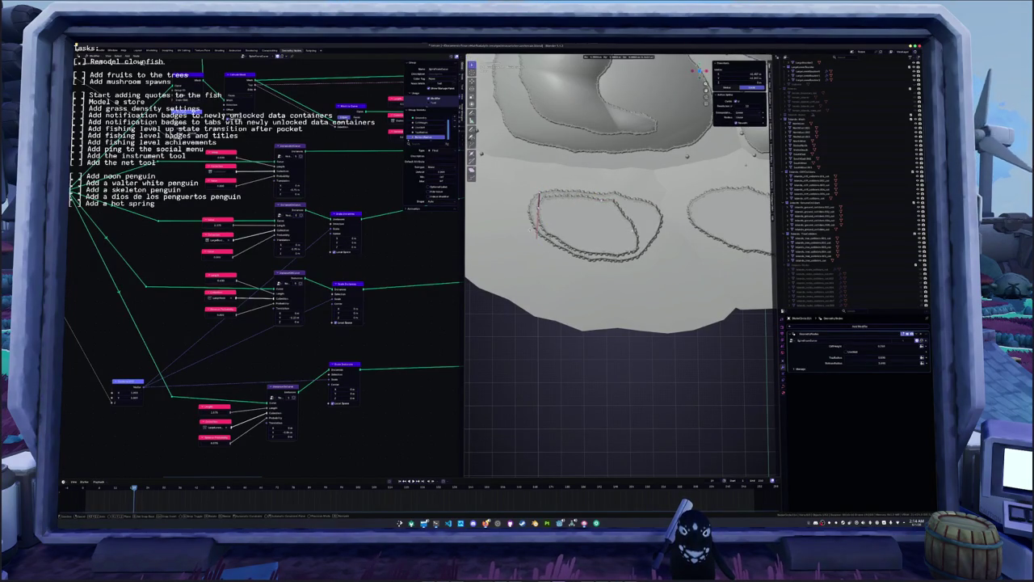
{"action": "key", "text": "Return"}
{"action": "mouse_move", "coordinate": [618, 267]}
{"action": "middle_mouse_down"}
{"action": "mouse_move", "coordinate": [582, 291]}
{"action": "mouse_move", "coordinate": [587, 259]}
{"action": "mouse_move", "coordinate": [706, 283]}
{"action": "mouse_move", "coordinate": [708, 272]}
{"action": "mouse_move", "coordinate": [668, 244]}
{"action": "middle_mouse_up"}
{"action": "scroll", "coordinate": [706, 284], "scroll_direction": "down", "scroll_amount": 4}
{"action": "scroll", "coordinate": [706, 284], "scroll_direction": "down", "scroll_amount": 2}
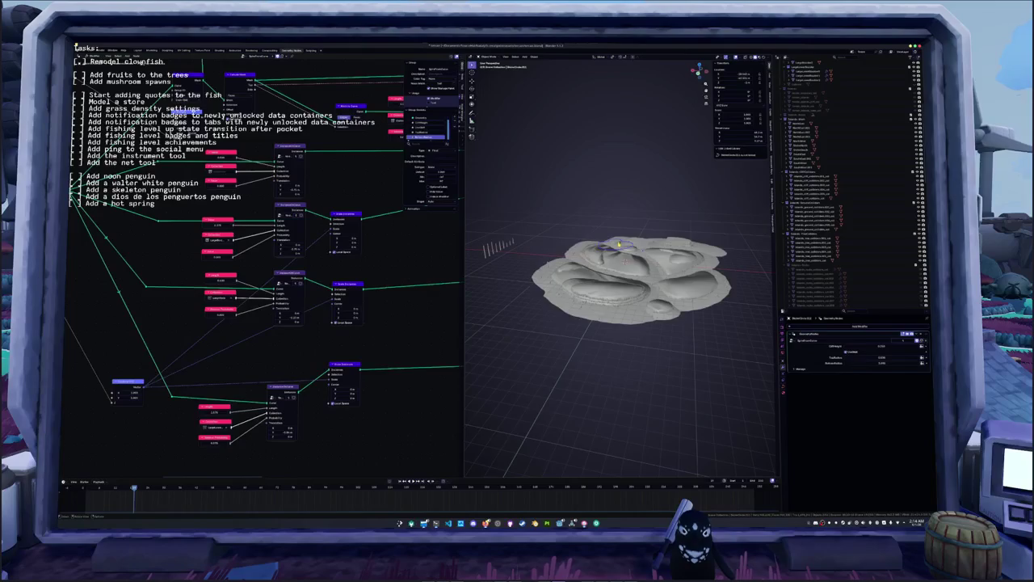
- Adjust a rock Geometry Nodes modifier value to shift the cliff spikes
{"action": "key", "text": "KP_7"}
{"action": "middle_click_drag", "start_coordinate": [575, 108], "coordinate": [598, 166], "text": "shift"}
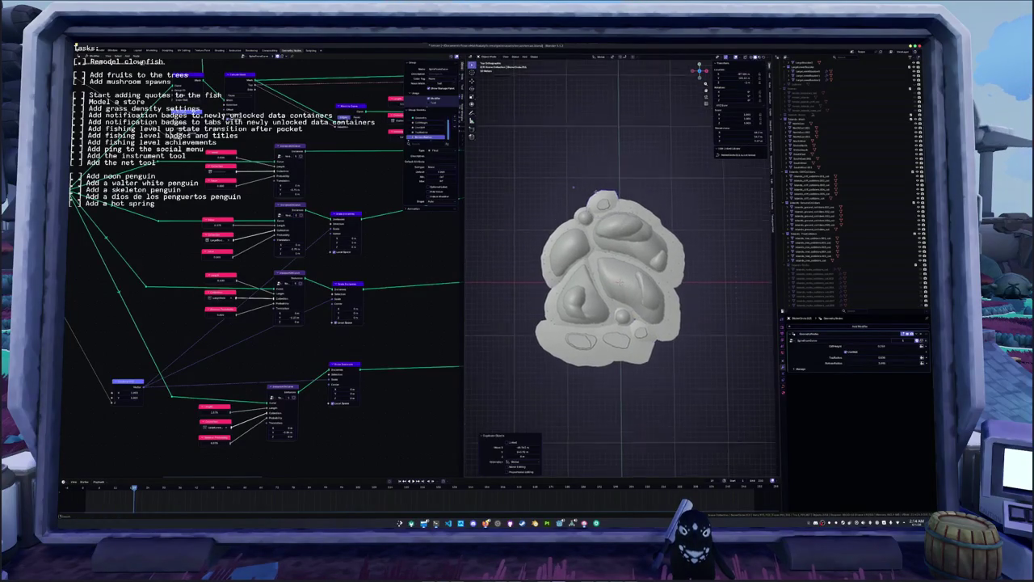
{"action": "scroll", "coordinate": [606, 226], "scroll_direction": "up", "scroll_amount": 3}
{"action": "scroll", "coordinate": [614, 251], "scroll_direction": "up", "scroll_amount": 3}
{"action": "scroll", "coordinate": [619, 272], "scroll_direction": "up", "scroll_amount": 2}
{"action": "scroll", "coordinate": [619, 271], "scroll_direction": "up", "scroll_amount": 2}
{"action": "middle_click_drag", "start_coordinate": [619, 271], "coordinate": [629, 190]}
{"action": "scroll", "coordinate": [626, 227], "scroll_direction": "down", "scroll_amount": 3}
{"action": "scroll", "coordinate": [653, 265], "scroll_direction": "up", "scroll_amount": 2}
{"action": "scroll", "coordinate": [650, 268], "scroll_direction": "up", "scroll_amount": 2}
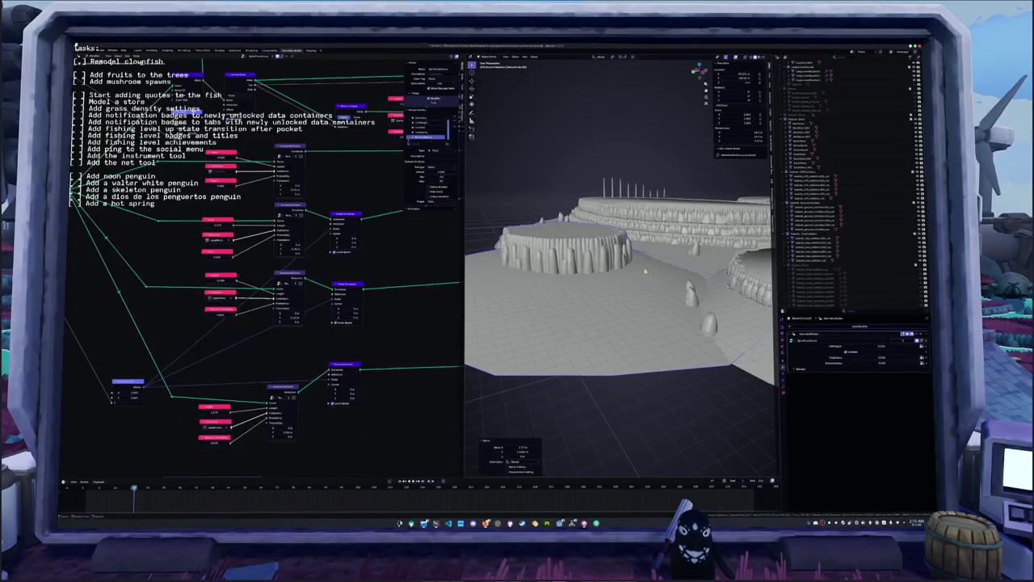
{"action": "key", "text": "KP_1"}
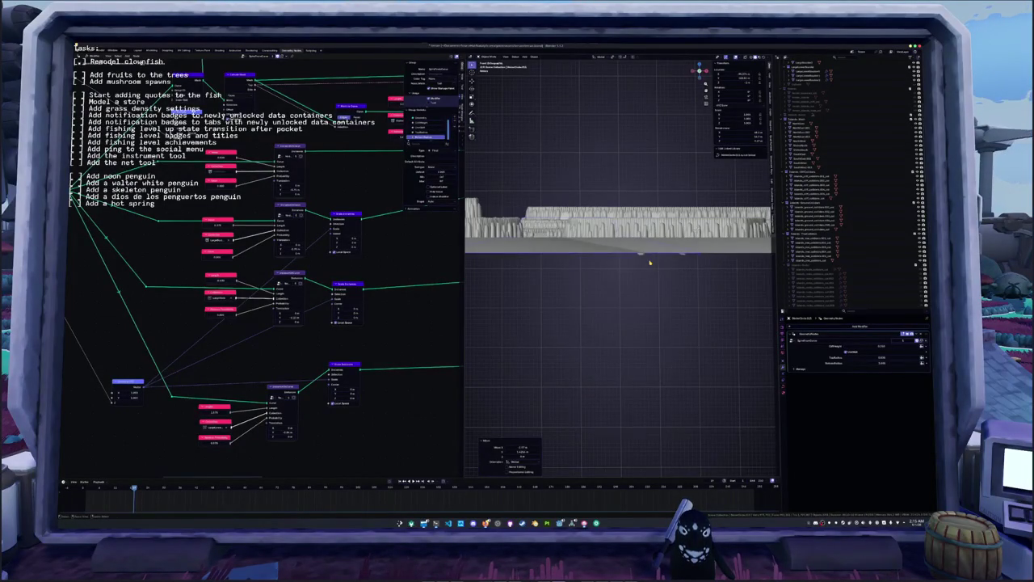
{"action": "key", "text": "ctrl+KP_3"}
{"action": "scroll", "coordinate": [651, 259], "scroll_direction": "up", "scroll_amount": 1}
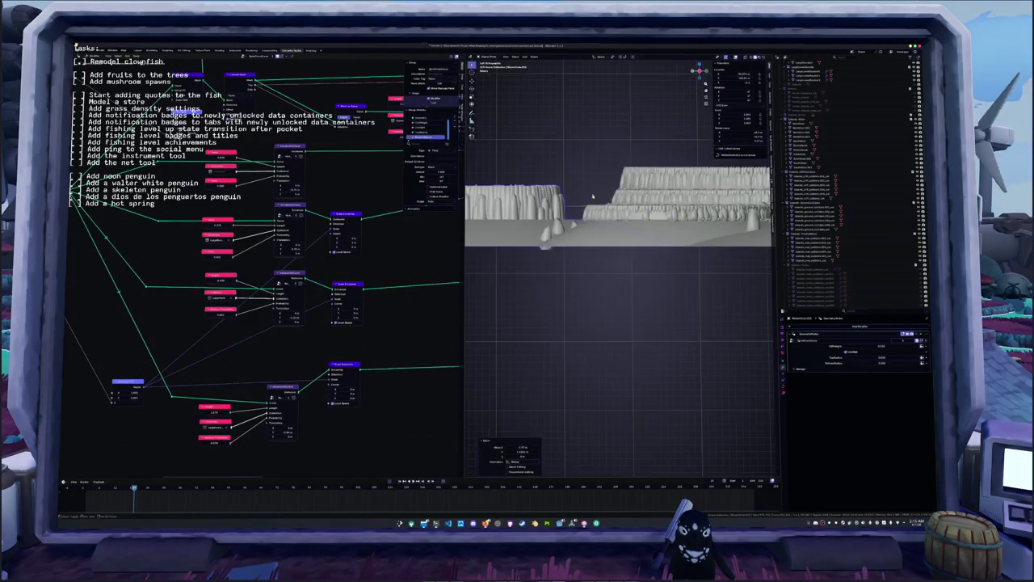
{"action": "scroll", "coordinate": [662, 250], "scroll_direction": "up", "scroll_amount": 2}
{"action": "scroll", "coordinate": [679, 238], "scroll_direction": "up", "scroll_amount": 1}
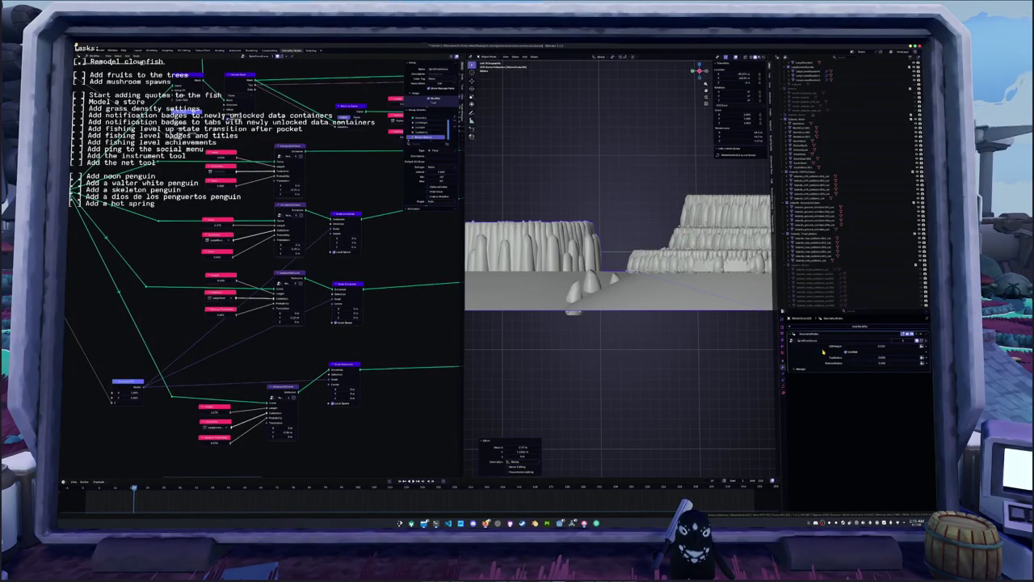
{"action": "left_click_drag", "start_coordinate": [873, 346], "coordinate": [828, 348]}
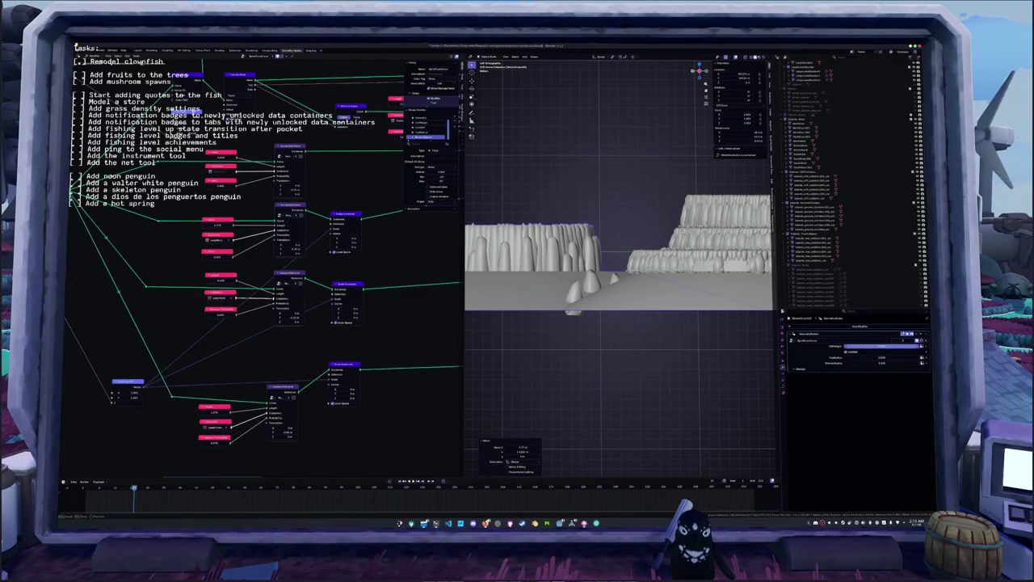
- Duplicate the left cliff block and raise the copy straight up above the original
{"action": "mouse_move", "coordinate": [668, 341]}
{"action": "middle_mouse_down"}
{"action": "mouse_move", "coordinate": [635, 319]}
{"action": "mouse_move", "coordinate": [623, 262]}
{"action": "middle_mouse_up"}
{"action": "left_click", "coordinate": [622, 261]}
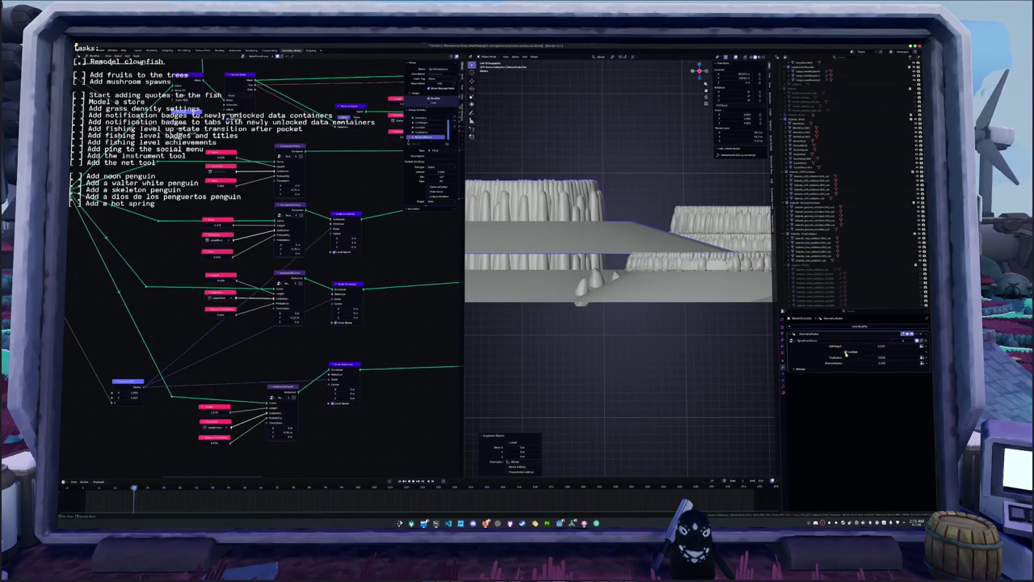
{"action": "key", "text": "g"}
{"action": "key", "text": "z"}
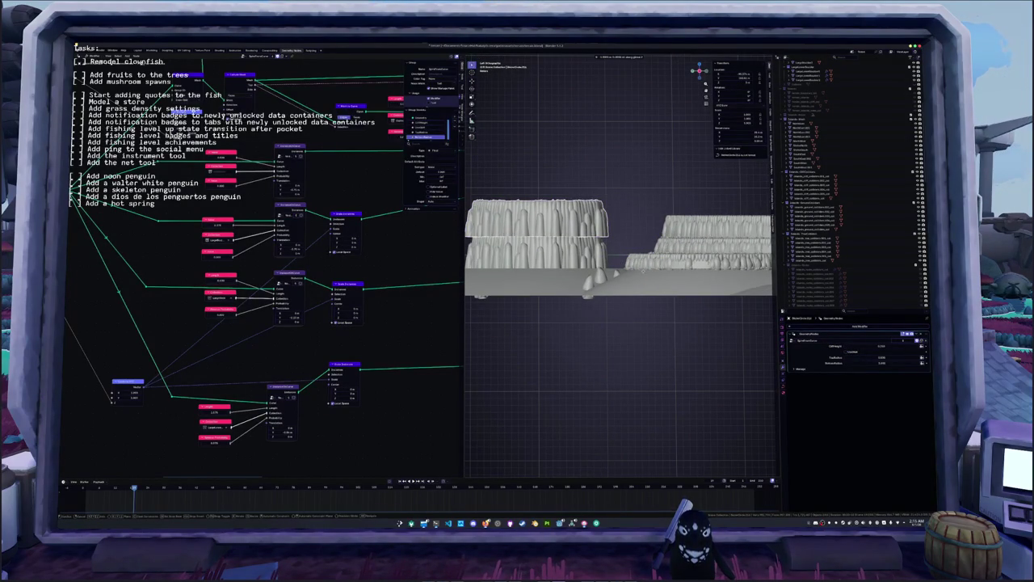
{"action": "left_click", "coordinate": [644, 275]}
{"action": "key", "text": "KP_7"}
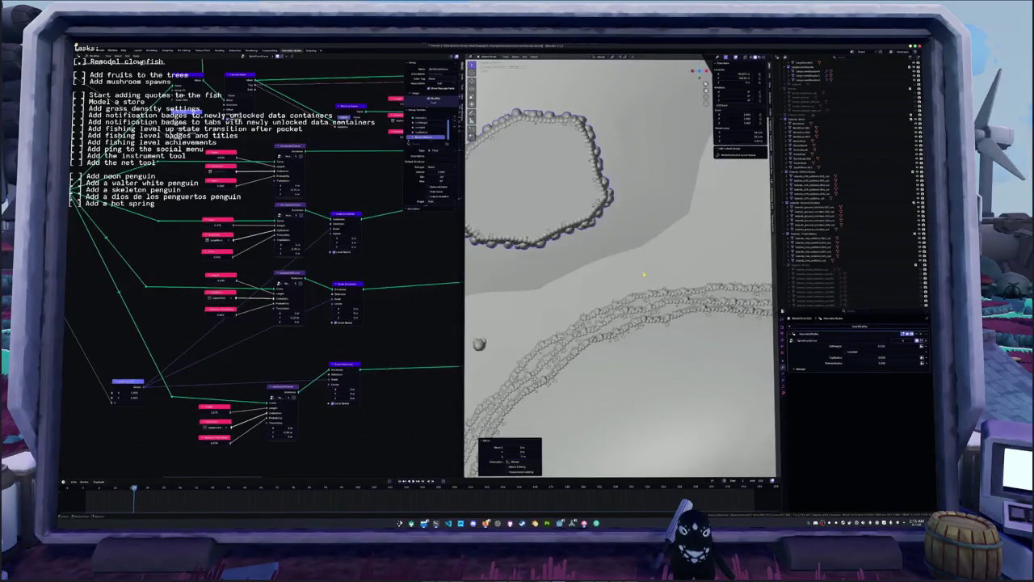
- Change the header transform setting, rescale the curve ring and adjust its lower-right section
{"action": "scroll", "coordinate": [683, 309], "scroll_direction": "up", "scroll_amount": 2}
{"action": "scroll", "coordinate": [682, 309], "scroll_direction": "down", "scroll_amount": 1}
{"action": "left_click", "coordinate": [613, 57]}
{"action": "left_click", "coordinate": [622, 82]}
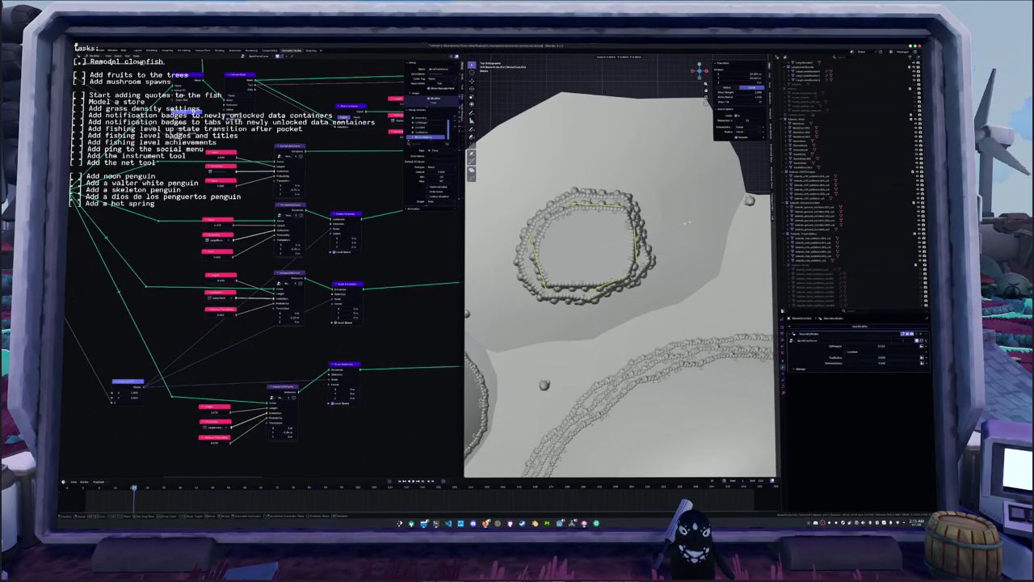
{"action": "left_click", "coordinate": [664, 234]}
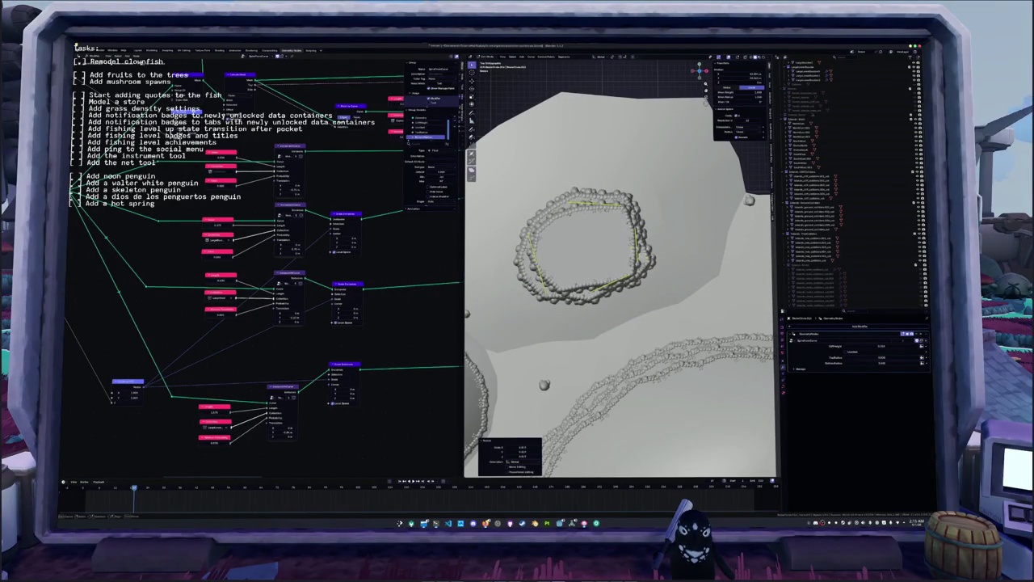
{"action": "key", "text": "s"}
{"action": "left_click", "coordinate": [606, 260]}
{"action": "key", "text": "r"}
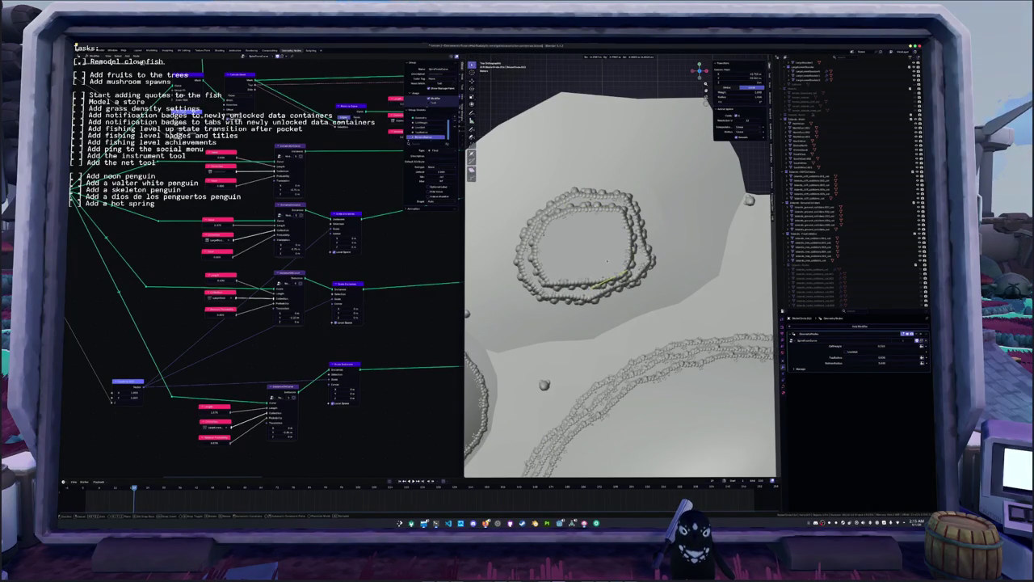
- Leave curve Edit Mode and select the small rock ring object in perspective view
{"action": "key", "text": "Tab"}
{"action": "mouse_move", "coordinate": [606, 260]}
{"action": "middle_mouse_down"}
{"action": "mouse_move", "coordinate": [622, 296]}
{"action": "mouse_move", "coordinate": [517, 266]}
{"action": "mouse_move", "coordinate": [644, 230]}
{"action": "mouse_move", "coordinate": [550, 281]}
{"action": "mouse_move", "coordinate": [608, 300]}
{"action": "mouse_move", "coordinate": [571, 313]}
{"action": "middle_mouse_up"}
{"action": "scroll", "coordinate": [517, 267], "scroll_direction": "down", "scroll_amount": 3}
{"action": "left_click", "coordinate": [608, 301]}
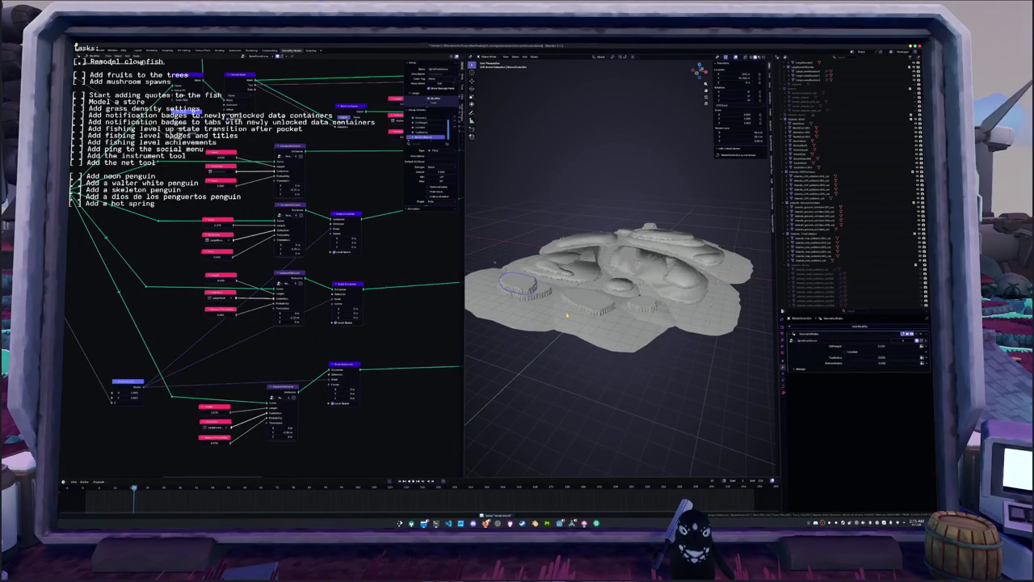
- Capture a region screenshot framing the whole island
{"action": "key", "text": "Print"}
{"action": "mouse_move", "coordinate": [474, 178]}
{"action": "left_mouse_down"}
{"action": "mouse_move", "coordinate": [699, 354]}
{"action": "mouse_move", "coordinate": [774, 395]}
{"action": "left_mouse_up"}
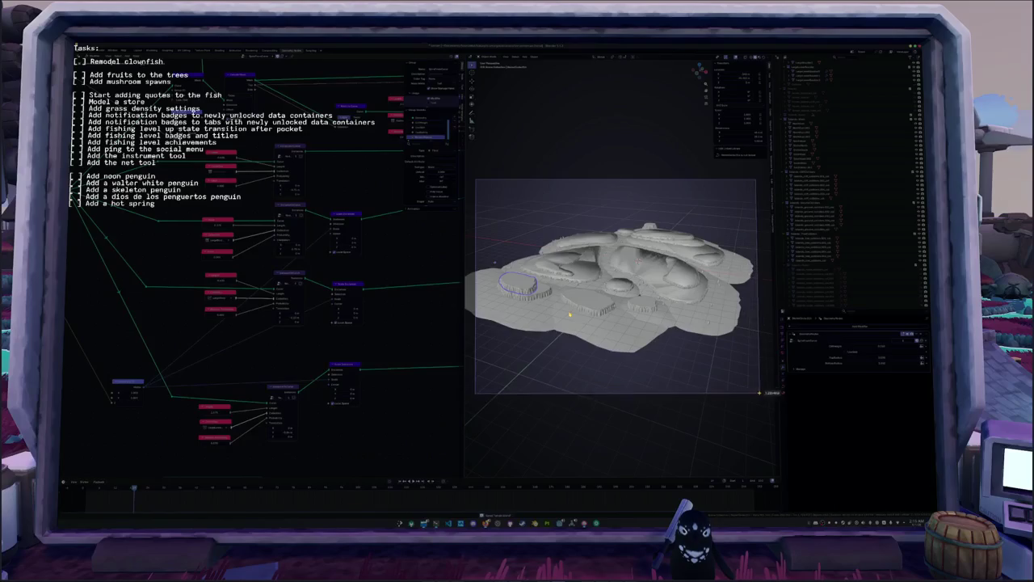
{"action": "key", "text": "Return"}
{"action": "left_click", "coordinate": [453, 166]}
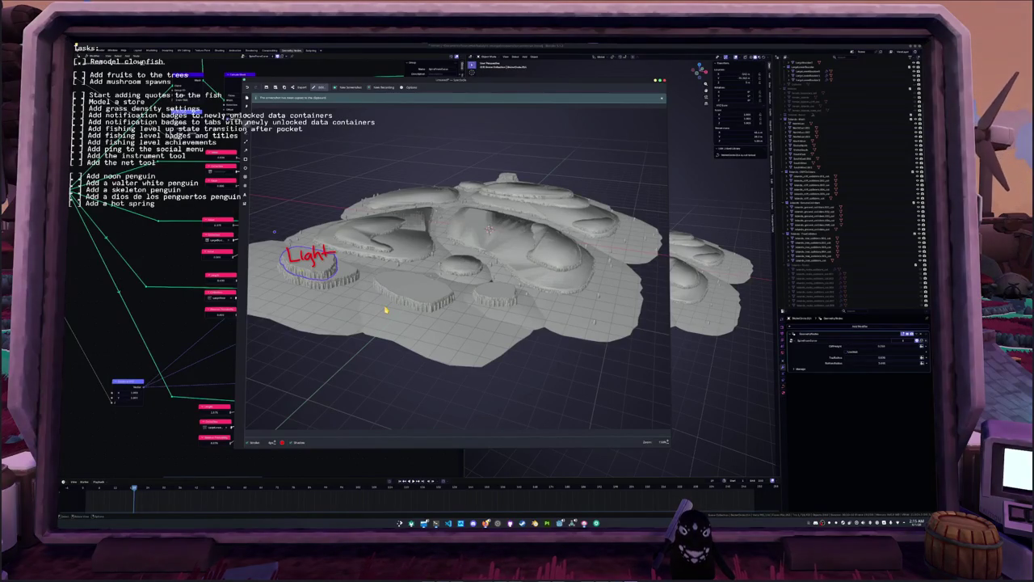
- Continue the typed annotation text onto a new line
{"action": "type", "text": "t"}
{"action": "key", "text": "Return"}
{"action": "type", "text": "L"}
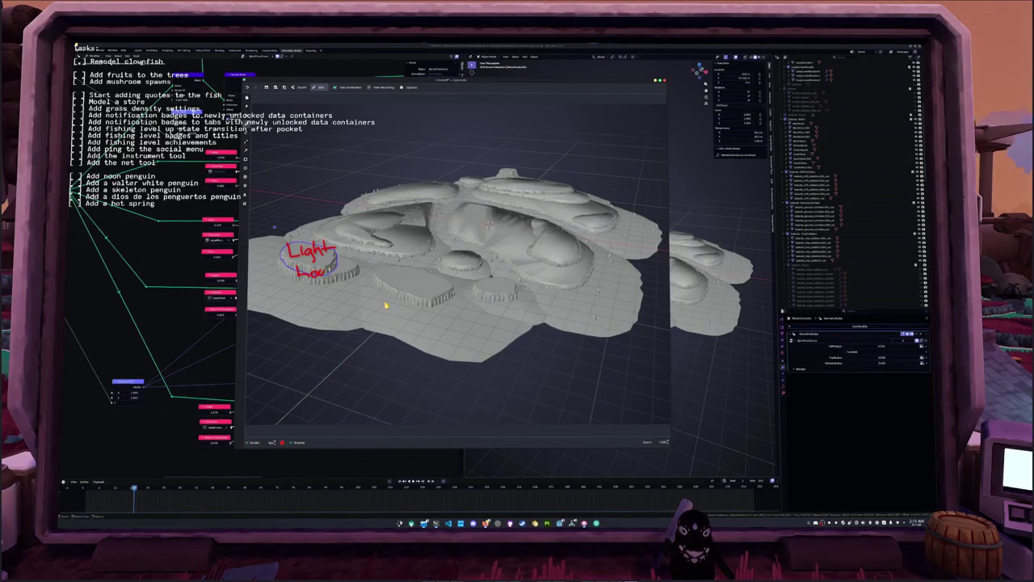
- Mark four spots on the island in red and handwrite 'Old penguin' above the peak
{"action": "left_click_drag", "start_coordinate": [357, 267], "coordinate": [378, 265]}
{"action": "left_click_drag", "start_coordinate": [448, 284], "coordinate": [472, 280]}
{"action": "left_click_drag", "start_coordinate": [514, 282], "coordinate": [523, 275]}
{"action": "left_click_drag", "start_coordinate": [502, 172], "coordinate": [514, 170]}
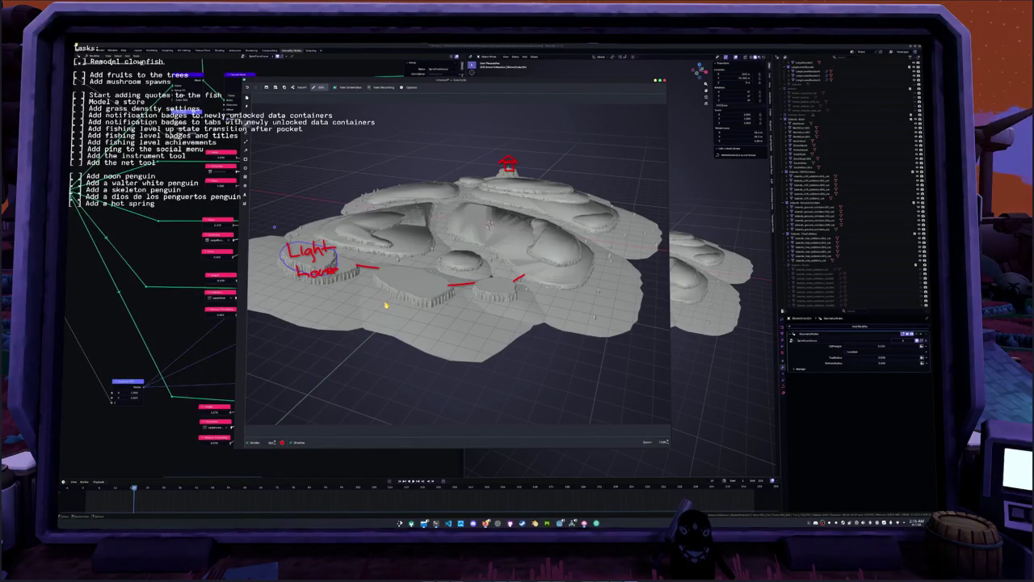
{"action": "left_click_drag", "start_coordinate": [543, 146], "coordinate": [553, 151]}
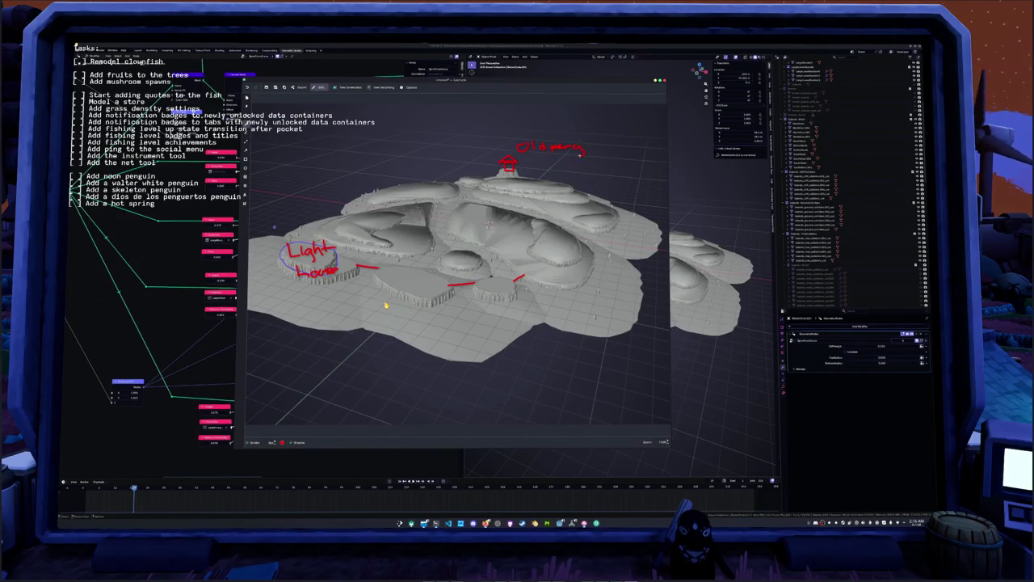
{"action": "left_click_drag", "start_coordinate": [580, 153], "coordinate": [592, 146]}
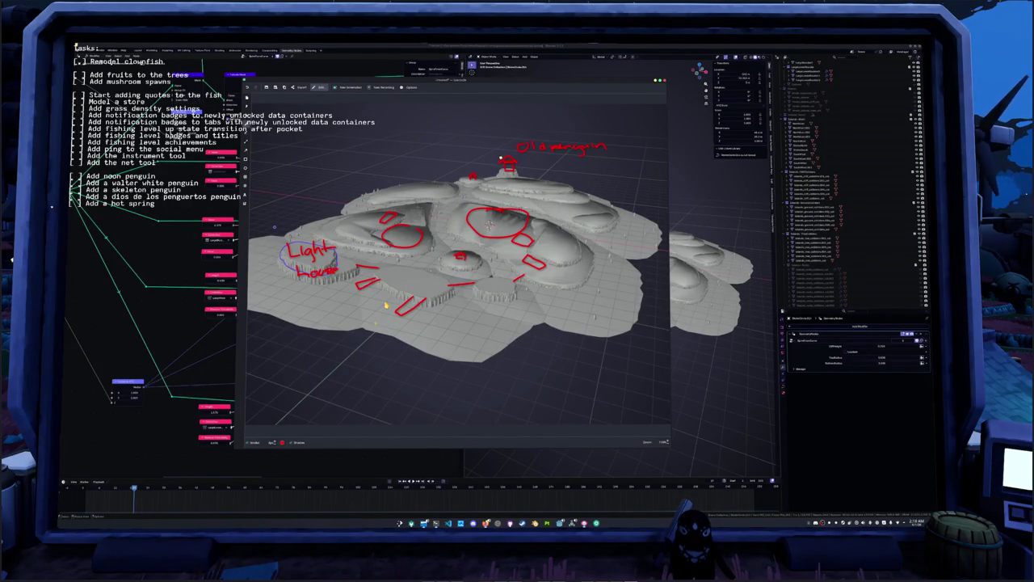
- Move the selected rock objects into a new collection named 'Rocks_big'
{"action": "key", "text": "Escape"}
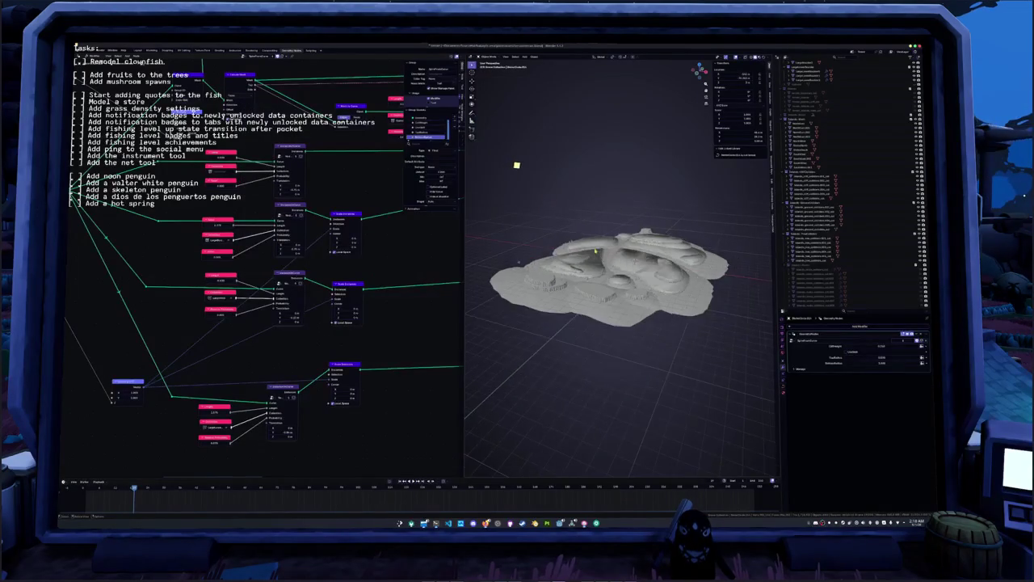
{"action": "key", "text": "KP_7"}
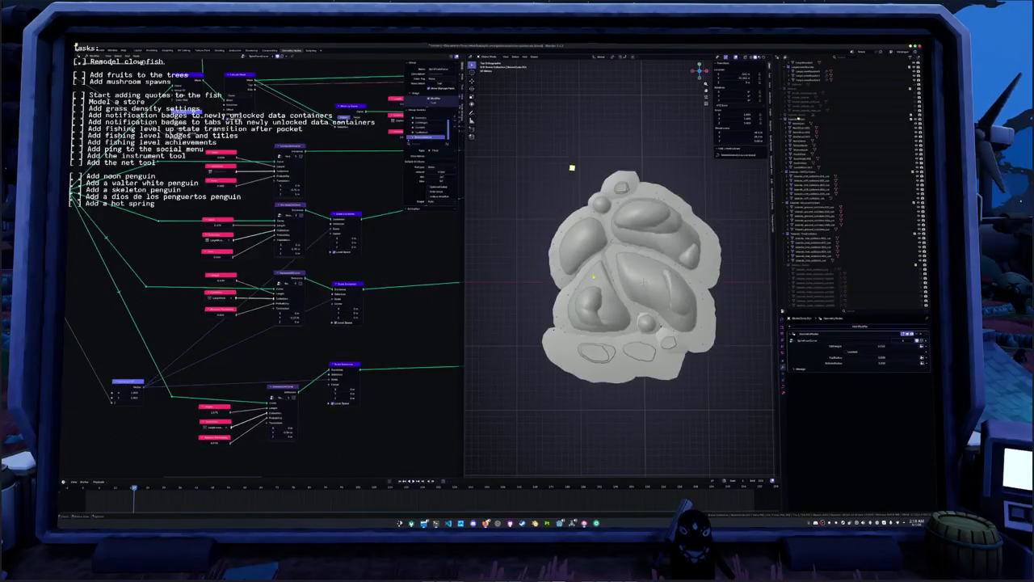
{"action": "scroll", "coordinate": [849, 157], "scroll_direction": "down", "scroll_amount": 4}
{"action": "scroll", "coordinate": [849, 157], "scroll_direction": "down", "scroll_amount": 4}
{"action": "scroll", "coordinate": [849, 157], "scroll_direction": "down", "scroll_amount": 4}
{"action": "scroll", "coordinate": [849, 157], "scroll_direction": "down", "scroll_amount": 2}
{"action": "scroll", "coordinate": [805, 76], "scroll_direction": "down", "scroll_amount": 5}
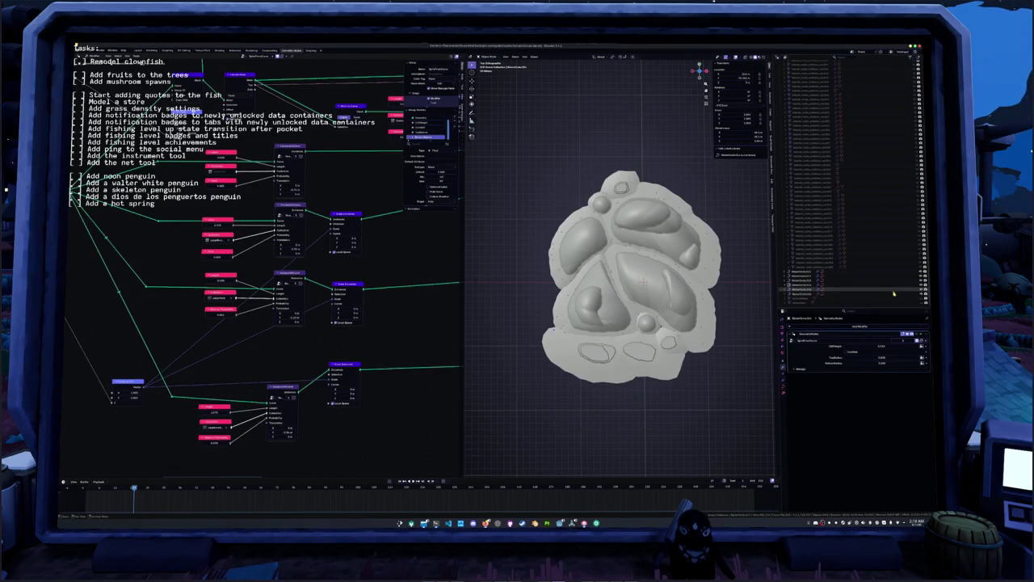
{"action": "left_click", "coordinate": [873, 274]}
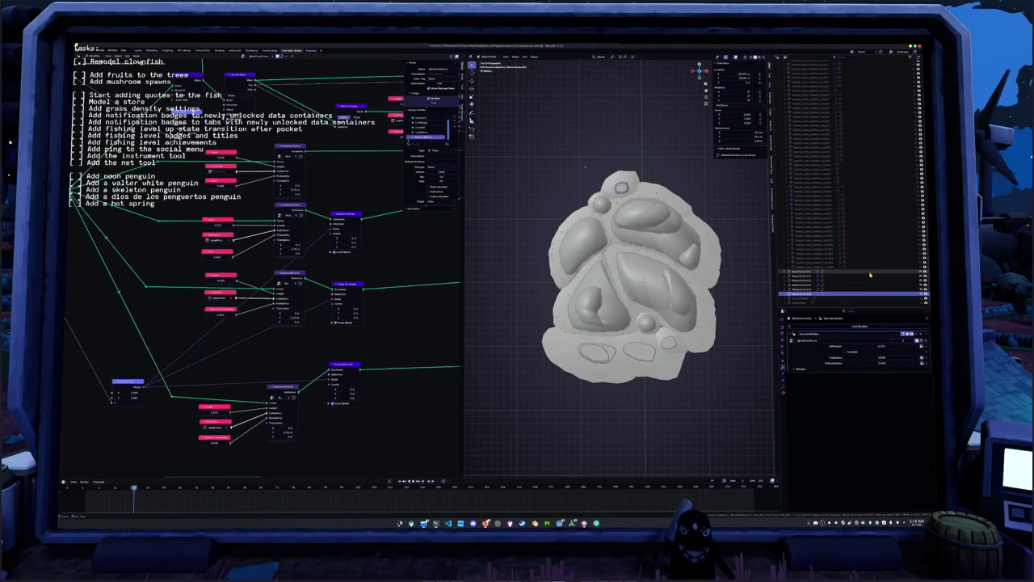
{"action": "left_click", "coordinate": [873, 291], "text": "shift"}
{"action": "key", "text": "m"}
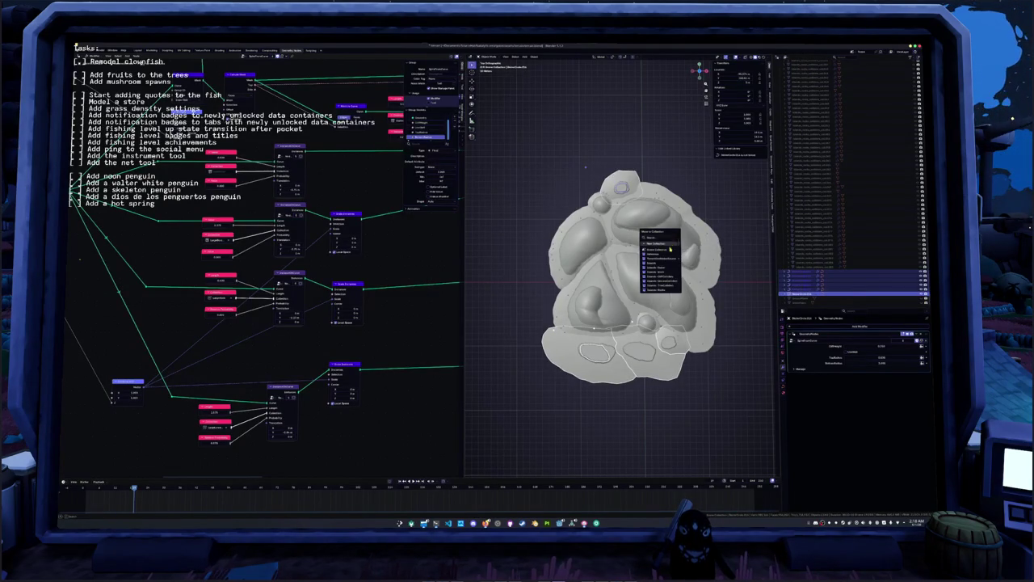
{"action": "left_click", "coordinate": [663, 243]}
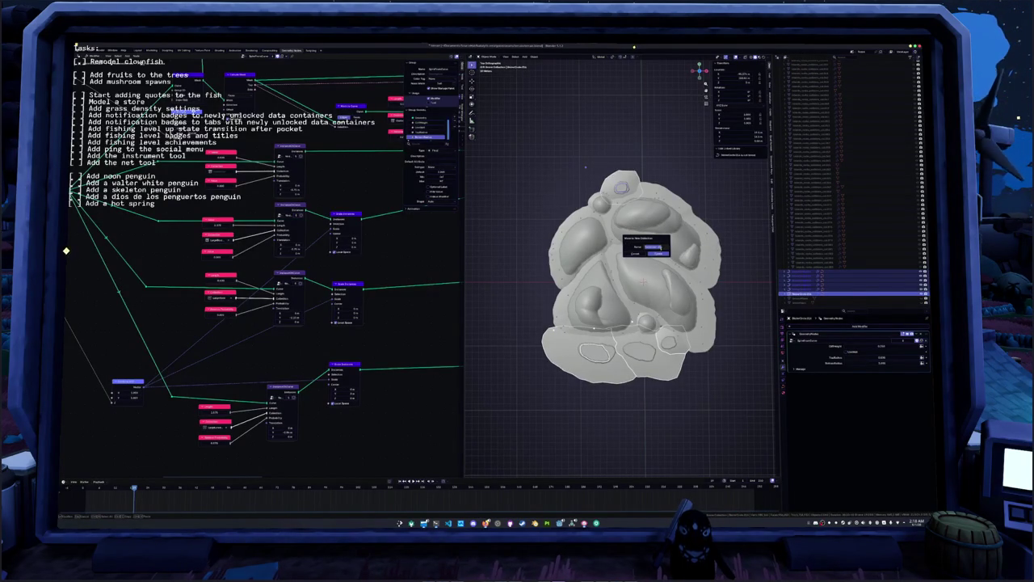
{"action": "type", "text": "Rocks"}
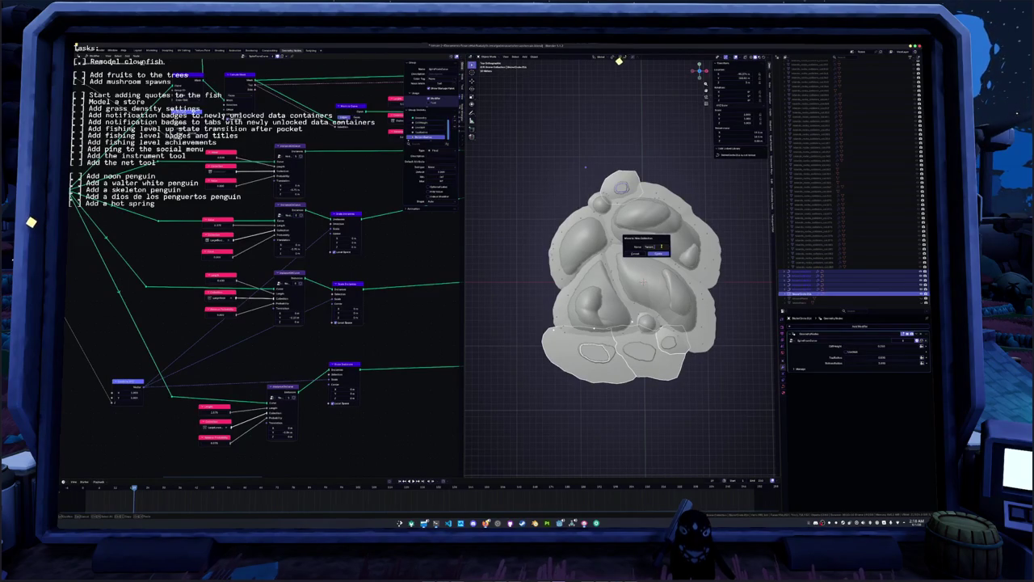
{"action": "type", "text": "_big"}
{"action": "key", "text": "BackSpace"}
{"action": "key", "text": "BackSpace"}
{"action": "key", "text": "BackSpace"}
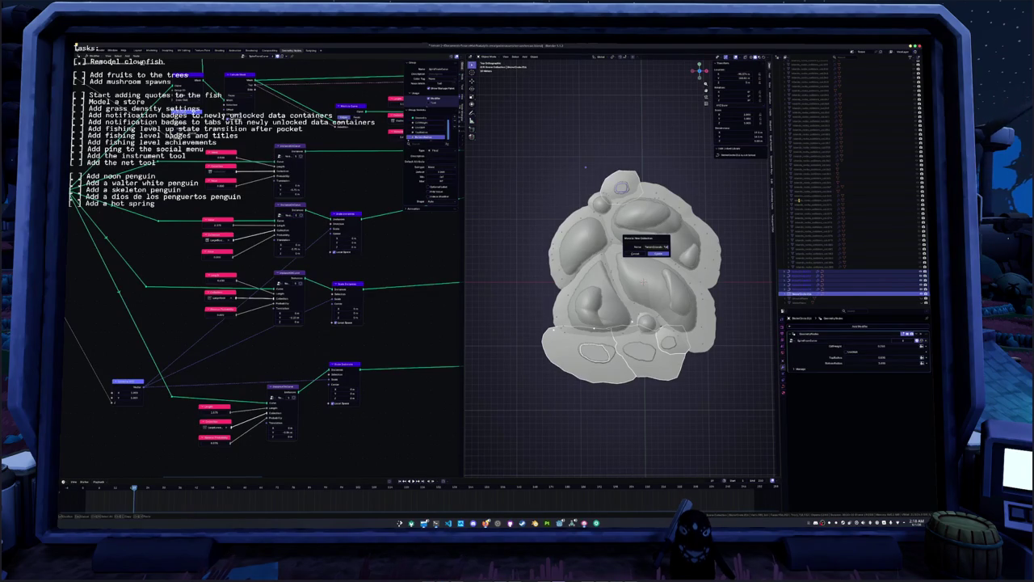
{"action": "left_click", "coordinate": [661, 253]}
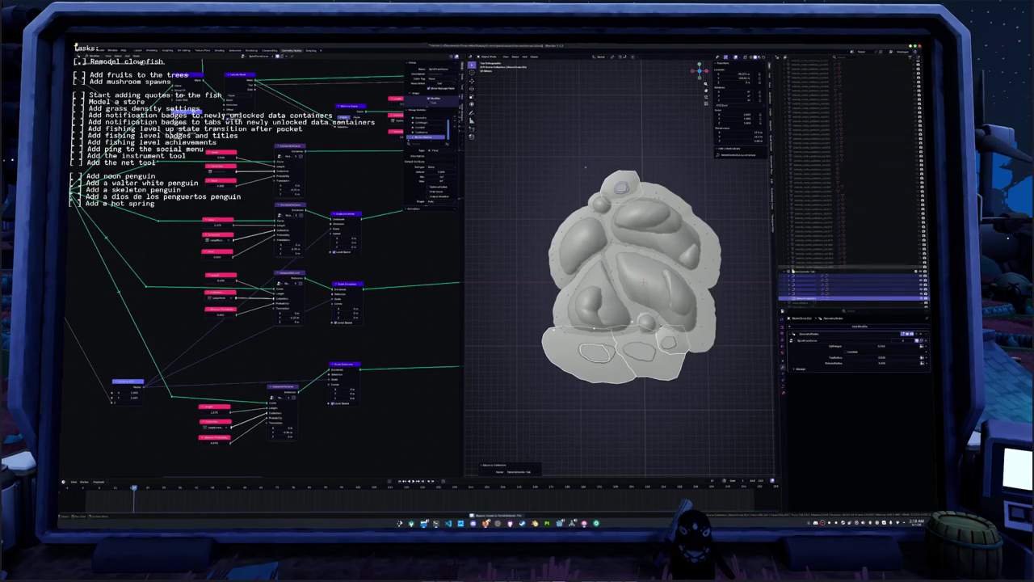
- Add a cylinder mesh into the chosen collection
{"action": "scroll", "coordinate": [813, 226], "scroll_direction": "up", "scroll_amount": 5}
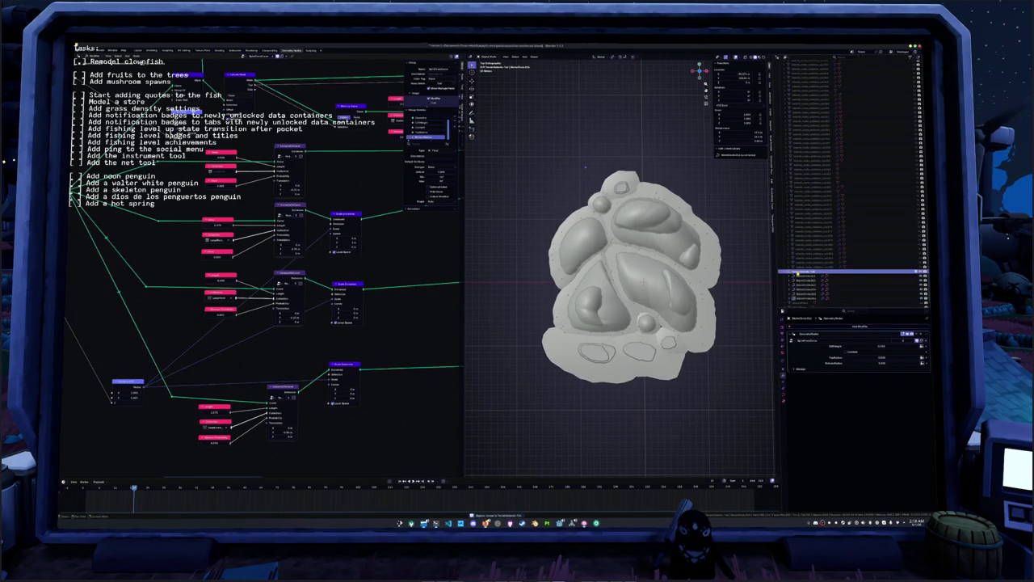
{"action": "scroll", "coordinate": [816, 174], "scroll_direction": "up", "scroll_amount": 2}
{"action": "scroll", "coordinate": [812, 162], "scroll_direction": "up", "scroll_amount": 3}
{"action": "scroll", "coordinate": [804, 138], "scroll_direction": "up", "scroll_amount": 2}
{"action": "scroll", "coordinate": [795, 113], "scroll_direction": "up", "scroll_amount": 3}
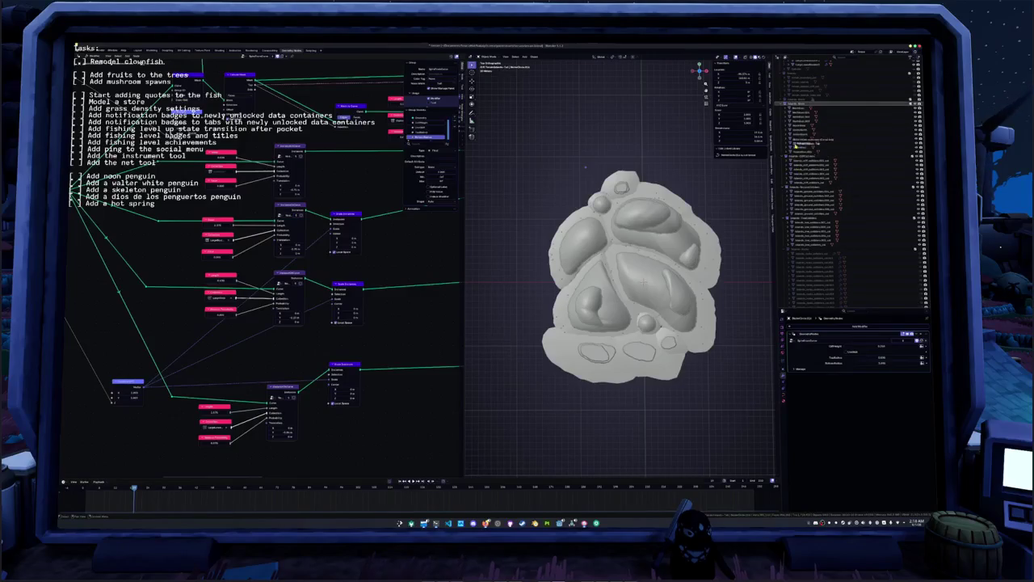
{"action": "left_click", "coordinate": [795, 98]}
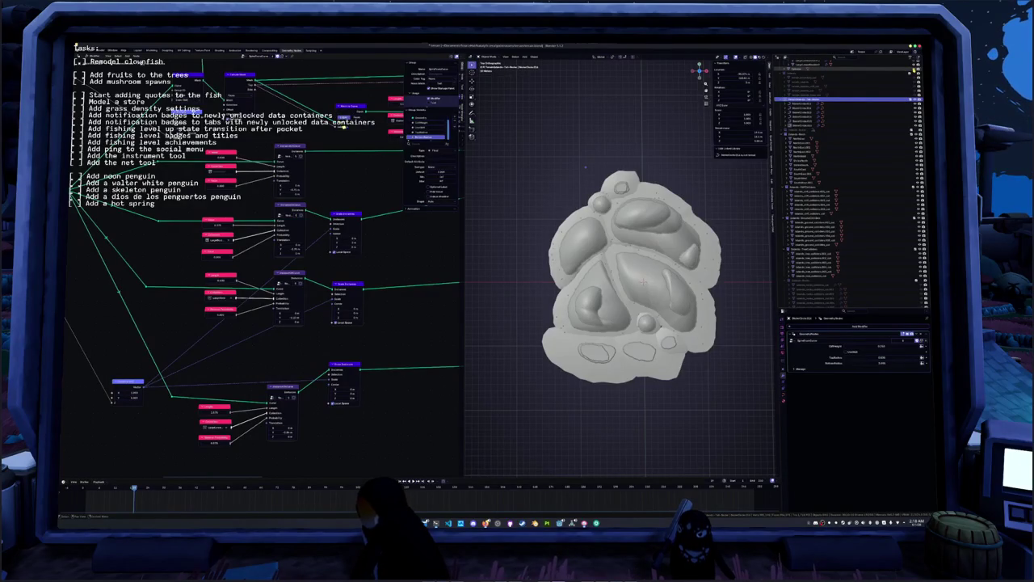
{"action": "middle_click_drag", "start_coordinate": [630, 323], "coordinate": [614, 259]}
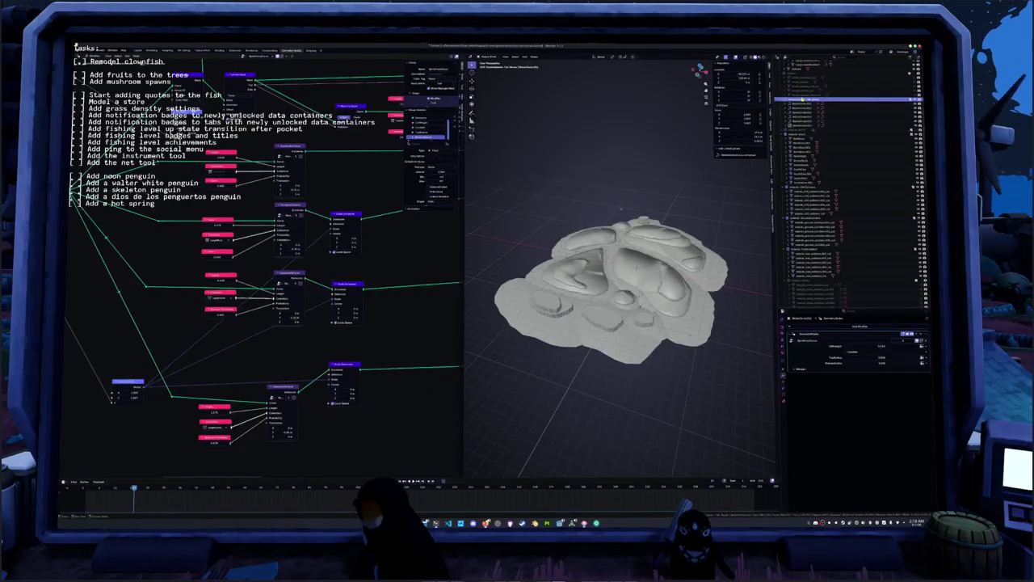
{"action": "left_click", "coordinate": [807, 71]}
{"action": "key", "text": "shift+a"}
{"action": "left_click", "coordinate": [675, 184]}
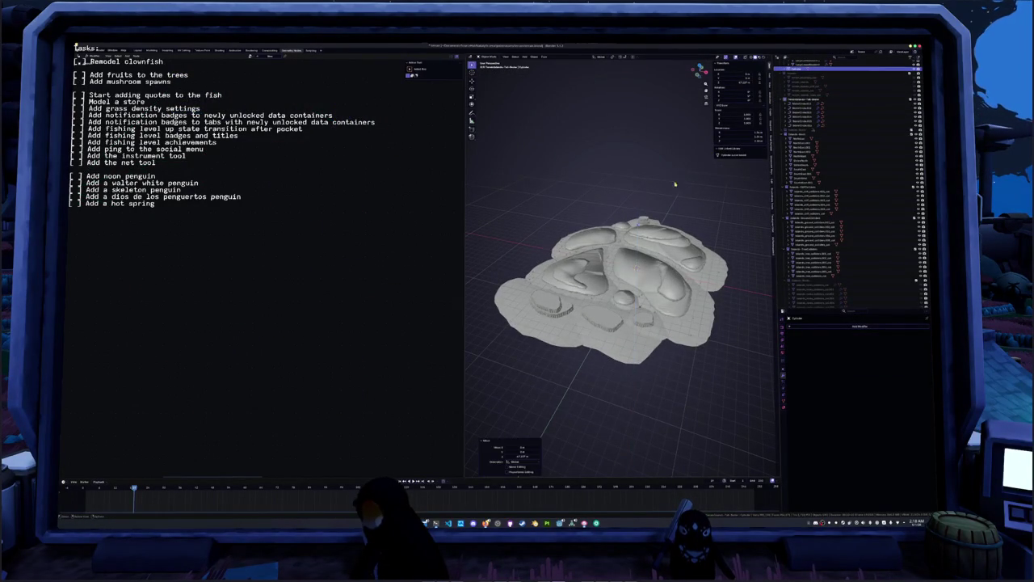
- Delete the selected group of objects from the Outliner
{"action": "scroll", "coordinate": [675, 184], "scroll_direction": "up", "scroll_amount": 5}
{"action": "left_click", "coordinate": [825, 128]}
{"action": "scroll", "coordinate": [824, 127], "scroll_direction": "up", "scroll_amount": 5}
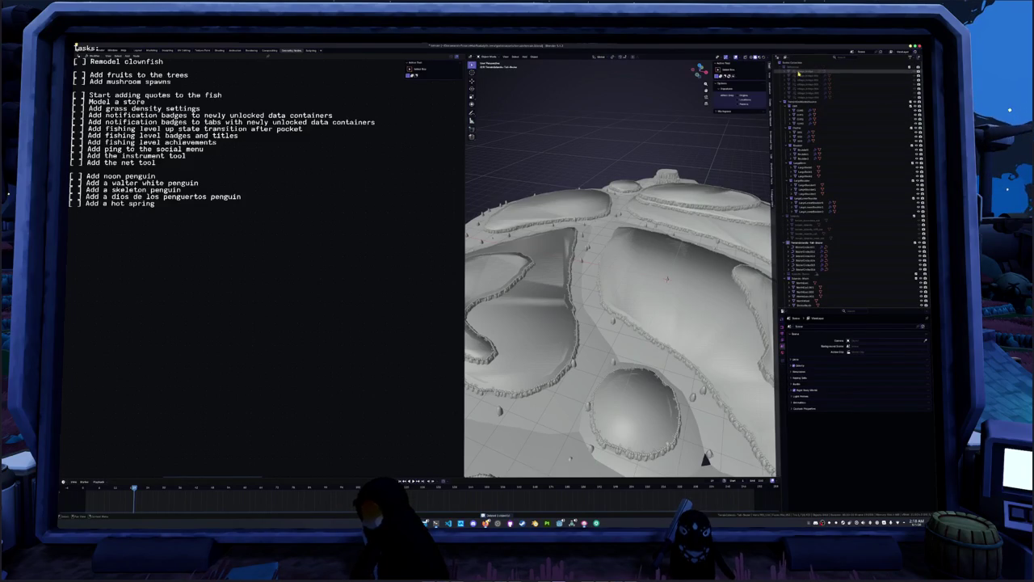
{"action": "left_click", "coordinate": [800, 98]}
{"action": "left_click", "coordinate": [799, 72], "text": "shift"}
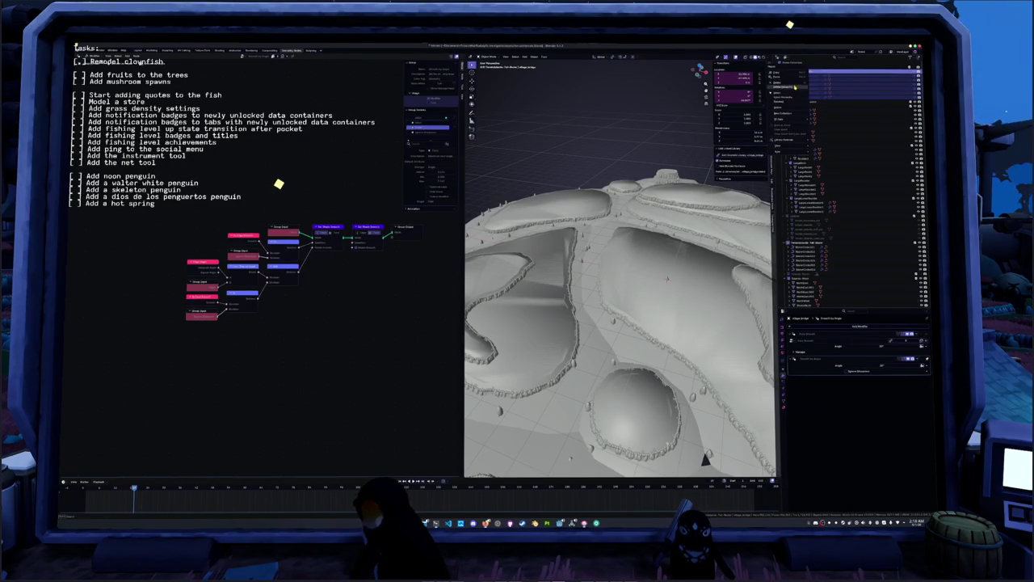
{"action": "key", "text": "Delete"}
- Paste the copied boundary collection and unhide its wall and terrain
{"action": "right_click", "coordinate": [775, 66]}
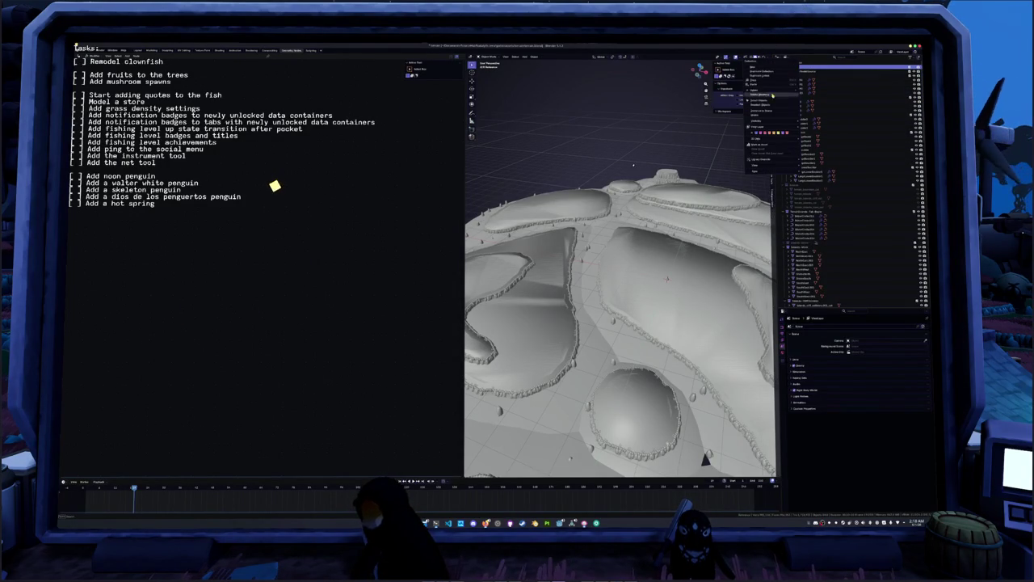
{"action": "left_click", "coordinate": [770, 89]}
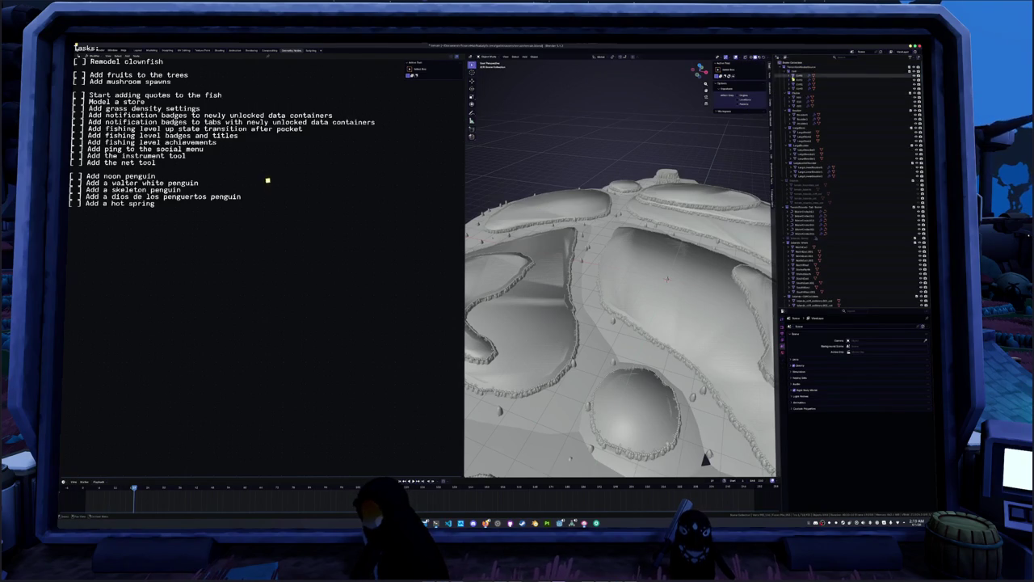
{"action": "left_click", "coordinate": [799, 182]}
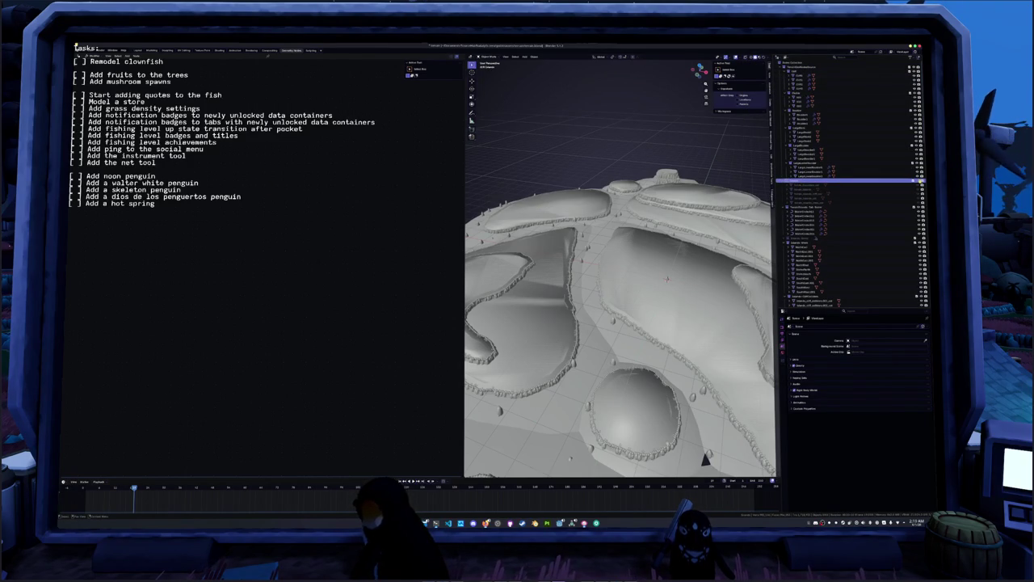
{"action": "left_click", "coordinate": [911, 182]}
{"action": "left_click", "coordinate": [802, 185]}
- Raise the boundary ring vertically and apply its transforms
{"action": "mouse_move", "coordinate": [646, 242]}
{"action": "middle_mouse_down"}
{"action": "mouse_move", "coordinate": [685, 164]}
{"action": "mouse_move", "coordinate": [646, 210]}
{"action": "mouse_move", "coordinate": [614, 219]}
{"action": "middle_mouse_up"}
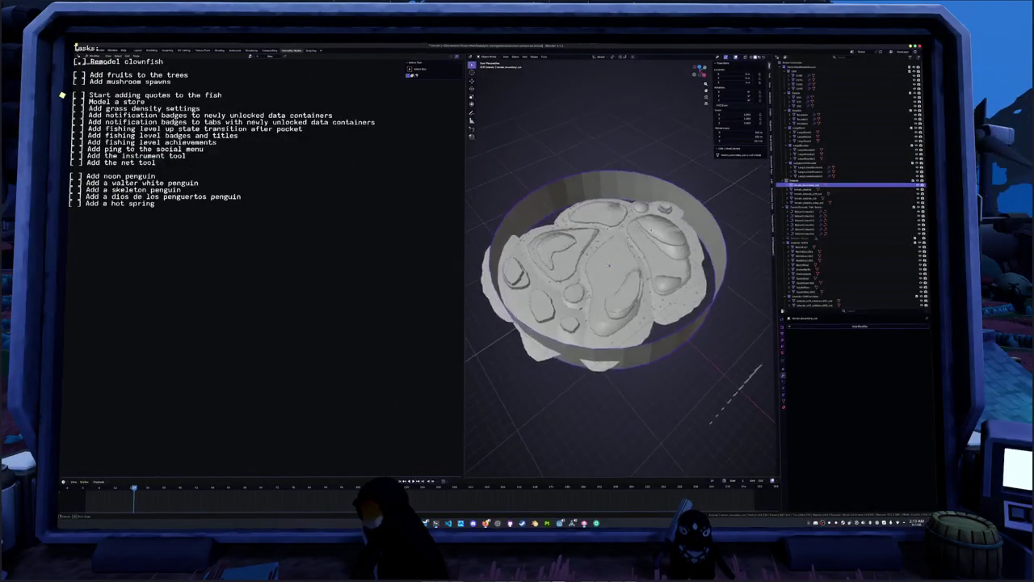
{"action": "middle_click_drag", "start_coordinate": [614, 218], "coordinate": [663, 224]}
{"action": "key", "text": "g"}
{"action": "key", "text": "shift+z"}
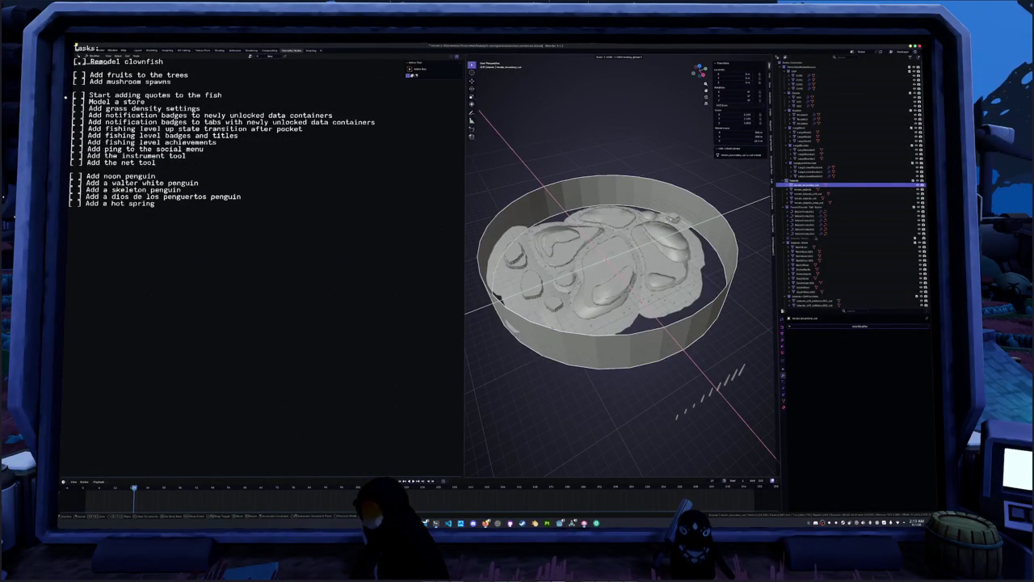
{"action": "left_click", "coordinate": [669, 221]}
{"action": "middle_click_drag", "start_coordinate": [670, 219], "coordinate": [656, 236]}
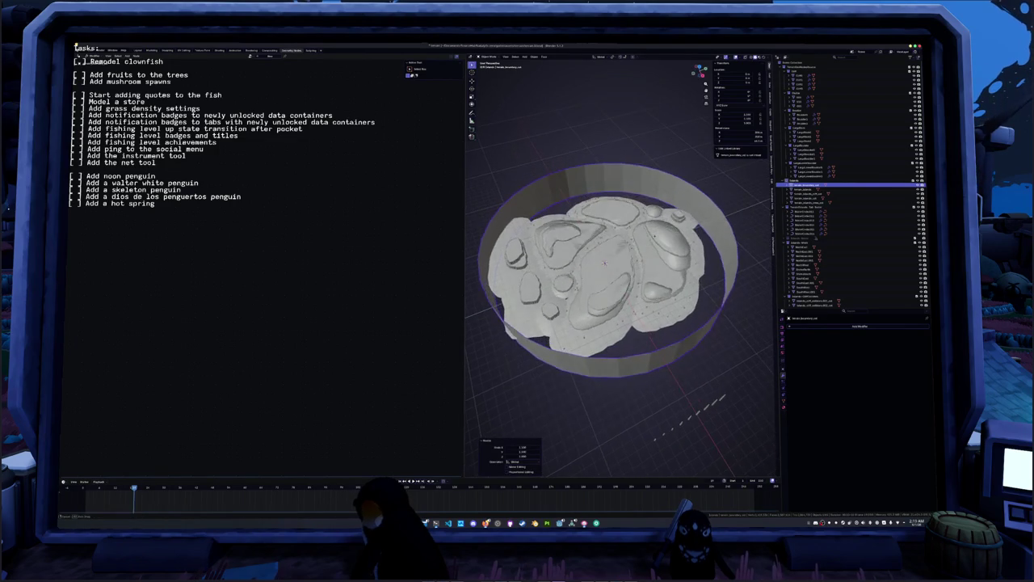
{"action": "key", "text": "ctrl+a"}
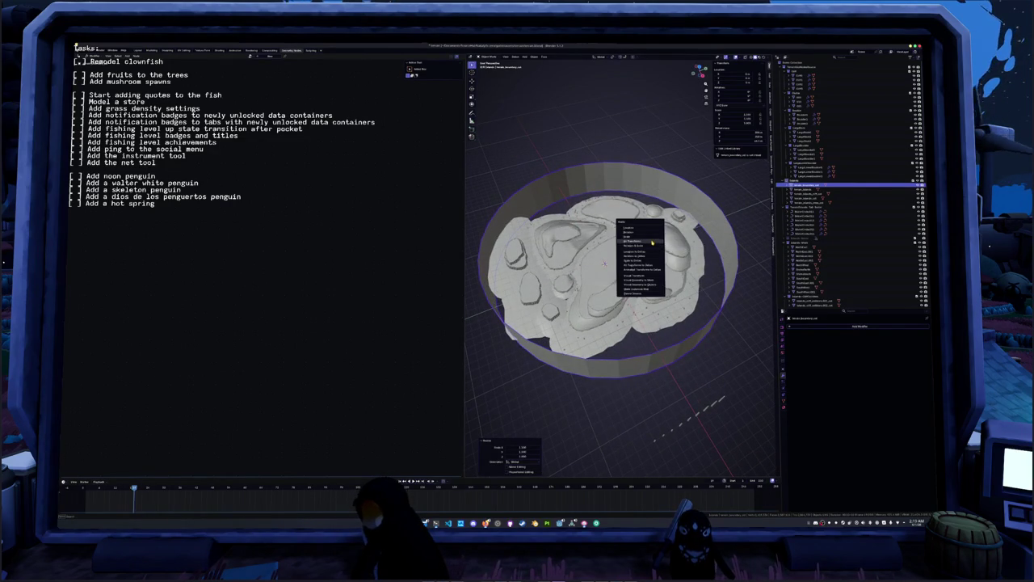
{"action": "left_click", "coordinate": [654, 235]}
- Export the ring as glTF over the existing file, using a different image format
{"action": "middle_click_drag", "start_coordinate": [654, 236], "coordinate": [661, 238]}
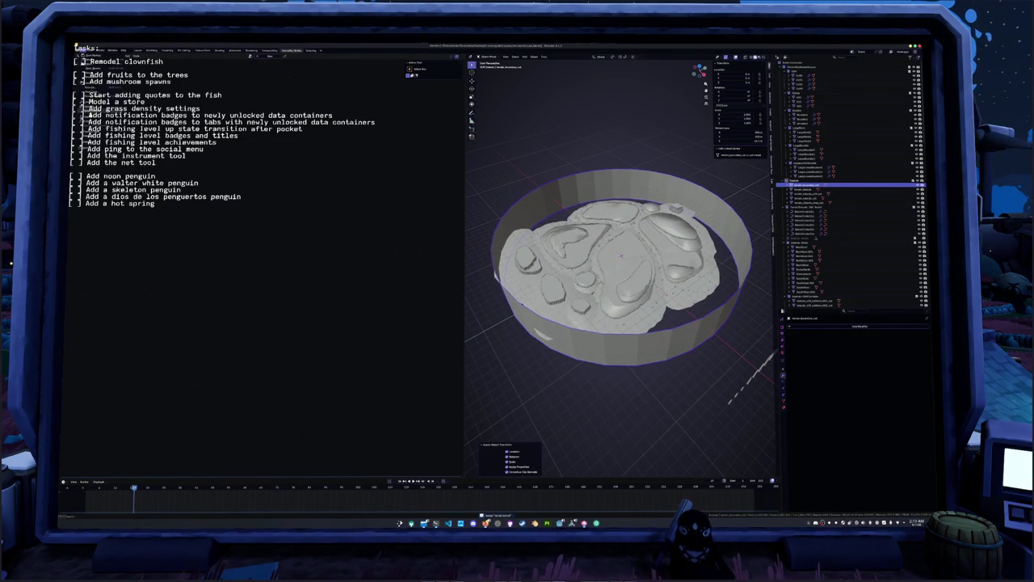
{"action": "key", "text": "ctrl+shift+e"}
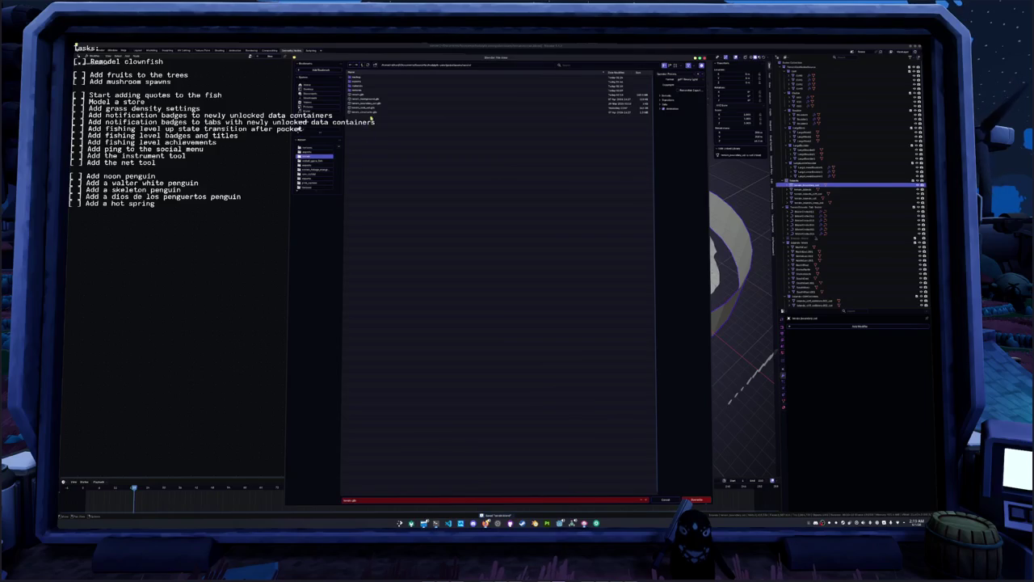
{"action": "left_click", "coordinate": [368, 104]}
{"action": "left_click", "coordinate": [665, 96]}
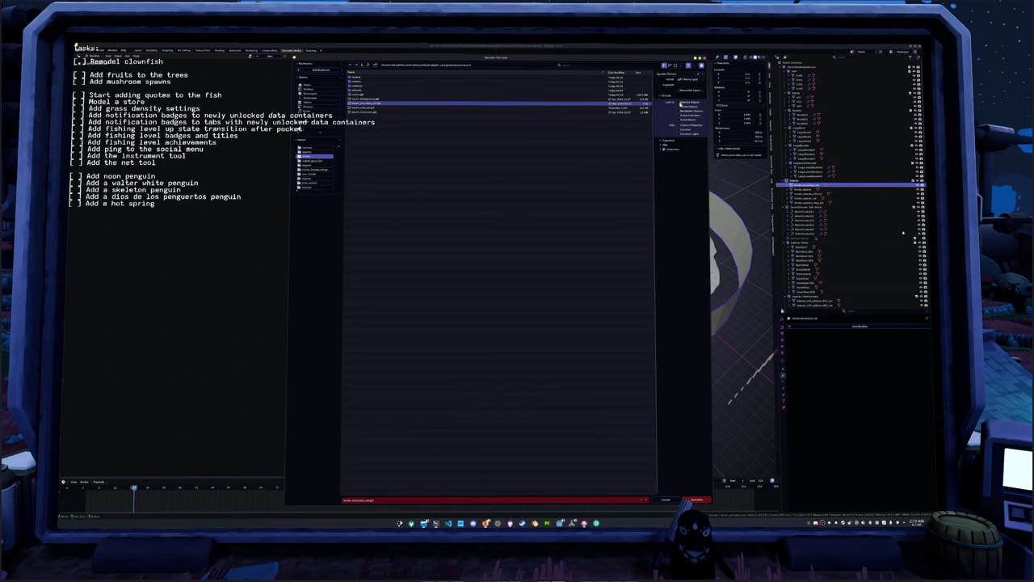
{"action": "left_click", "coordinate": [665, 144]}
{"action": "left_click", "coordinate": [667, 159]}
{"action": "left_click", "coordinate": [689, 172]}
{"action": "left_click", "coordinate": [681, 192]}
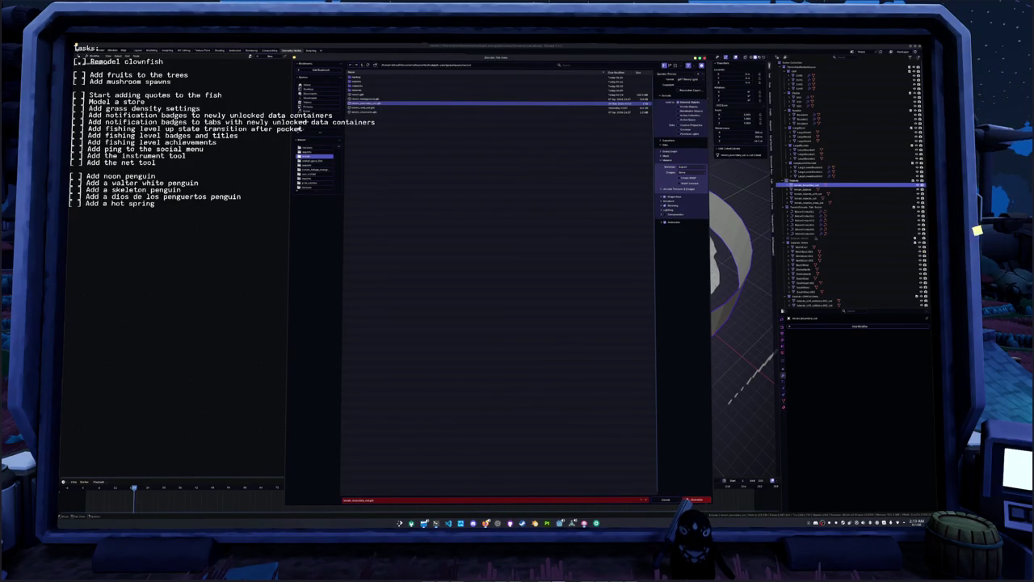
{"action": "left_click", "coordinate": [693, 499]}
- Hide the ring and select the island terrain object
{"action": "middle_click_drag", "start_coordinate": [663, 380], "coordinate": [674, 374]}
{"action": "scroll", "coordinate": [674, 374], "scroll_direction": "up", "scroll_amount": 3}
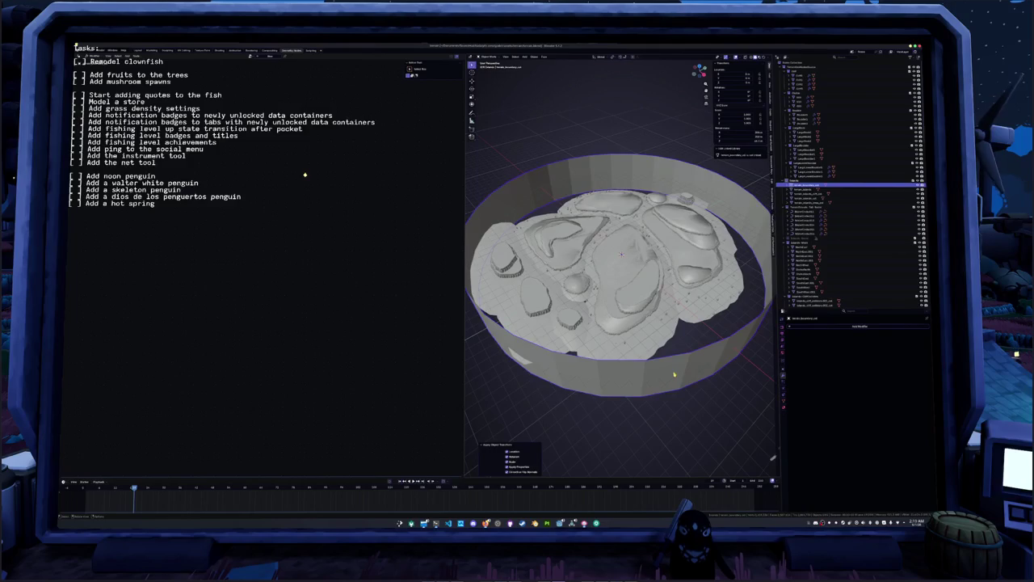
{"action": "key", "text": "h"}
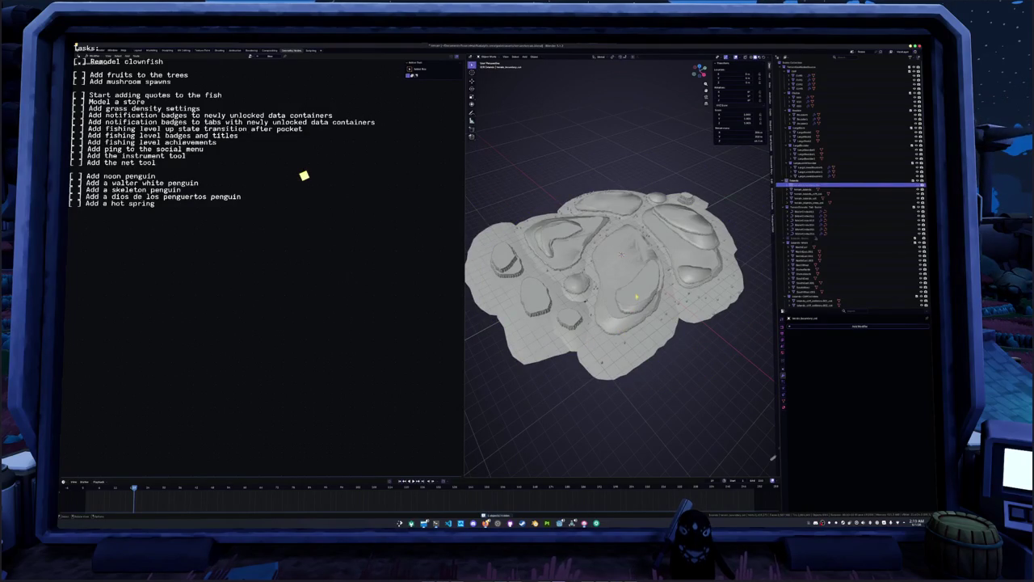
{"action": "left_click", "coordinate": [637, 296]}
{"action": "middle_click_drag", "start_coordinate": [637, 296], "coordinate": [639, 267]}
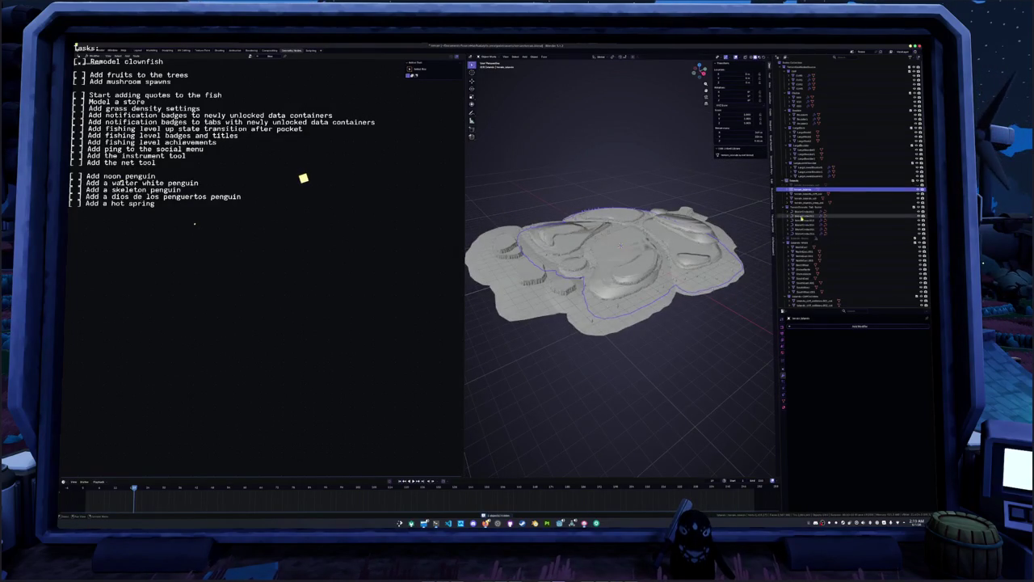
{"action": "scroll", "coordinate": [800, 214], "scroll_direction": "down", "scroll_amount": 2}
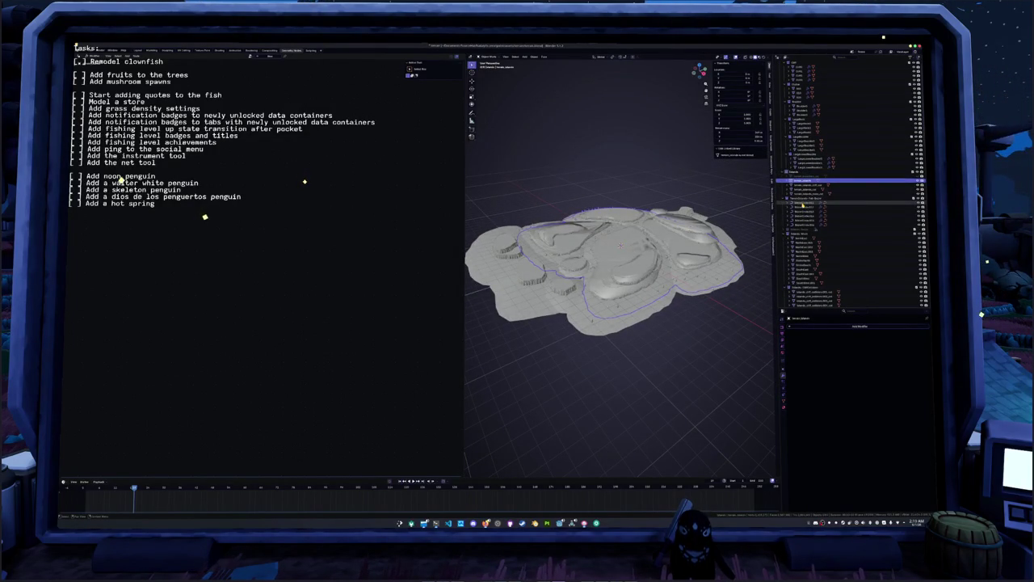
- Apply All Transforms to the cliff rock objects, then bring Godot to the front
{"action": "left_click", "coordinate": [803, 204]}
{"action": "left_click", "coordinate": [800, 224], "text": "shift"}
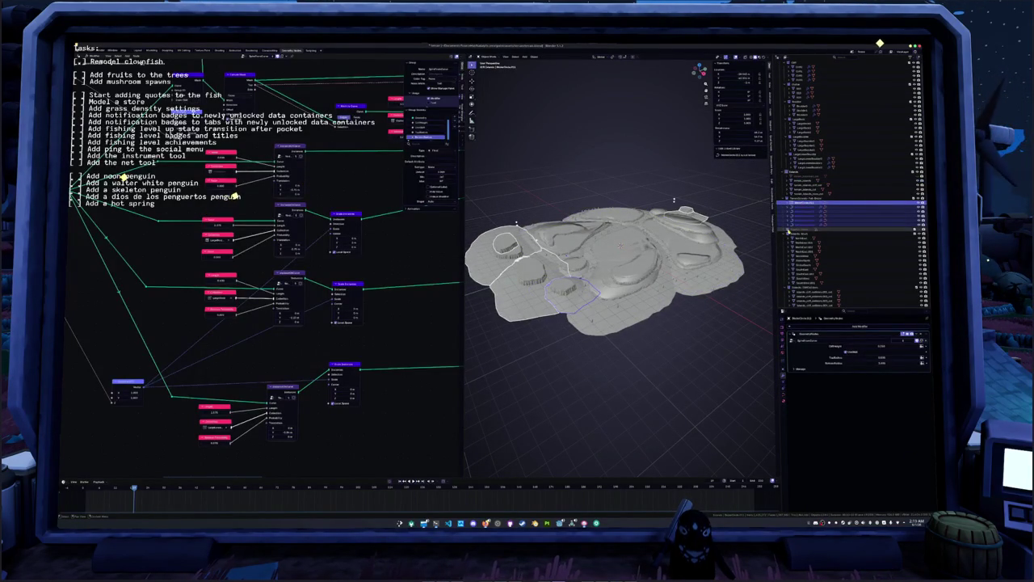
{"action": "middle_click_drag", "start_coordinate": [751, 242], "coordinate": [772, 241]}
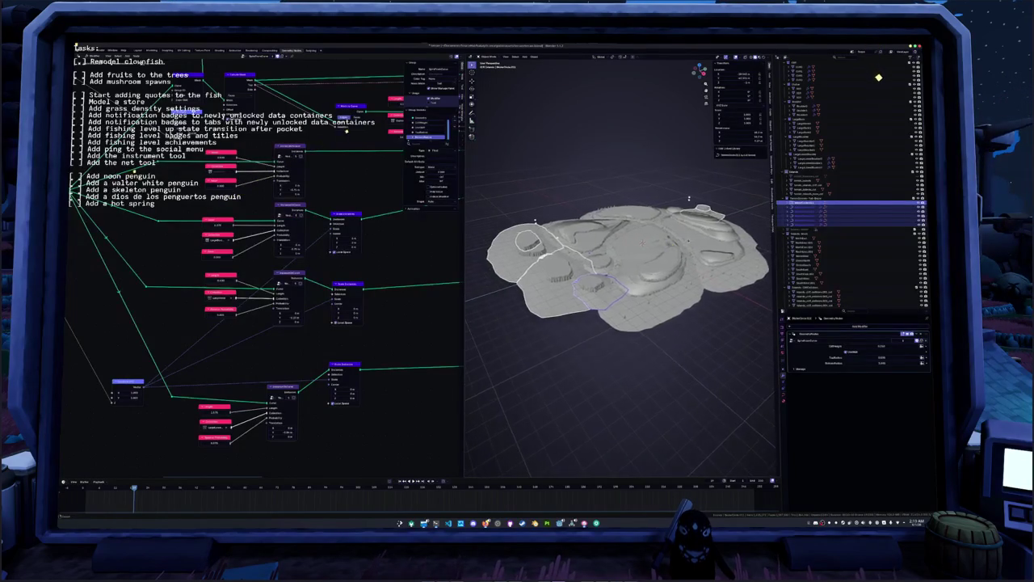
{"action": "middle_click_drag", "start_coordinate": [689, 198], "coordinate": [692, 173]}
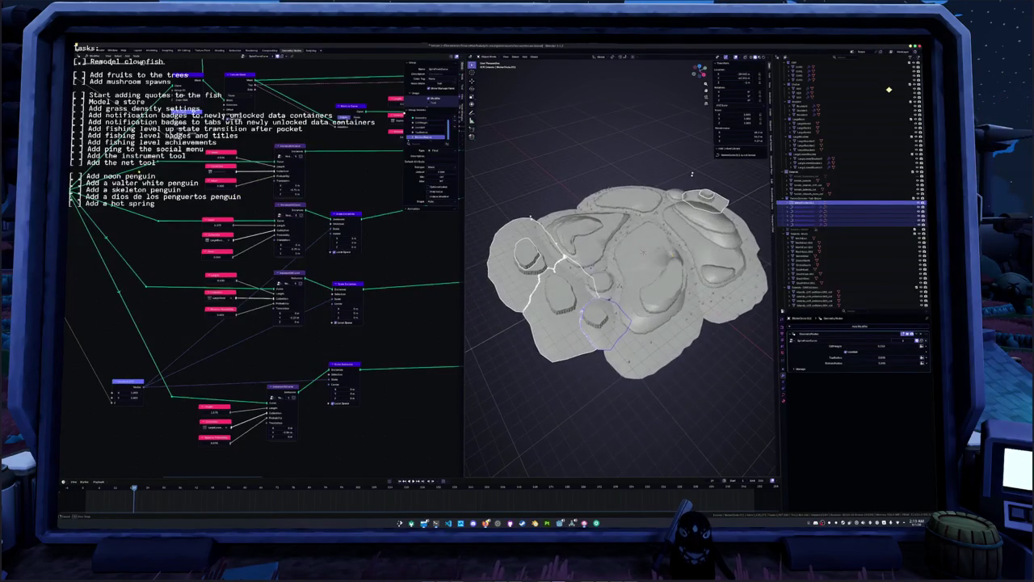
{"action": "key", "text": "ctrl+a"}
{"action": "left_click", "coordinate": [612, 404]}
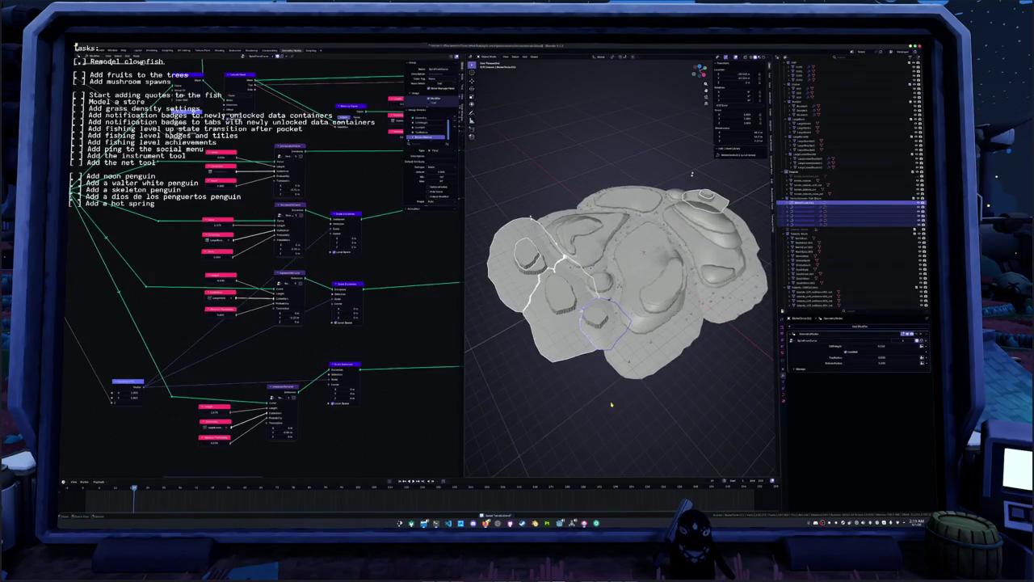
{"action": "middle_click_drag", "start_coordinate": [611, 404], "coordinate": [605, 392]}
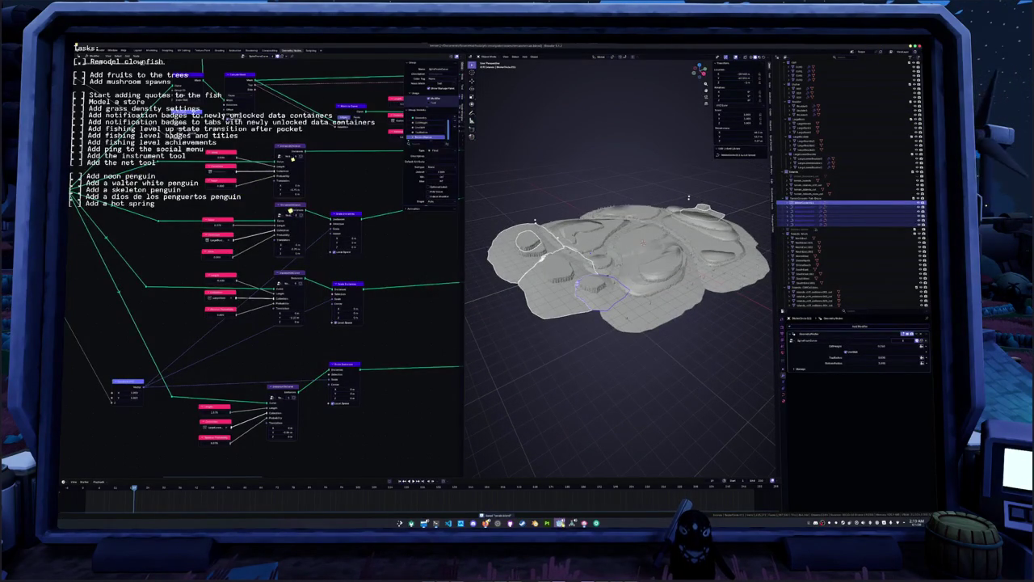
{"action": "left_click", "coordinate": [559, 523]}
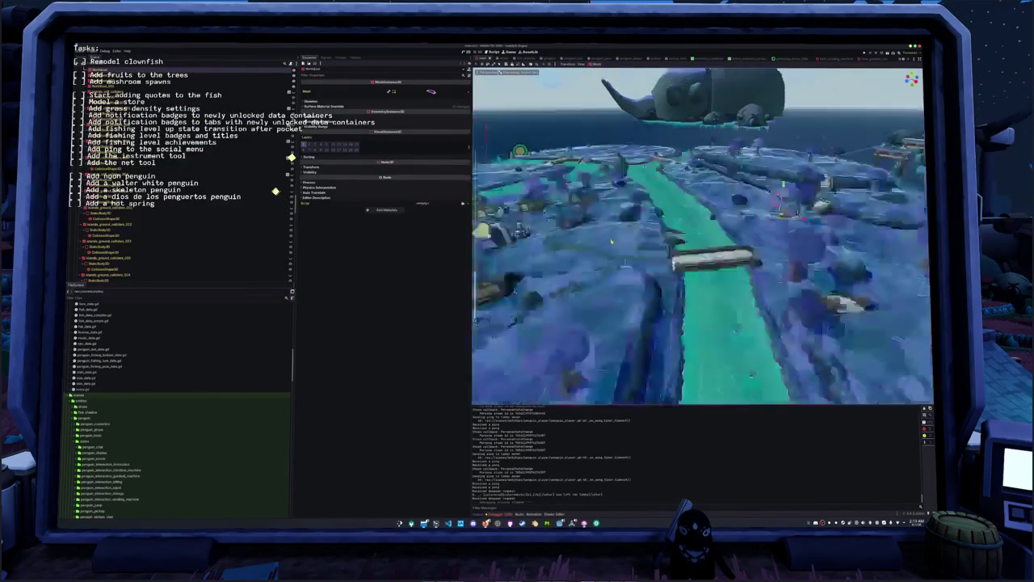
- Make the boundary ring wall visible from the Scene dock
{"action": "middle_click_drag", "start_coordinate": [701, 242], "coordinate": [701, 242]}
{"action": "scroll", "coordinate": [182, 202], "scroll_direction": "down", "scroll_amount": 3}
{"action": "scroll", "coordinate": [182, 242], "scroll_direction": "down", "scroll_amount": 2}
{"action": "left_click", "coordinate": [186, 127]}
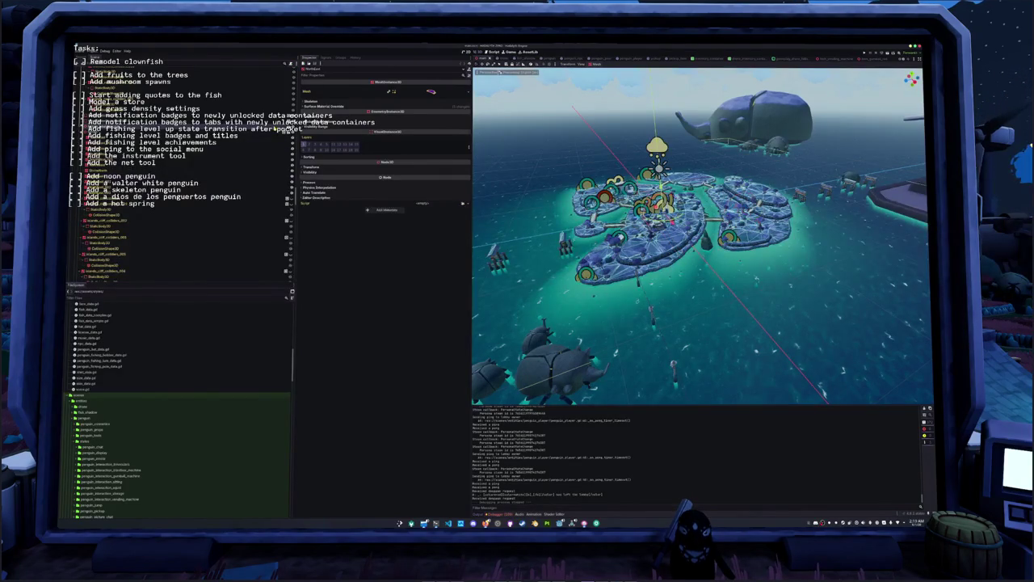
{"action": "left_click", "coordinate": [293, 135]}
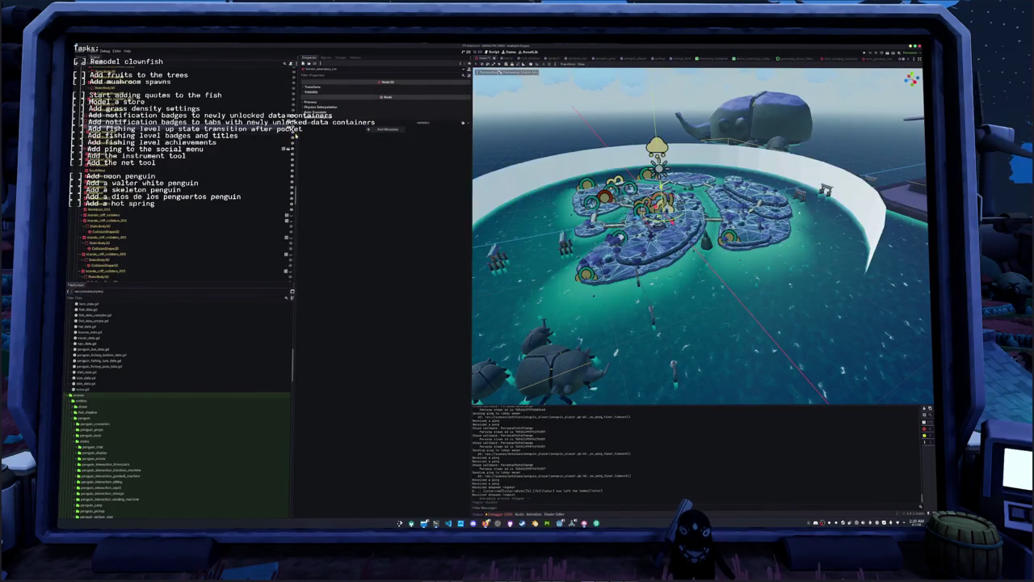
- Orbit around the ringed islands, framing the penguin and the node beside the ring
{"action": "mouse_move", "coordinate": [695, 242]}
{"action": "middle_mouse_down"}
{"action": "mouse_move", "coordinate": [743, 210]}
{"action": "mouse_move", "coordinate": [789, 202]}
{"action": "mouse_move", "coordinate": [670, 235]}
{"action": "mouse_move", "coordinate": [630, 222]}
{"action": "mouse_move", "coordinate": [714, 261]}
{"action": "middle_mouse_up"}
{"action": "left_click", "coordinate": [742, 257]}
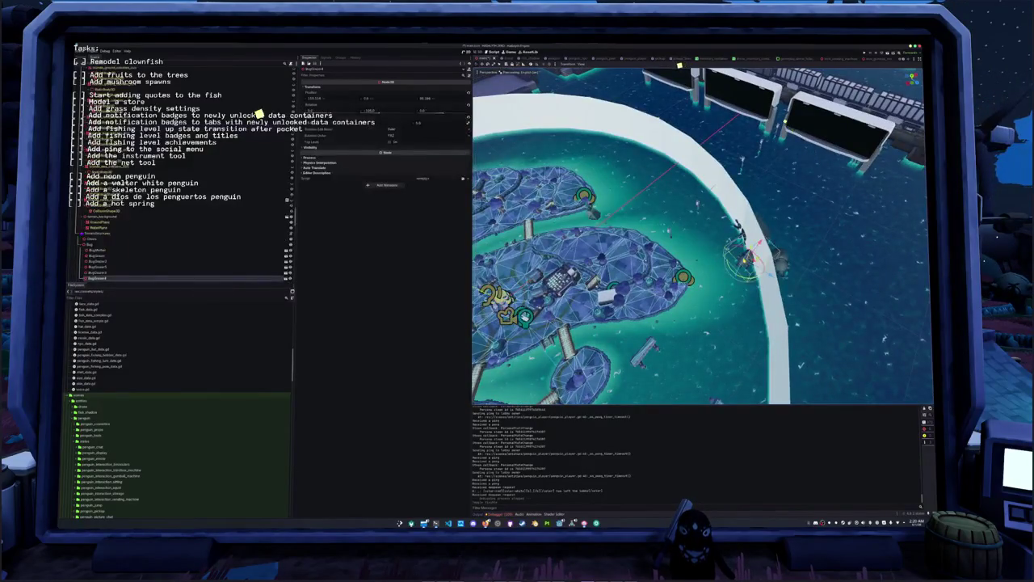
{"action": "key", "text": "f"}
{"action": "left_click", "coordinate": [674, 230]}
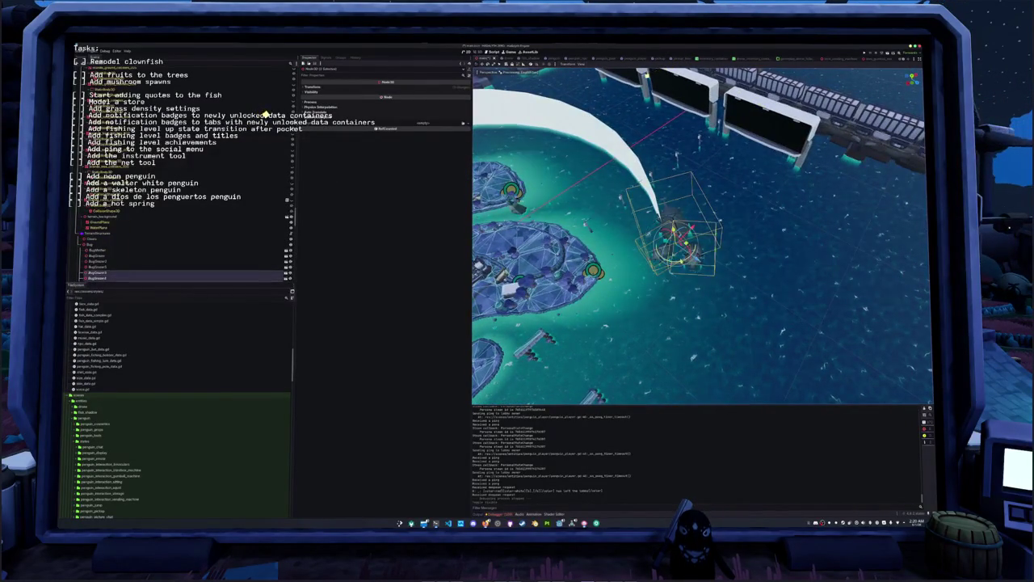
{"action": "middle_click_drag", "start_coordinate": [677, 236], "coordinate": [715, 247]}
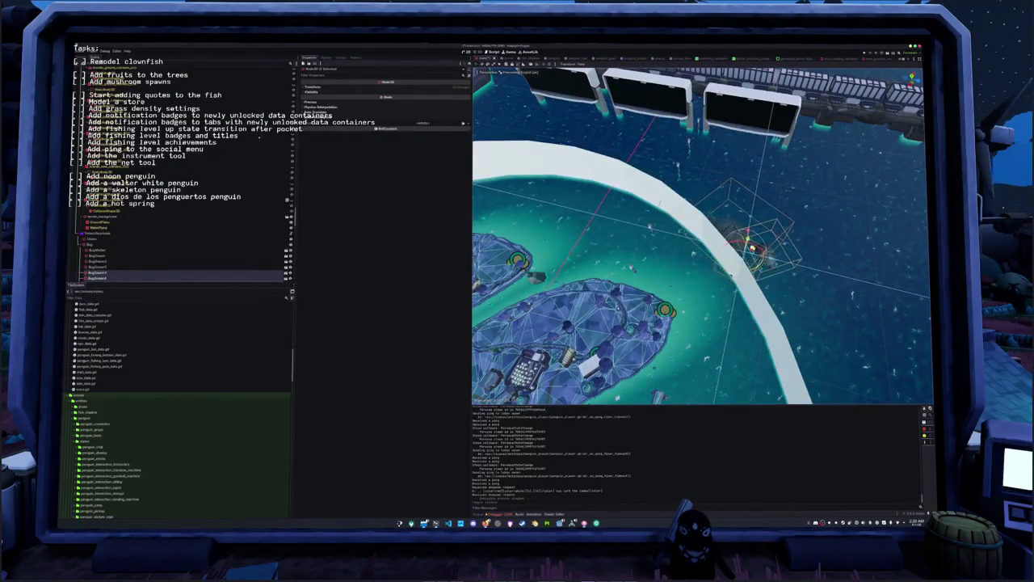
{"action": "middle_click_drag", "start_coordinate": [715, 247], "coordinate": [695, 243]}
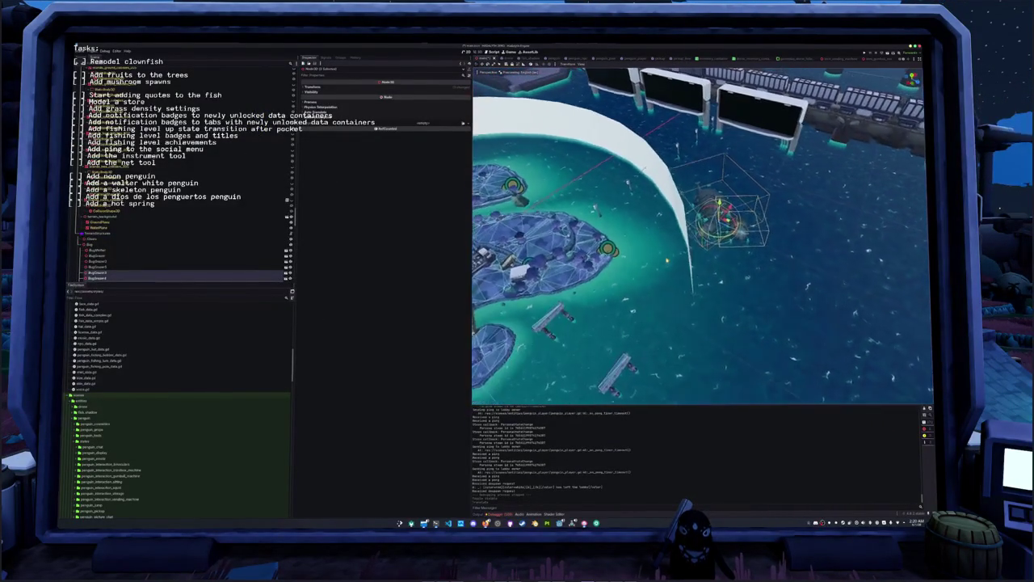
- Inspect the ring wall from ground level, then return to Blender
{"action": "mouse_move", "coordinate": [635, 259]}
{"action": "middle_mouse_down"}
{"action": "mouse_move", "coordinate": [603, 231]}
{"action": "mouse_move", "coordinate": [636, 242]}
{"action": "mouse_move", "coordinate": [622, 260]}
{"action": "middle_mouse_up"}
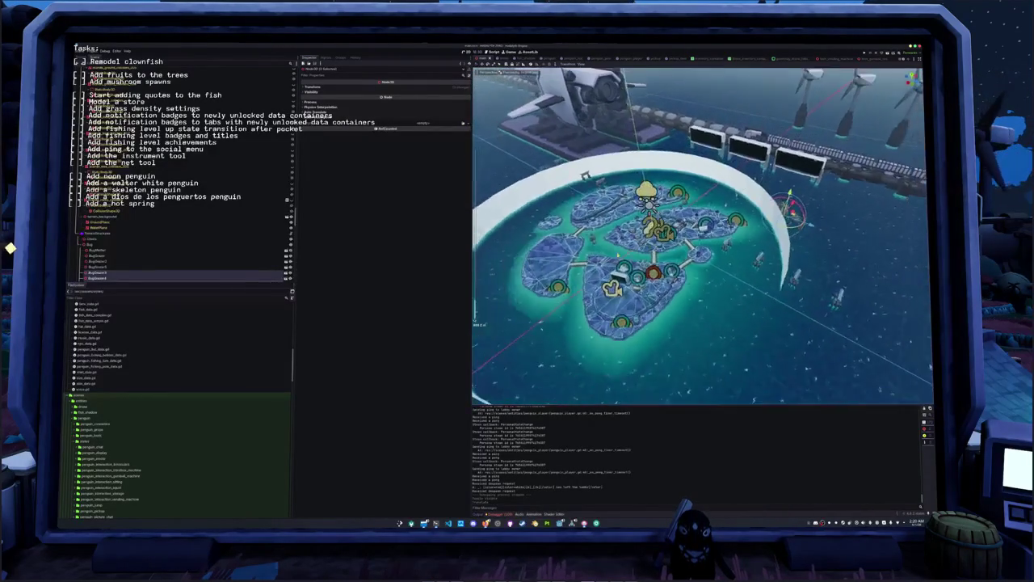
{"action": "scroll", "coordinate": [622, 260], "scroll_direction": "up", "scroll_amount": 2}
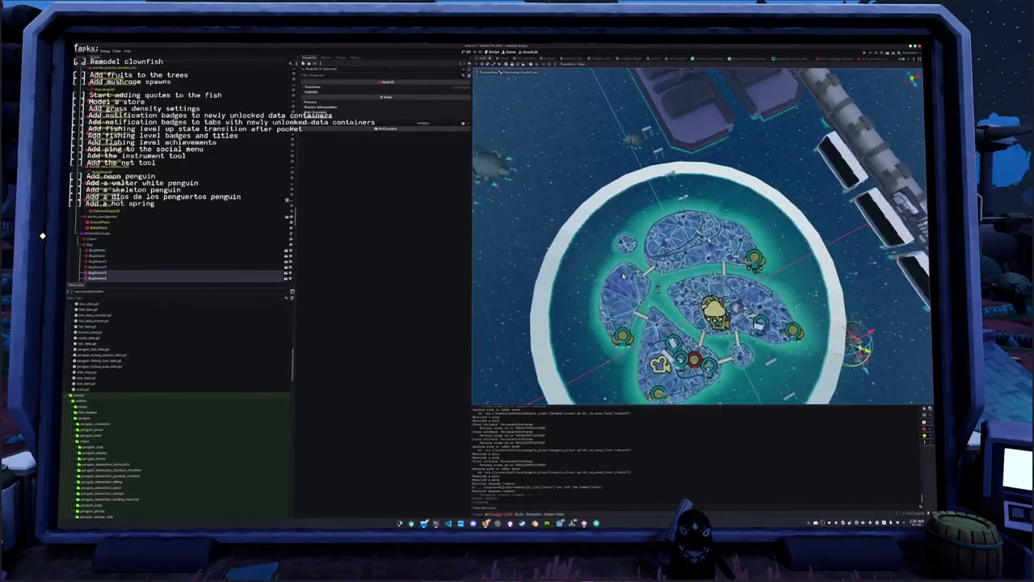
{"action": "scroll", "coordinate": [634, 259], "scroll_direction": "up", "scroll_amount": 5}
{"action": "scroll", "coordinate": [644, 259], "scroll_direction": "up", "scroll_amount": 2}
{"action": "scroll", "coordinate": [651, 256], "scroll_direction": "up", "scroll_amount": 2}
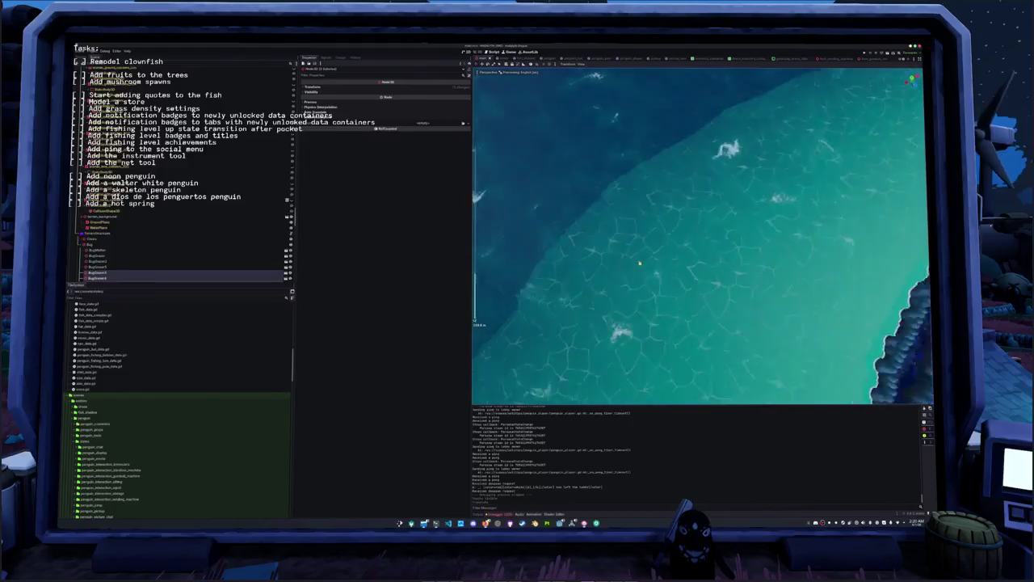
{"action": "scroll", "coordinate": [658, 250], "scroll_direction": "up", "scroll_amount": 2}
{"action": "scroll", "coordinate": [668, 245], "scroll_direction": "up", "scroll_amount": 2}
{"action": "scroll", "coordinate": [668, 245], "scroll_direction": "up", "scroll_amount": 2}
{"action": "scroll", "coordinate": [664, 243], "scroll_direction": "down", "scroll_amount": 2}
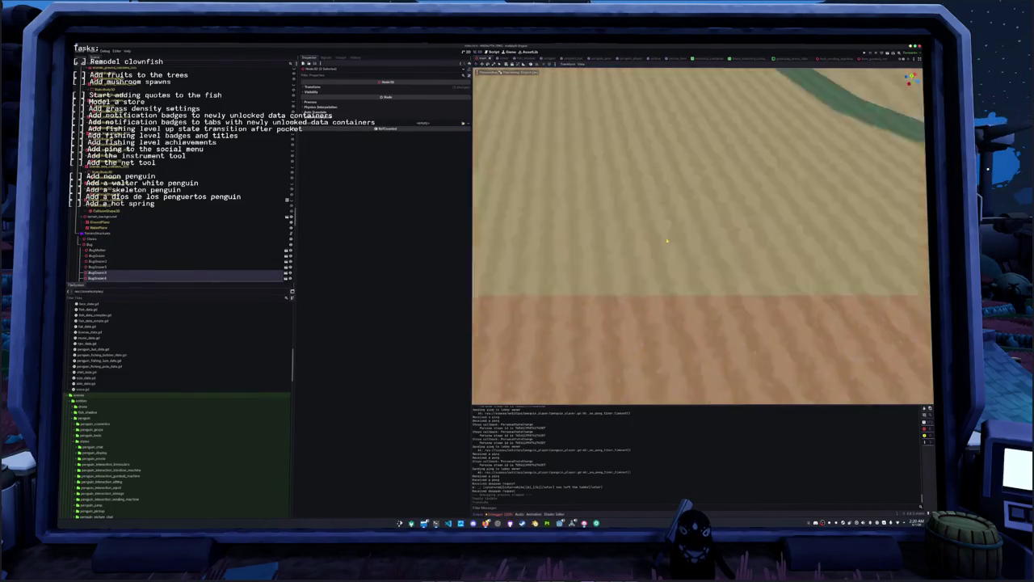
{"action": "scroll", "coordinate": [665, 242], "scroll_direction": "down", "scroll_amount": 3}
{"action": "scroll", "coordinate": [660, 248], "scroll_direction": "down", "scroll_amount": 3}
{"action": "scroll", "coordinate": [660, 248], "scroll_direction": "down", "scroll_amount": 4}
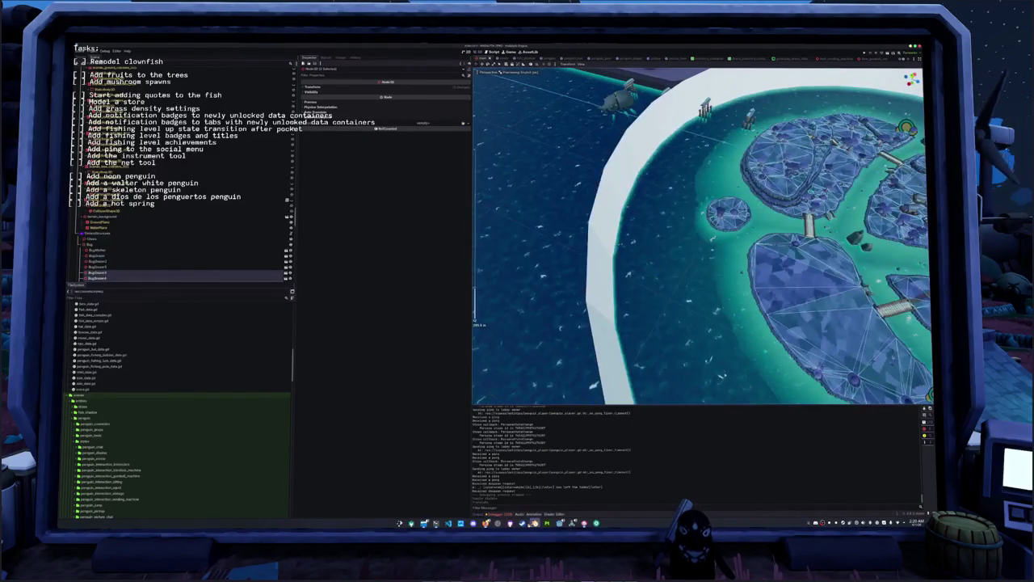
{"action": "key", "text": "alt+Tab"}
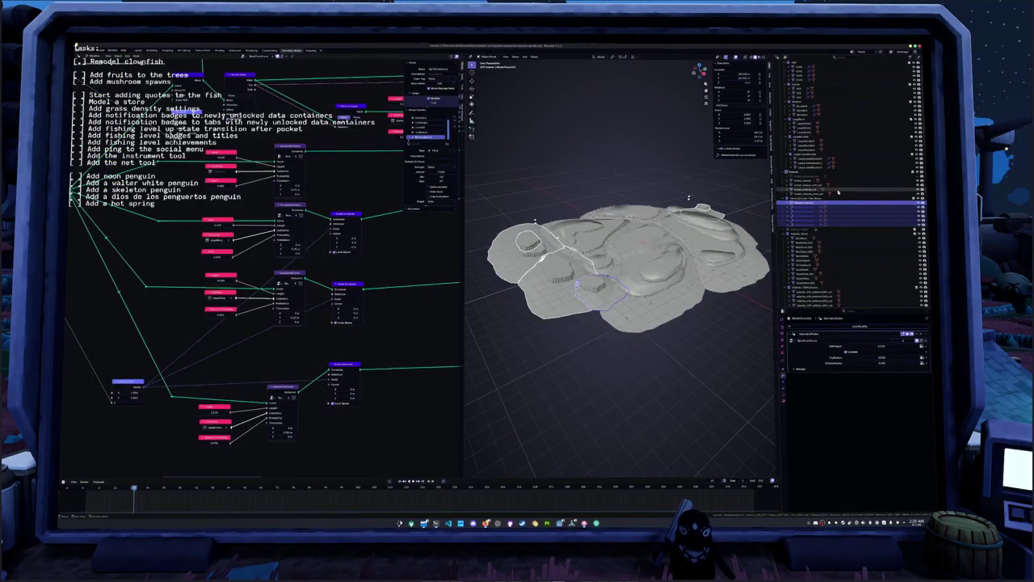
- Select the boundary curve objects one after another in the Outliner
{"action": "left_click", "coordinate": [840, 185]}
{"action": "left_click", "coordinate": [863, 177]}
{"action": "left_click", "coordinate": [882, 192]}
- Select the large ground plane from the bottom of the Outliner and enter Edit Mode
{"action": "scroll", "coordinate": [879, 210], "scroll_direction": "down", "scroll_amount": 3}
{"action": "scroll", "coordinate": [874, 242], "scroll_direction": "down", "scroll_amount": 4}
{"action": "scroll", "coordinate": [869, 266], "scroll_direction": "down", "scroll_amount": 3}
{"action": "scroll", "coordinate": [867, 280], "scroll_direction": "down", "scroll_amount": 3}
{"action": "left_click", "coordinate": [922, 299]}
{"action": "left_click", "coordinate": [881, 299]}
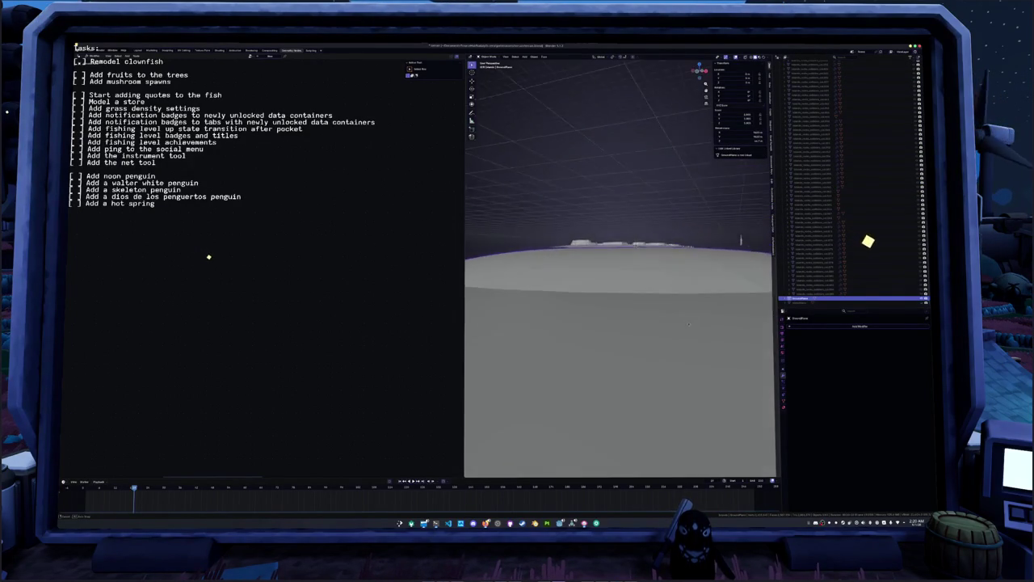
{"action": "key", "text": "Tab"}
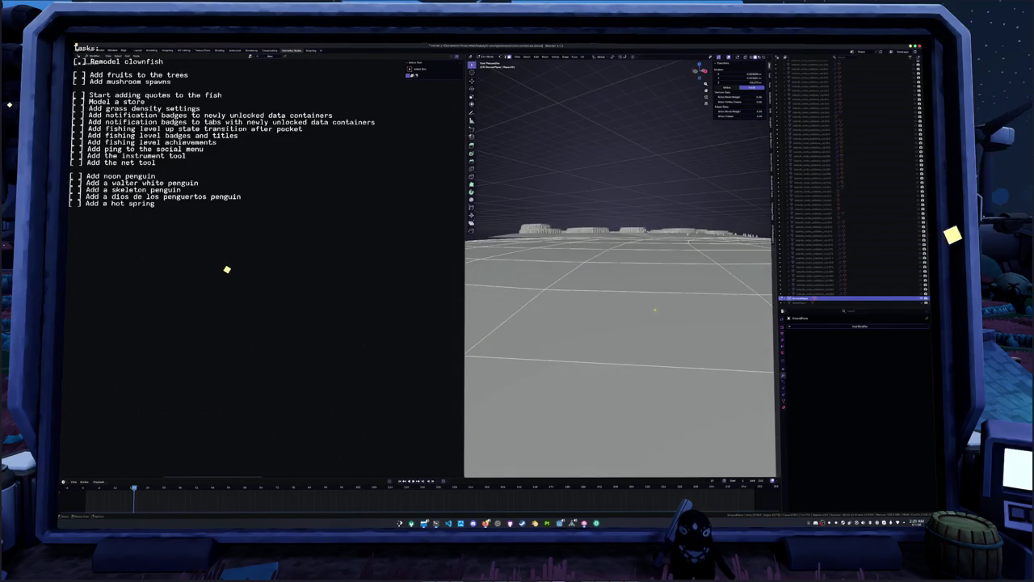
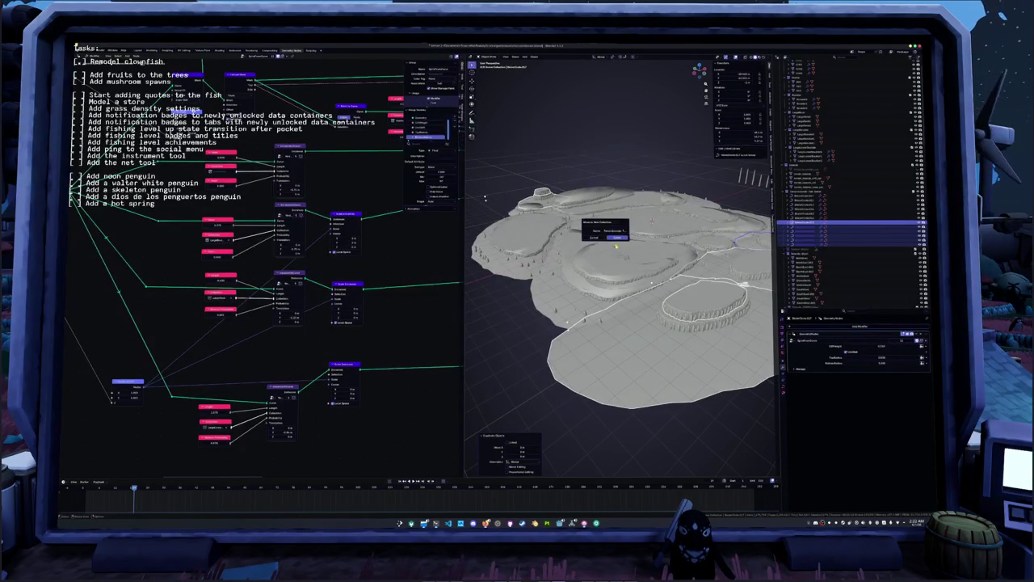
- Confirm the new collection for the chosen terrain pieces, then browse the Outliner
{"action": "key", "text": "Return"}
{"action": "left_click", "coordinate": [810, 193]}
{"action": "scroll", "coordinate": [804, 234], "scroll_direction": "down", "scroll_amount": 4}
{"action": "scroll", "coordinate": [802, 255], "scroll_direction": "down", "scroll_amount": 5}
{"action": "scroll", "coordinate": [802, 260], "scroll_direction": "down", "scroll_amount": 3}
{"action": "scroll", "coordinate": [804, 271], "scroll_direction": "down", "scroll_amount": 2}
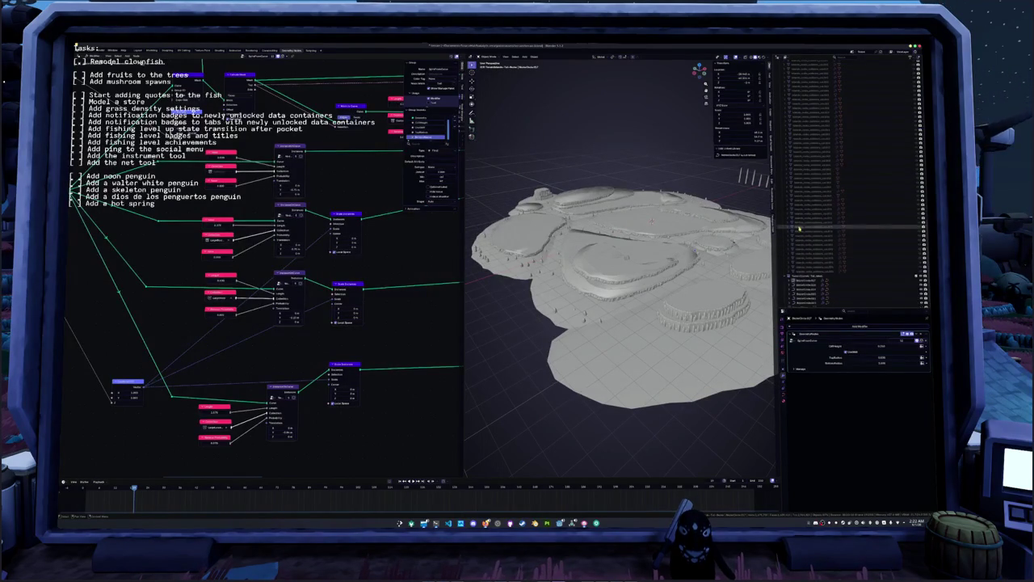
{"action": "scroll", "coordinate": [820, 190], "scroll_direction": "up", "scroll_amount": 2}
{"action": "scroll", "coordinate": [818, 187], "scroll_direction": "up", "scroll_amount": 4}
{"action": "scroll", "coordinate": [818, 184], "scroll_direction": "up", "scroll_amount": 2}
{"action": "scroll", "coordinate": [818, 183], "scroll_direction": "up", "scroll_amount": 3}
{"action": "scroll", "coordinate": [817, 181], "scroll_direction": "up", "scroll_amount": 3}
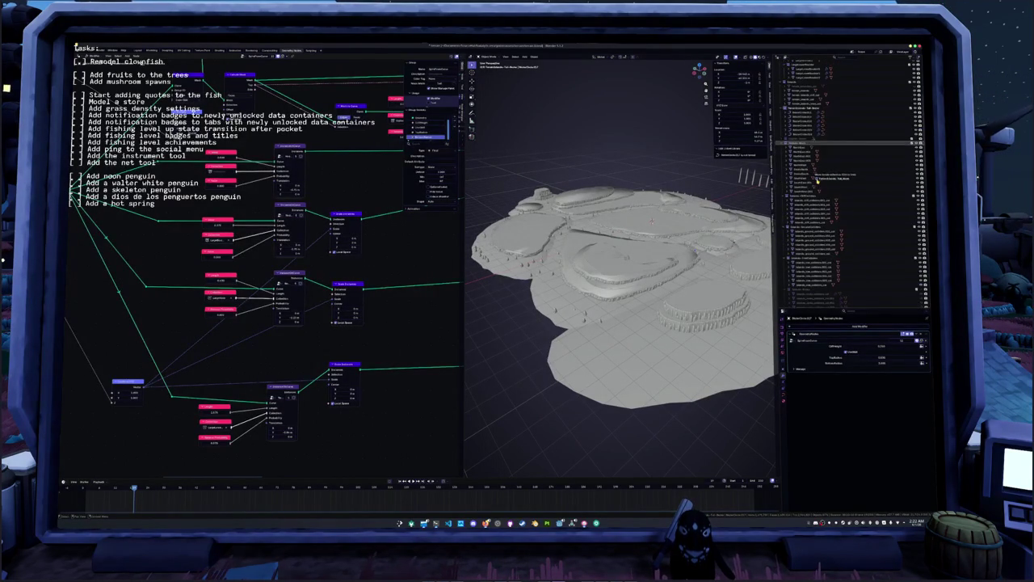
- Select a run of several terrain piece rows in the Outliner
{"action": "left_click", "coordinate": [806, 144]}
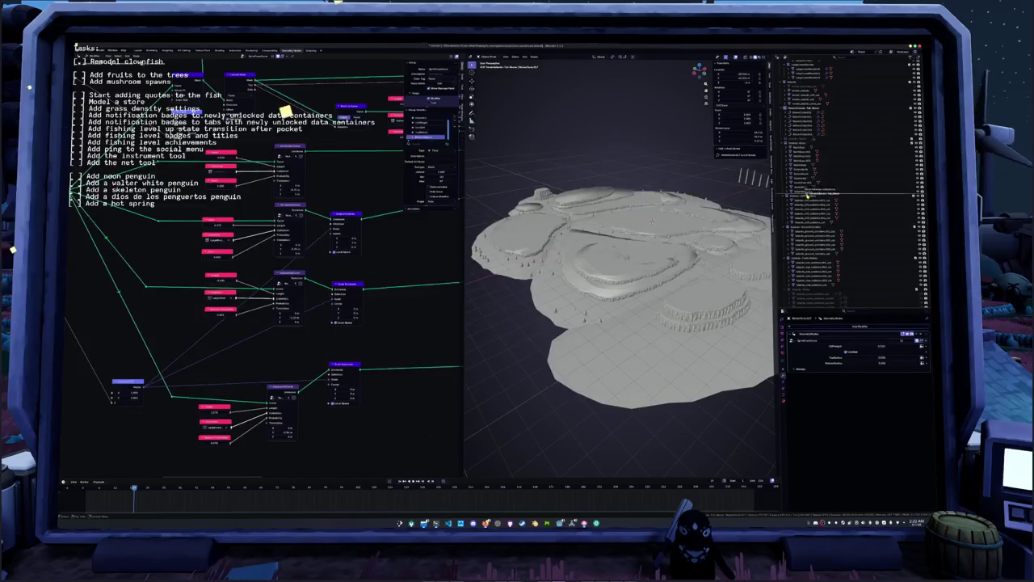
{"action": "left_click", "coordinate": [821, 139]}
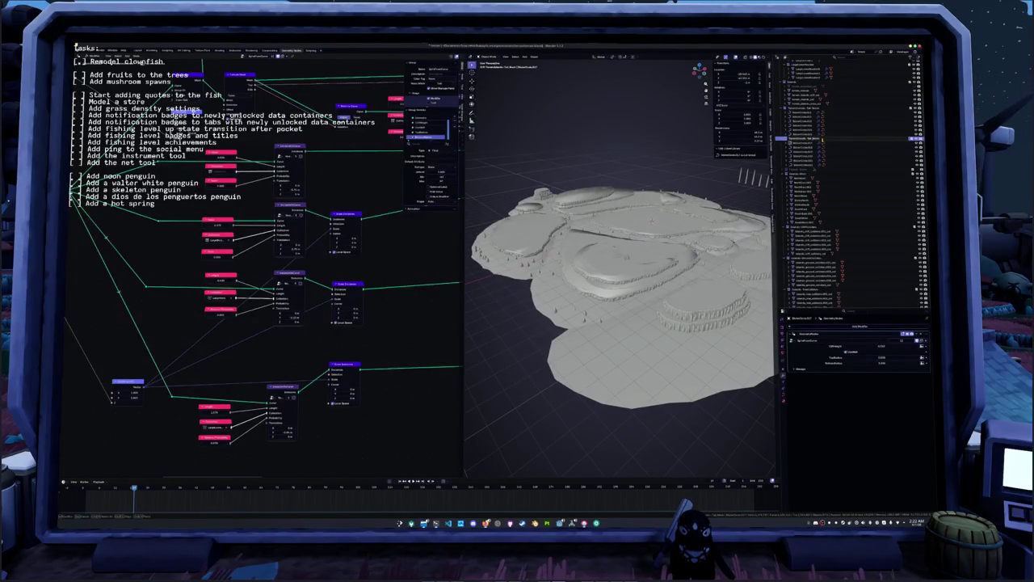
{"action": "left_click_drag", "start_coordinate": [822, 141], "coordinate": [824, 165]}
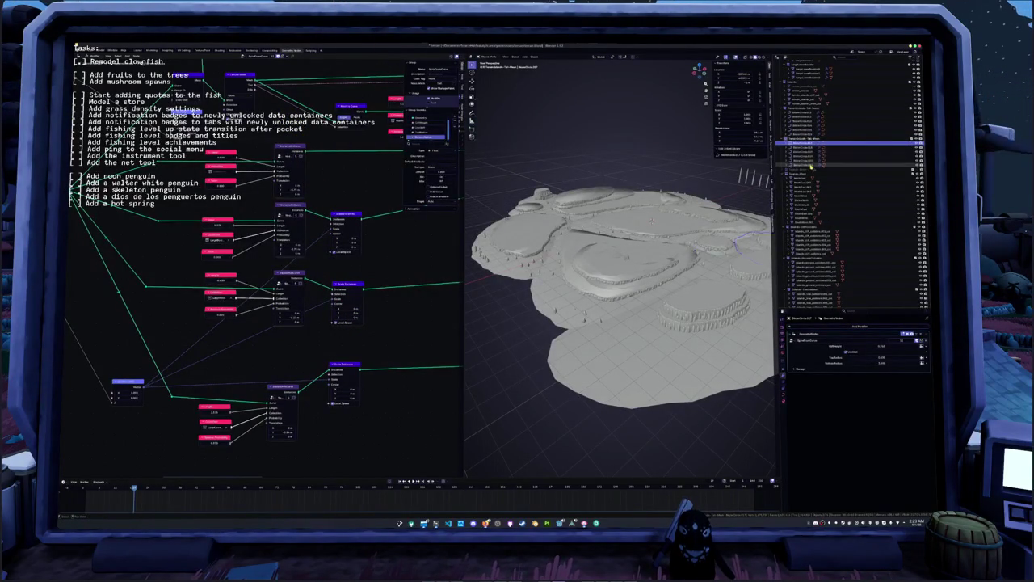
- Convert the selected pieces to plain meshes and switch to Material Preview shading
{"action": "right_click", "coordinate": [669, 172]}
{"action": "mouse_move", "coordinate": [647, 207]}
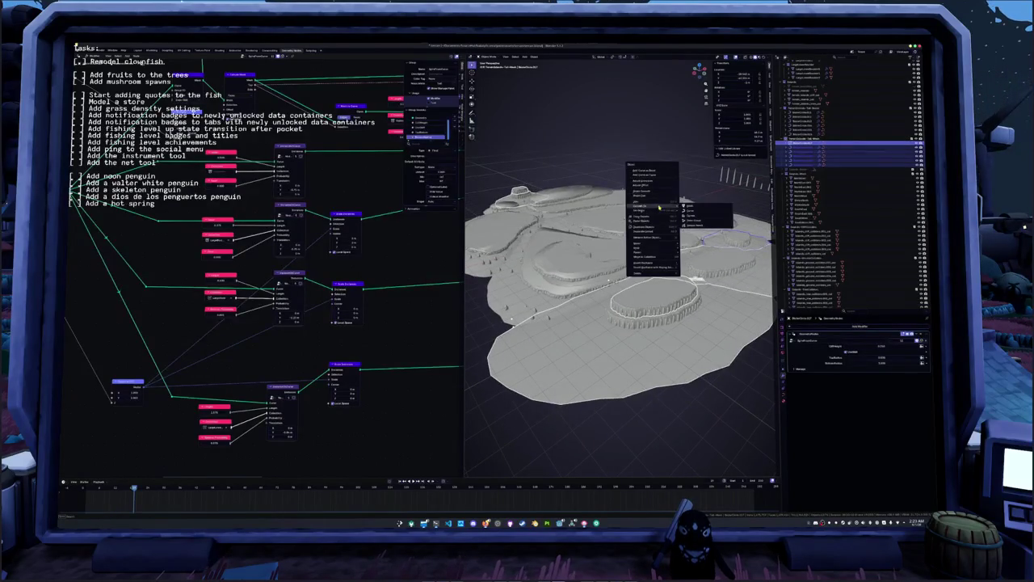
{"action": "left_click", "coordinate": [689, 207]}
{"action": "left_click", "coordinate": [761, 57]}
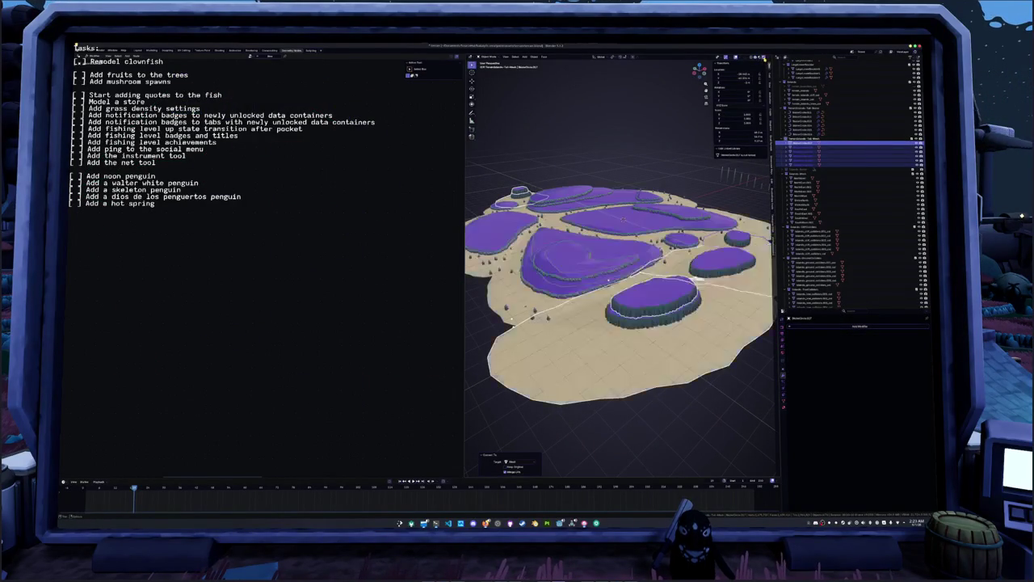
{"action": "scroll", "coordinate": [644, 298], "scroll_direction": "up", "scroll_amount": 2}
- Select the island objects in the Outliner and viewport
{"action": "key", "text": "Tab"}
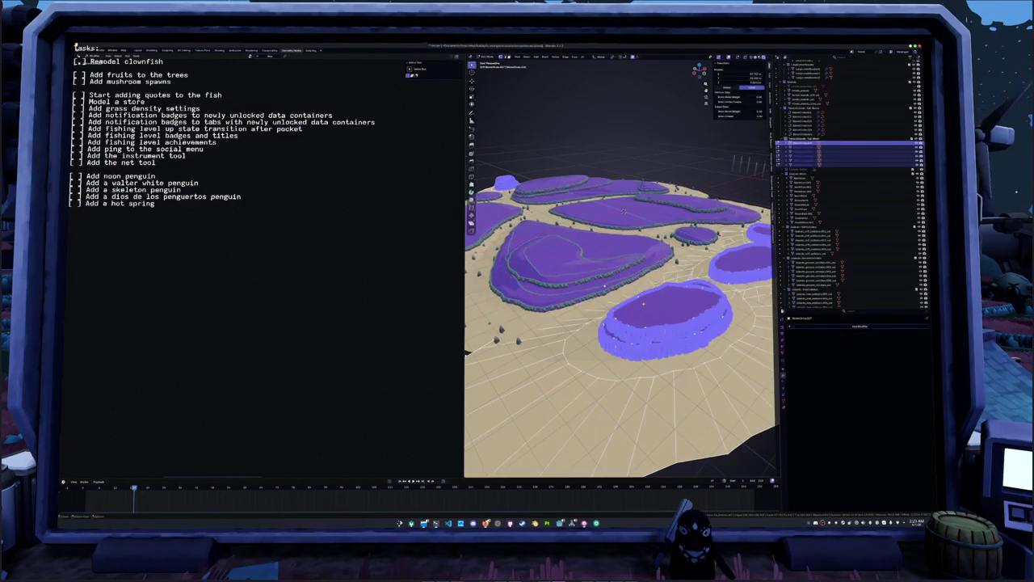
{"action": "key", "text": "Tab"}
{"action": "left_click", "coordinate": [651, 313]}
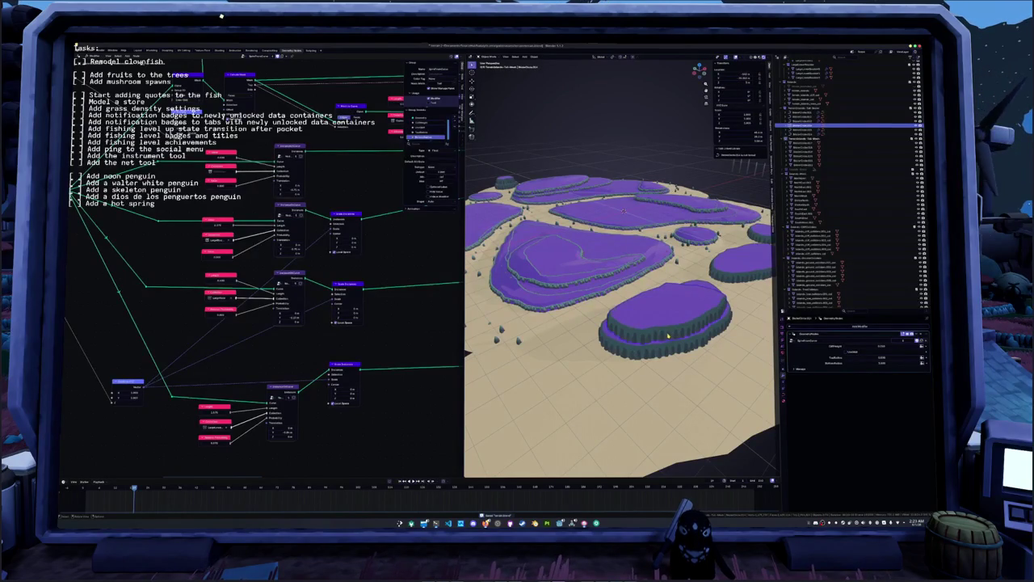
{"action": "key", "text": "h"}
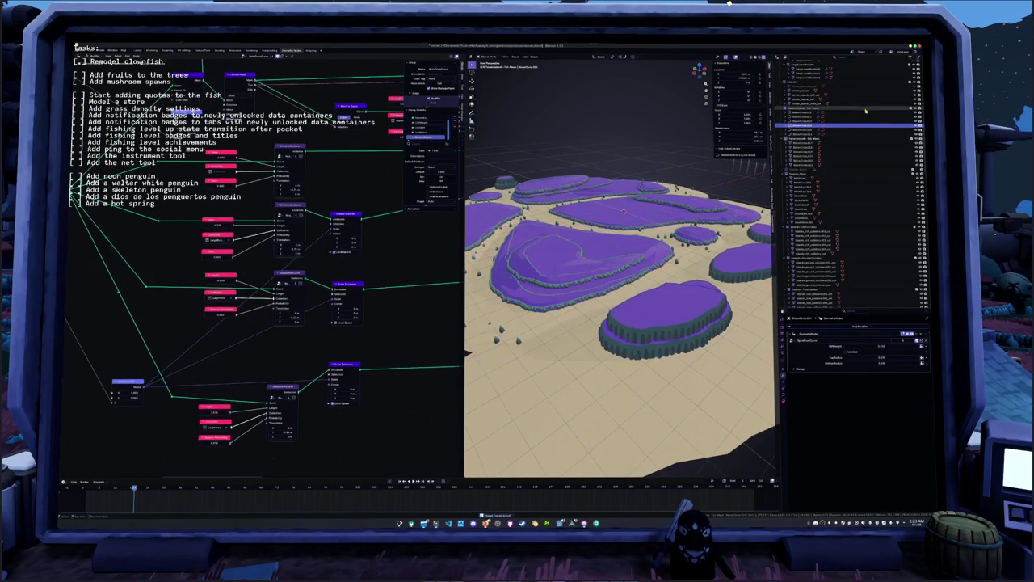
{"action": "left_click", "coordinate": [850, 142]}
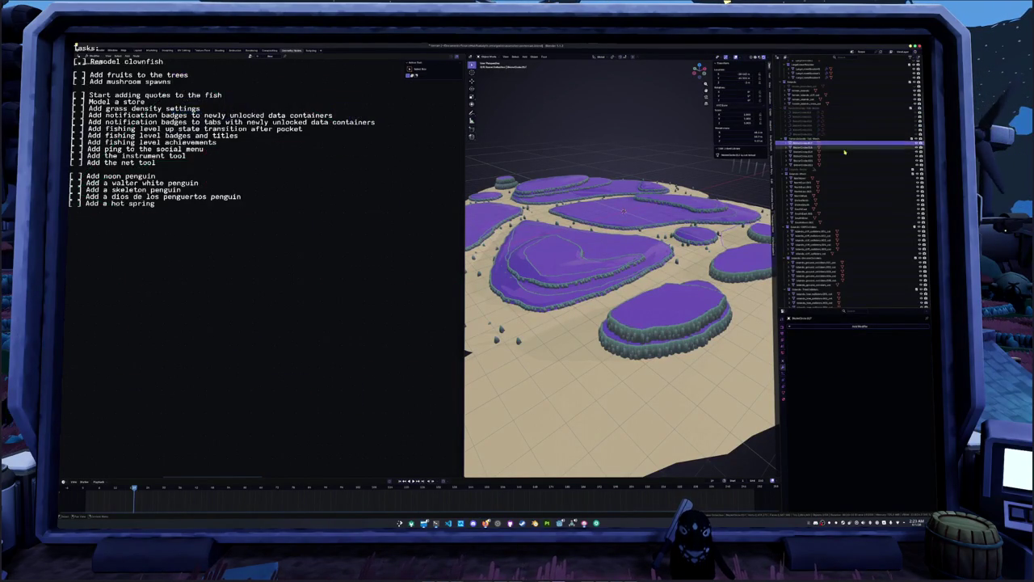
{"action": "left_click", "coordinate": [838, 166], "text": "shift"}
{"action": "mouse_move", "coordinate": [614, 194]}
{"action": "middle_mouse_down"}
{"action": "mouse_move", "coordinate": [412, 216]}
{"action": "mouse_move", "coordinate": [415, 173]}
{"action": "mouse_move", "coordinate": [432, 208]}
{"action": "middle_mouse_up"}
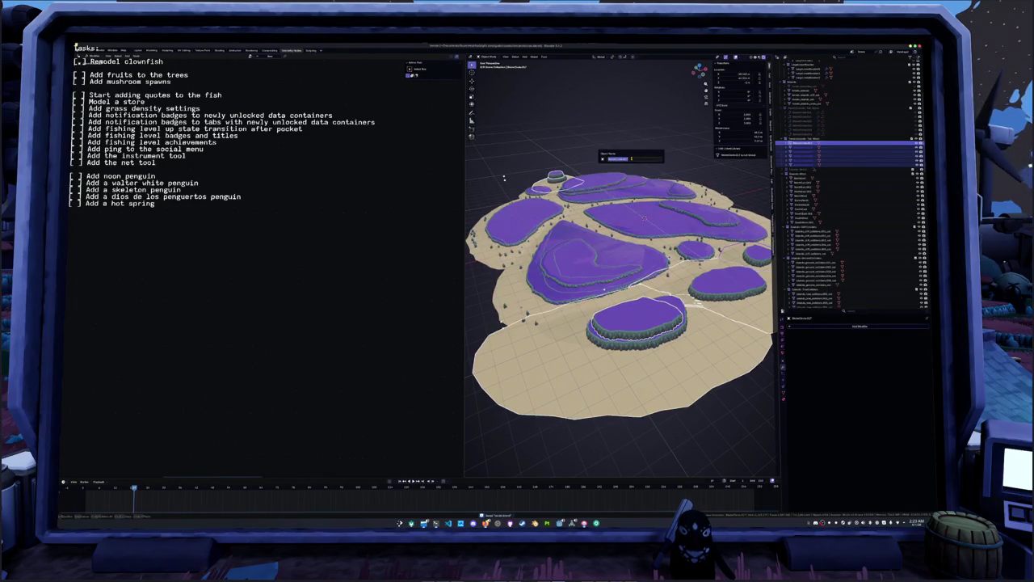
- Batch-rename the selected island pieces with Set Name, then duplicate them with Shift+D
{"action": "key", "text": "F3"}
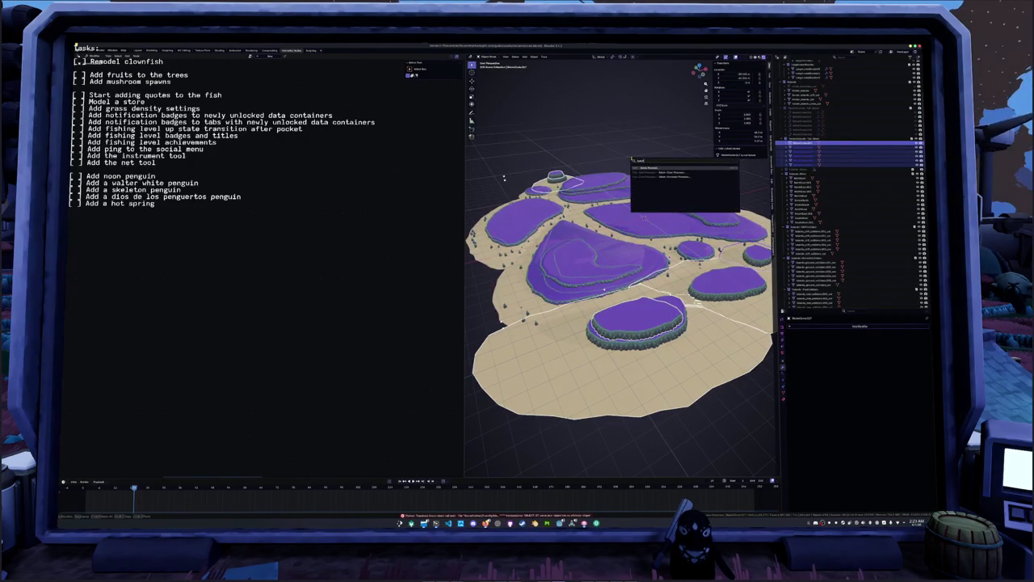
{"action": "key", "text": "Return"}
{"action": "left_click", "coordinate": [587, 167]}
{"action": "left_click", "coordinate": [588, 174]}
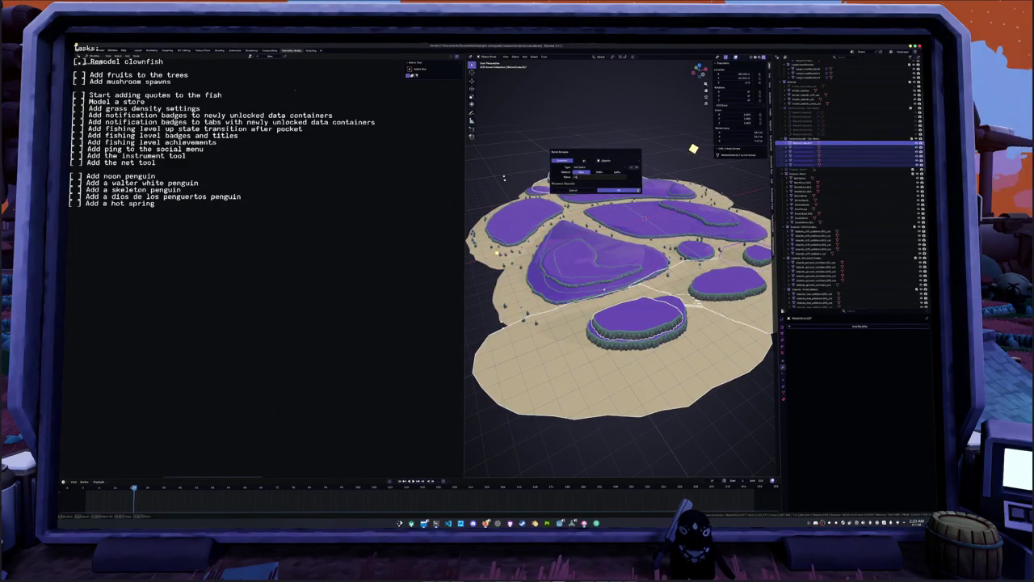
{"action": "key", "text": "Return"}
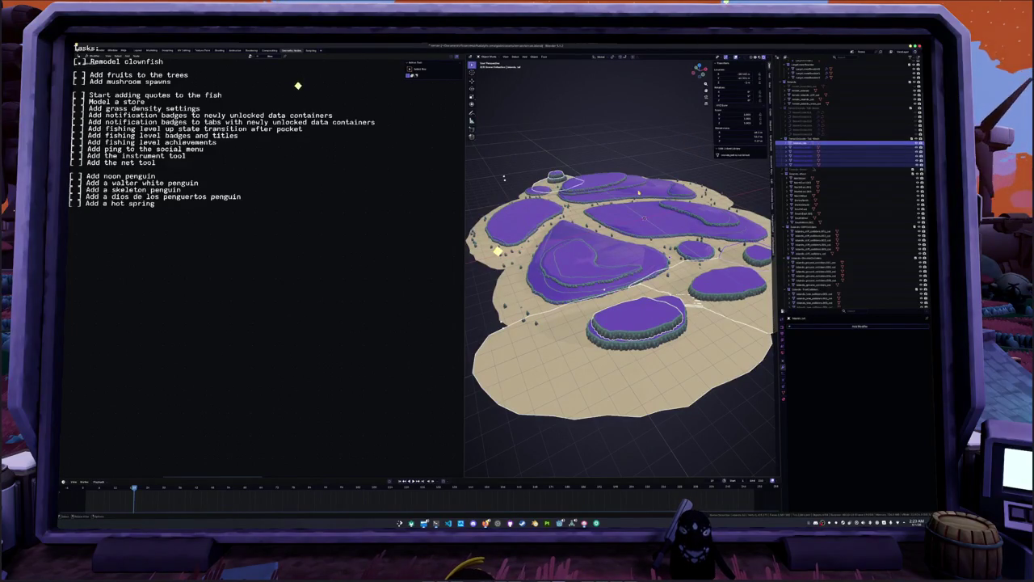
{"action": "middle_click_drag", "start_coordinate": [503, 177], "coordinate": [495, 181]}
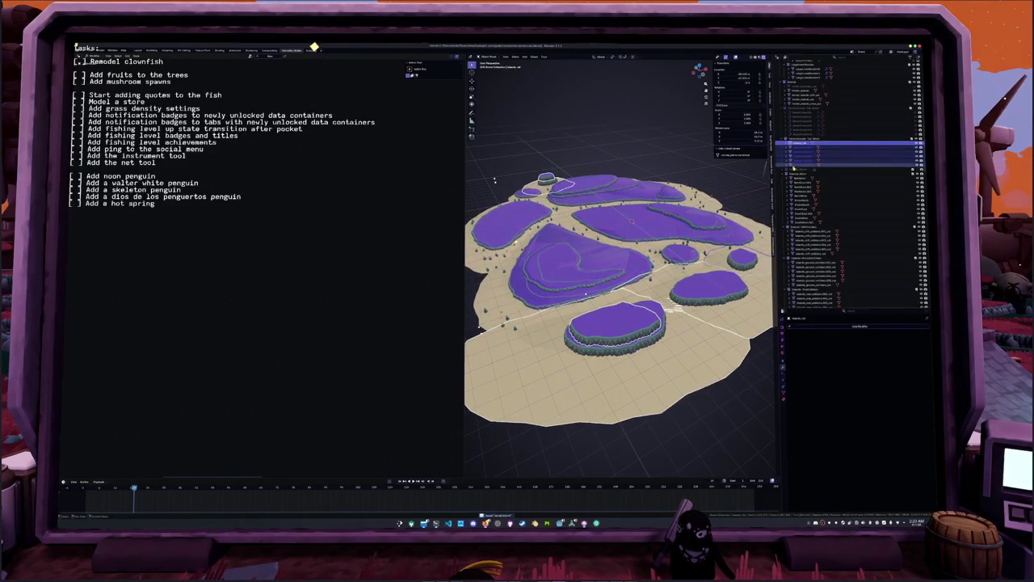
{"action": "key", "text": "shift+d"}
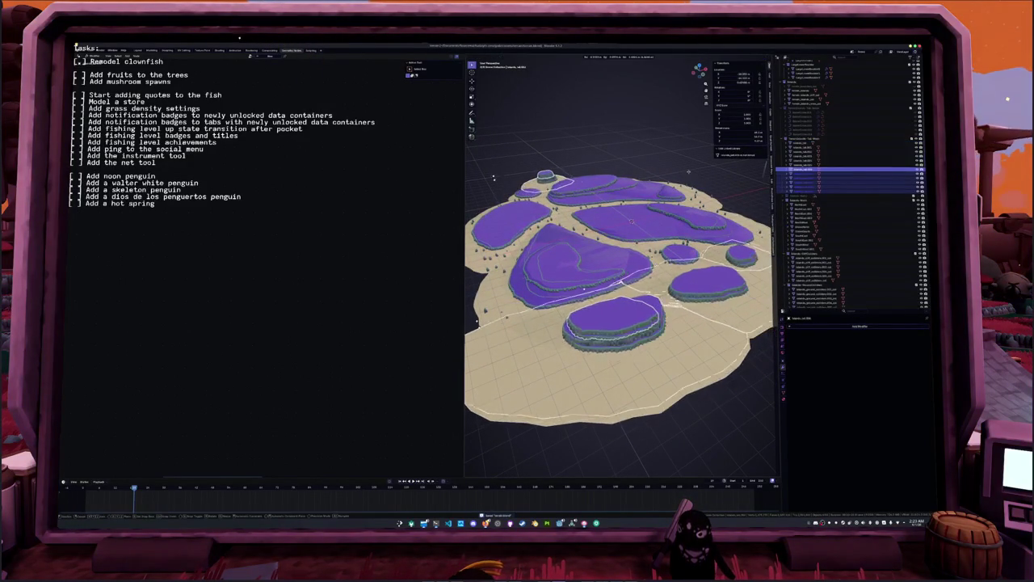
- Keep the duplicates in place and move them into a new collection named 'Islandss'
{"action": "right_click", "coordinate": [495, 180]}
{"action": "key", "text": "m"}
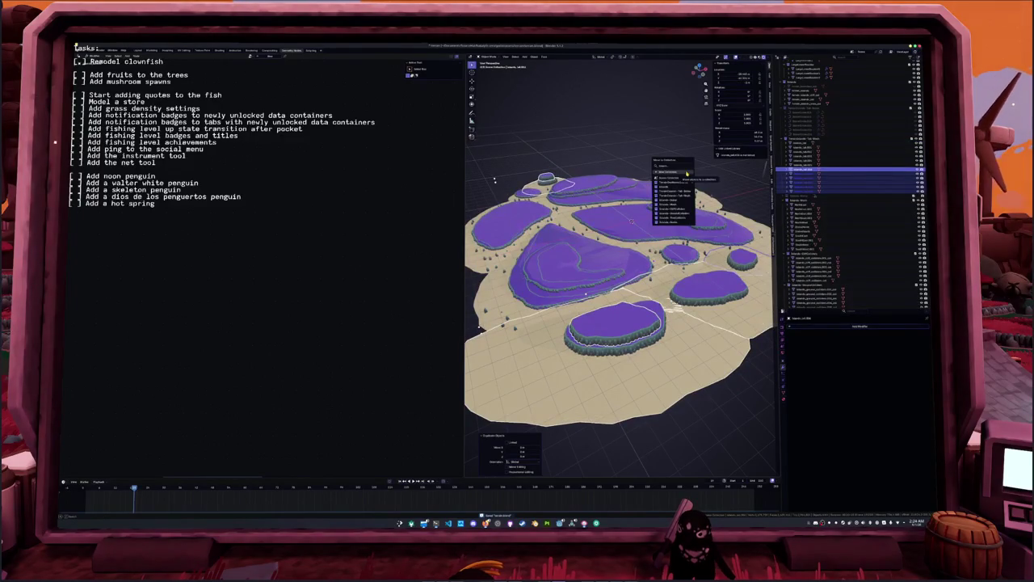
{"action": "left_click", "coordinate": [679, 168]}
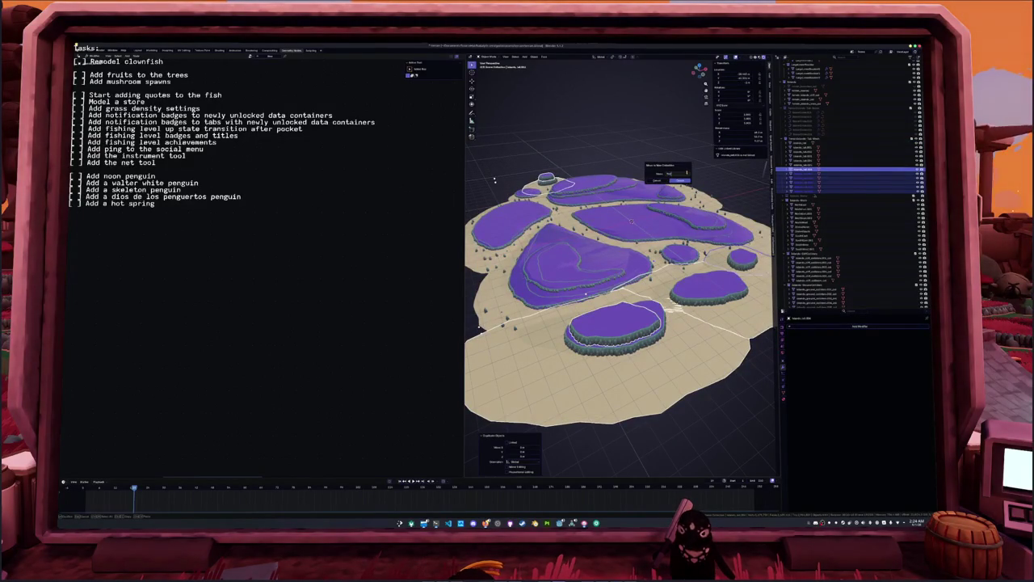
{"action": "type", "text": "Islands"}
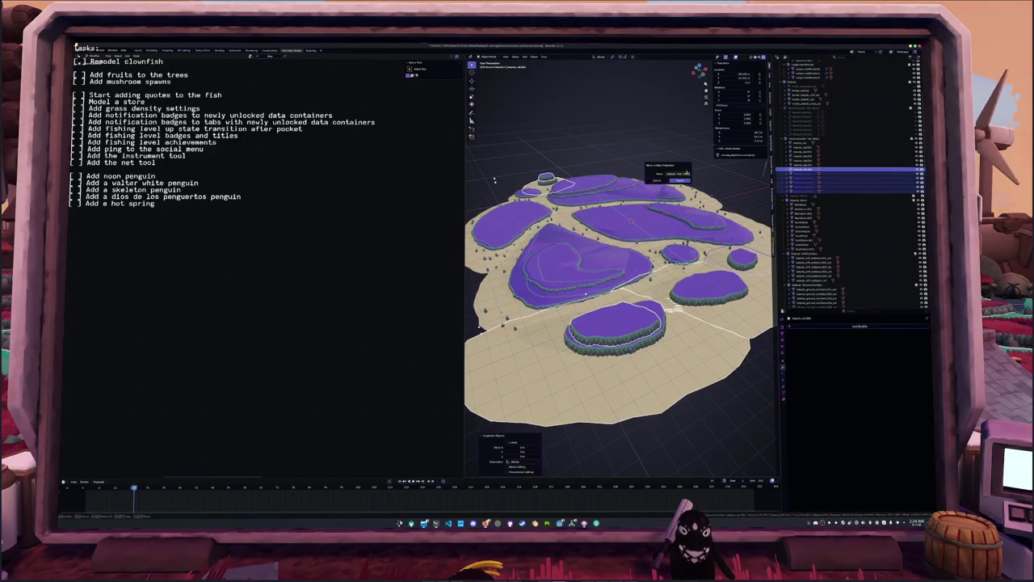
{"action": "type", "text": "s"}
{"action": "key", "text": "Return"}
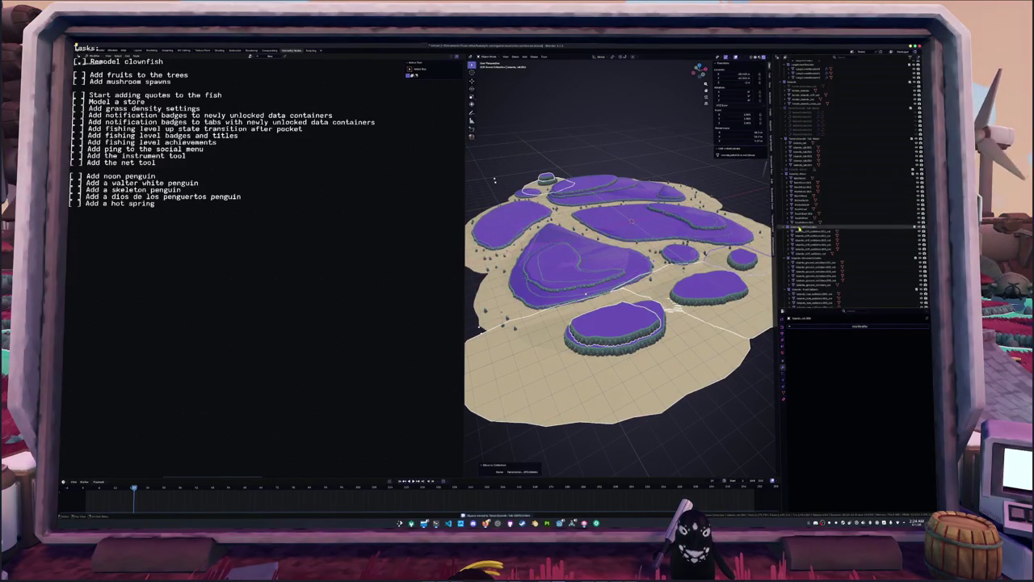
- Expand the collection in the Outliner and select the island object rows
{"action": "scroll", "coordinate": [798, 229], "scroll_direction": "up", "scroll_amount": 3}
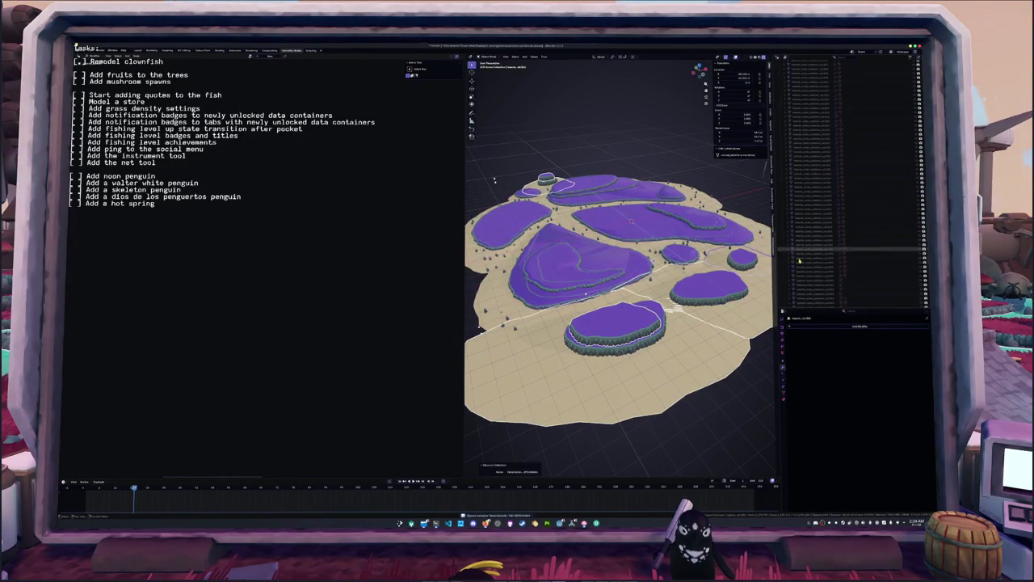
{"action": "left_click", "coordinate": [802, 266]}
{"action": "scroll", "coordinate": [812, 242], "scroll_direction": "up", "scroll_amount": 3}
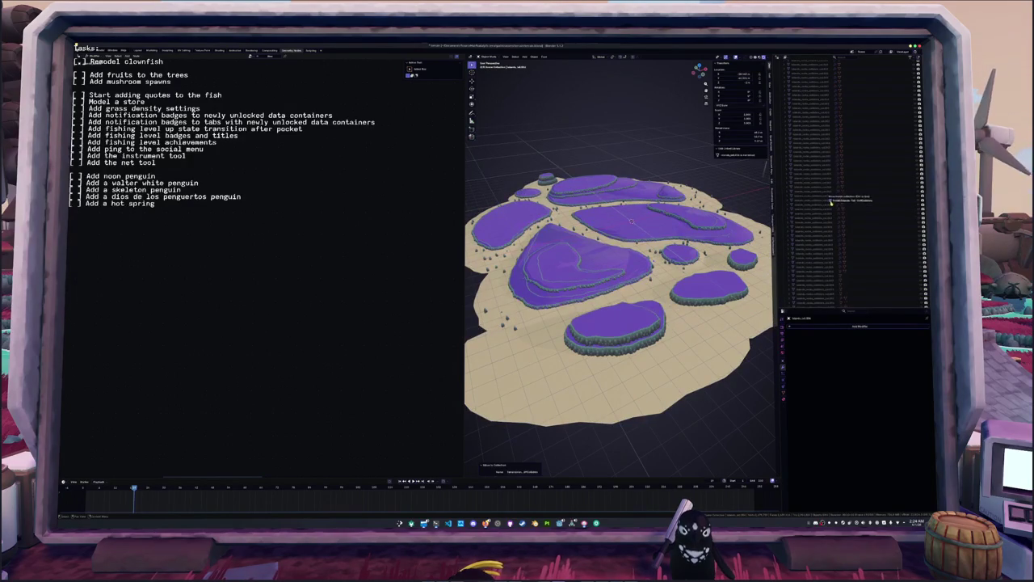
{"action": "scroll", "coordinate": [824, 202], "scroll_direction": "up", "scroll_amount": 3}
{"action": "scroll", "coordinate": [816, 194], "scroll_direction": "up", "scroll_amount": 2}
{"action": "scroll", "coordinate": [807, 182], "scroll_direction": "up", "scroll_amount": 2}
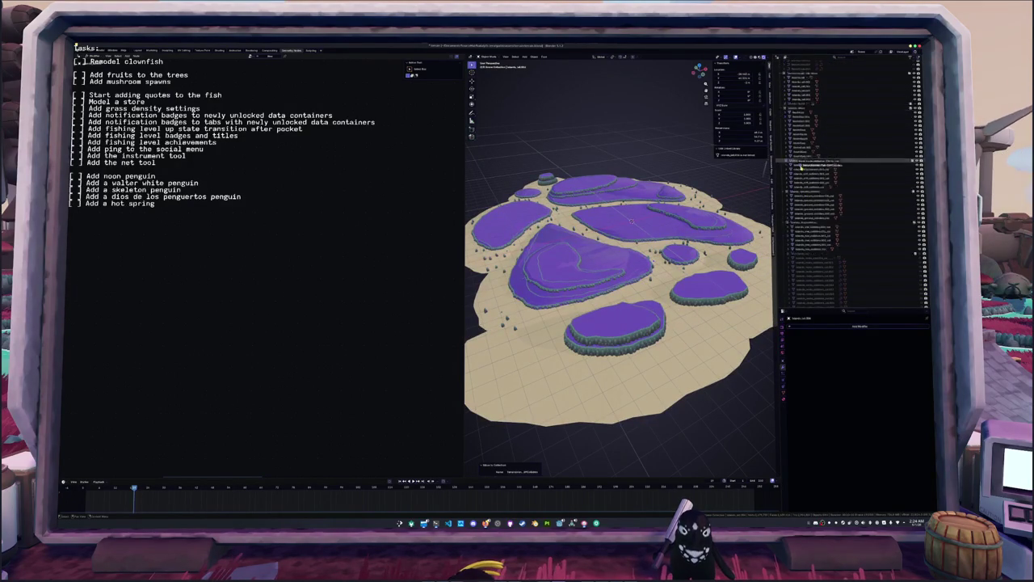
{"action": "scroll", "coordinate": [800, 168], "scroll_direction": "up", "scroll_amount": 3}
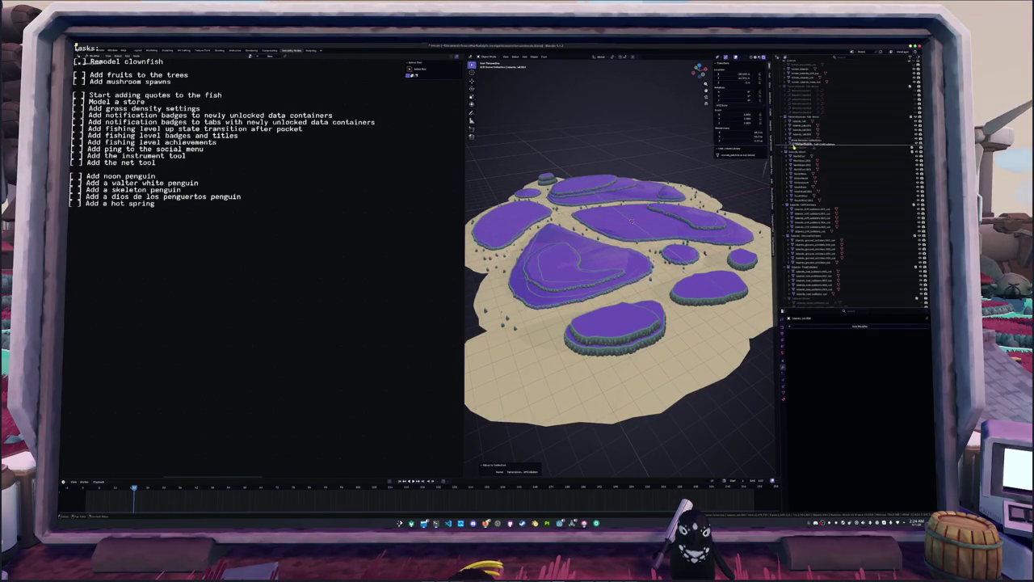
{"action": "left_click", "coordinate": [792, 148]}
{"action": "left_click", "coordinate": [805, 173]}
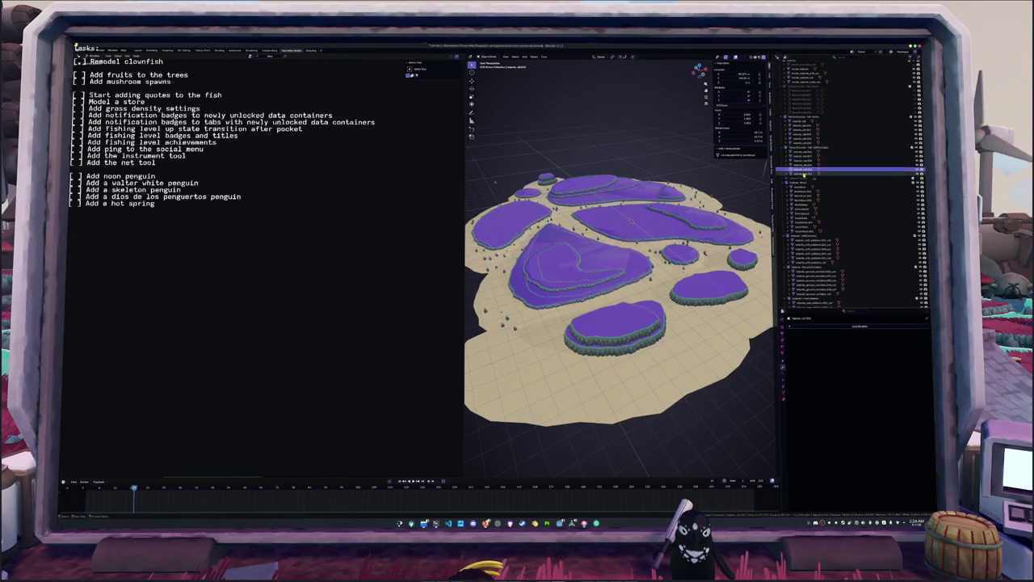
{"action": "left_click", "coordinate": [807, 153], "text": "shift"}
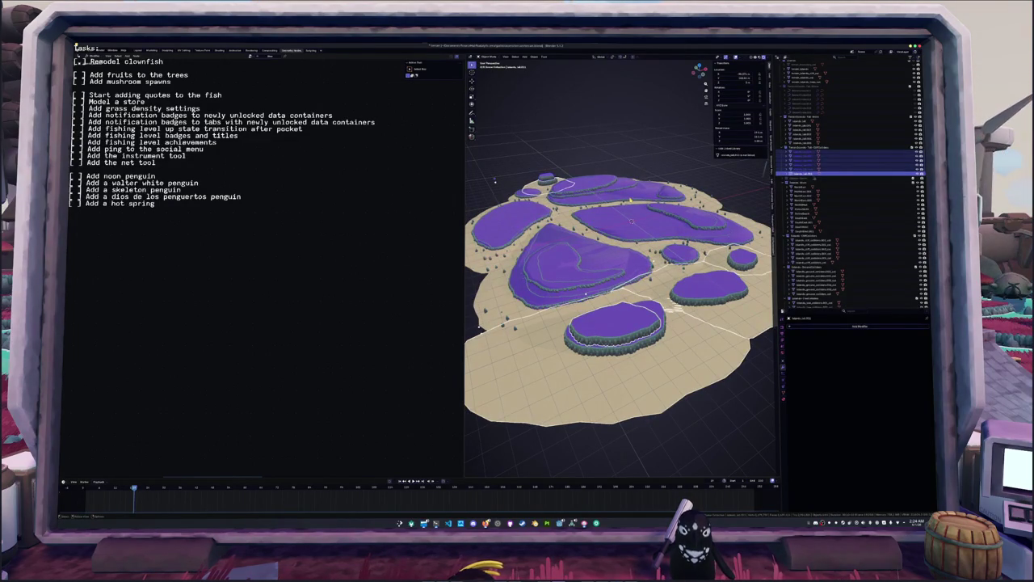
- Reveal all, rehide the ground and ring wall, and hide everything but the selected islands
{"action": "key", "text": "alt+h"}
{"action": "key", "text": "h"}
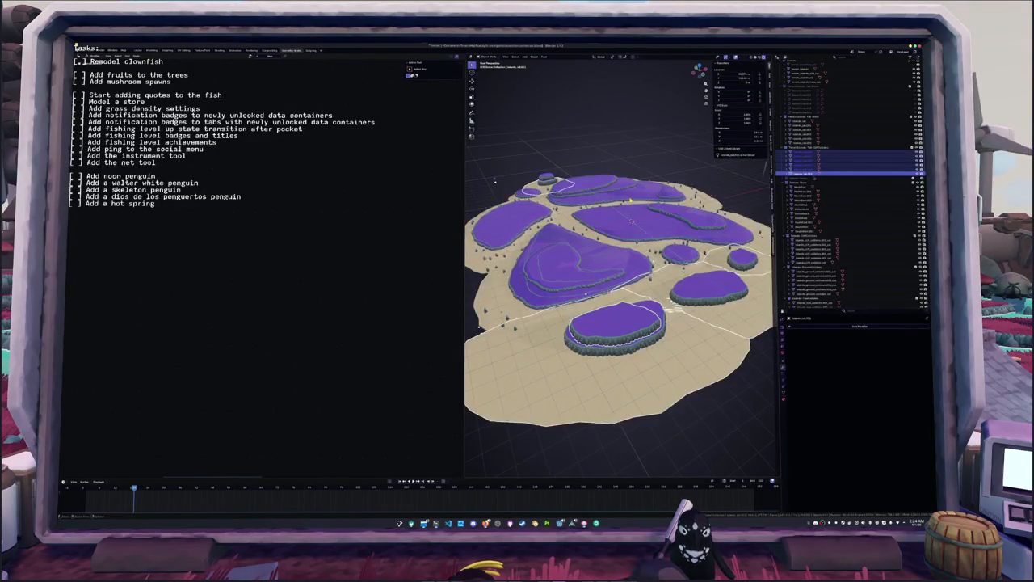
{"action": "key", "text": "shift+h"}
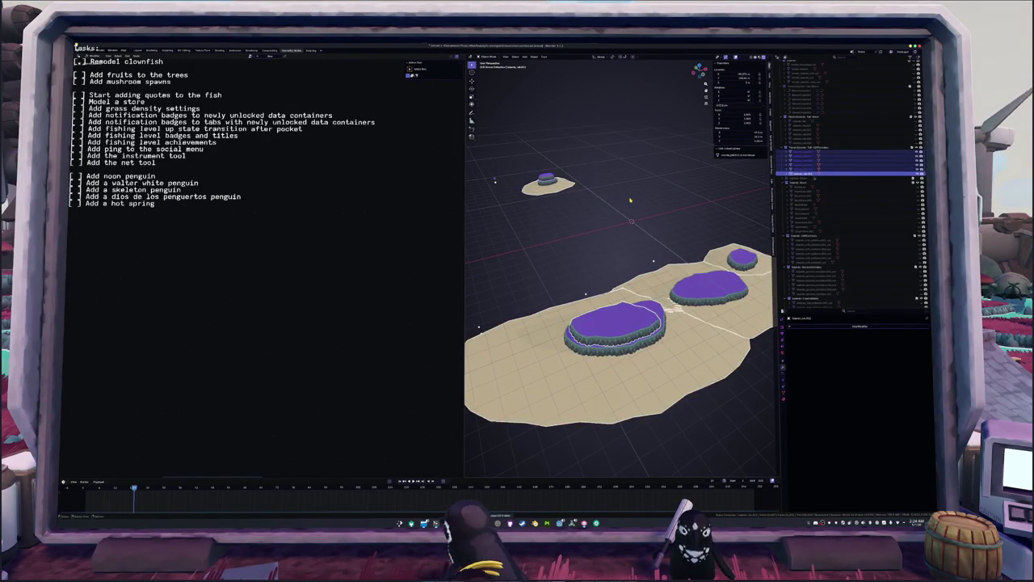
- Apply transforms to the selected island pieces with Ctrl+A
{"action": "key", "text": "ctrl+a"}
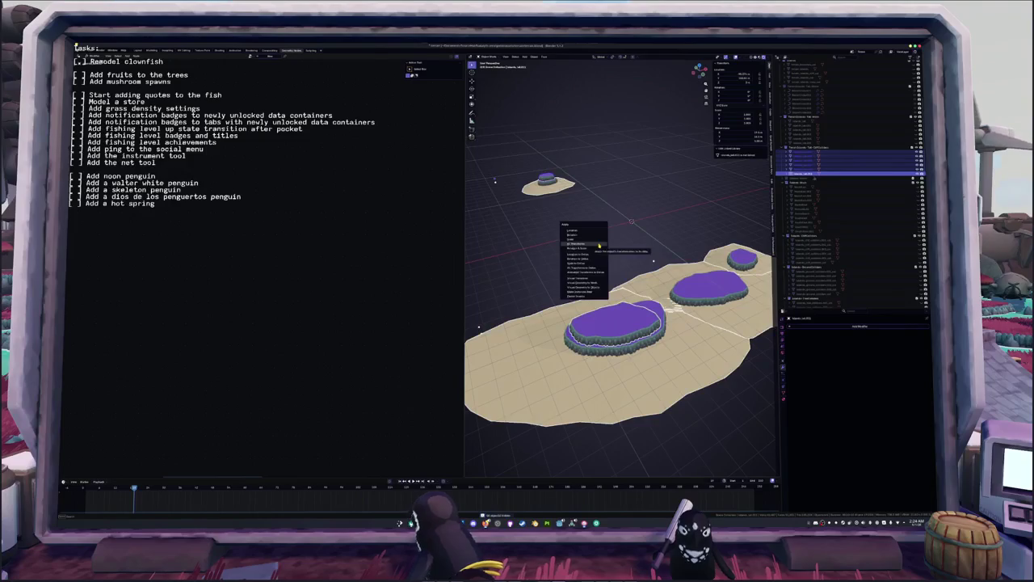
{"action": "left_click", "coordinate": [599, 245]}
{"action": "left_click", "coordinate": [860, 118]}
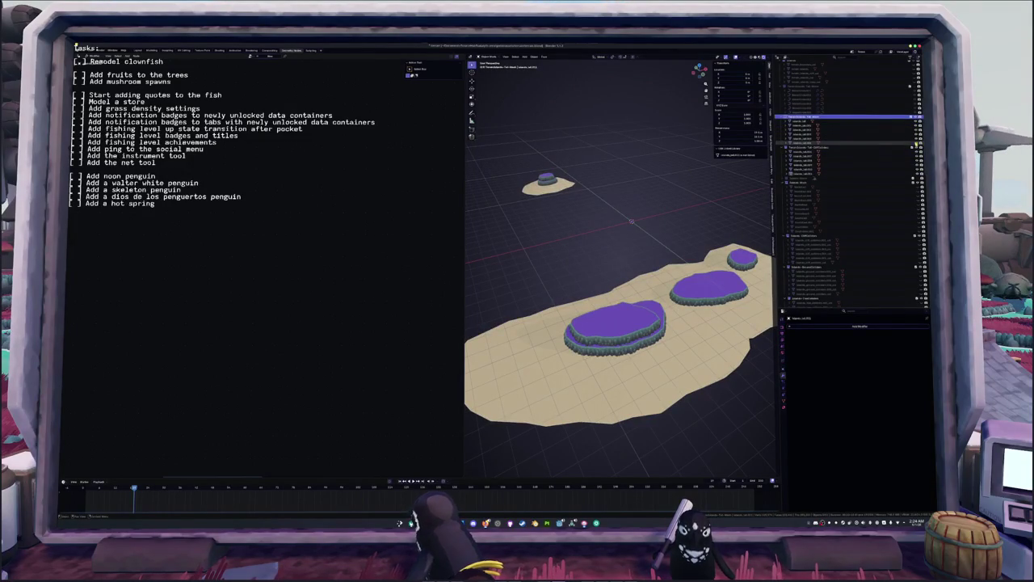
{"action": "left_click", "coordinate": [861, 143], "text": "shift"}
{"action": "key", "text": "ctrl+a"}
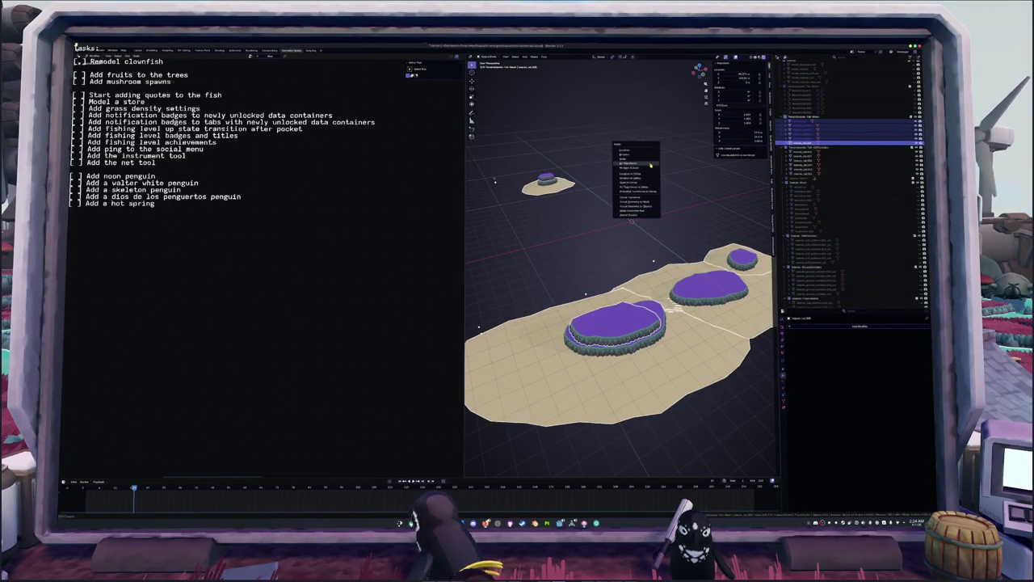
{"action": "left_click", "coordinate": [659, 183]}
- Edit the next island group from top view, reworking the geometry around the small right hole
{"action": "left_click", "coordinate": [808, 172]}
{"action": "left_click", "coordinate": [808, 151], "text": "shift"}
{"action": "key", "text": "KP_7"}
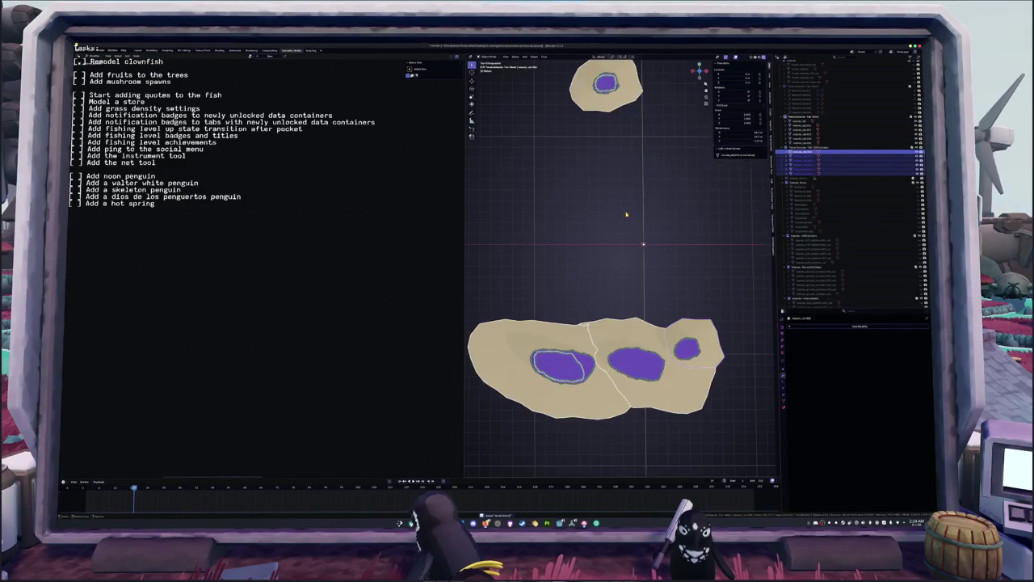
{"action": "key", "text": "Tab"}
{"action": "scroll", "coordinate": [630, 208], "scroll_direction": "down", "scroll_amount": 2}
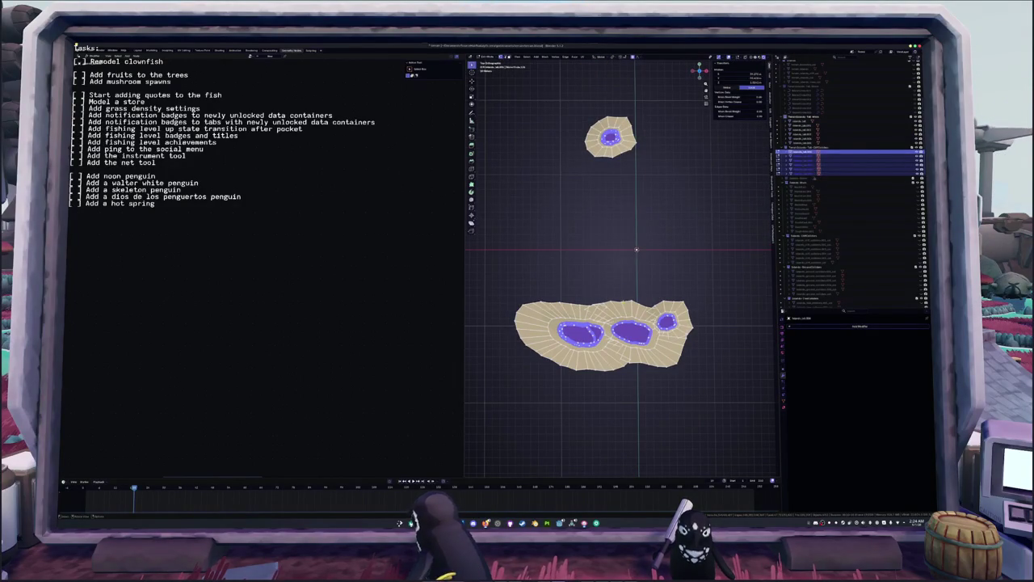
{"action": "scroll", "coordinate": [654, 319], "scroll_direction": "up", "scroll_amount": 2}
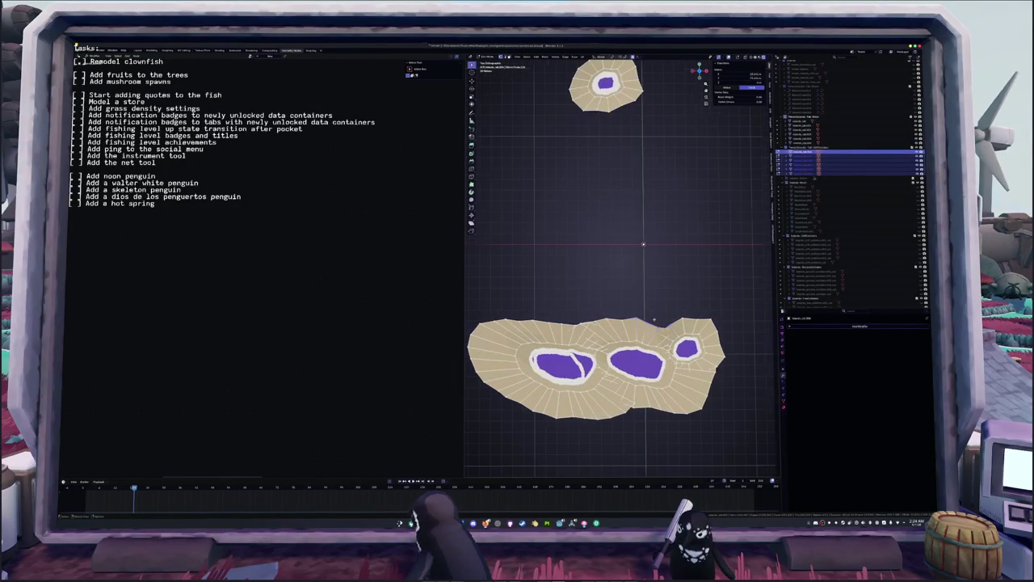
{"action": "key", "text": "ctrl+z"}
{"action": "key", "text": "ctrl+z"}
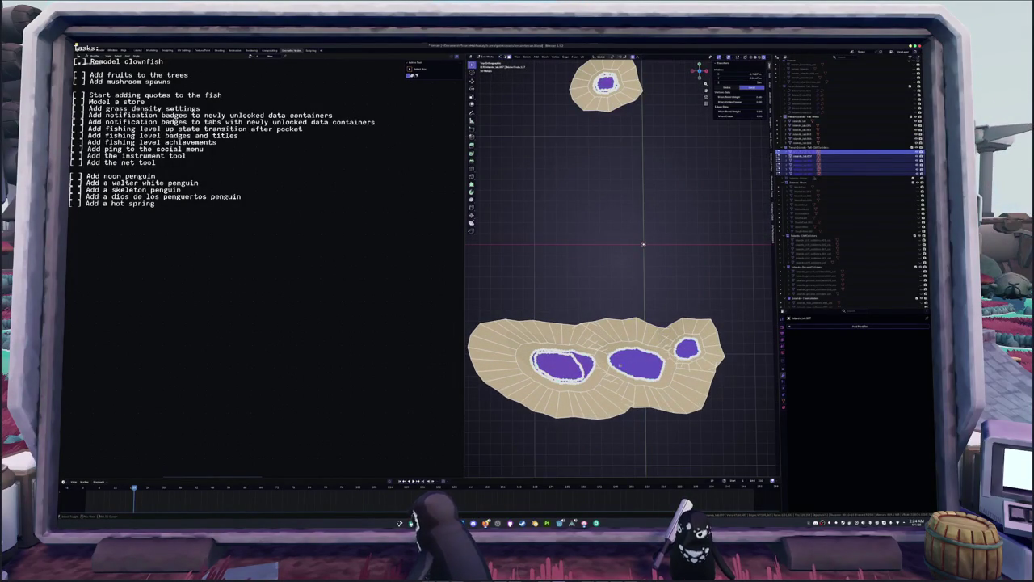
- Select all of the top island's geometry, separate it with P, and return to Object Mode
{"action": "middle_click_drag", "start_coordinate": [598, 200], "coordinate": [598, 224], "text": "shift"}
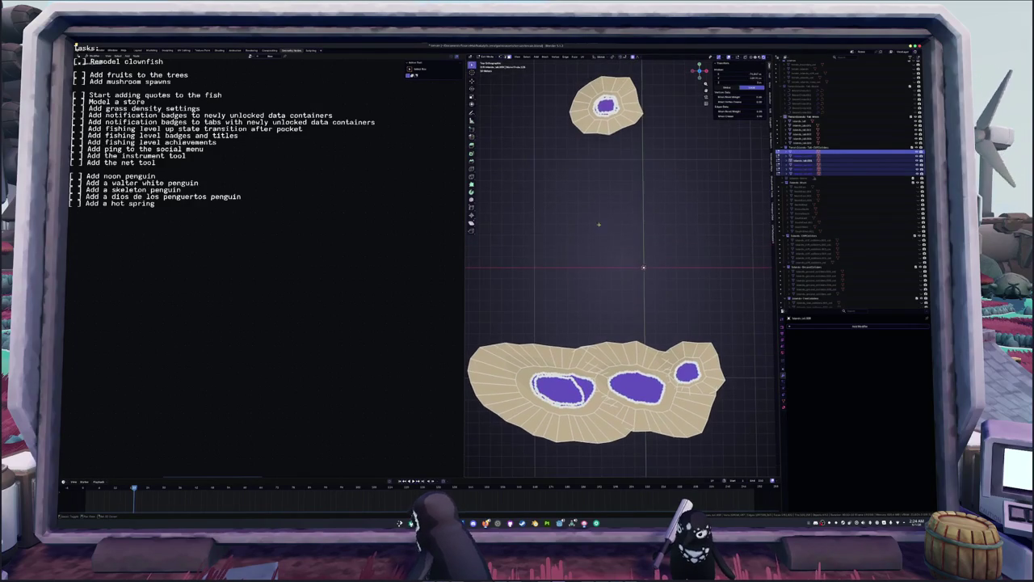
{"action": "scroll", "coordinate": [620, 266], "scroll_direction": "up", "scroll_amount": 3}
{"action": "scroll", "coordinate": [620, 266], "scroll_direction": "up", "scroll_amount": 2}
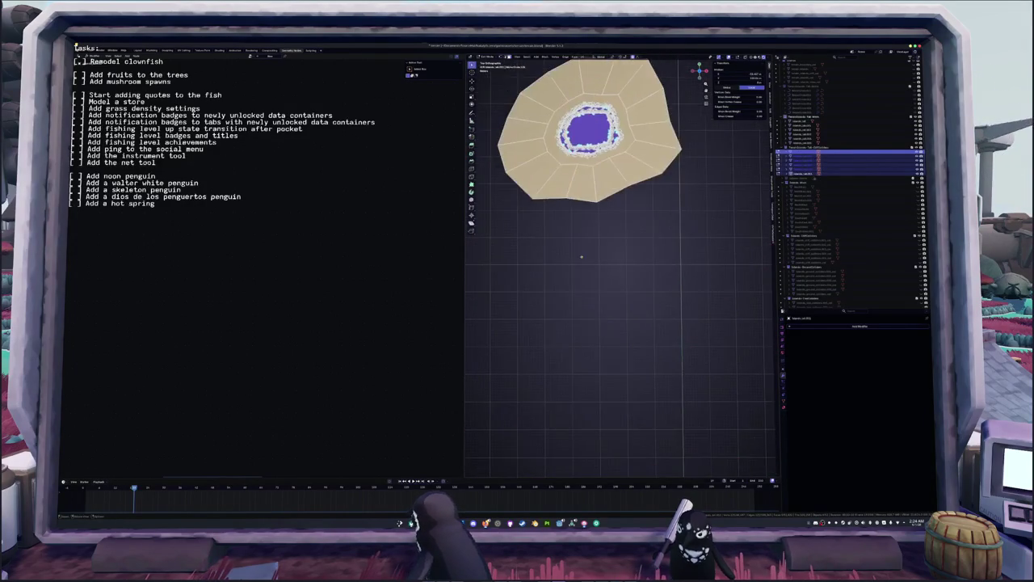
{"action": "scroll", "coordinate": [619, 267], "scroll_direction": "up", "scroll_amount": 2}
{"action": "middle_click_drag", "start_coordinate": [620, 243], "coordinate": [619, 291], "text": "shift"}
{"action": "scroll", "coordinate": [620, 267], "scroll_direction": "down", "scroll_amount": 3}
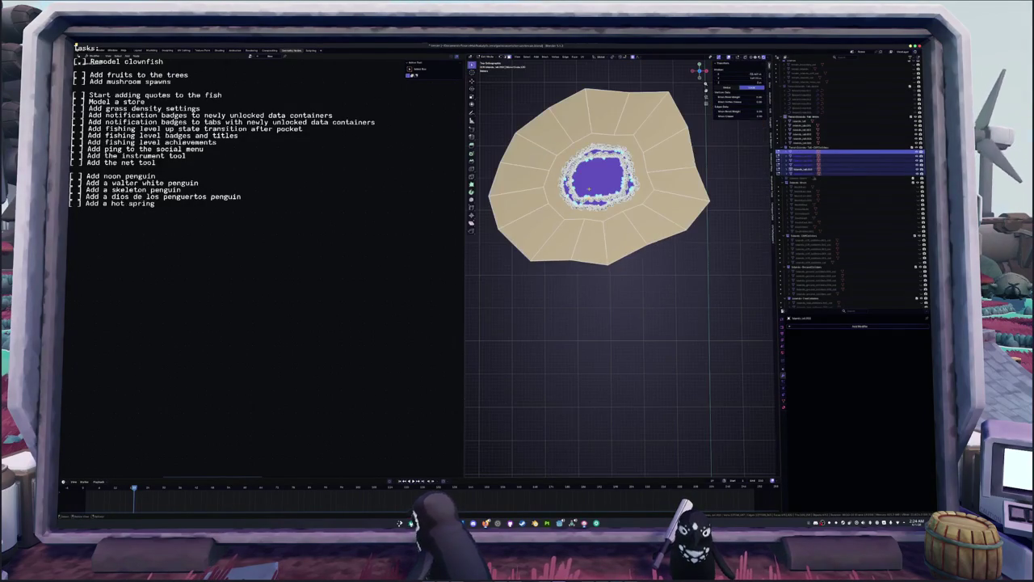
{"action": "key", "text": "a"}
{"action": "key", "text": "p"}
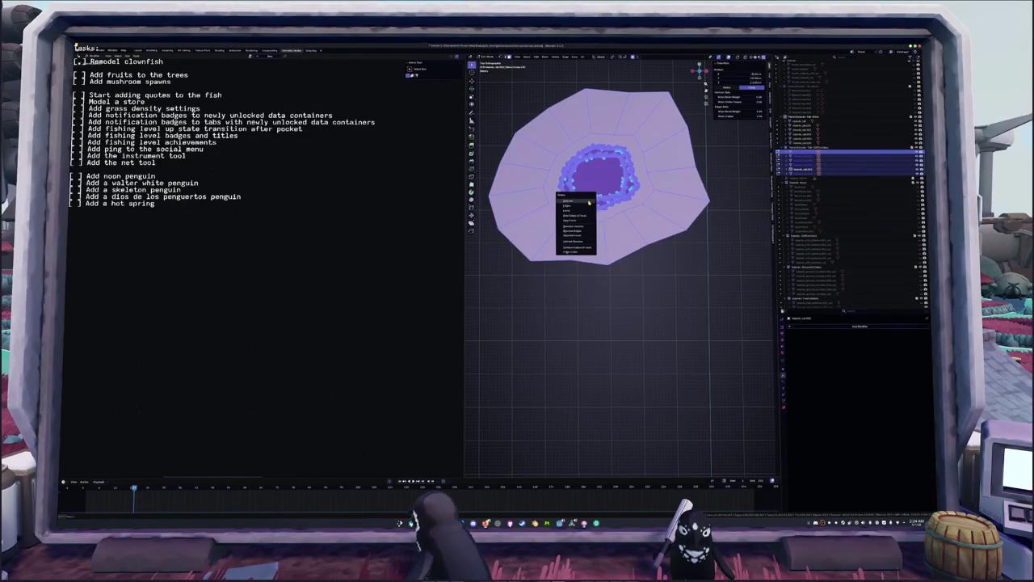
{"action": "left_click", "coordinate": [598, 208]}
{"action": "scroll", "coordinate": [595, 192], "scroll_direction": "down", "scroll_amount": 2}
{"action": "mouse_move", "coordinate": [594, 193]}
{"action": "middle_mouse_down", "text": "shift"}
{"action": "mouse_move", "coordinate": [596, 129]}
{"action": "mouse_move", "coordinate": [639, 193]}
{"action": "mouse_move", "coordinate": [646, 158]}
{"action": "middle_mouse_up", "text": "shift"}
{"action": "key", "text": "Tab"}
{"action": "key", "text": "Tab"}
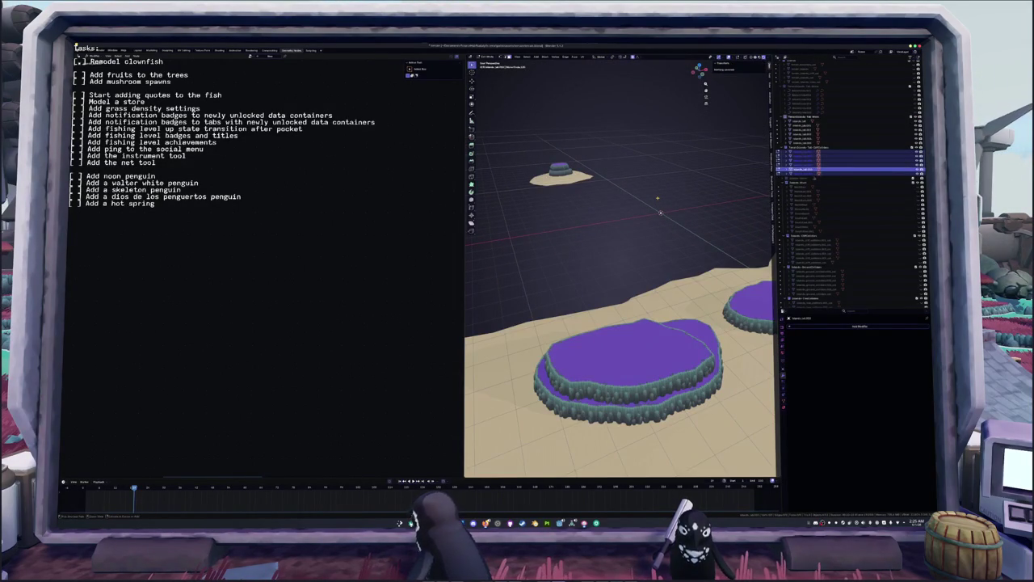
- Select all mesh geometry, run the P separate operation, and return to Object Mode
{"action": "key", "text": "a"}
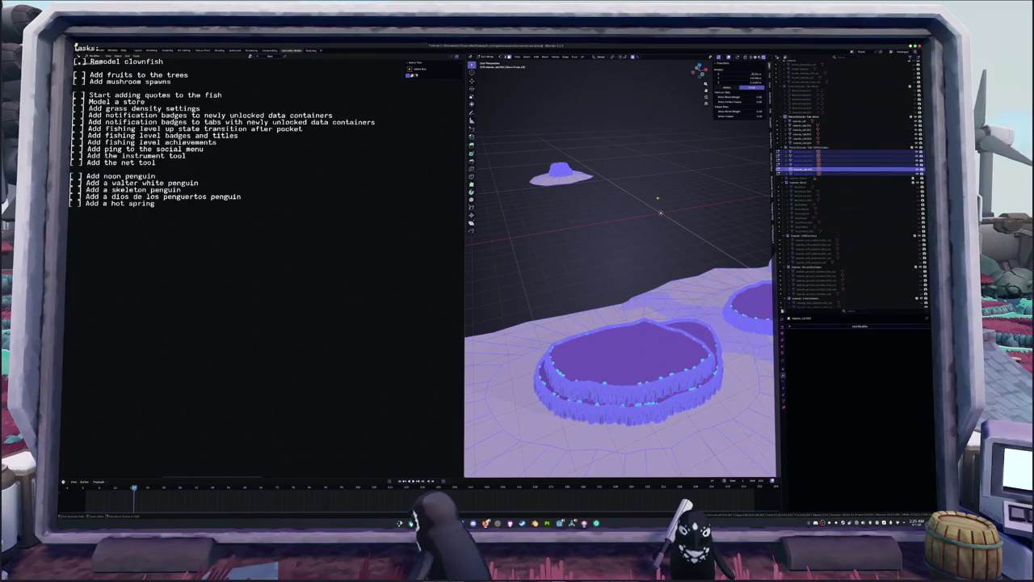
{"action": "key", "text": "alt+a"}
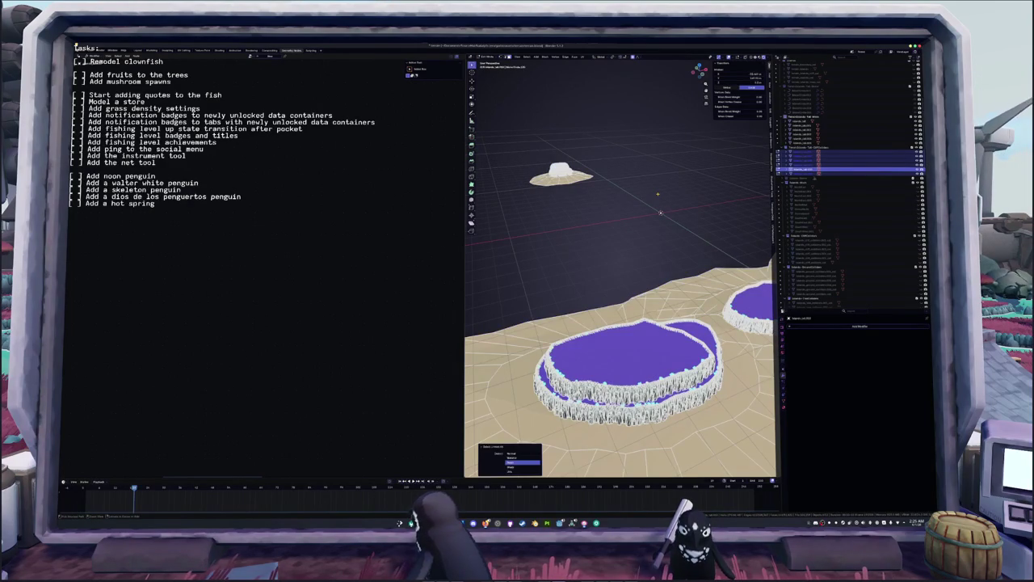
{"action": "key", "text": "a"}
{"action": "key", "text": "p"}
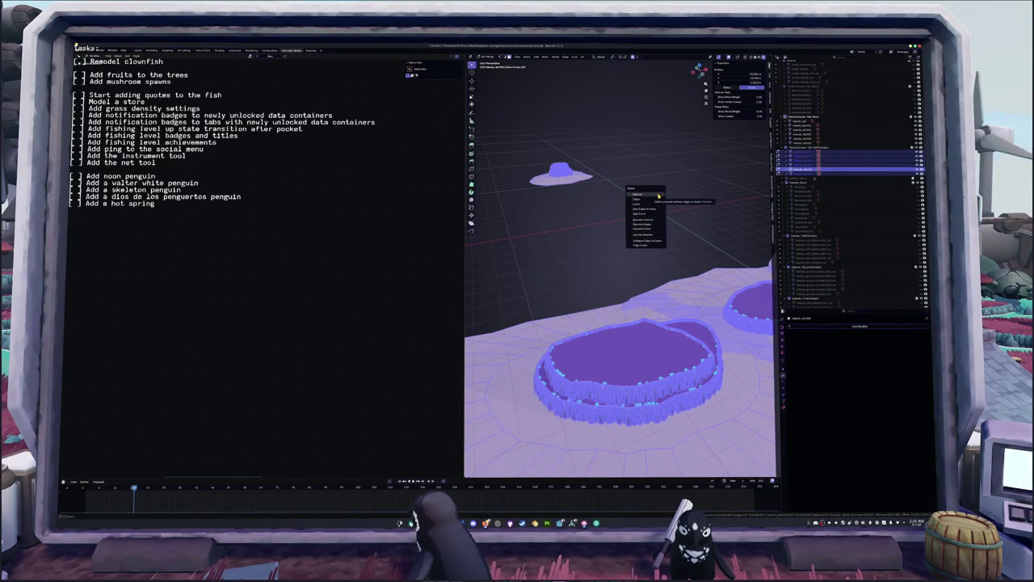
{"action": "left_click", "coordinate": [660, 202]}
{"action": "key", "text": "Tab"}
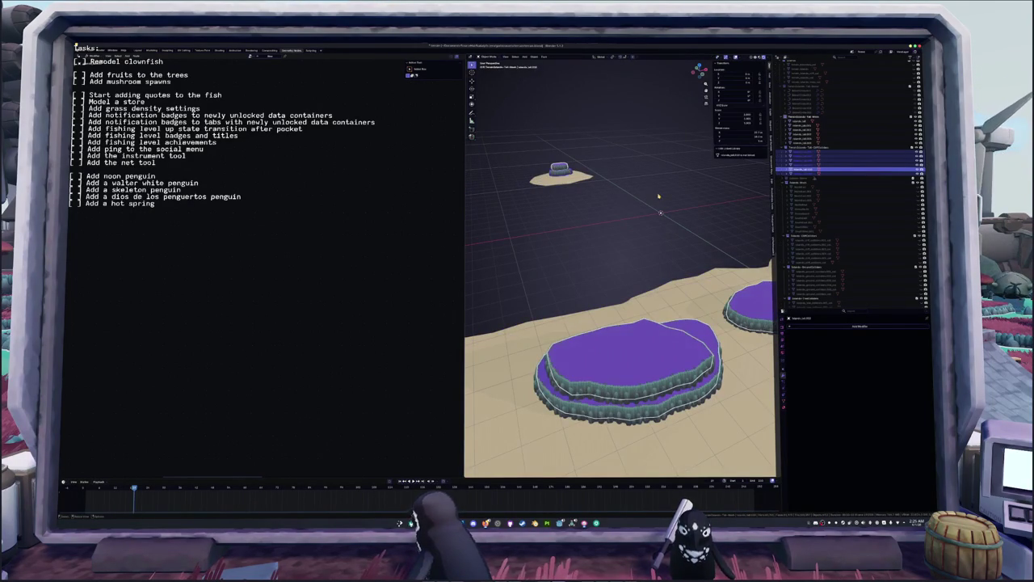
- Hide the sand ground and start editing the small island, framed close up
{"action": "left_click", "coordinate": [864, 162]}
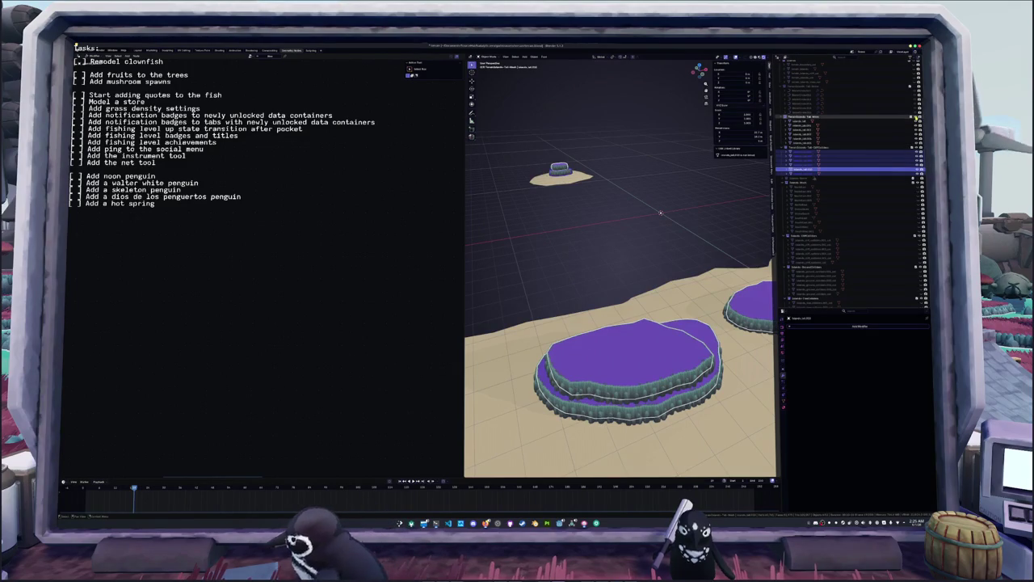
{"action": "left_click", "coordinate": [917, 118]}
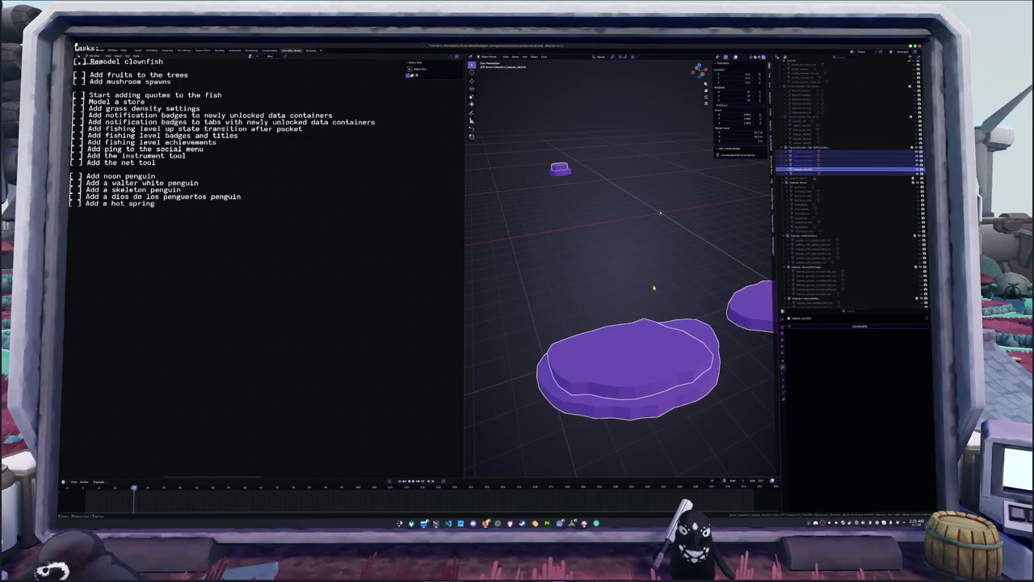
{"action": "key", "text": "Tab"}
{"action": "scroll", "coordinate": [623, 266], "scroll_direction": "down", "scroll_amount": 2}
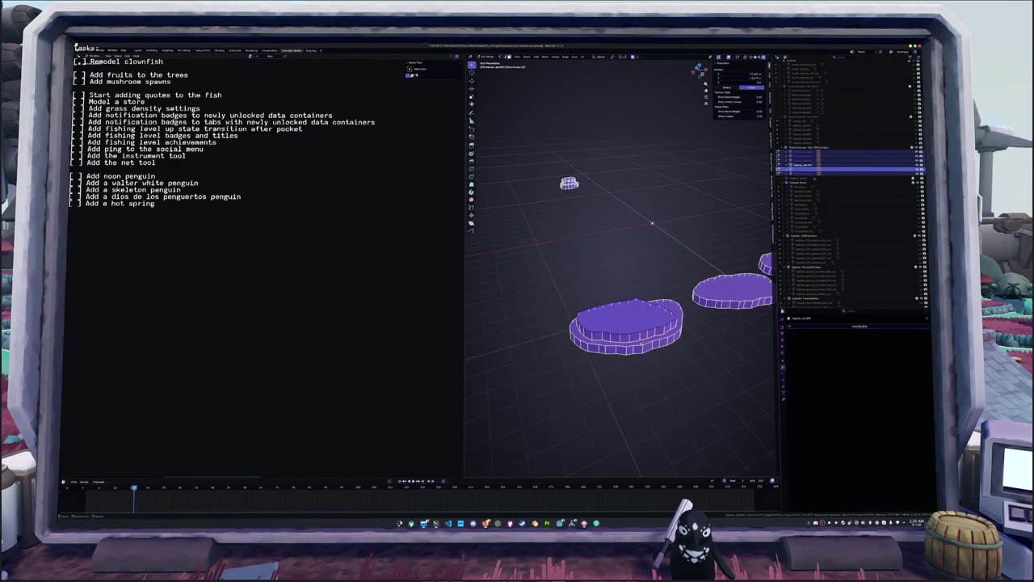
{"action": "middle_click_drag", "start_coordinate": [622, 267], "coordinate": [581, 270]}
{"action": "left_click", "coordinate": [558, 335], "text": "shift"}
{"action": "key", "text": "KP_Decimal"}
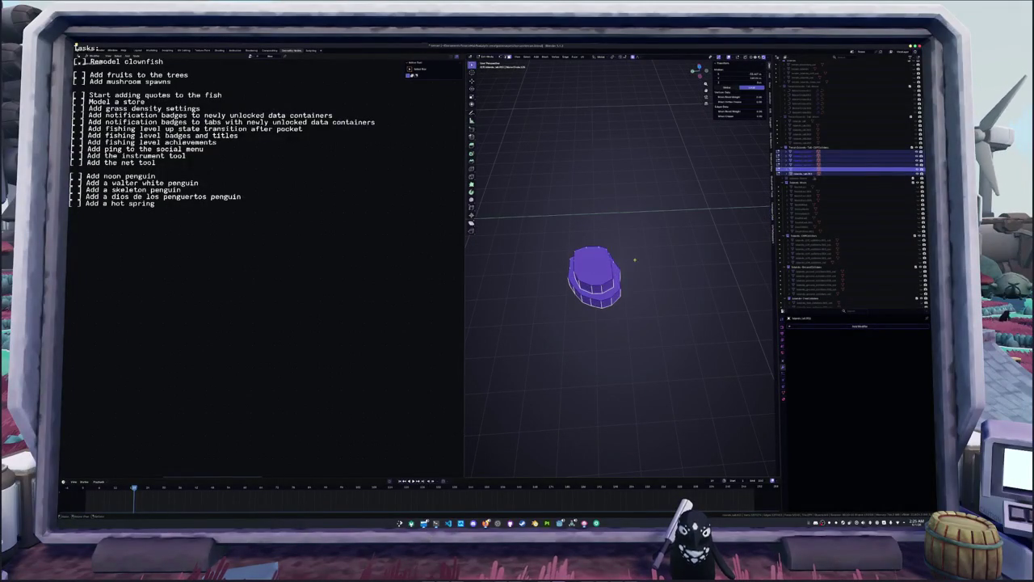
- Separate the small island's selected faces into their own object
{"action": "right_click", "coordinate": [612, 257]}
{"action": "mouse_move", "coordinate": [615, 336]}
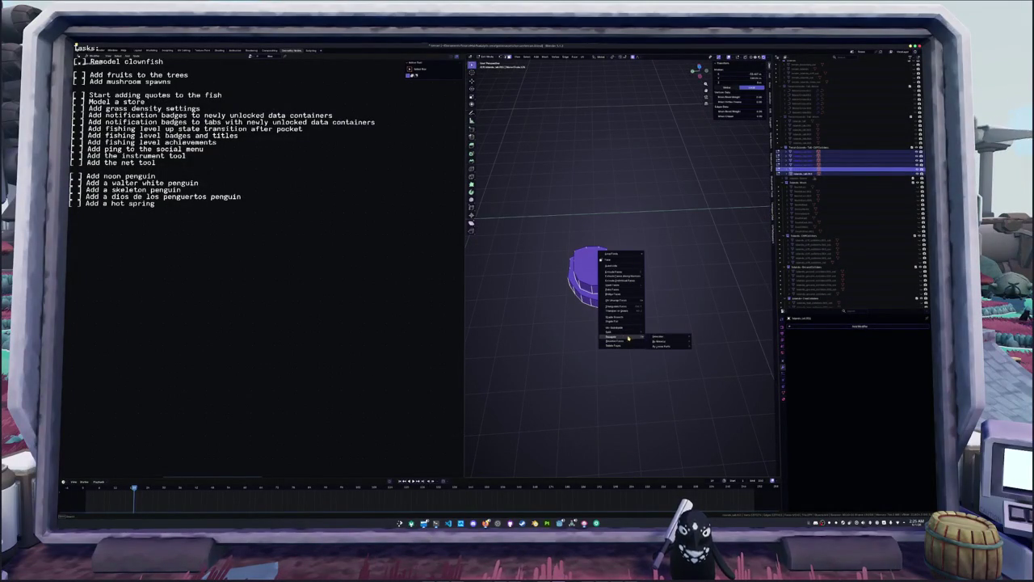
{"action": "left_click", "coordinate": [658, 336]}
{"action": "key", "text": "Tab"}
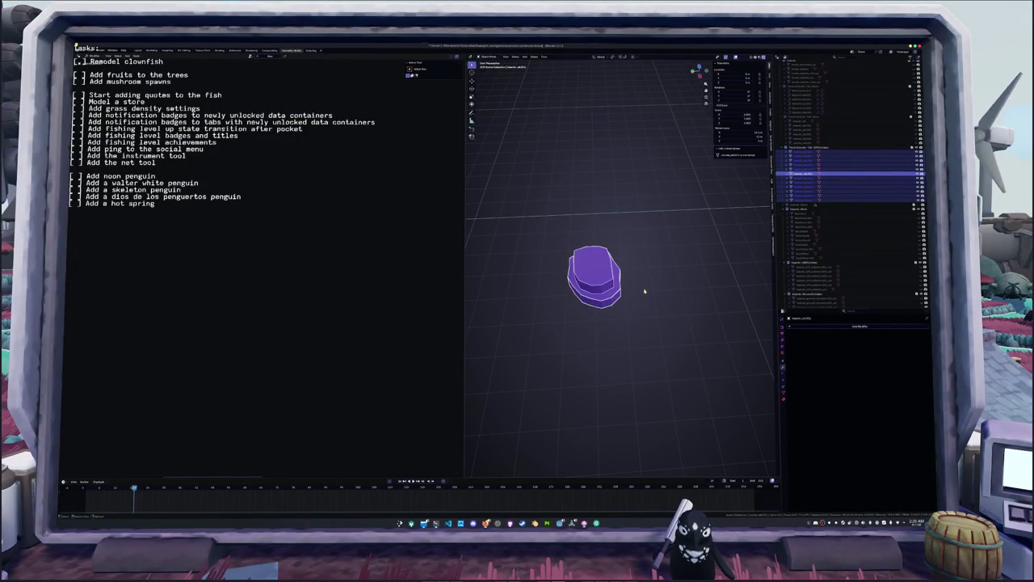
{"action": "key", "text": "KP_Decimal"}
{"action": "middle_click_drag", "start_coordinate": [643, 279], "coordinate": [640, 276]}
- Select the large, medium and other purple island pieces in the viewport
{"action": "left_click", "coordinate": [602, 222]}
{"action": "key", "text": "KP_Divide"}
{"action": "left_click", "coordinate": [672, 281]}
{"action": "left_click", "coordinate": [667, 275]}
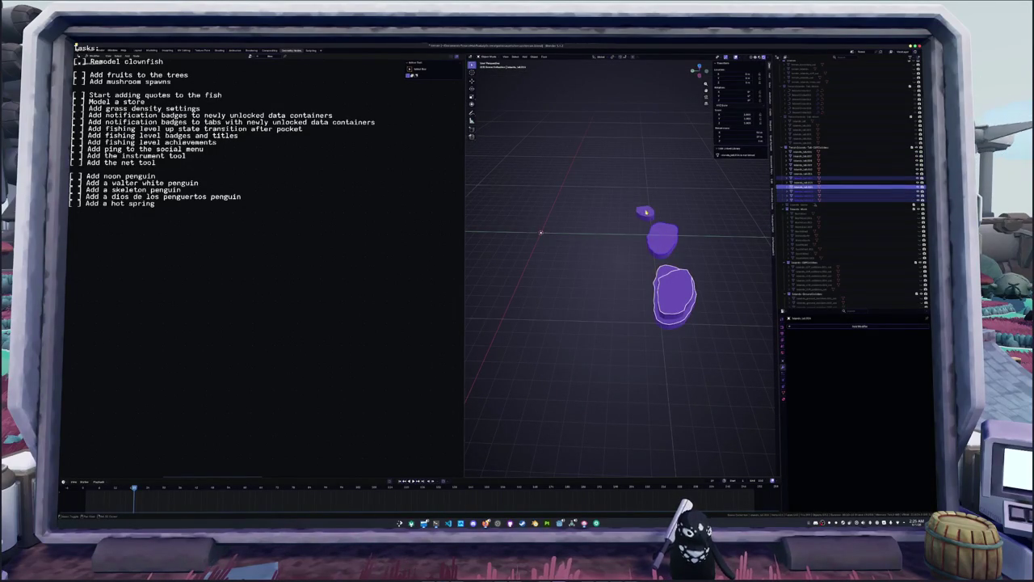
{"action": "left_click", "coordinate": [663, 239], "text": "shift"}
{"action": "middle_click_drag", "start_coordinate": [663, 239], "coordinate": [614, 239]}
- Batch-rename the selected island pieces to a new name
{"action": "key", "text": "F3"}
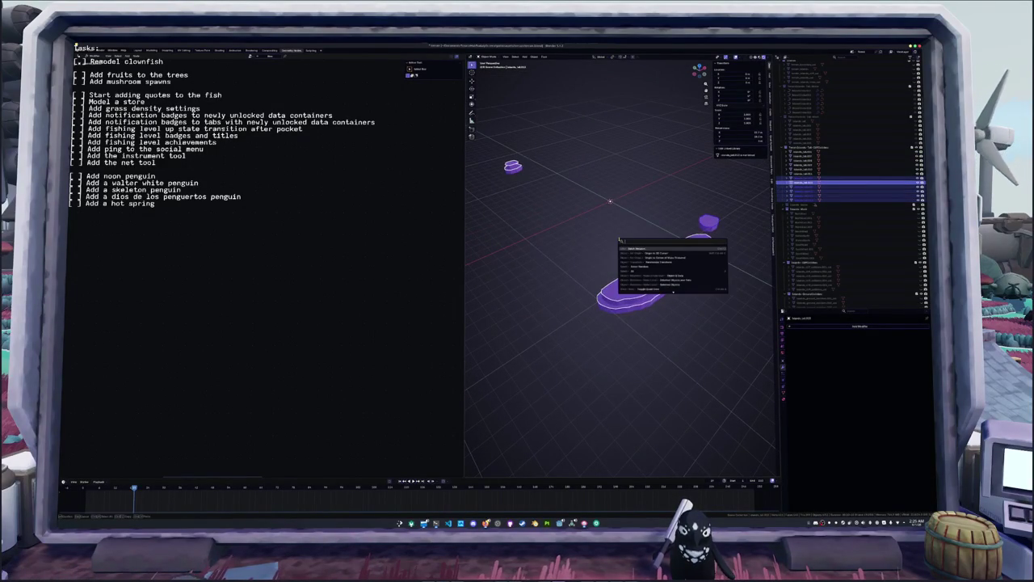
{"action": "key", "text": "Return"}
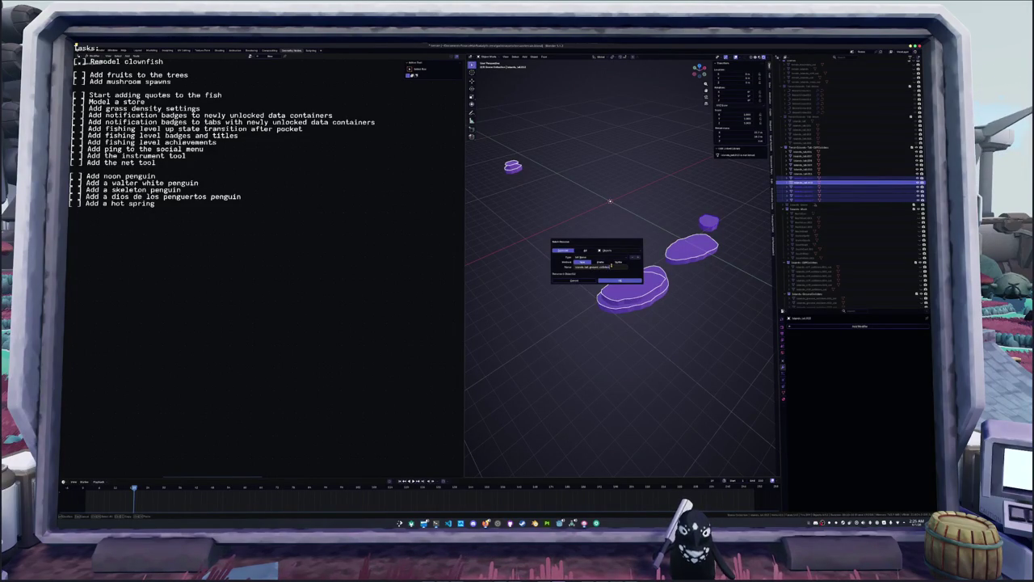
{"action": "key", "text": "Return"}
{"action": "key", "text": "ctrl+F2"}
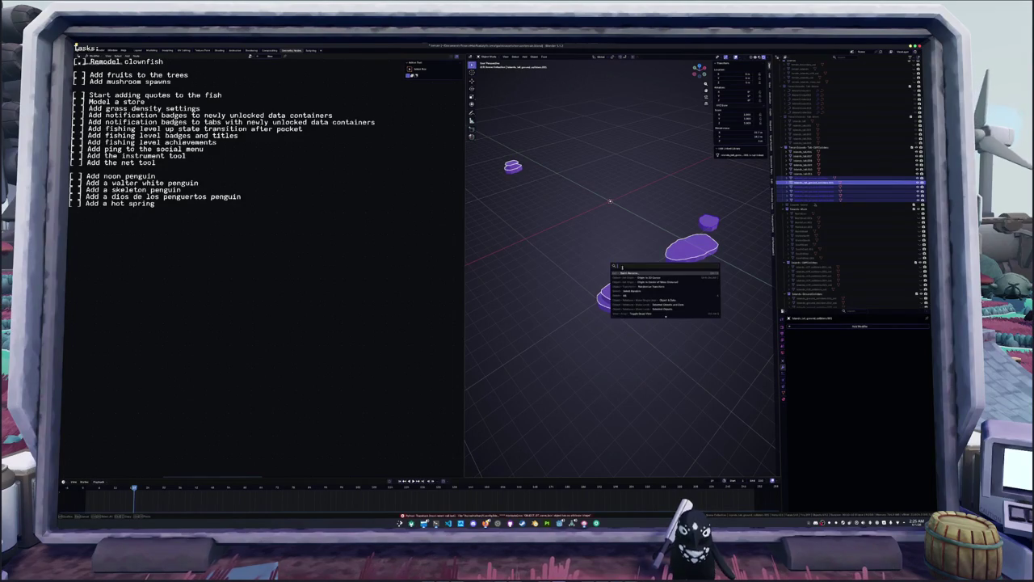
{"action": "left_click", "coordinate": [588, 291]}
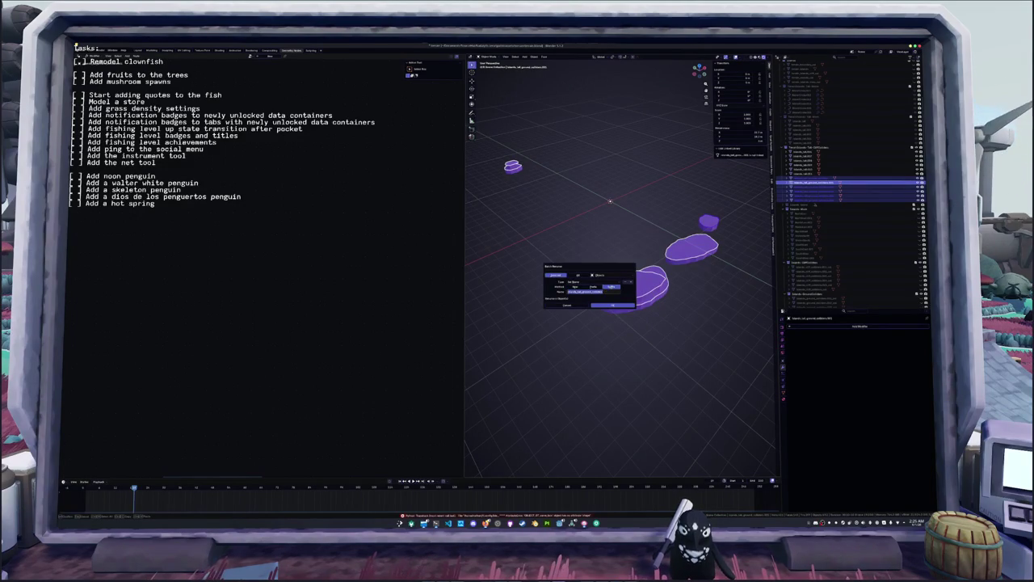
{"action": "key", "text": "Return"}
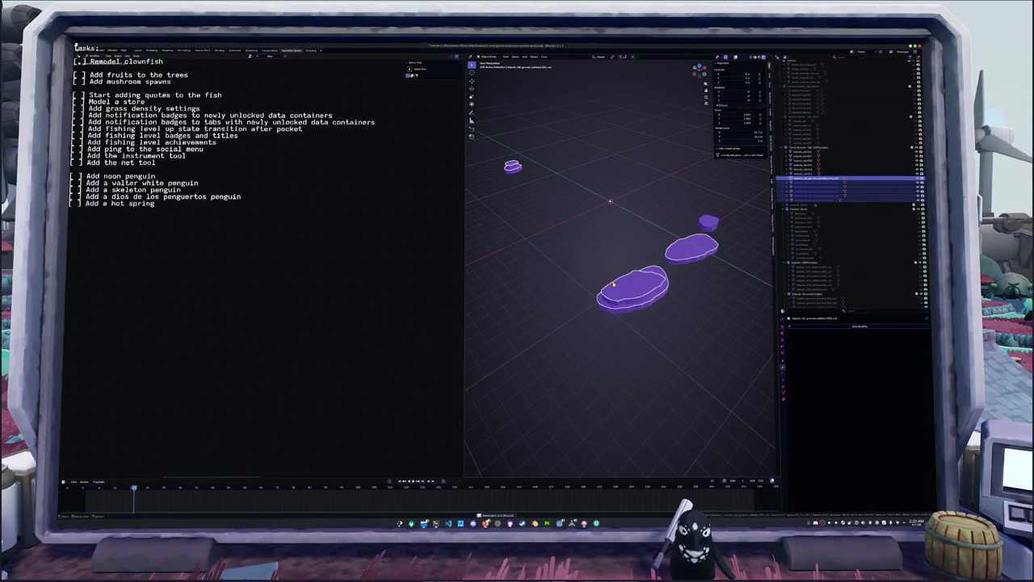
- Move the pieces into a new collection named 'Islands'
{"action": "key", "text": "m"}
{"action": "left_click", "coordinate": [568, 234]}
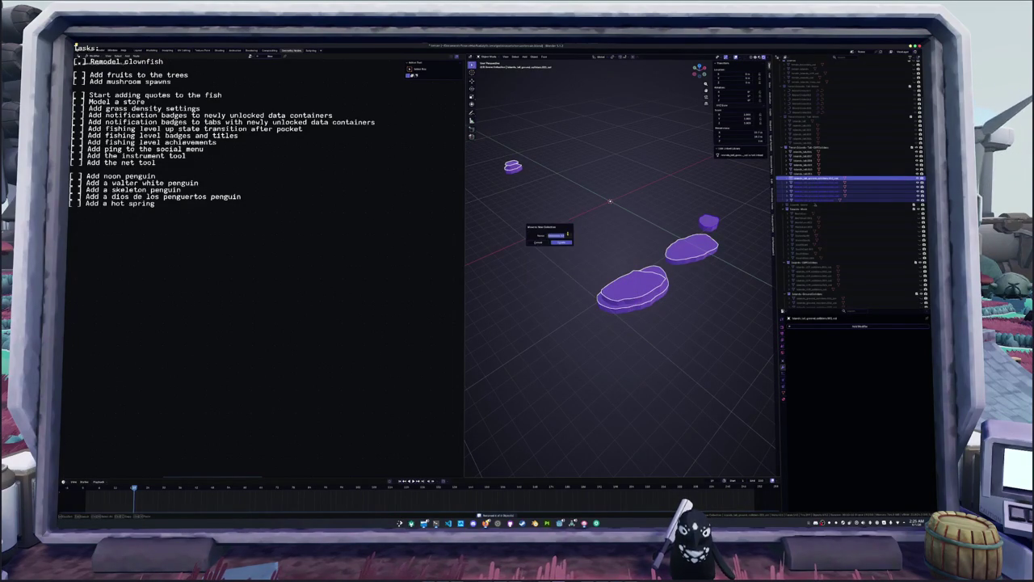
{"action": "type", "text": "Islands"}
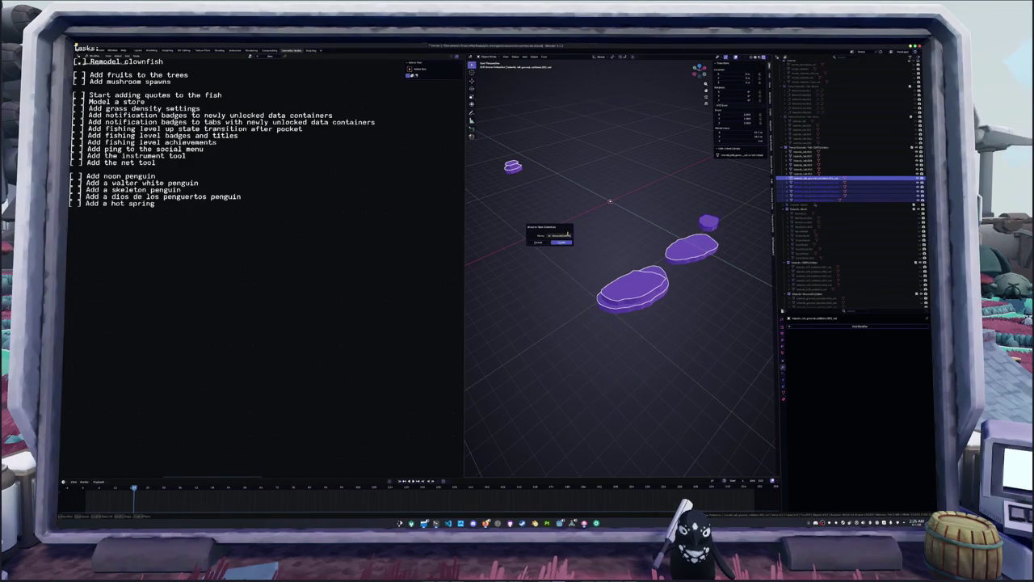
{"action": "left_click", "coordinate": [561, 241]}
- Deselect everything, then box-select the two large purple islands
{"action": "scroll", "coordinate": [802, 256], "scroll_direction": "up", "scroll_amount": 3}
{"action": "left_click", "coordinate": [624, 242]}
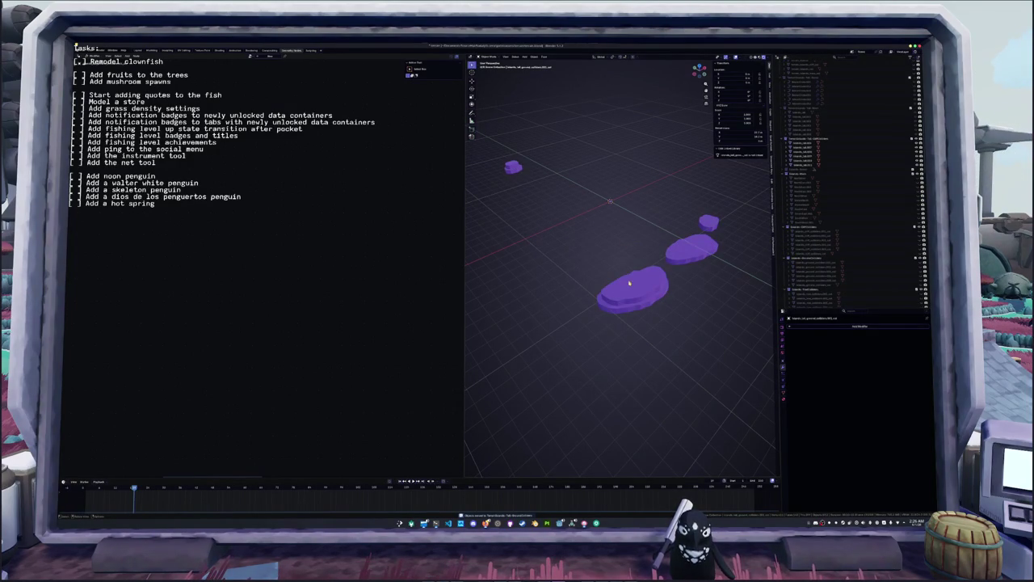
{"action": "left_click_drag", "start_coordinate": [687, 307], "coordinate": [593, 195]}
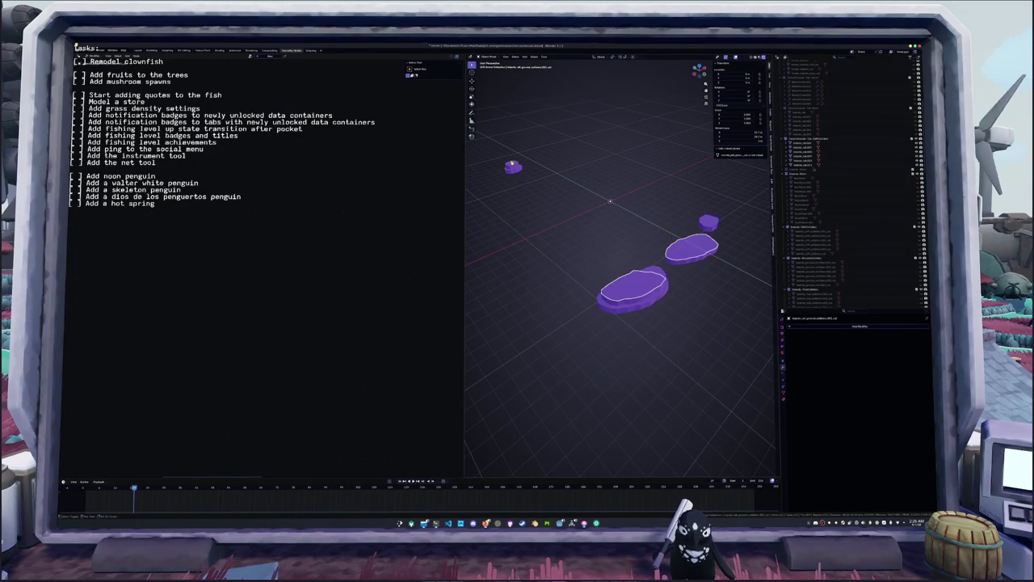
- Check the leftover purple chunk, reveal the islands, and hide the plate's inner floor piece
{"action": "key", "text": "h"}
{"action": "scroll", "coordinate": [583, 269], "scroll_direction": "up", "scroll_amount": 5}
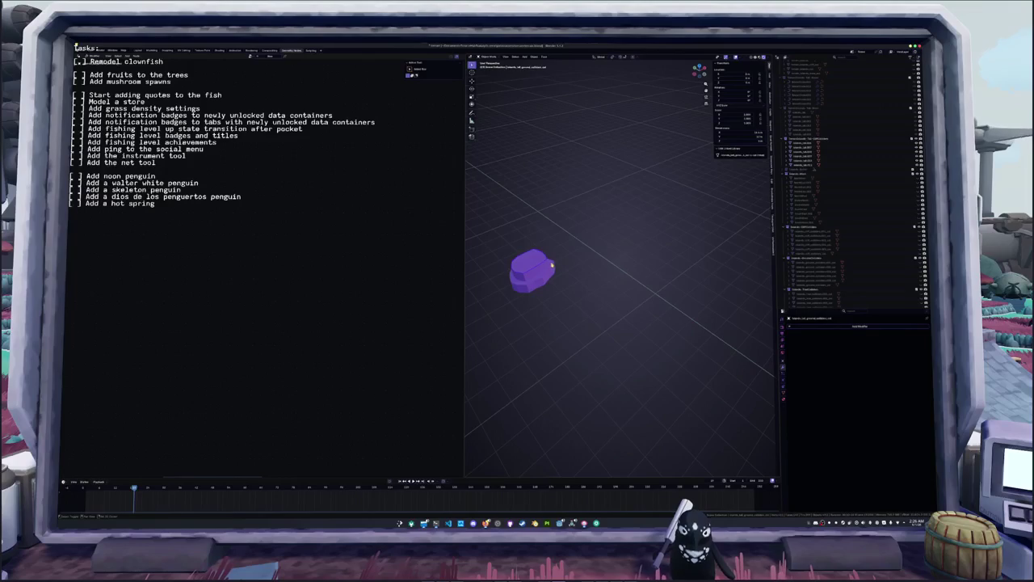
{"action": "left_click", "coordinate": [553, 269]}
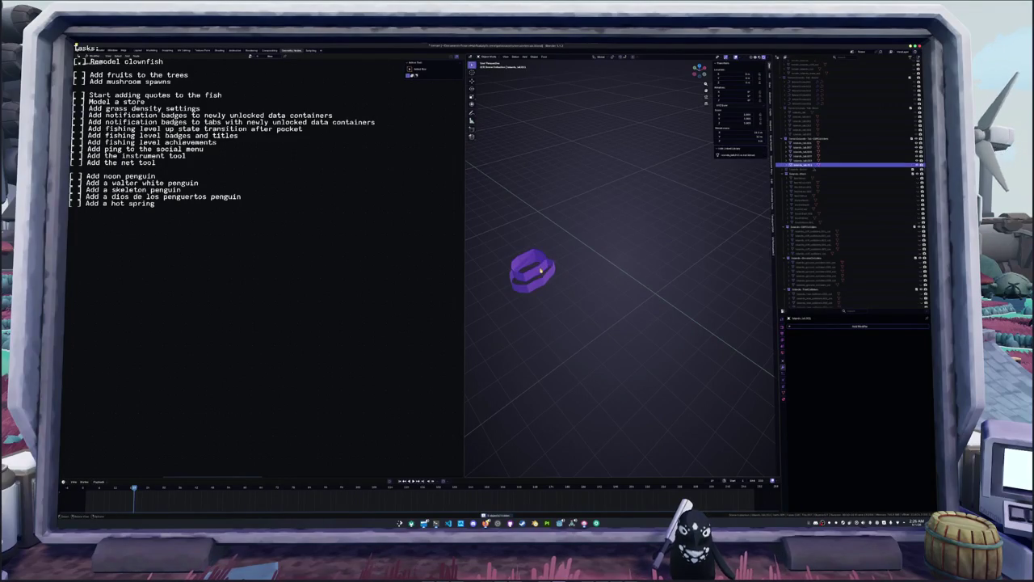
{"action": "key", "text": "alt+h"}
{"action": "middle_click_drag", "start_coordinate": [559, 282], "coordinate": [584, 264]}
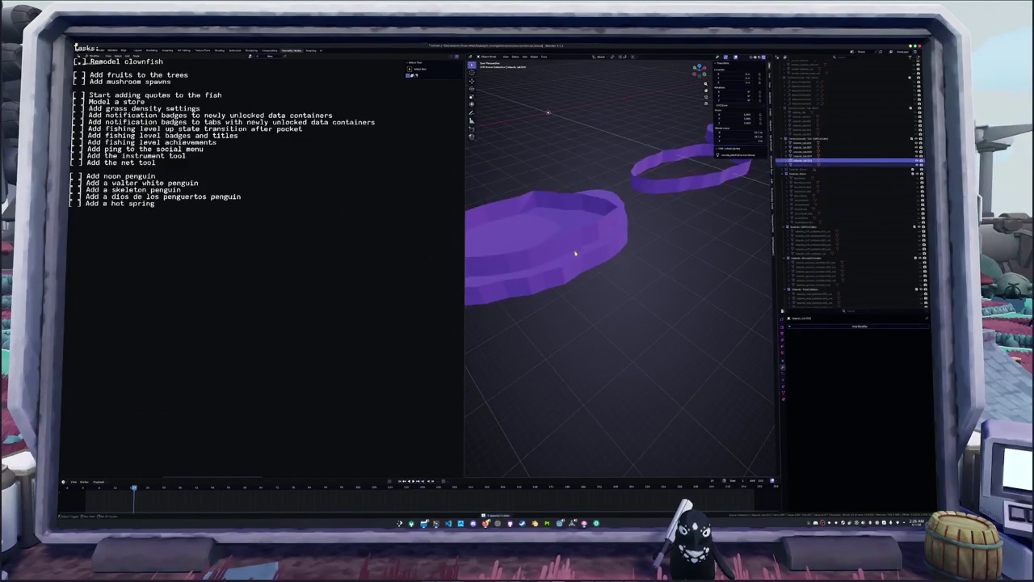
{"action": "left_click", "coordinate": [585, 232]}
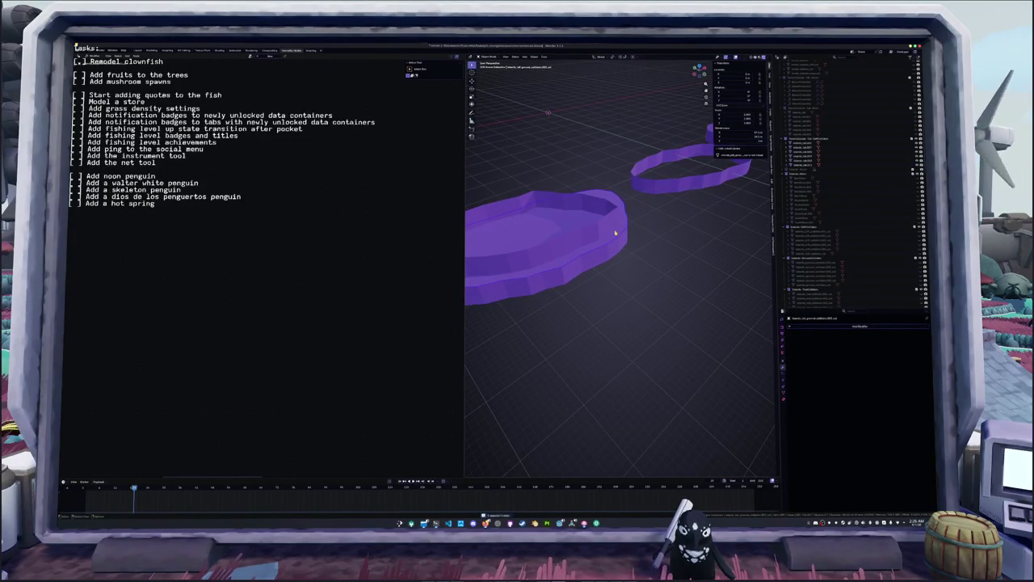
{"action": "key", "text": "h"}
- Select both cliff-rim ring bands and select all their geometry in Edit Mode
{"action": "left_click", "coordinate": [603, 232]}
{"action": "scroll", "coordinate": [602, 233], "scroll_direction": "down", "scroll_amount": 3}
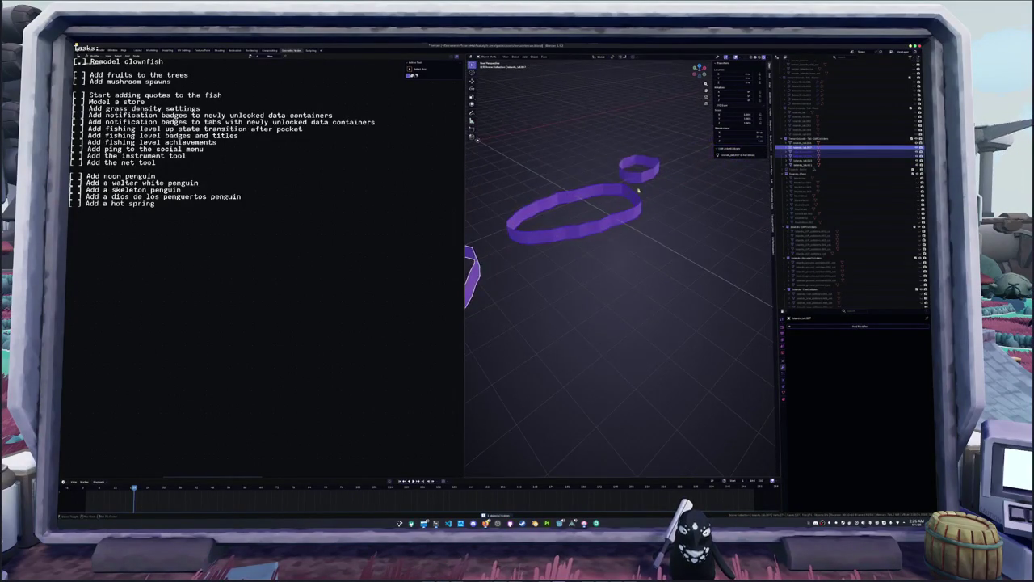
{"action": "key", "text": "Tab"}
{"action": "middle_click_drag", "start_coordinate": [595, 210], "coordinate": [607, 159]}
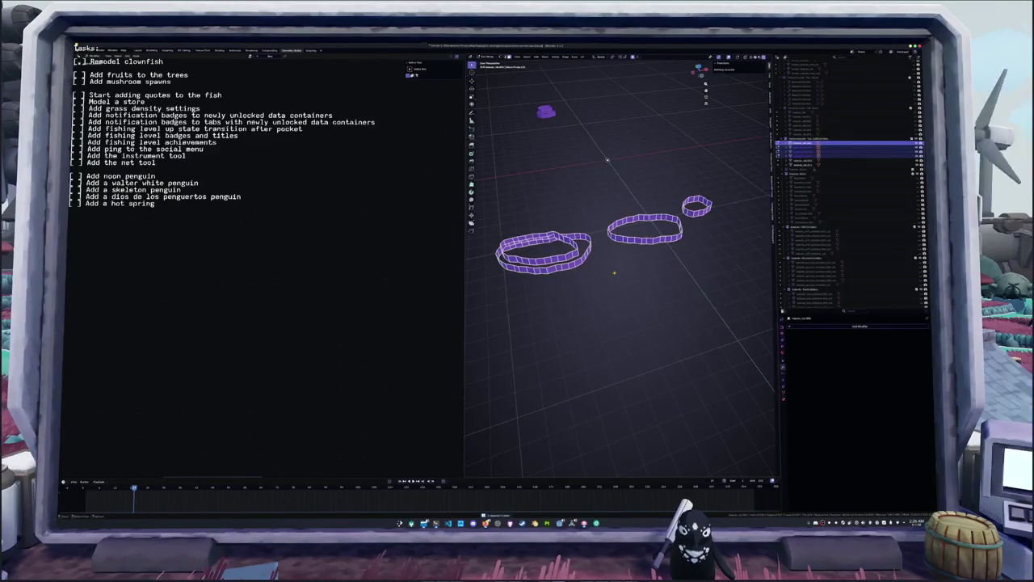
{"action": "key", "text": "2"}
{"action": "key", "text": "a"}
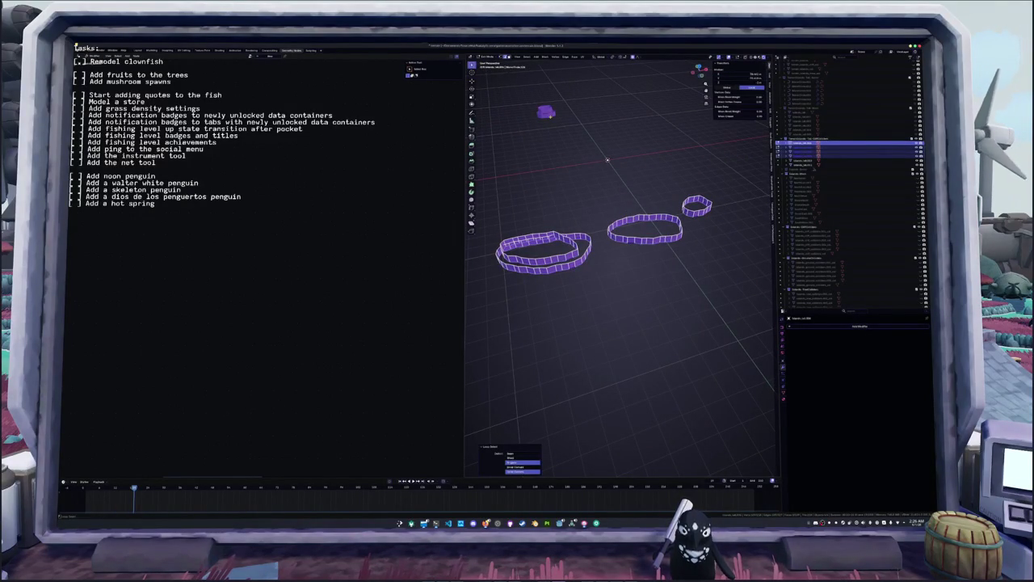
{"action": "key", "text": "Tab"}
{"action": "left_click", "coordinate": [550, 114]}
{"action": "key", "text": "Tab"}
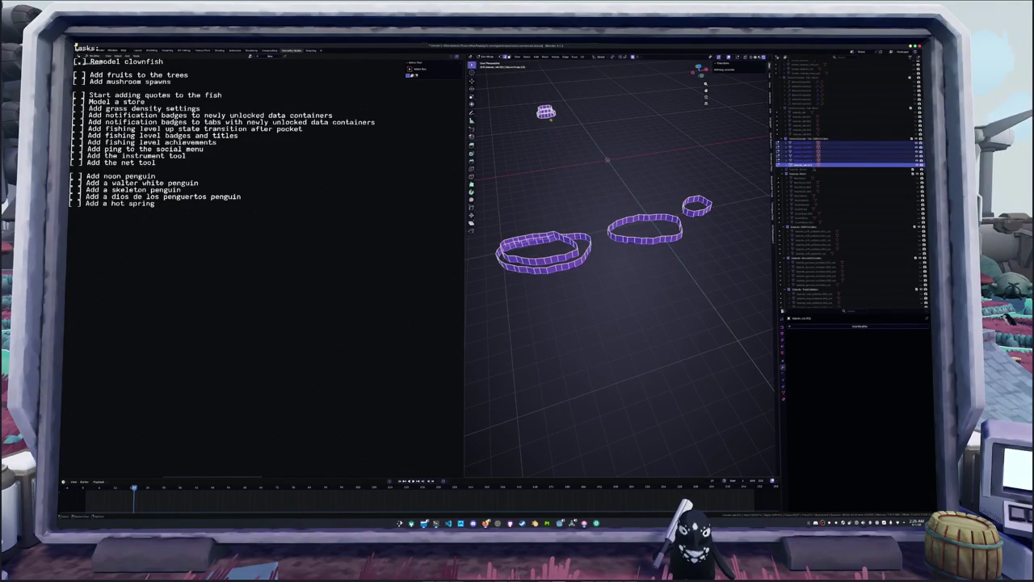
{"action": "key", "text": "a"}
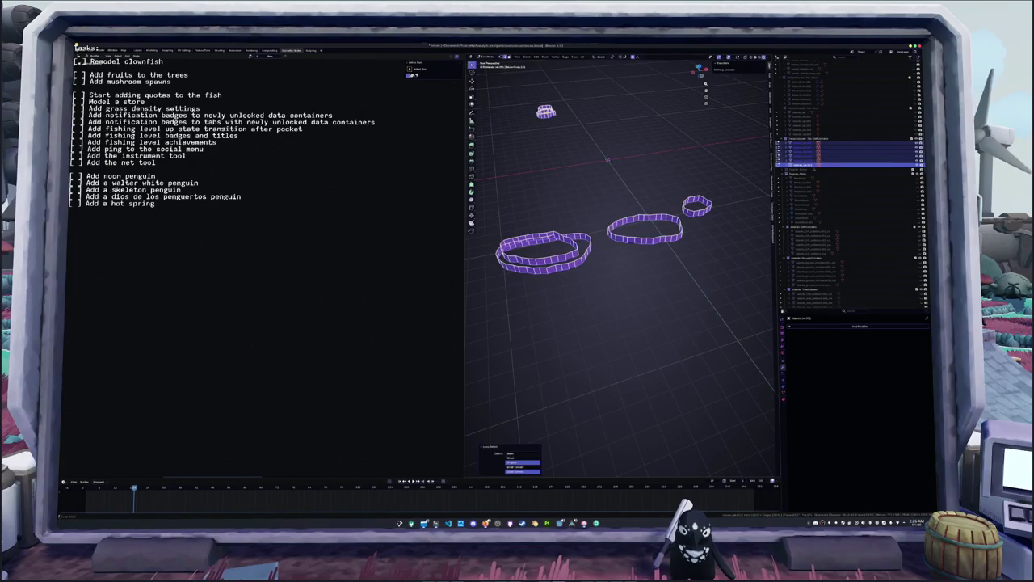
- Test-scale the rings, cancel, and switch the pivot point to Individual Origins
{"action": "key", "text": "s"}
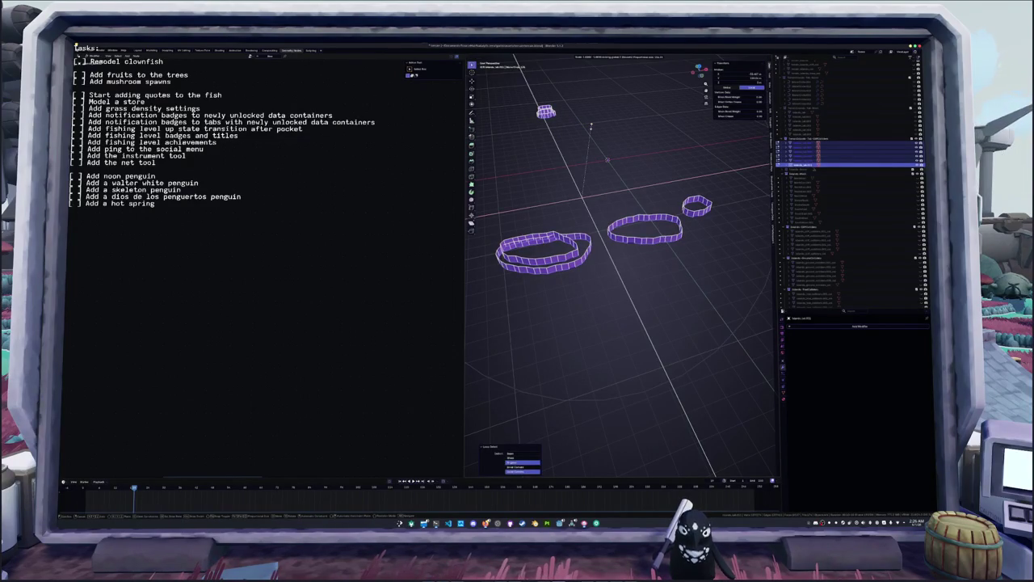
{"action": "key", "text": "0"}
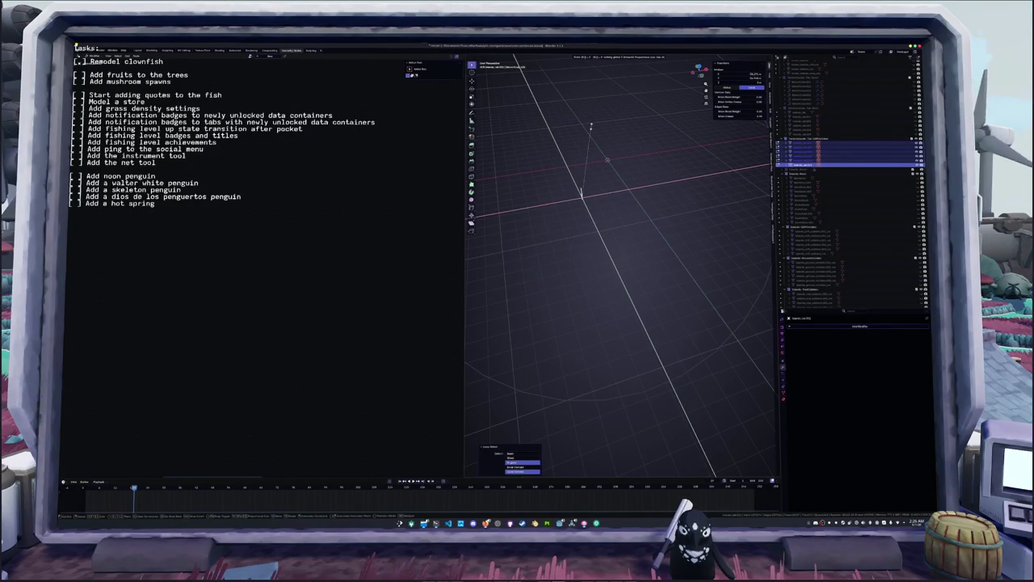
{"action": "key", "text": "Escape"}
{"action": "left_click", "coordinate": [611, 58]}
{"action": "left_click", "coordinate": [620, 77]}
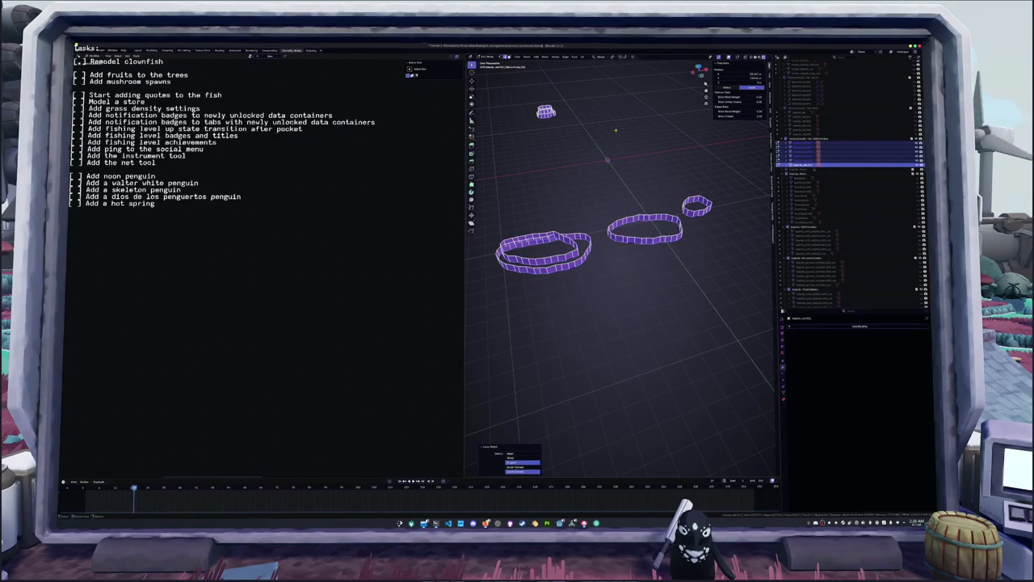
- Try scaling the rings to 0.5 horizontally, cancel, and exit Edit Mode and local view
{"action": "key", "text": "s"}
{"action": "key", "text": "shift+z"}
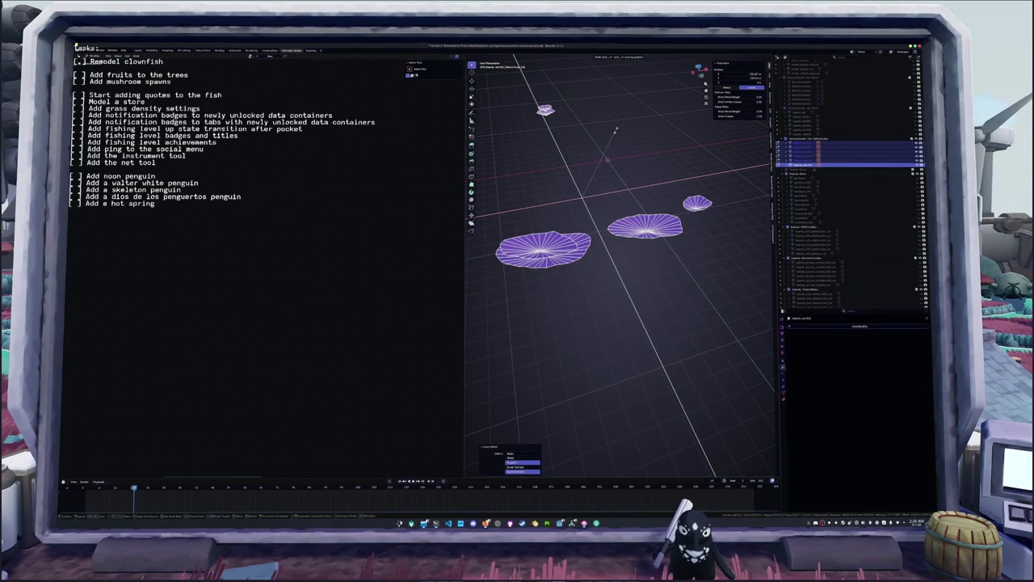
{"action": "type", "text": "0.5"}
{"action": "key", "text": "BackSpace"}
{"action": "key", "text": "BackSpace"}
{"action": "key", "text": "BackSpace"}
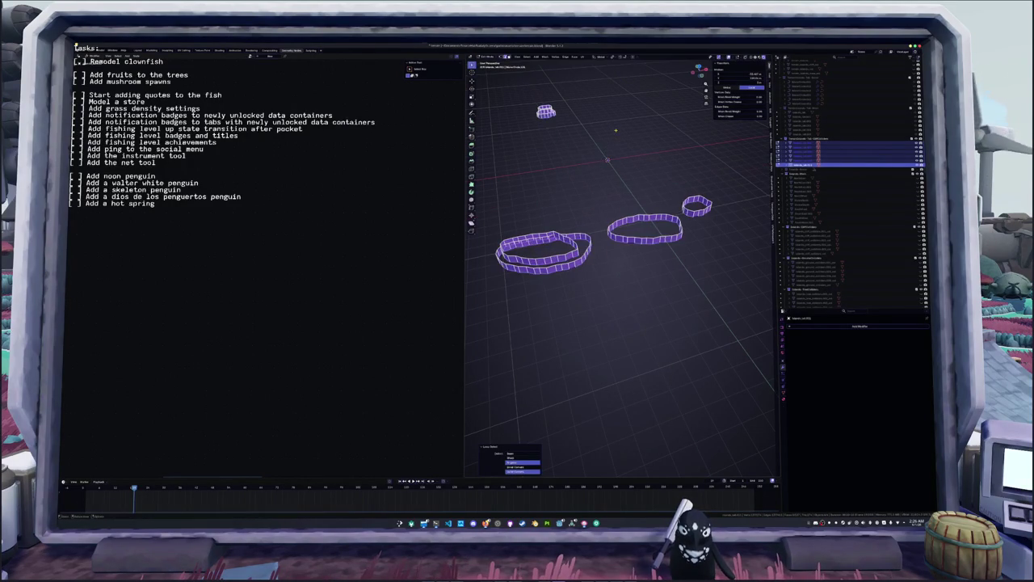
{"action": "key", "text": "Escape"}
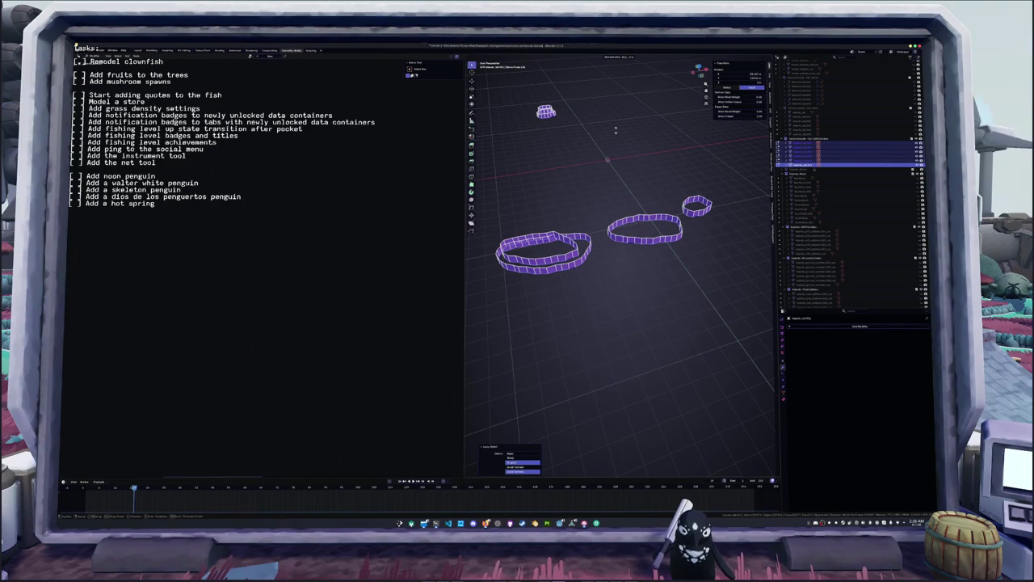
{"action": "key", "text": "Tab"}
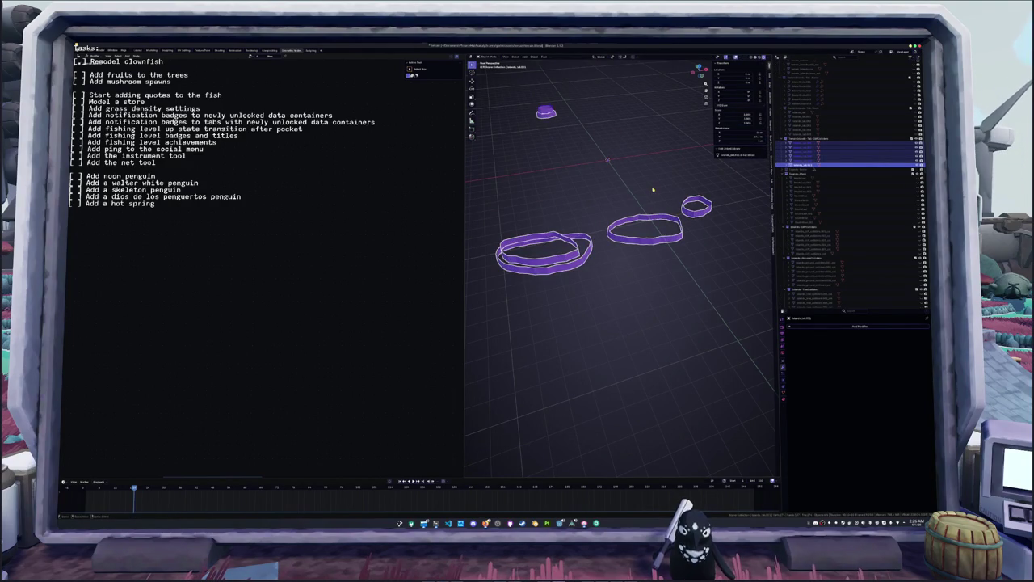
{"action": "key", "text": "KP_Divide"}
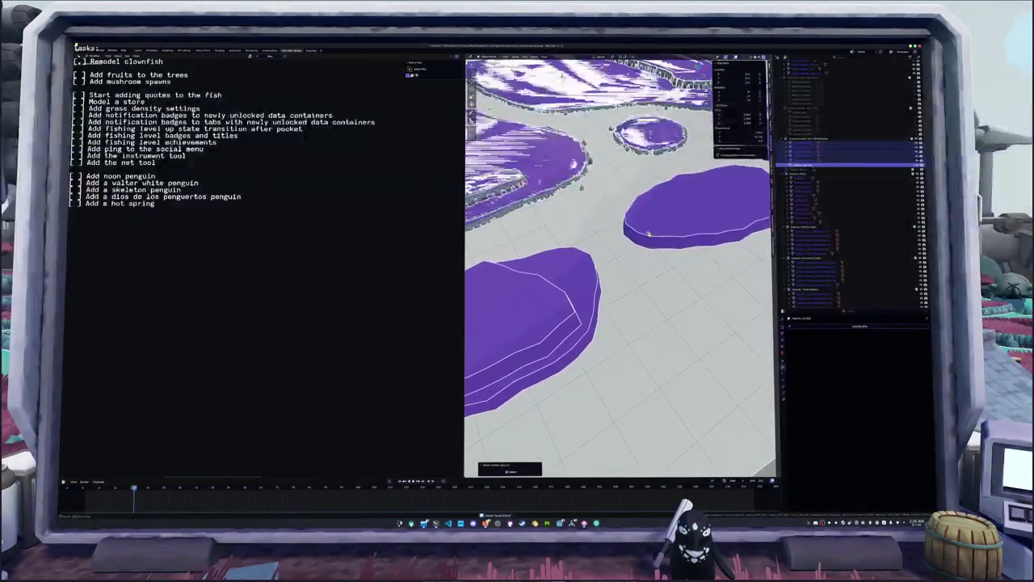
- Show the grass and rock scatter and take the selected plateau pieces into Edit Mode
{"action": "left_click", "coordinate": [916, 113]}
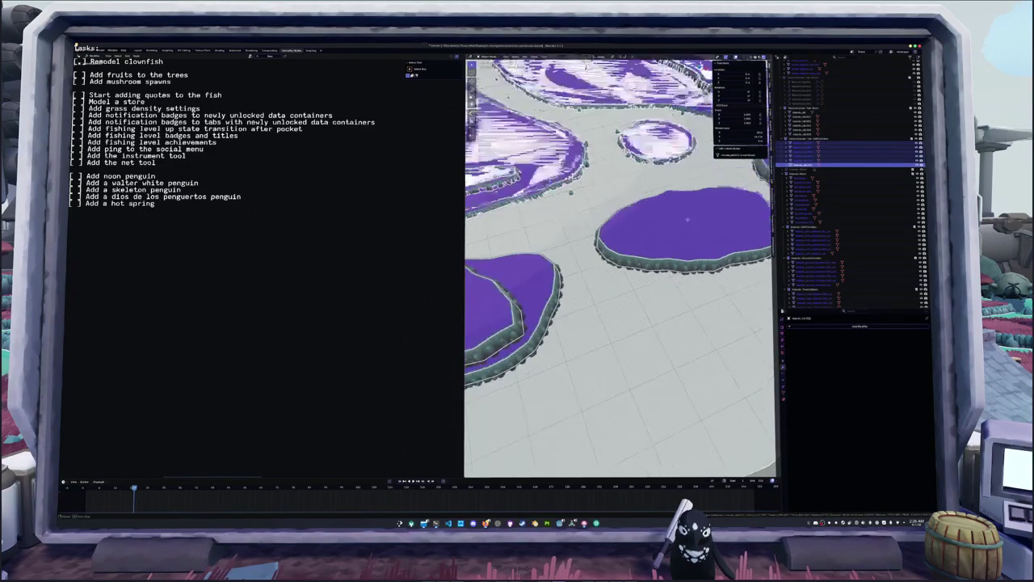
{"action": "middle_click_drag", "start_coordinate": [646, 243], "coordinate": [683, 224]}
{"action": "key", "text": "Tab"}
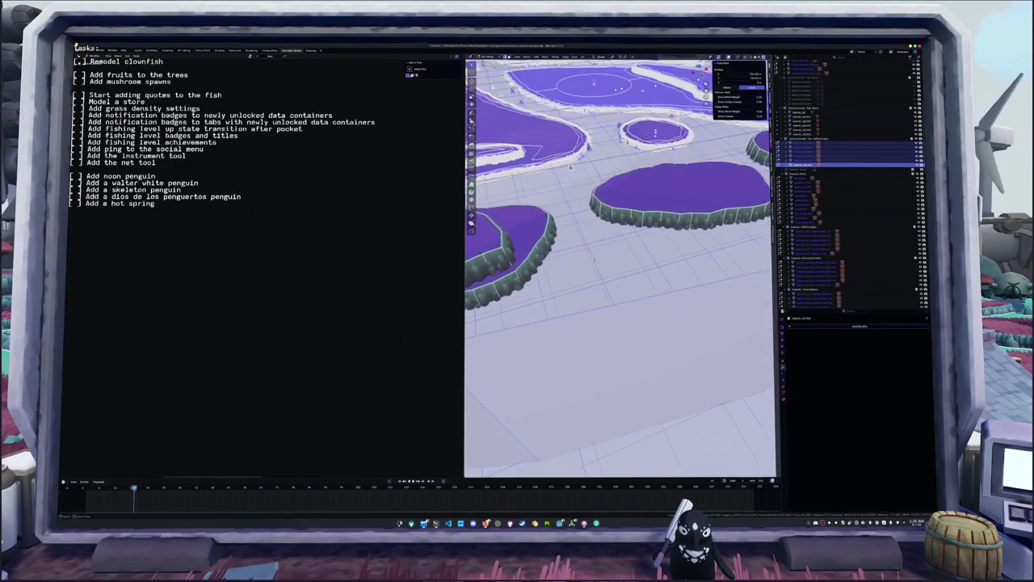
{"action": "key", "text": "Tab"}
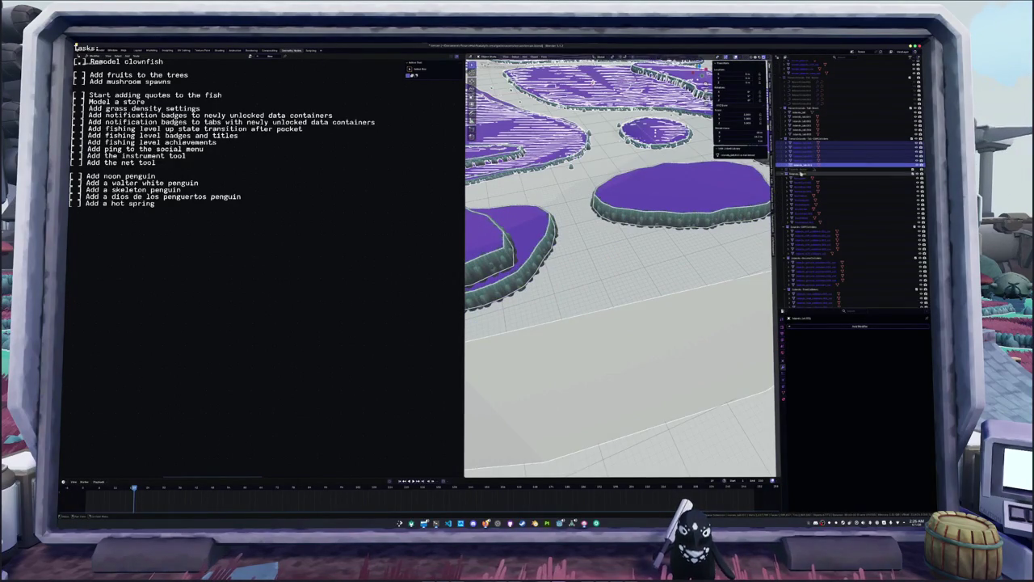
{"action": "left_click", "coordinate": [808, 158]}
{"action": "left_click", "coordinate": [807, 146], "text": "ctrl"}
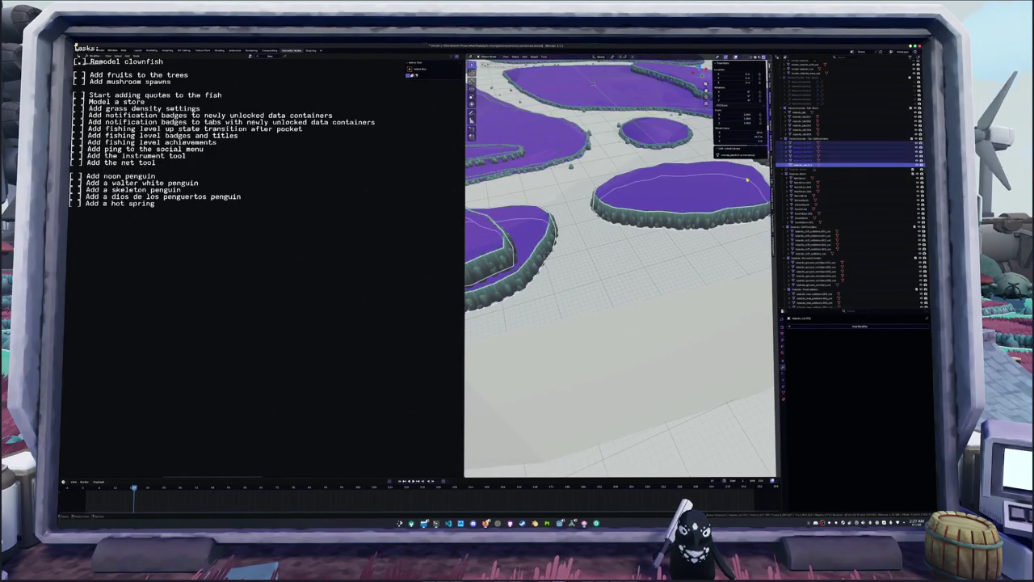
{"action": "key", "text": "Tab"}
- Extrude the plateau walls downward twice to form the cliff sides
{"action": "key", "text": "e"}
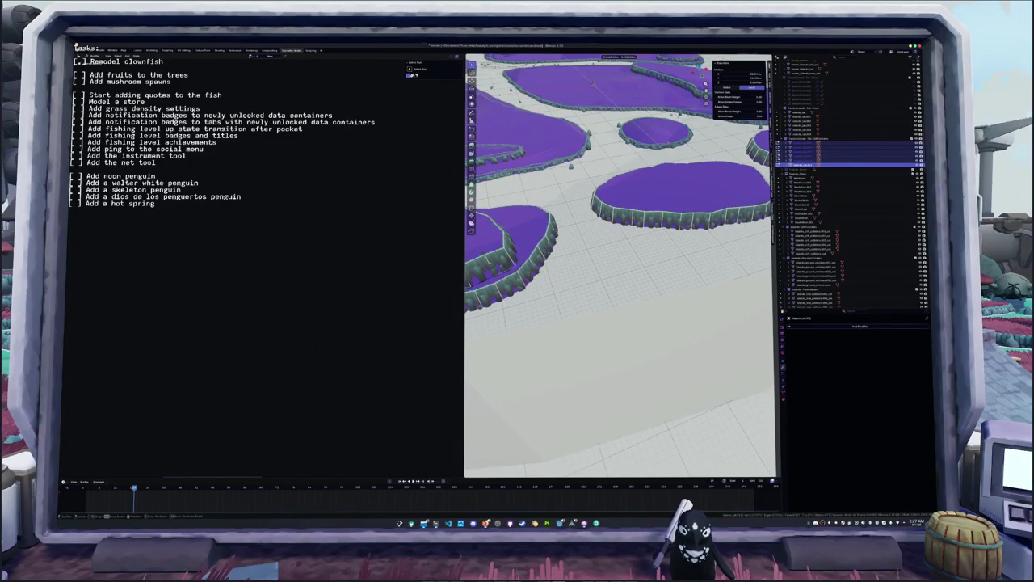
{"action": "left_click", "coordinate": [593, 82]}
{"action": "key", "text": "e"}
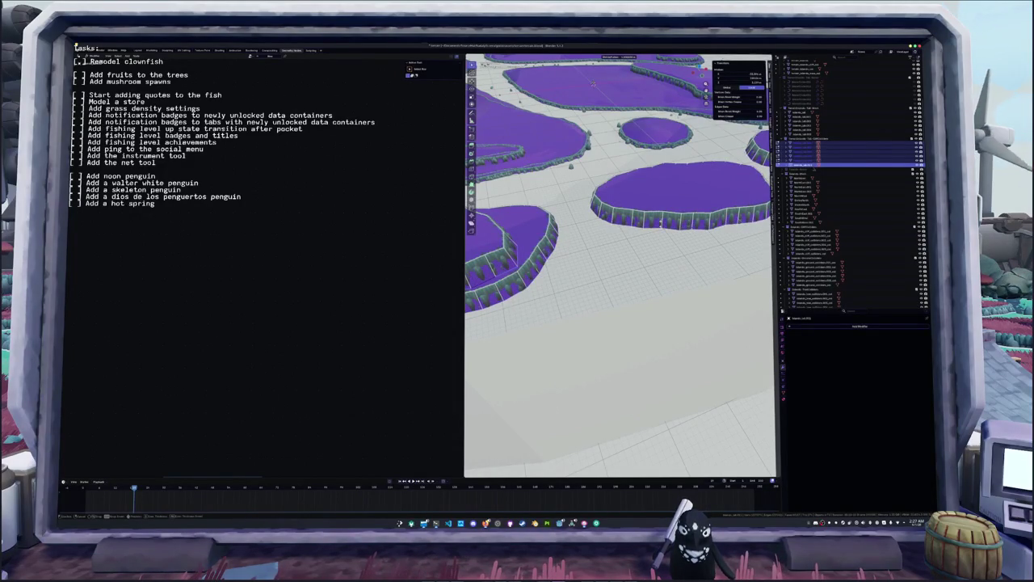
{"action": "key", "text": "Return"}
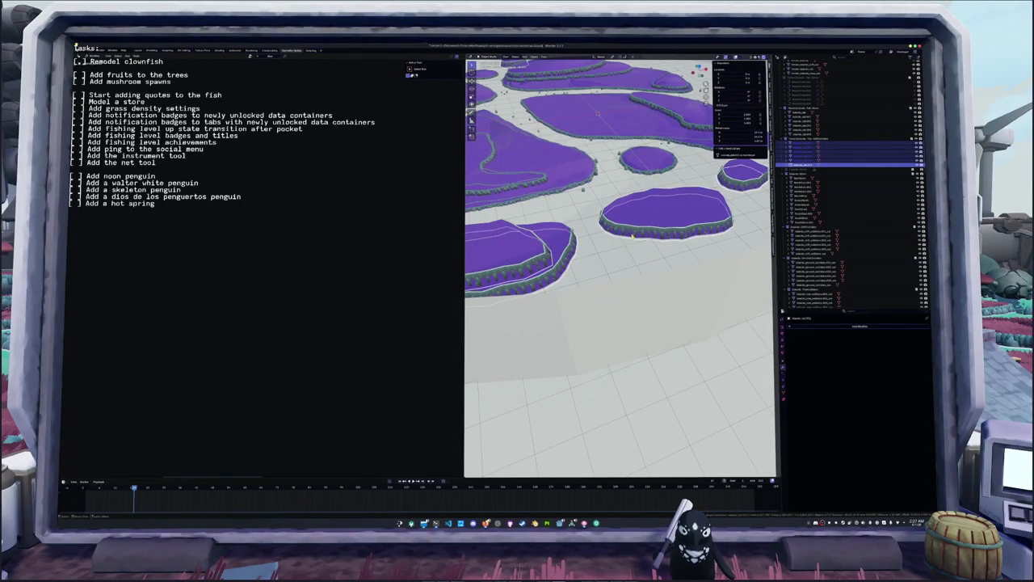
- Apply the transforms of the selected island objects
{"action": "key", "text": "ctrl+a"}
{"action": "left_click", "coordinate": [631, 235]}
{"action": "middle_click_drag", "start_coordinate": [632, 235], "coordinate": [663, 194]}
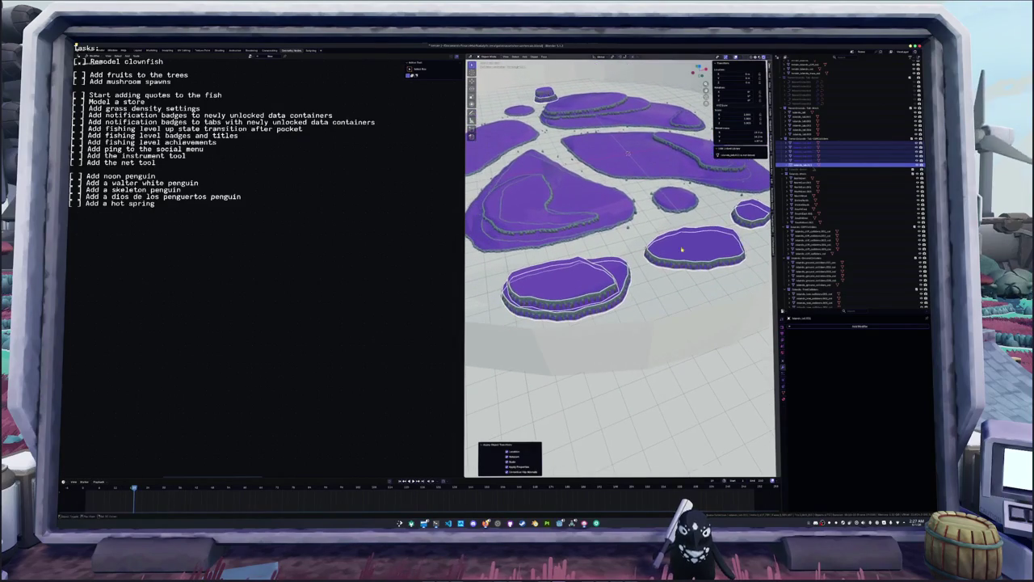
- Batch rename the selected pieces to 'island', then rerun the rename from F3
{"action": "key", "text": "F3"}
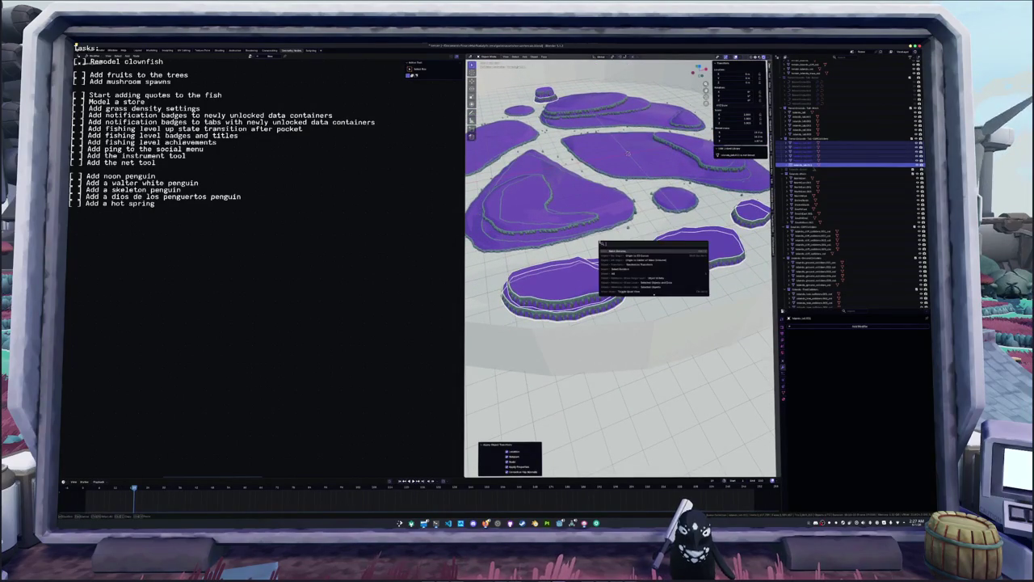
{"action": "left_click", "coordinate": [614, 252]}
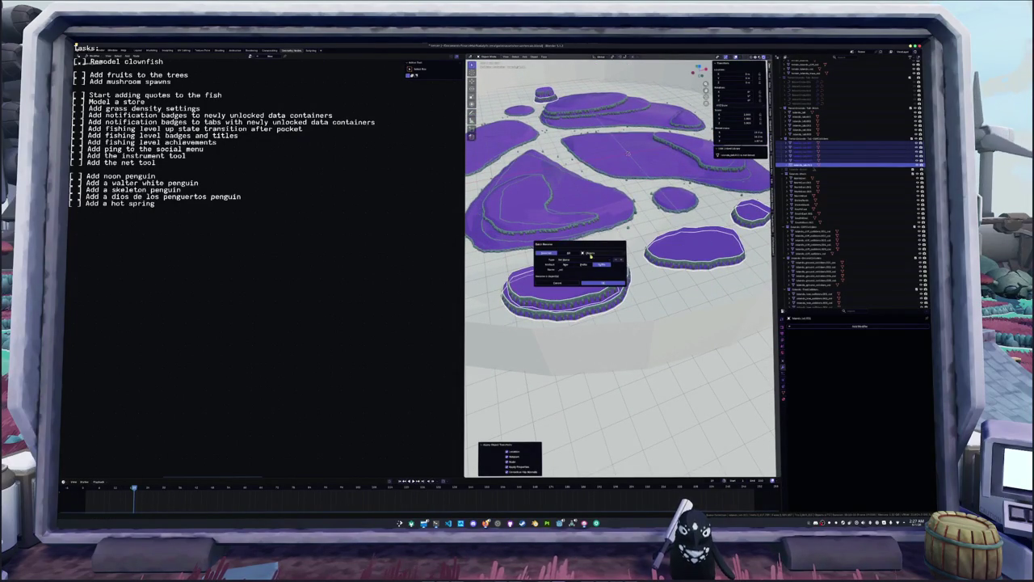
{"action": "left_click", "coordinate": [565, 264]}
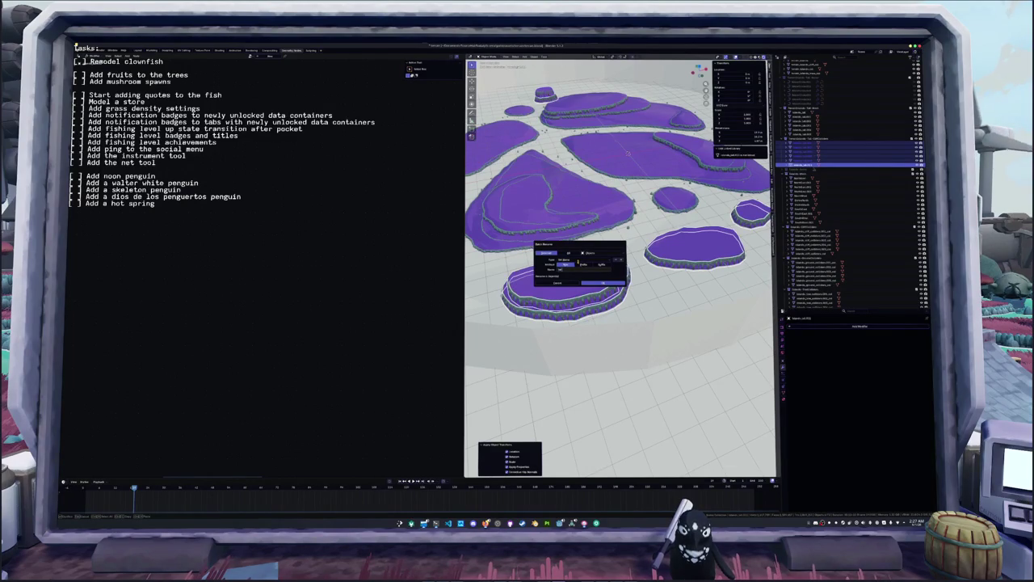
{"action": "type", "text": "island"}
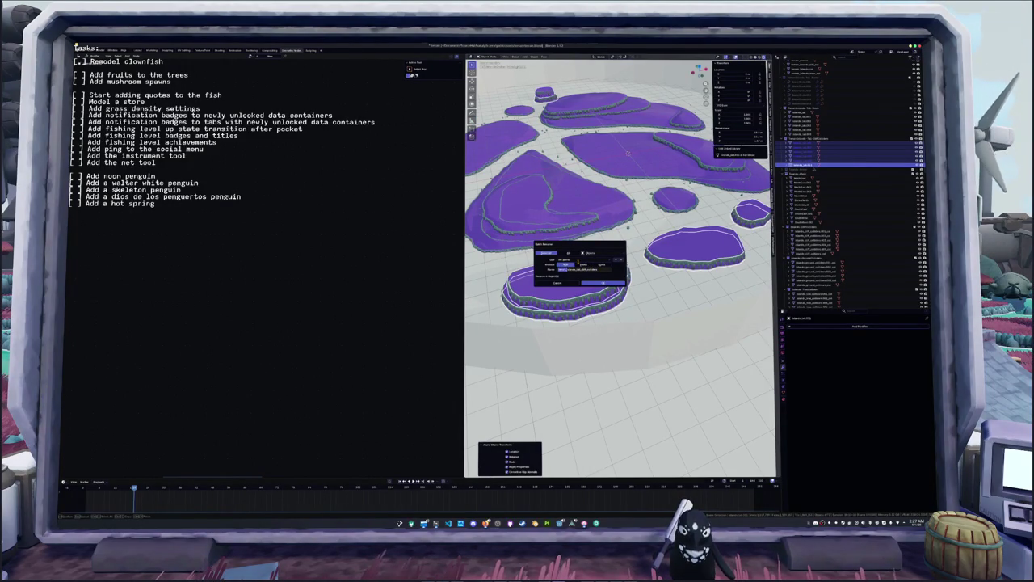
{"action": "key", "text": "Return"}
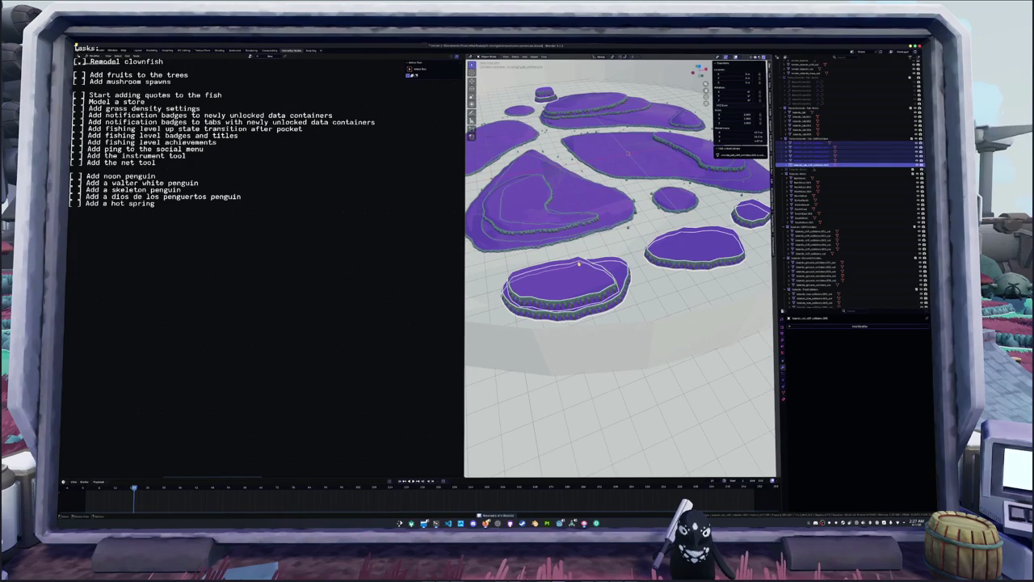
{"action": "key", "text": "F3"}
{"action": "key", "text": "Return"}
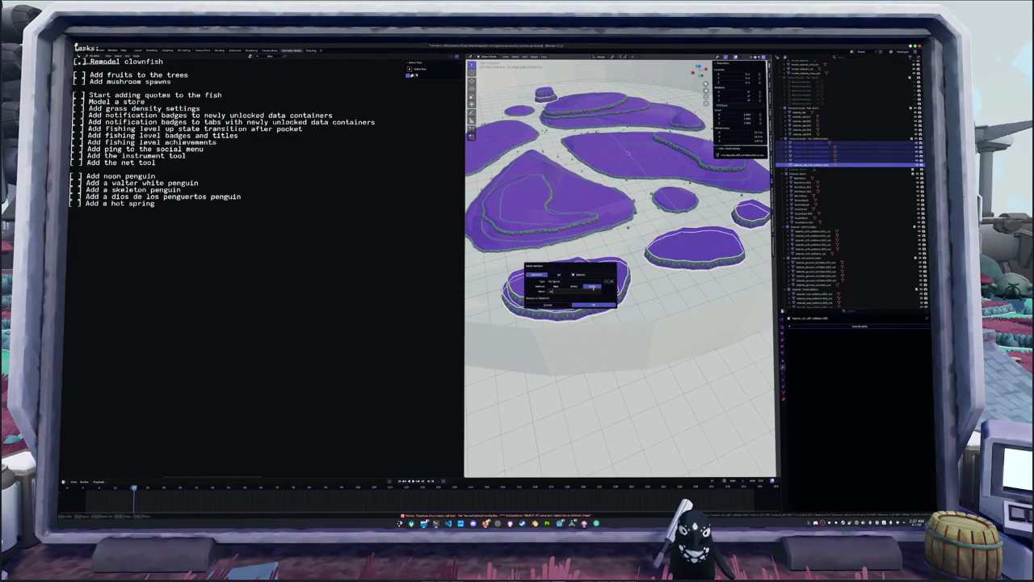
{"action": "key", "text": "Return"}
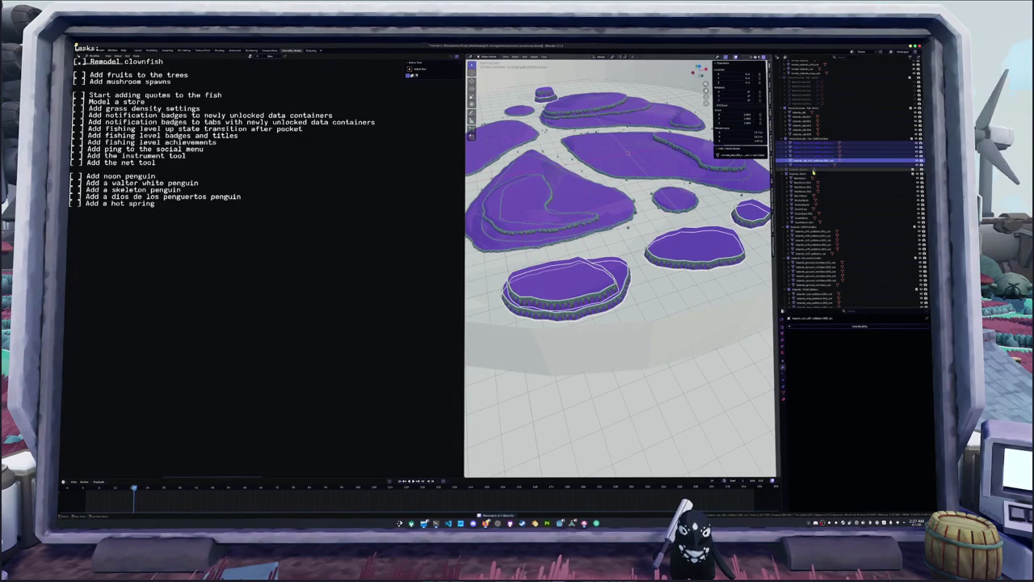
{"action": "left_click", "coordinate": [809, 165]}
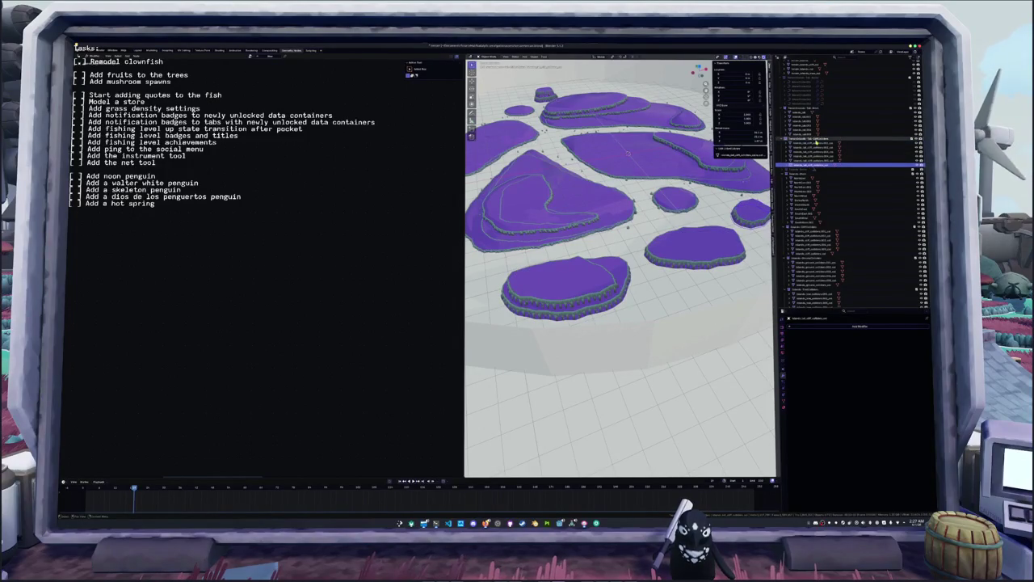
{"action": "scroll", "coordinate": [806, 202], "scroll_direction": "down", "scroll_amount": 5}
{"action": "scroll", "coordinate": [808, 212], "scroll_direction": "down", "scroll_amount": 5}
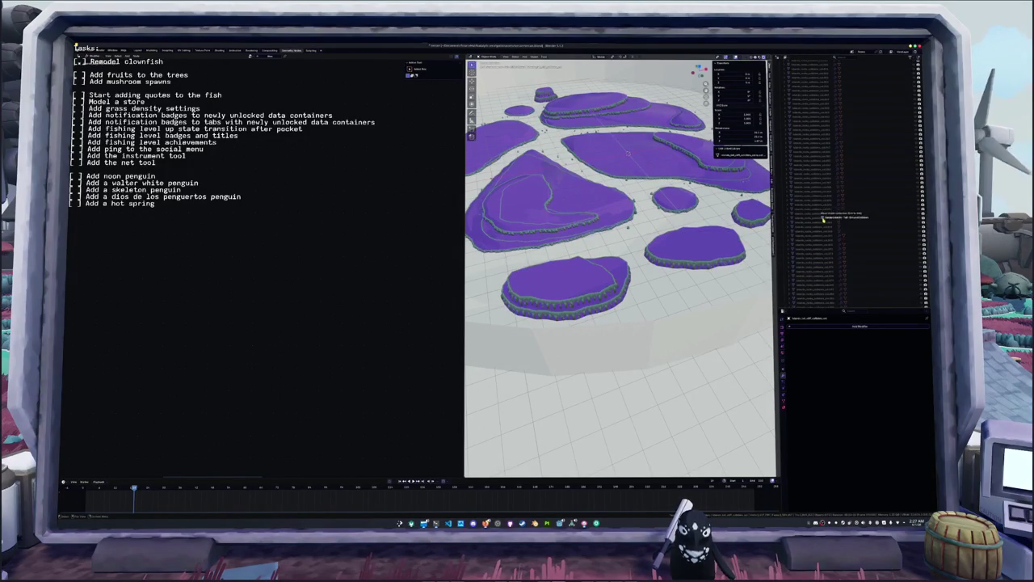
{"action": "scroll", "coordinate": [815, 219], "scroll_direction": "up", "scroll_amount": 5}
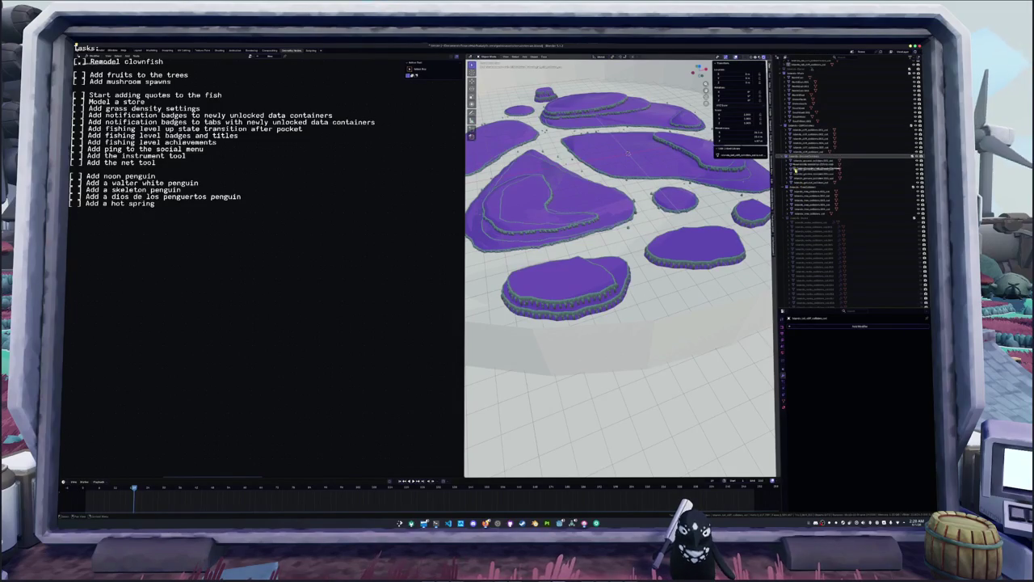
{"action": "left_click", "coordinate": [800, 159]}
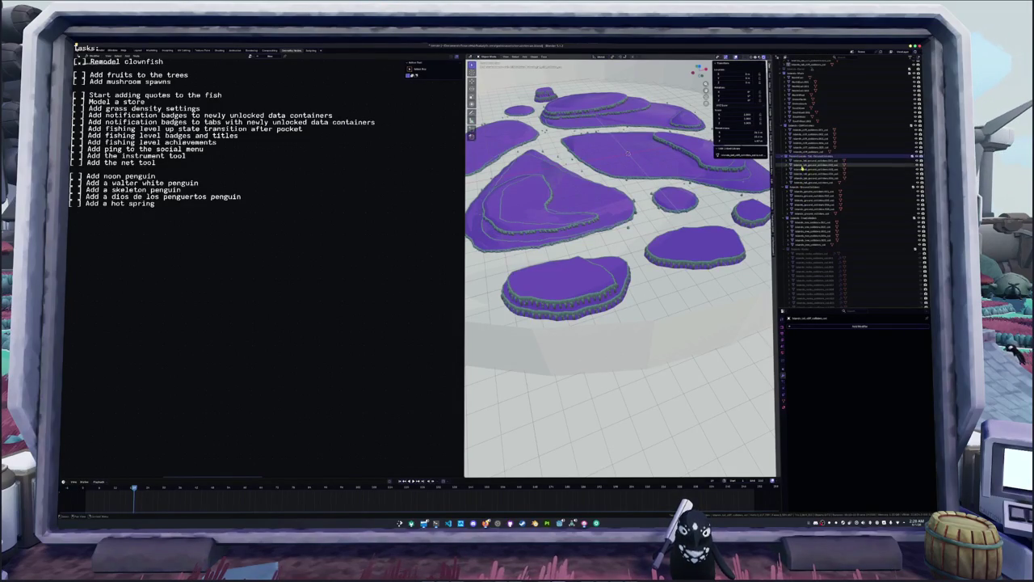
{"action": "left_click_drag", "start_coordinate": [794, 248], "coordinate": [811, 213]}
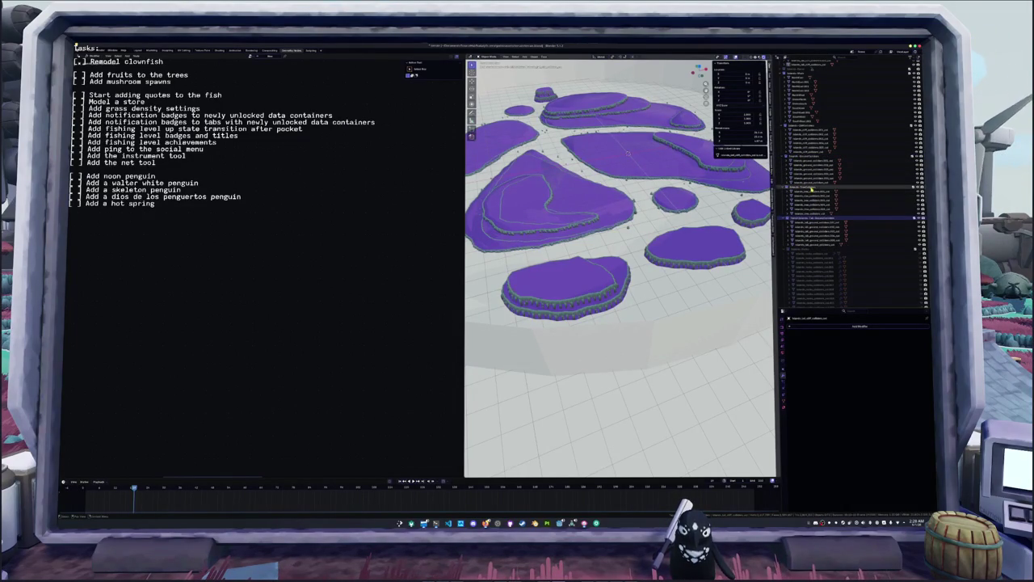
{"action": "scroll", "coordinate": [659, 243], "scroll_direction": "down", "scroll_amount": 2}
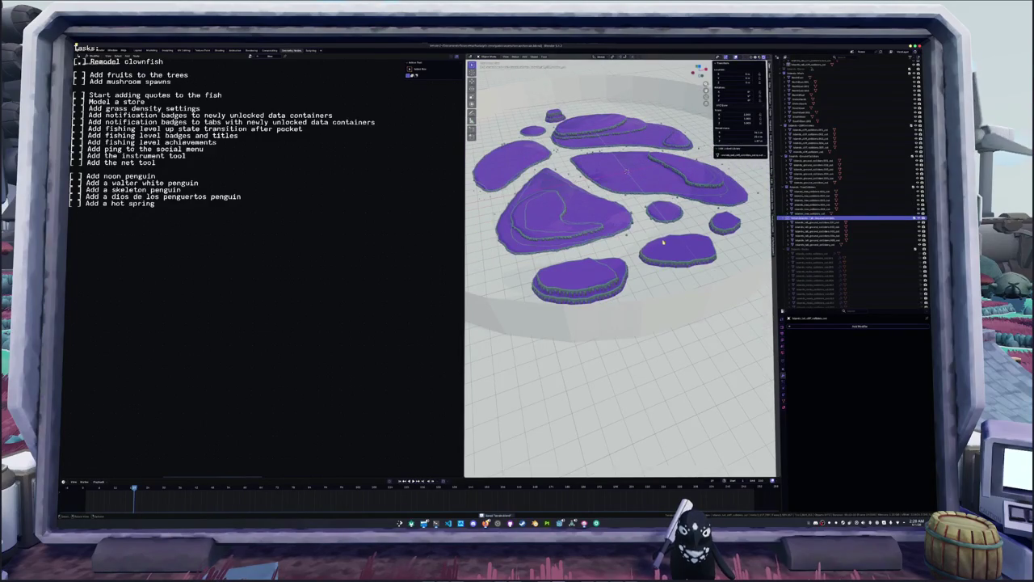
{"action": "middle_click_drag", "start_coordinate": [662, 242], "coordinate": [632, 273]}
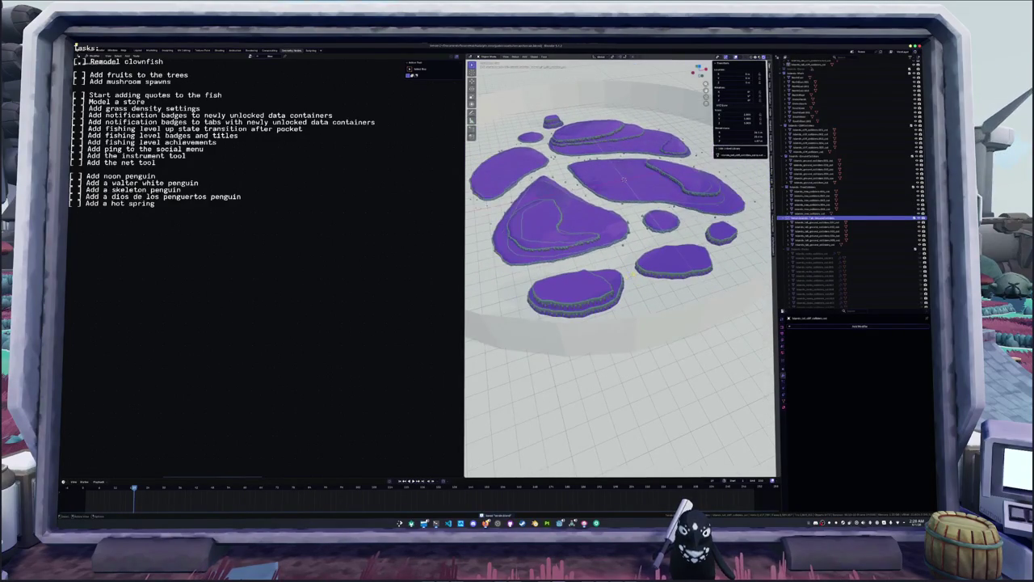
{"action": "left_click", "coordinate": [810, 192]}
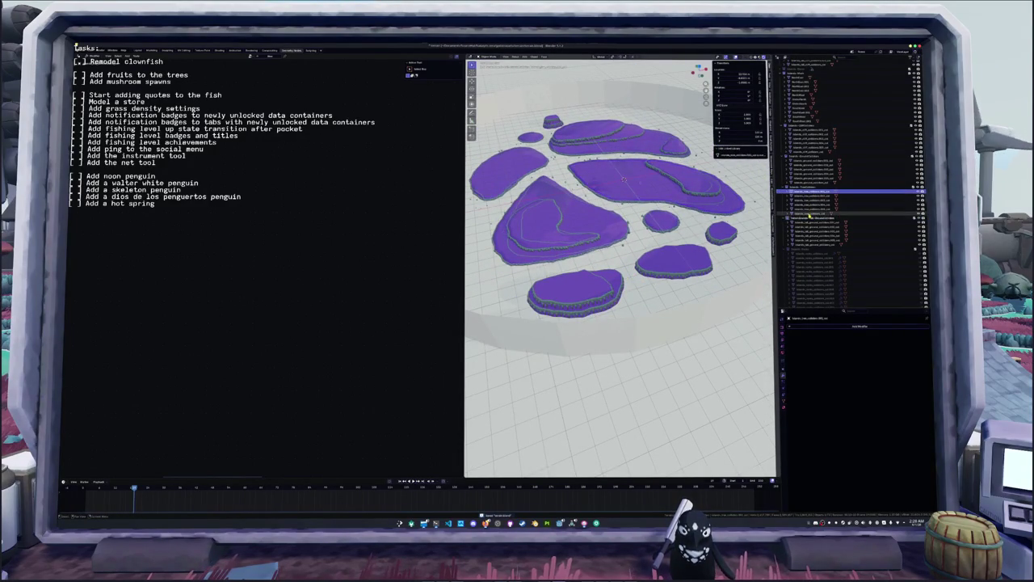
{"action": "left_click", "coordinate": [807, 217]}
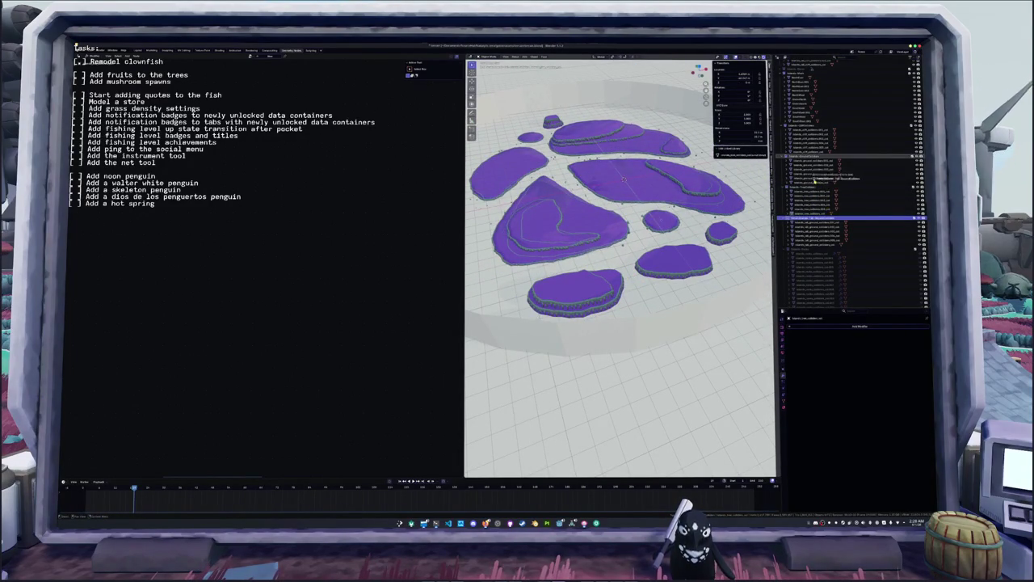
{"action": "left_click", "coordinate": [805, 156]}
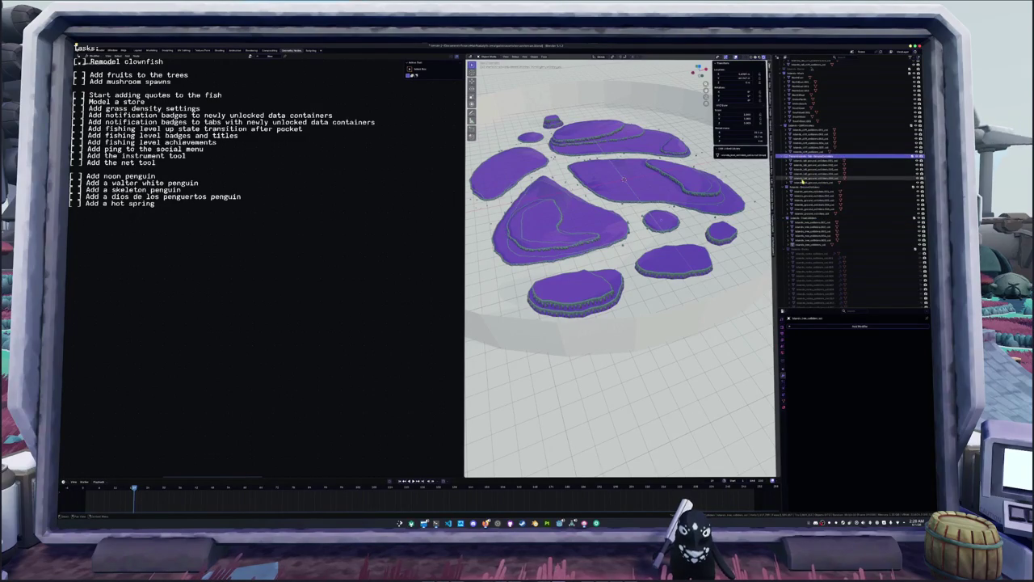
{"action": "left_click", "coordinate": [799, 188]}
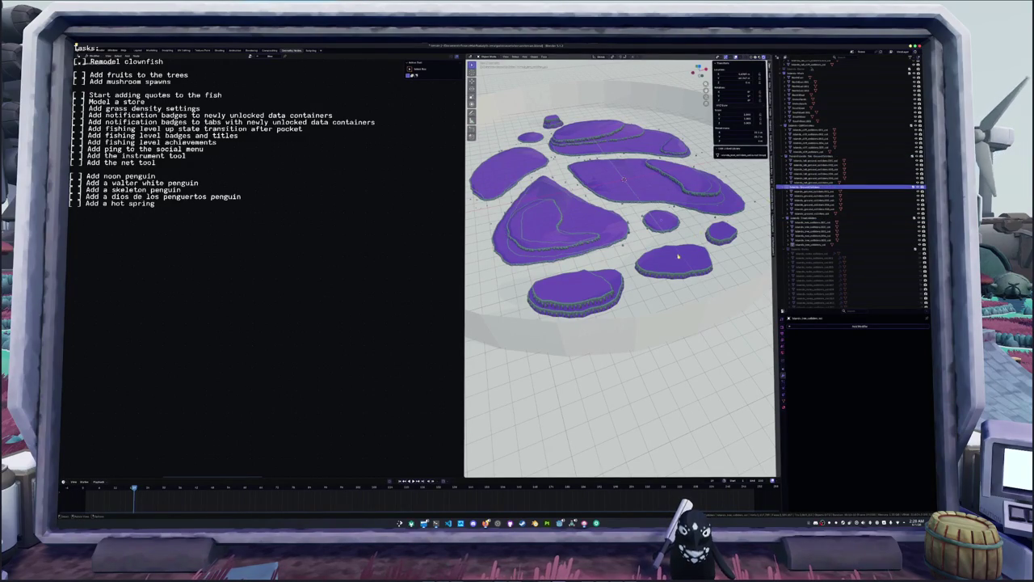
{"action": "double_click", "coordinate": [799, 191]}
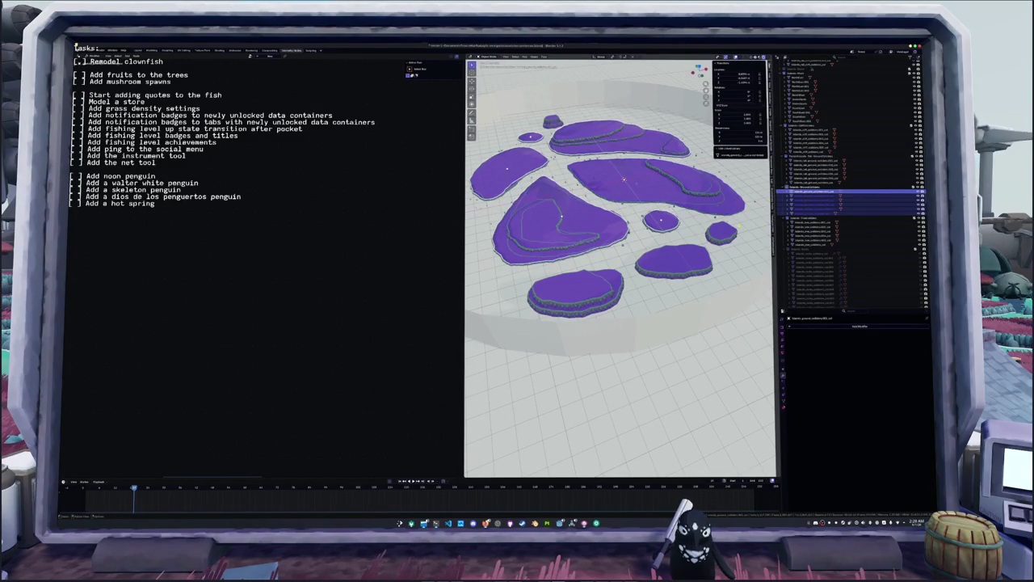
{"action": "left_click", "coordinate": [802, 188]}
{"action": "left_click", "coordinate": [805, 183]}
{"action": "left_click", "coordinate": [811, 163], "text": "shift"}
{"action": "key", "text": "shift+d"}
- Keep the duplicates in place and move them into a new collection ending 'ound_island'
{"action": "right_click", "coordinate": [623, 178]}
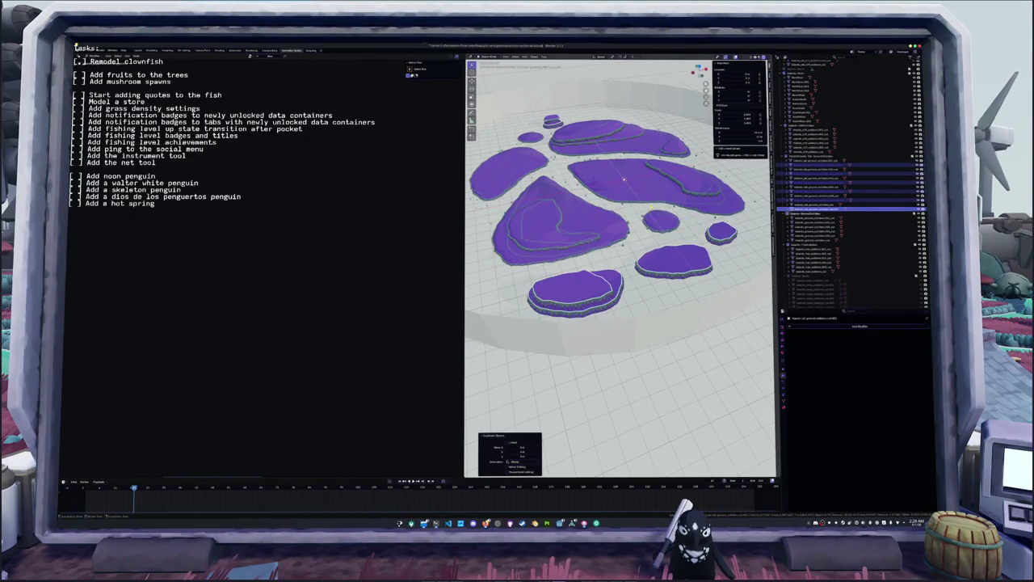
{"action": "key", "text": "m"}
{"action": "left_click", "coordinate": [633, 202]}
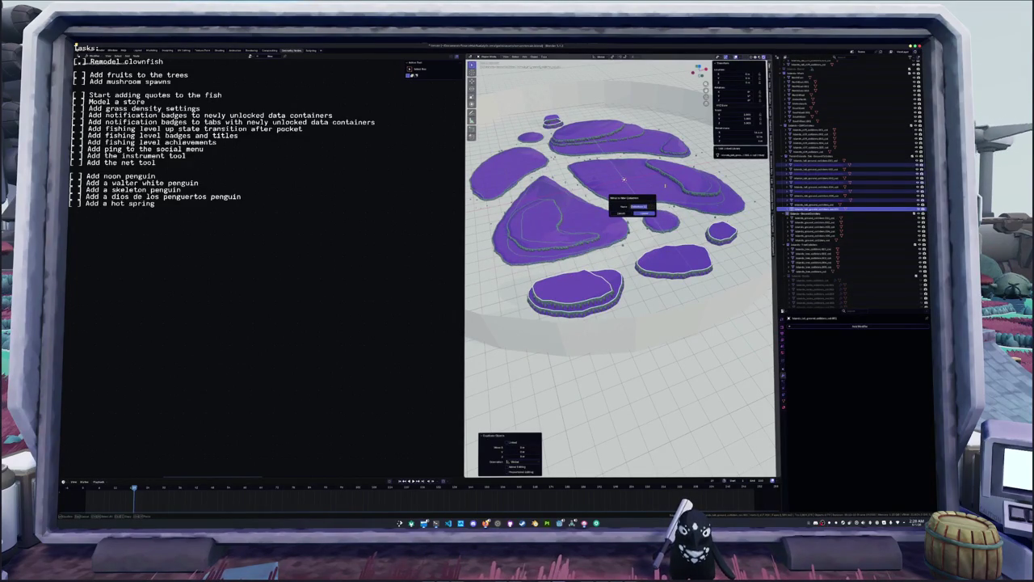
{"action": "type", "text": "ound"}
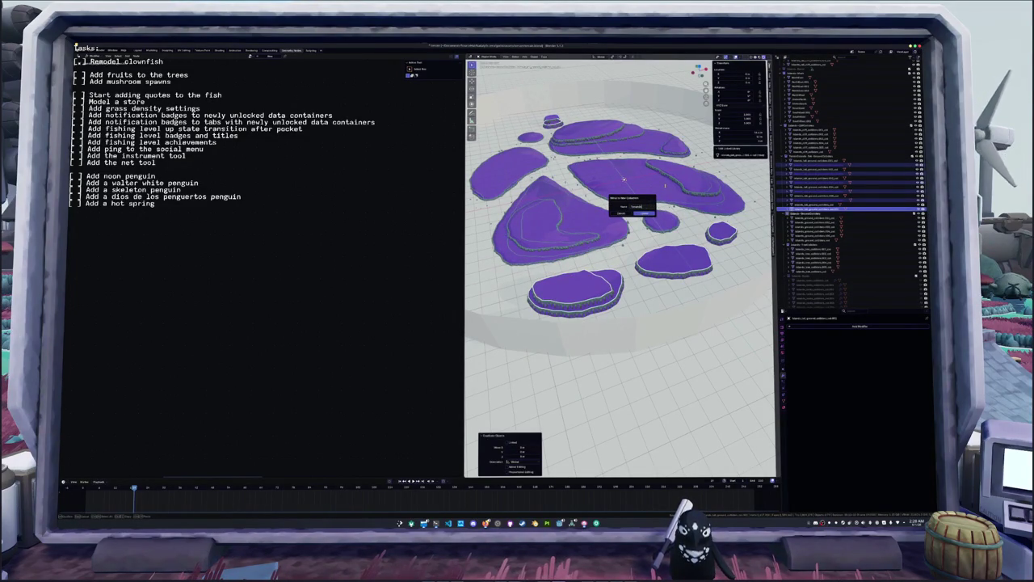
{"action": "type", "text": "_is"}
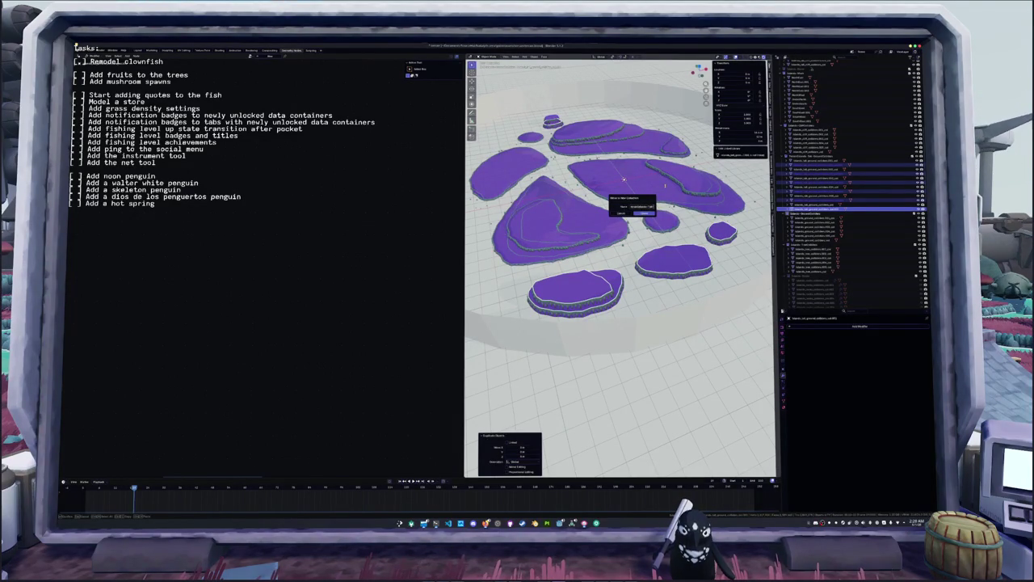
{"action": "type", "text": "land"}
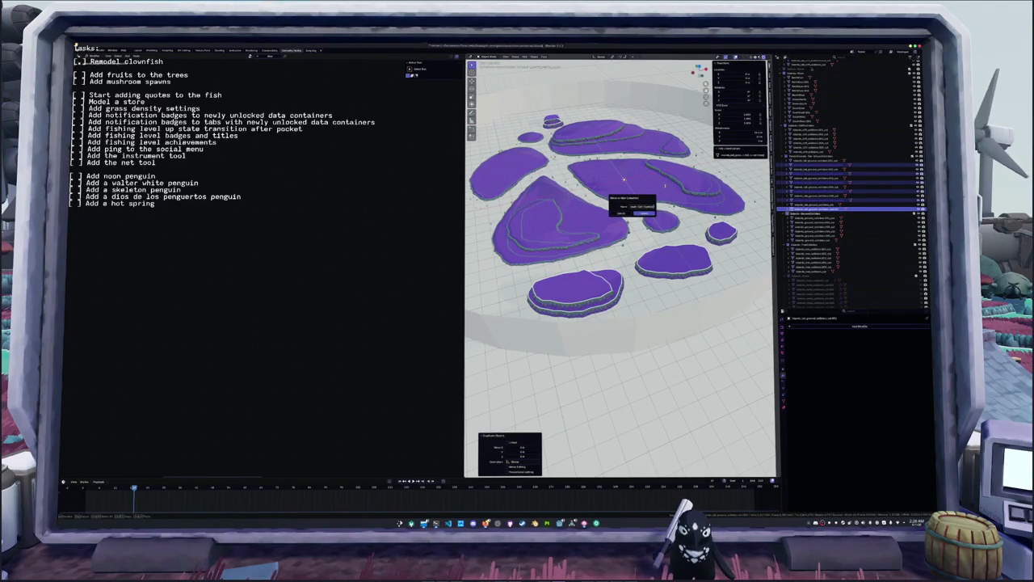
{"action": "key", "text": "Return"}
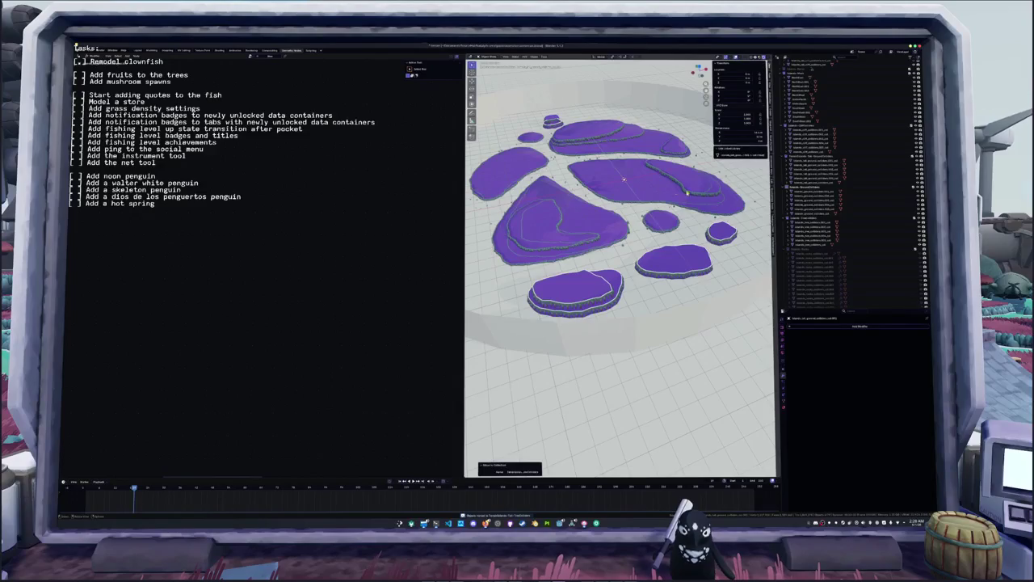
- Drag the pieces into the target collection in the Outliner
{"action": "scroll", "coordinate": [848, 162], "scroll_direction": "down", "scroll_amount": 5}
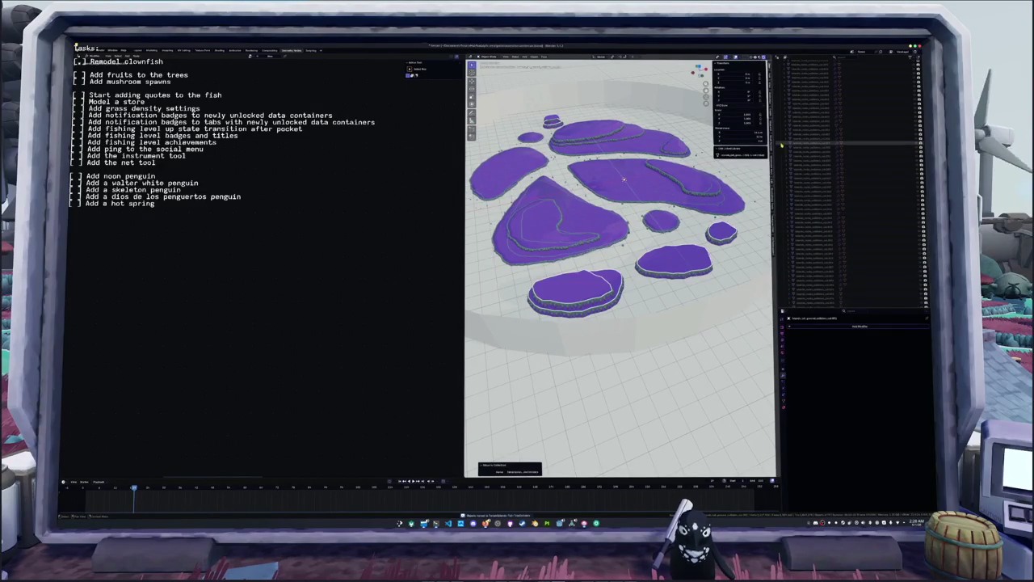
{"action": "scroll", "coordinate": [792, 185], "scroll_direction": "down", "scroll_amount": 5}
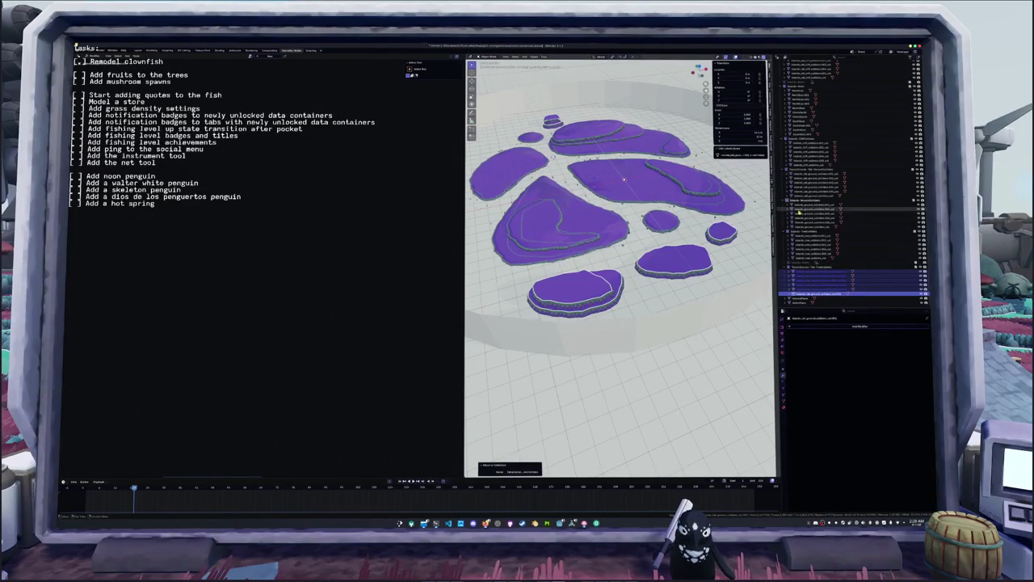
{"action": "mouse_move", "coordinate": [799, 275]}
{"action": "left_mouse_down"}
{"action": "mouse_move", "coordinate": [818, 147]}
{"action": "mouse_move", "coordinate": [814, 205]}
{"action": "left_mouse_up"}
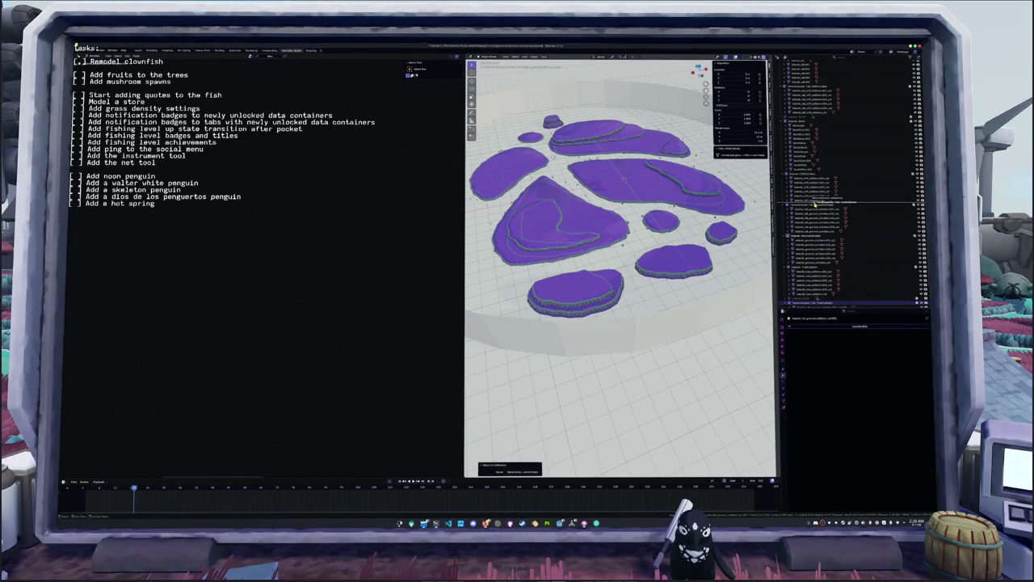
{"action": "left_click_drag", "start_coordinate": [814, 205], "coordinate": [808, 236]}
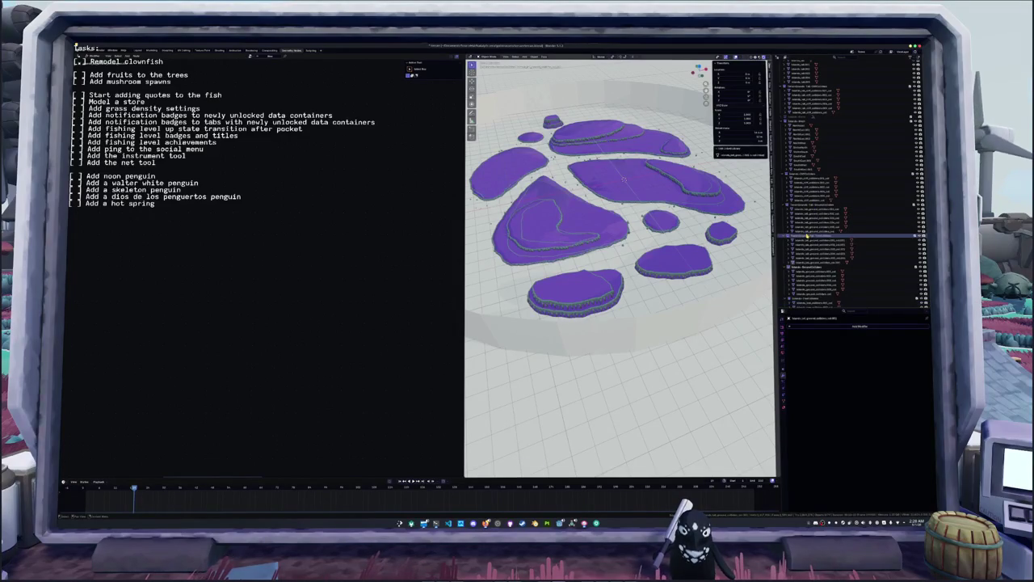
{"action": "scroll", "coordinate": [806, 234], "scroll_direction": "down", "scroll_amount": 2}
- Rename two collections higher up in the Outliner
{"action": "left_click", "coordinate": [801, 264]}
{"action": "left_click", "coordinate": [802, 231]}
{"action": "left_click", "coordinate": [802, 199]}
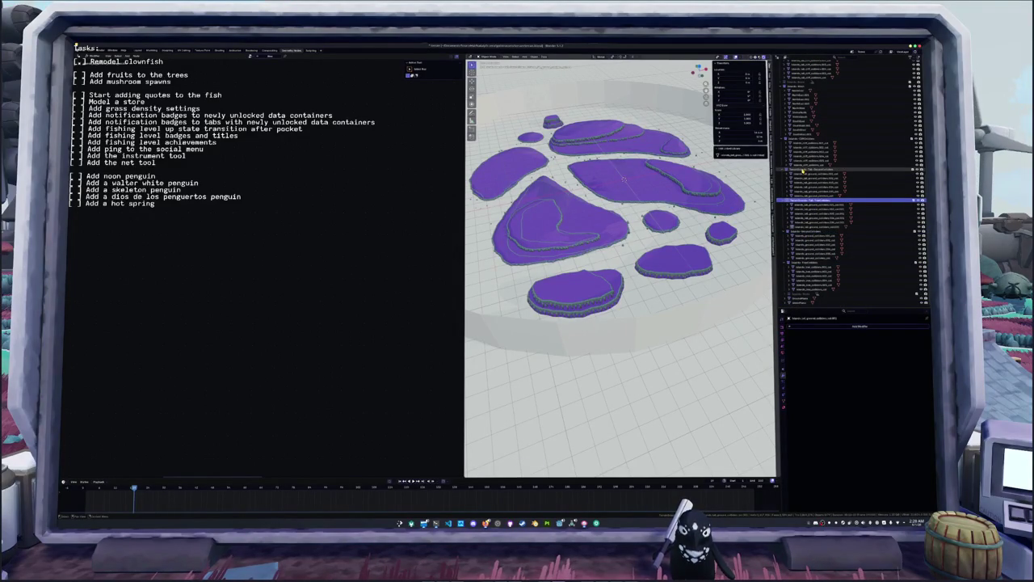
{"action": "double_click", "coordinate": [805, 198]}
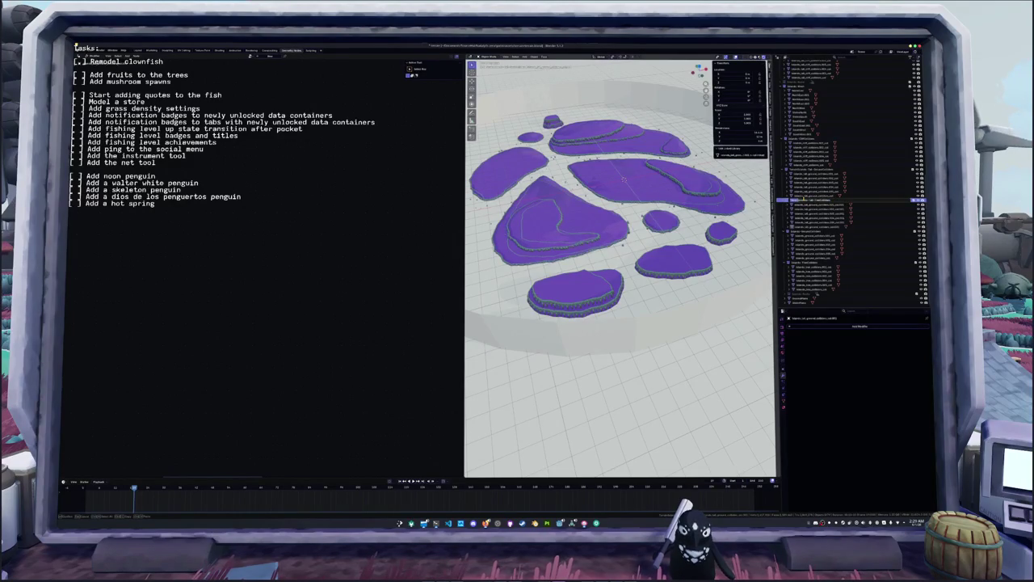
{"action": "key", "text": "Return"}
{"action": "key", "text": "Up"}
{"action": "key", "text": "Up"}
{"action": "key", "text": "Up"}
{"action": "key", "text": "Up"}
{"action": "key", "text": "F2"}
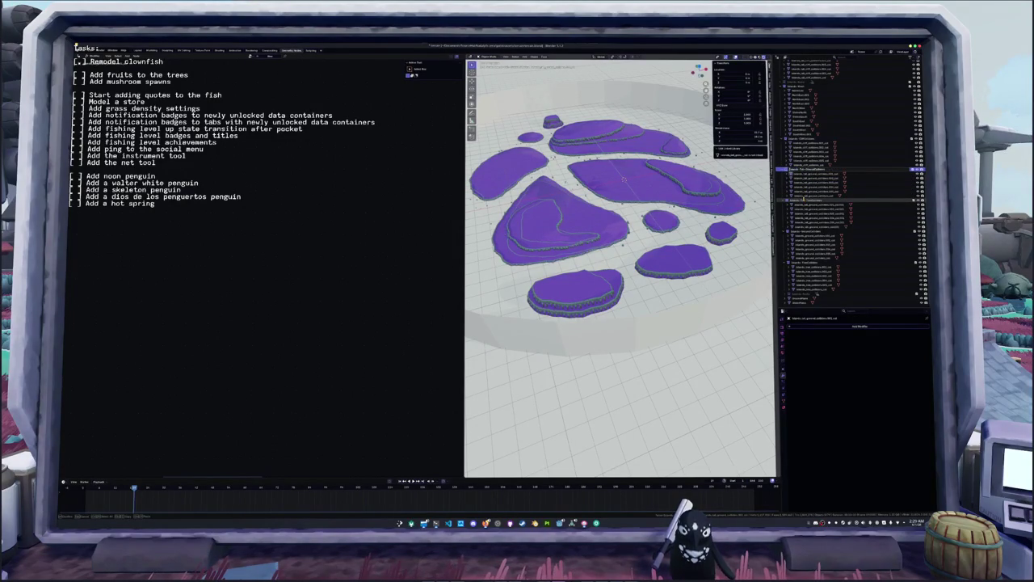
{"action": "key", "text": "Return"}
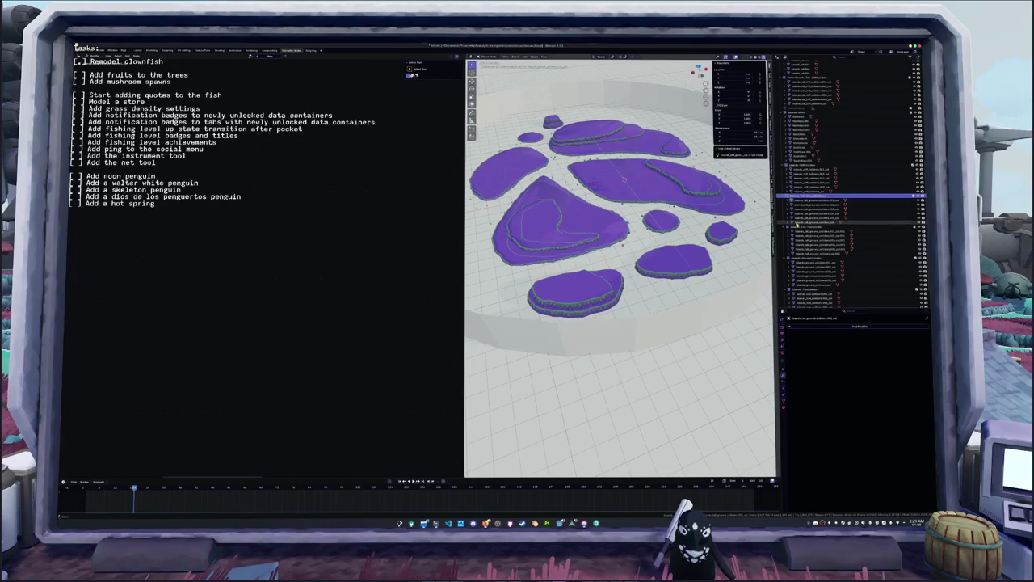
- Move the selected island pieces into the higher collection and select the pieces to rename
{"action": "left_click", "coordinate": [800, 227], "text": "ctrl"}
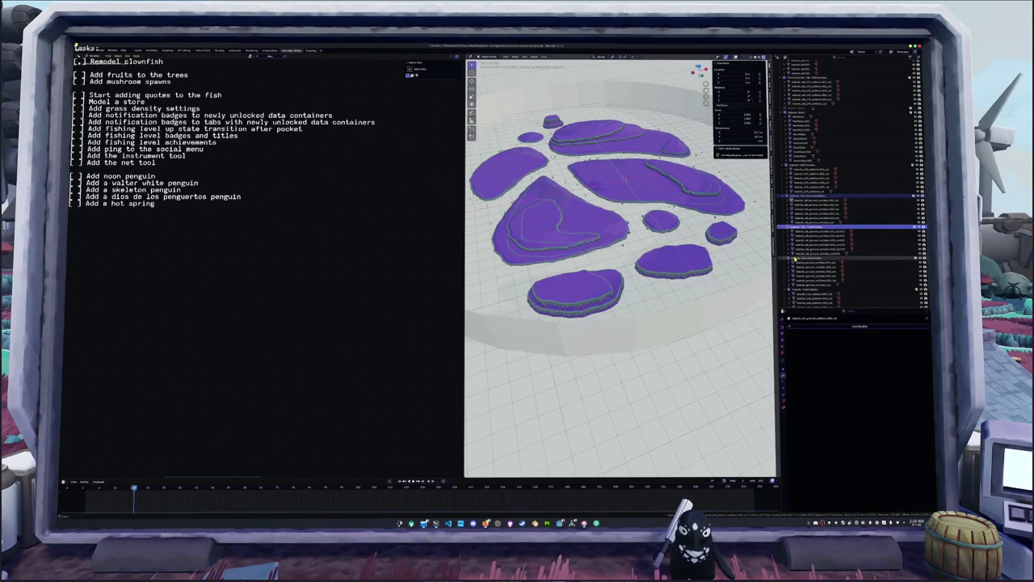
{"action": "left_click_drag", "start_coordinate": [800, 198], "coordinate": [797, 109]}
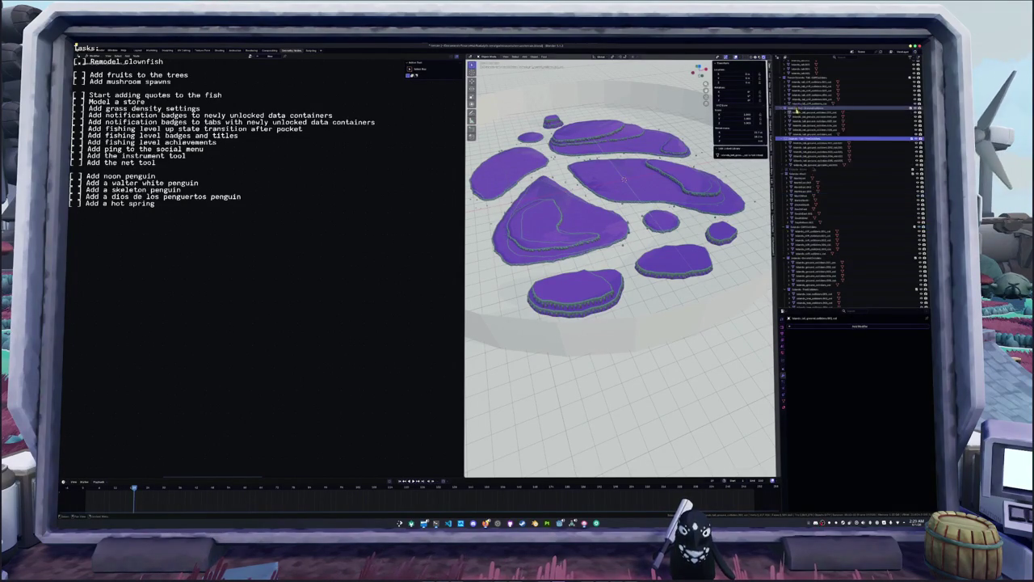
{"action": "left_click", "coordinate": [797, 111]}
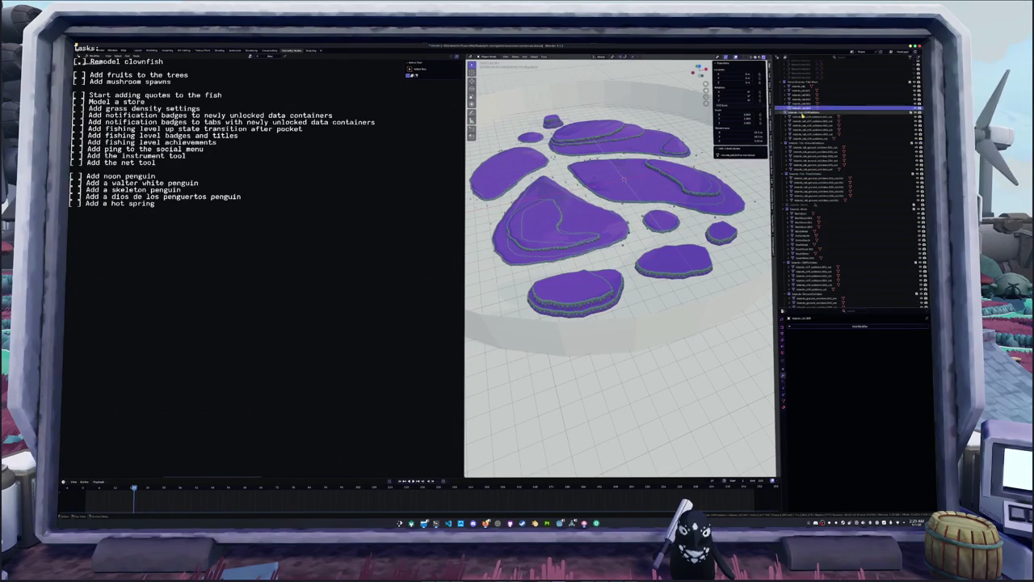
{"action": "left_click", "coordinate": [799, 83]}
{"action": "left_click", "coordinate": [801, 114]}
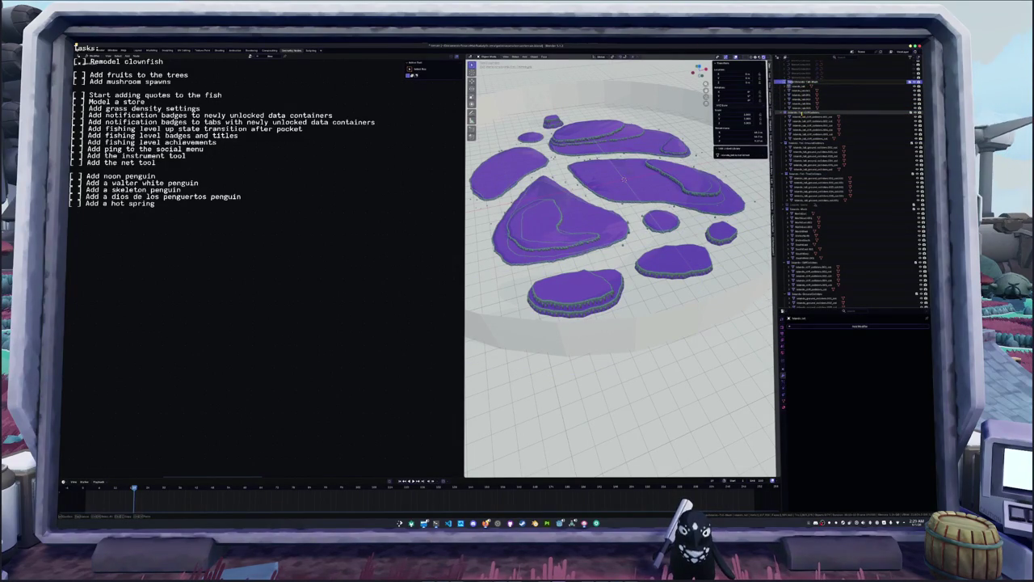
{"action": "left_click", "coordinate": [800, 82]}
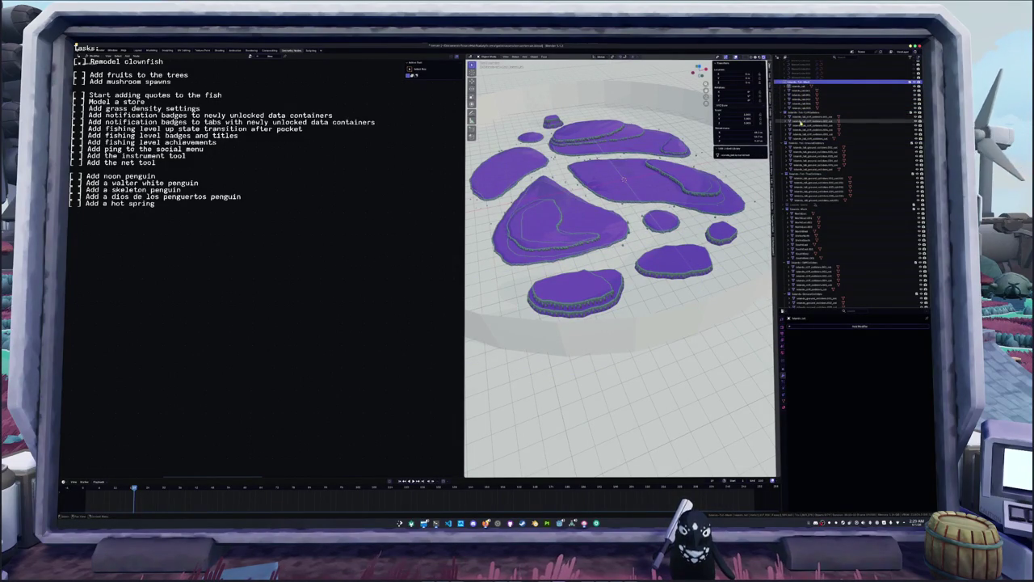
{"action": "left_click", "coordinate": [807, 199]}
{"action": "left_click", "coordinate": [808, 182], "text": "shift"}
- Batch rename the selected pieces with Ctrl+F2, repeat it via F3, then enter Edit Mode
{"action": "key", "text": "ctrl+F2"}
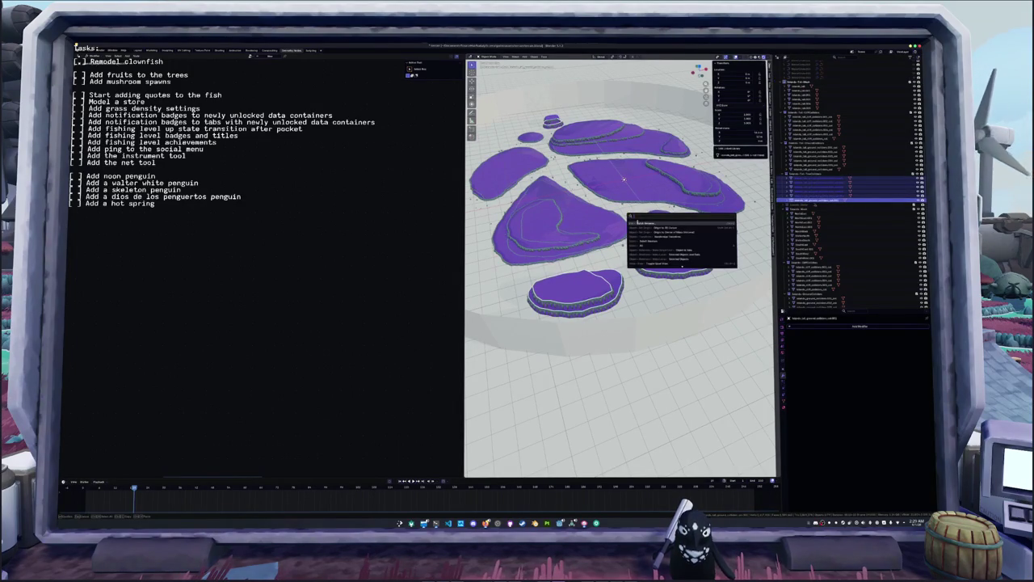
{"action": "left_click", "coordinate": [590, 242]}
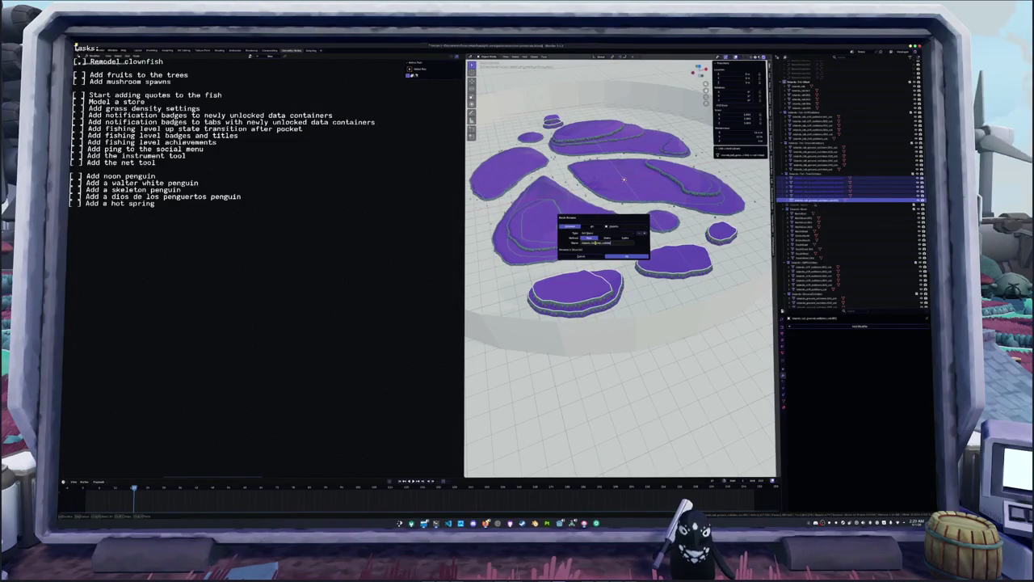
{"action": "key", "text": "Return"}
{"action": "key", "text": "F3"}
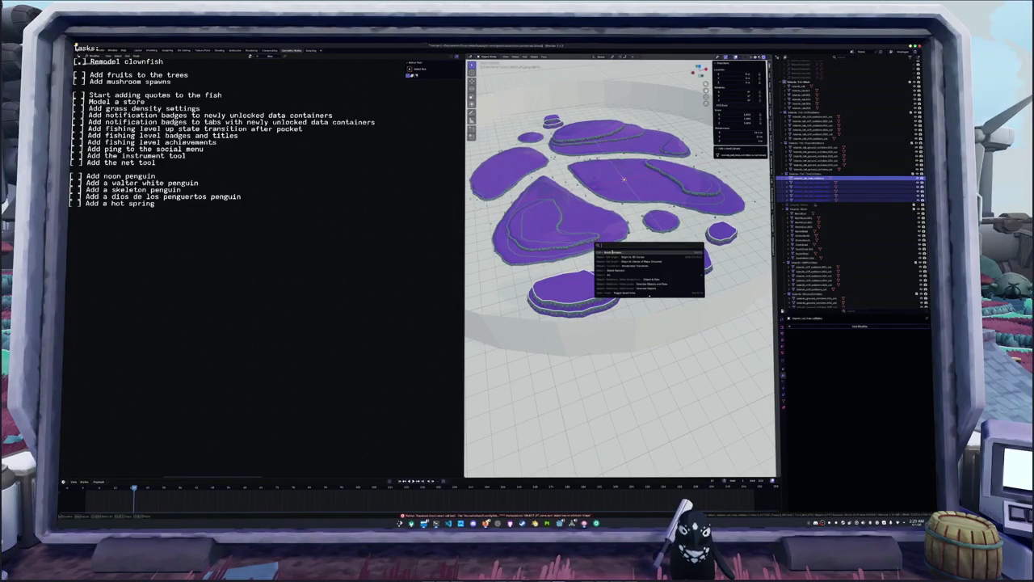
{"action": "key", "text": "Return"}
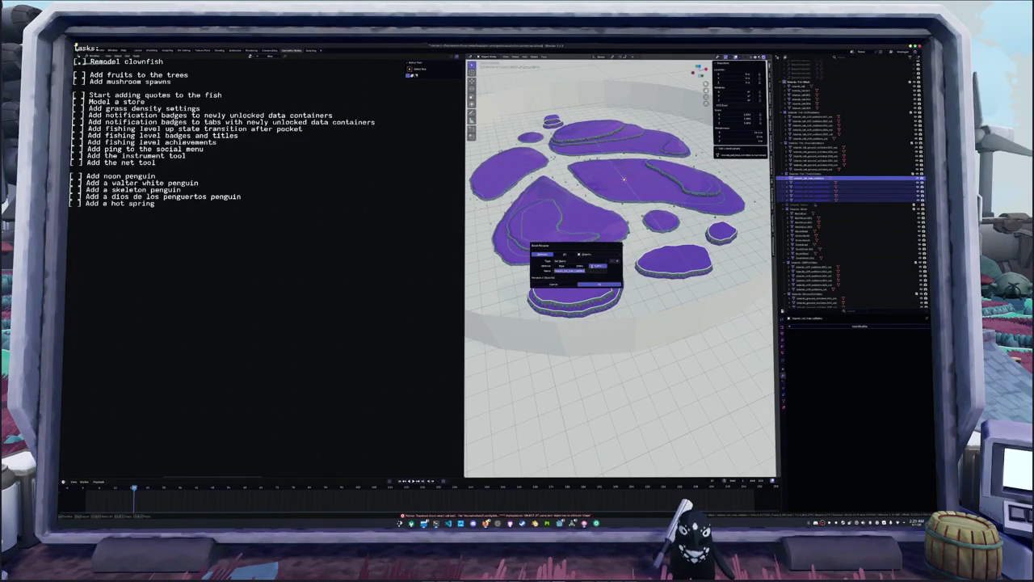
{"action": "key", "text": "Return"}
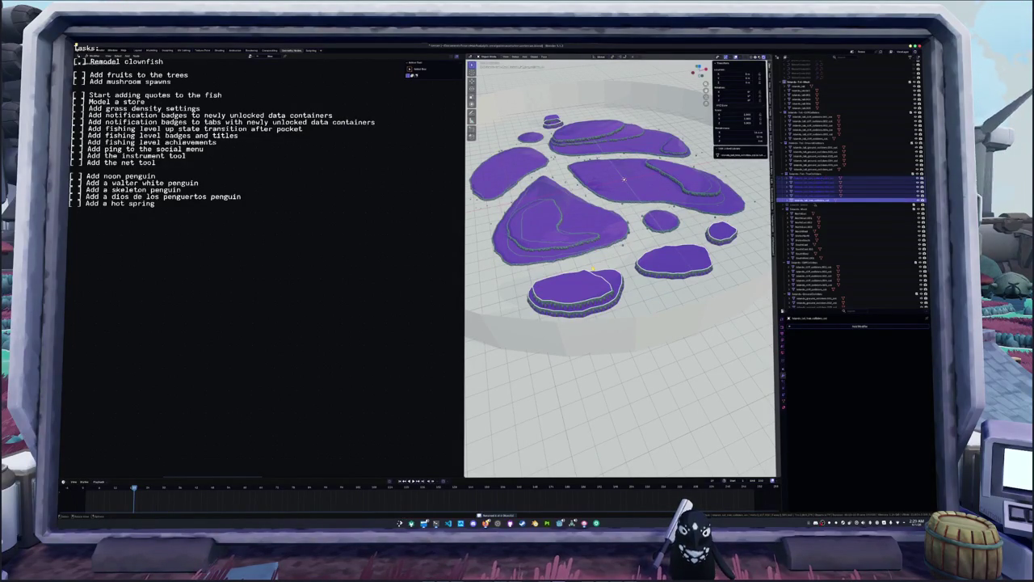
{"action": "key", "text": "Tab"}
{"action": "key", "text": "e"}
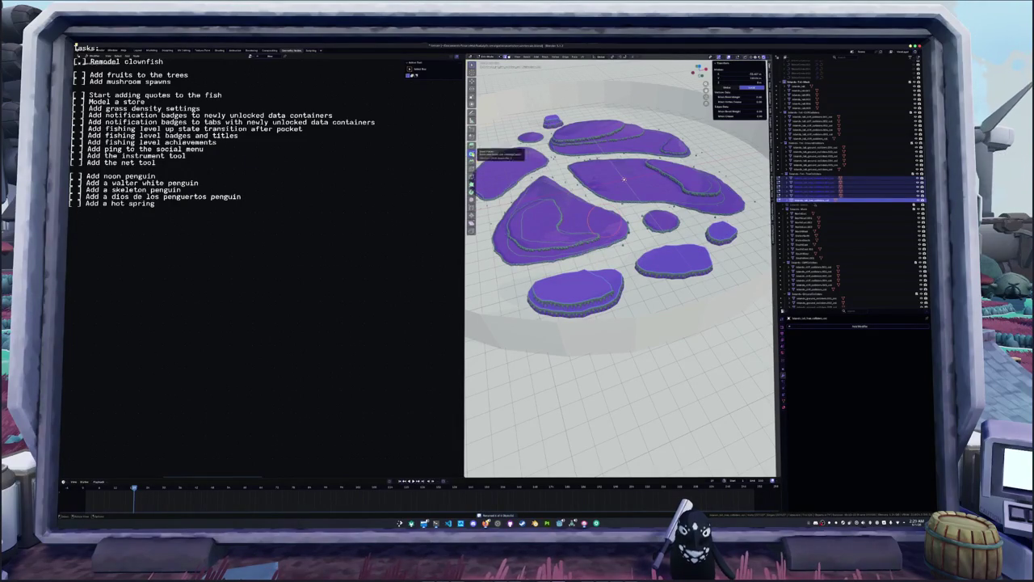
- Inset the island top faces and widen the inset thickness
{"action": "key", "text": "i"}
{"action": "left_click", "coordinate": [521, 445]}
{"action": "left_click_drag", "start_coordinate": [521, 438], "coordinate": [525, 445]}
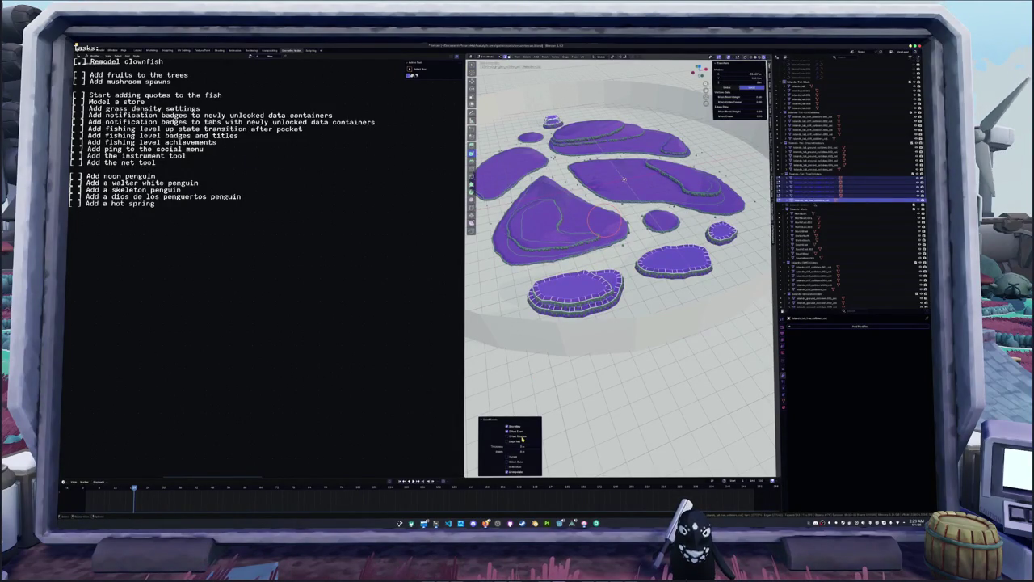
{"action": "key", "text": "Return"}
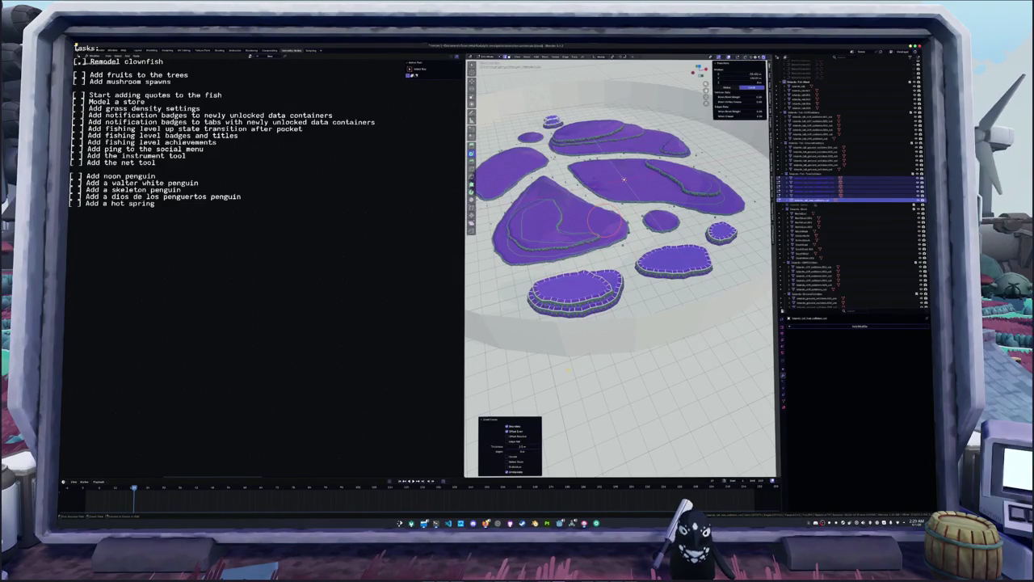
- Delete two selected parts of the mesh and return to Object Mode
{"action": "key", "text": "ctrl+i"}
{"action": "key", "text": "x"}
{"action": "left_click", "coordinate": [568, 371]}
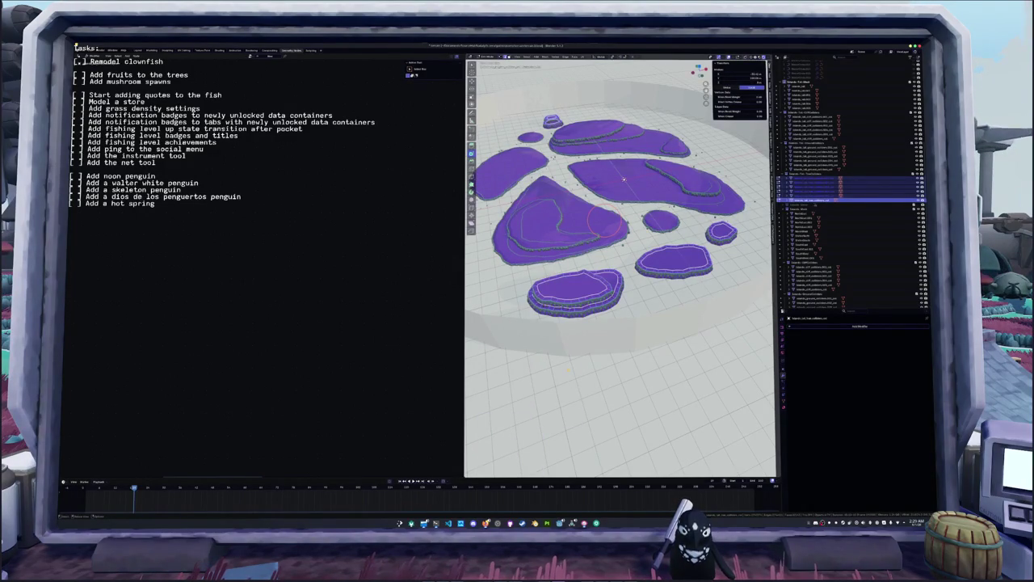
{"action": "key", "text": "x"}
{"action": "left_click", "coordinate": [570, 373]}
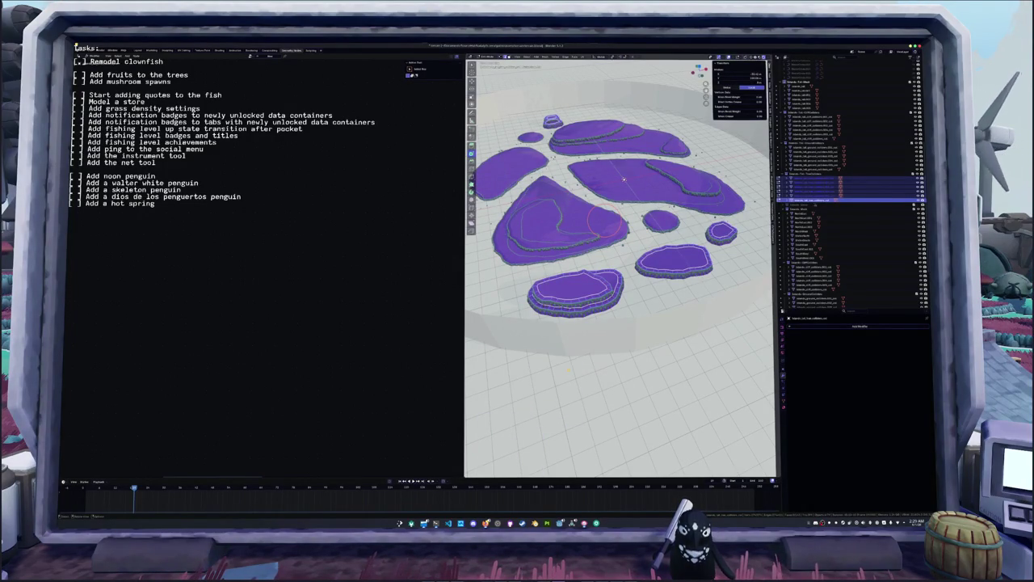
{"action": "middle_click_drag", "start_coordinate": [572, 344], "coordinate": [570, 356]}
{"action": "key", "text": "x"}
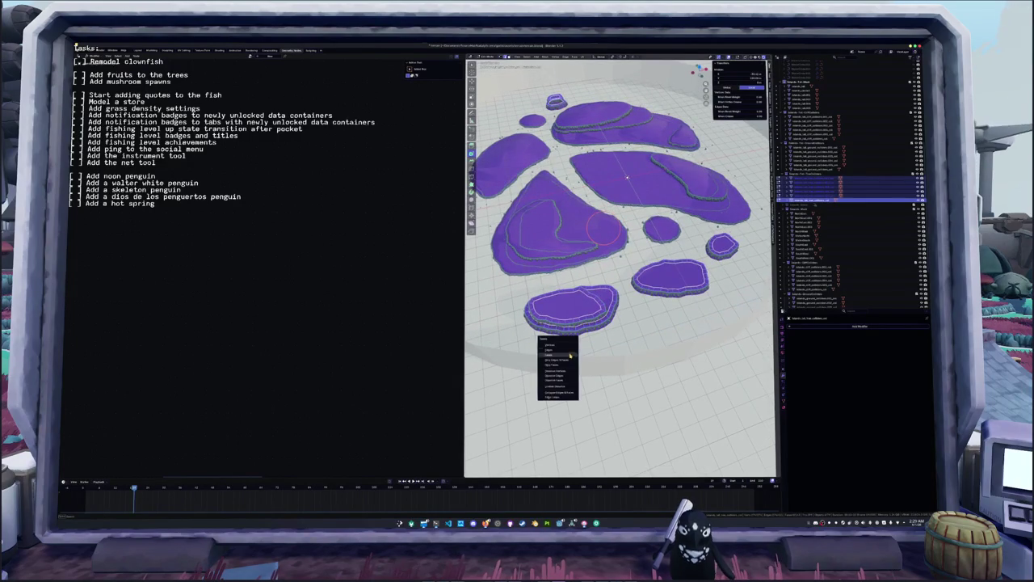
{"action": "left_click", "coordinate": [563, 347]}
{"action": "key", "text": "x"}
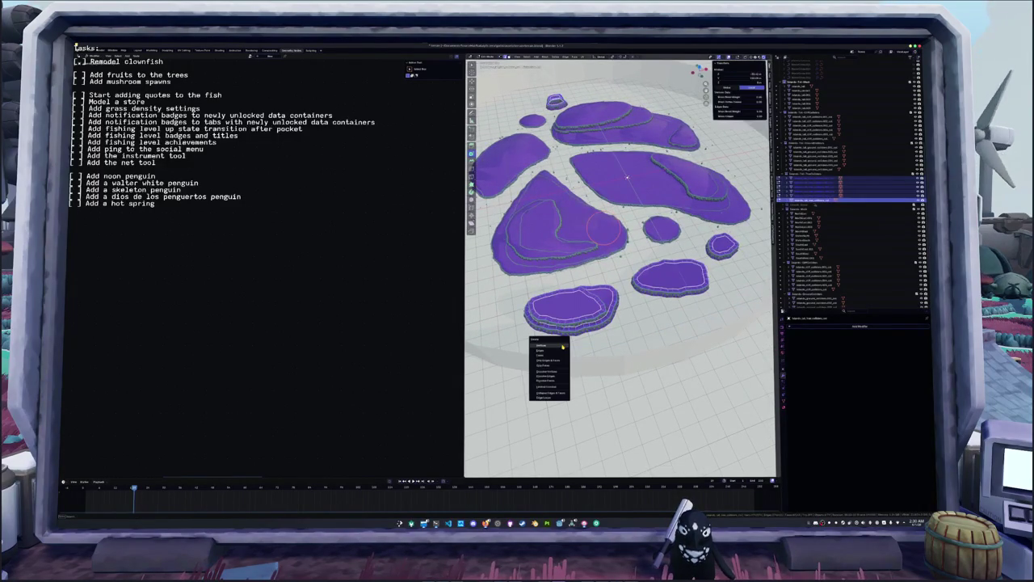
{"action": "left_click", "coordinate": [558, 356]}
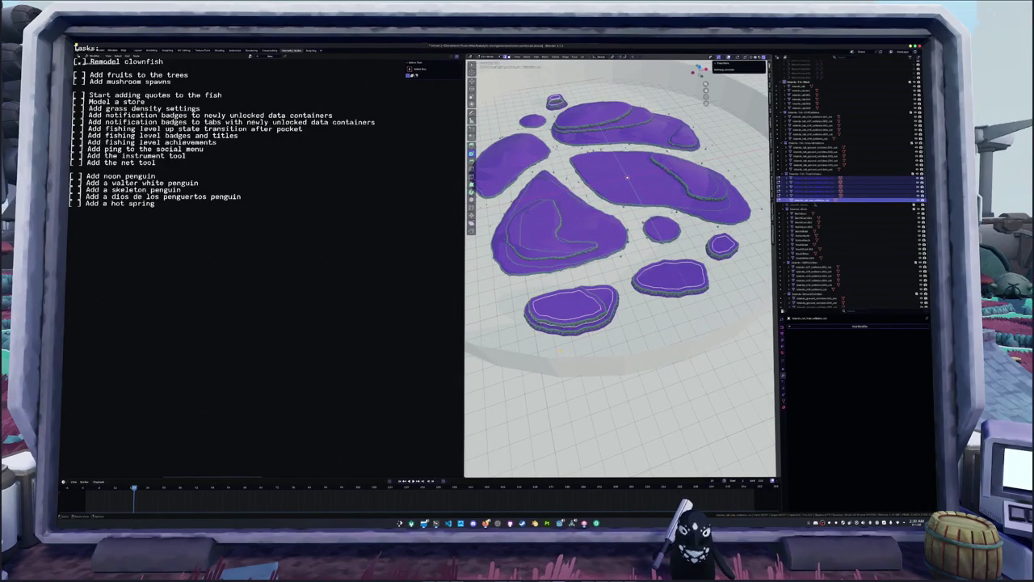
{"action": "key", "text": "Tab"}
- Cancel the vertical move, select all island pieces in the Outliner, and start a glTF 2.0 export
{"action": "key", "text": "g"}
{"action": "key", "text": "z"}
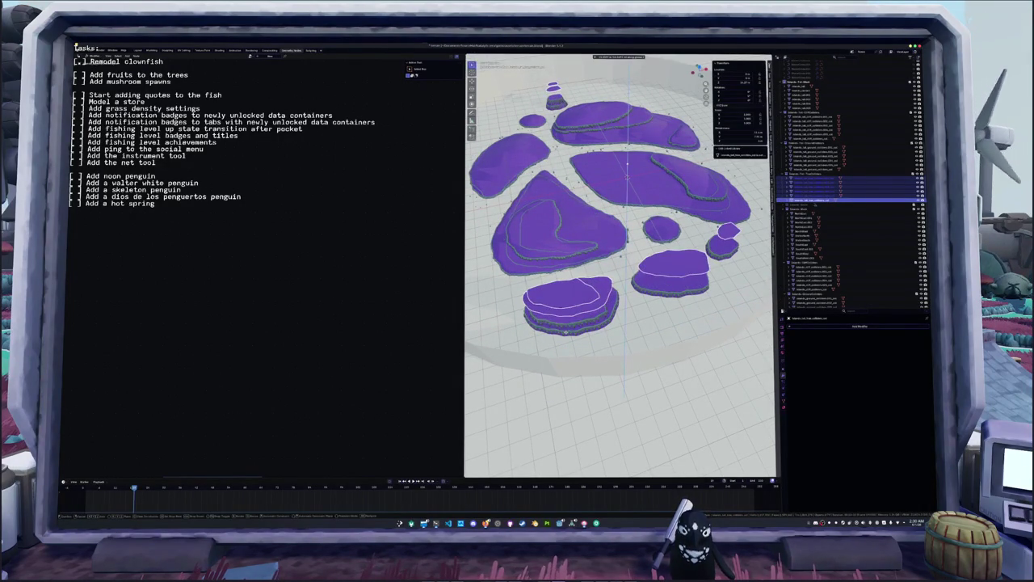
{"action": "left_click", "coordinate": [628, 176]}
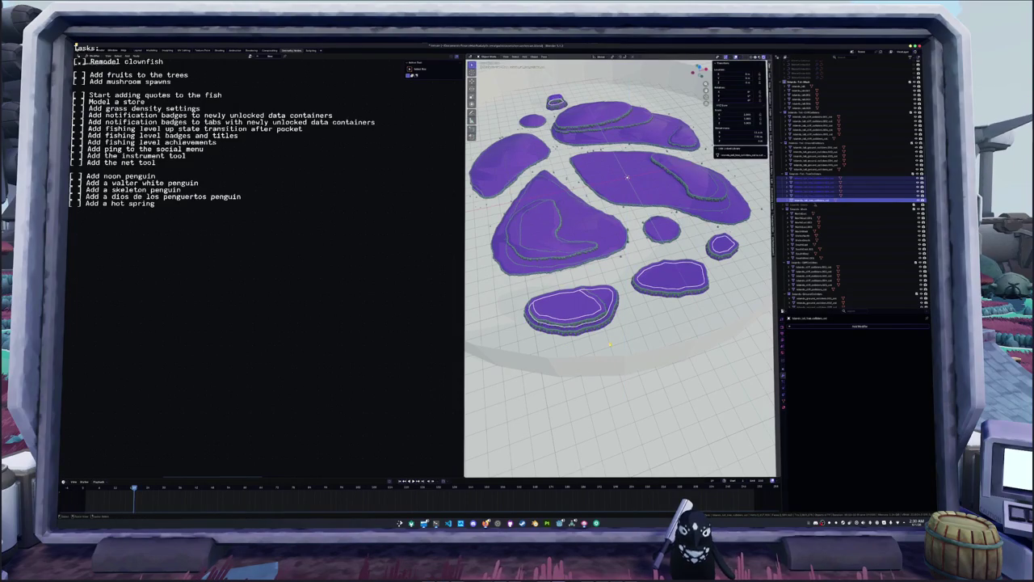
{"action": "middle_click_drag", "start_coordinate": [628, 176], "coordinate": [631, 179], "text": "shift"}
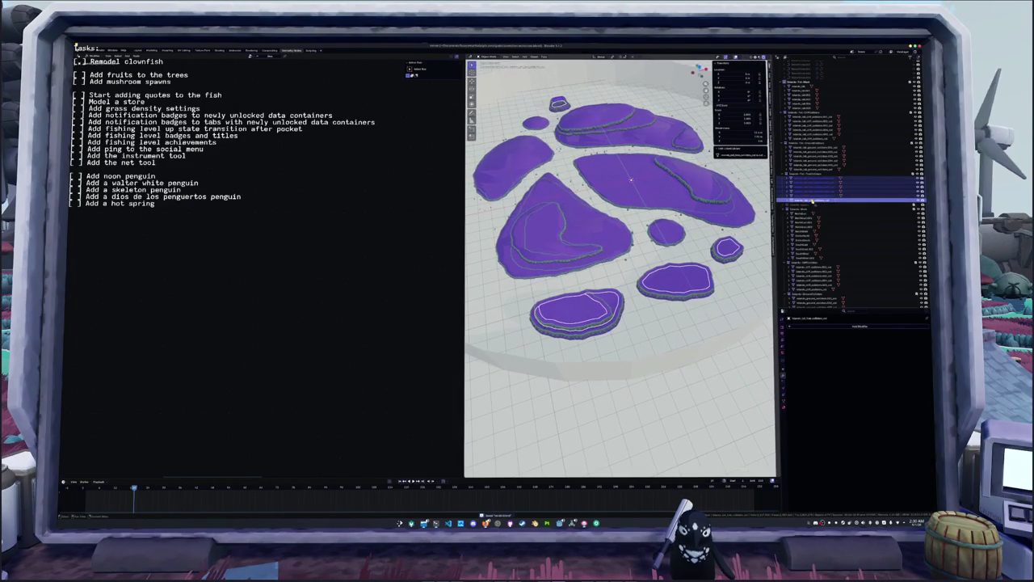
{"action": "left_click", "coordinate": [799, 87], "text": "shift"}
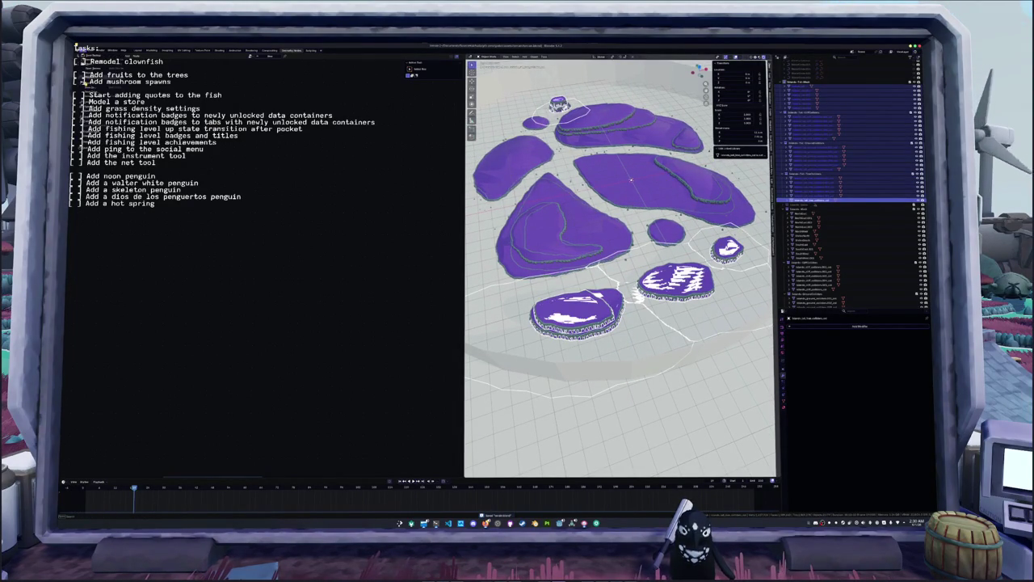
{"action": "key", "text": "ctrl+shift+e"}
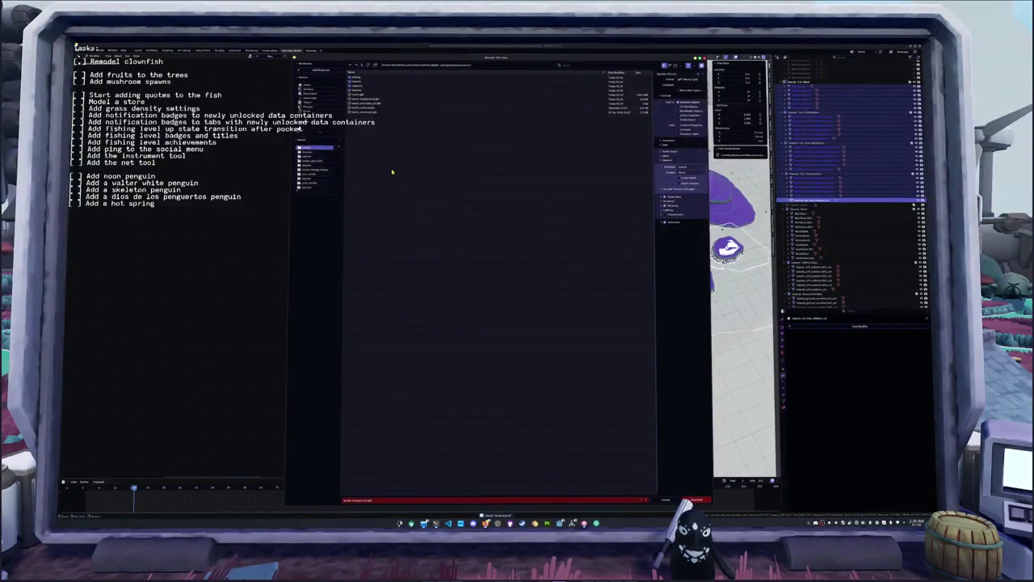
- Shorten the export file name so it ends in '_01' and confirm it
{"action": "key", "text": "ctrl+BackSpace"}
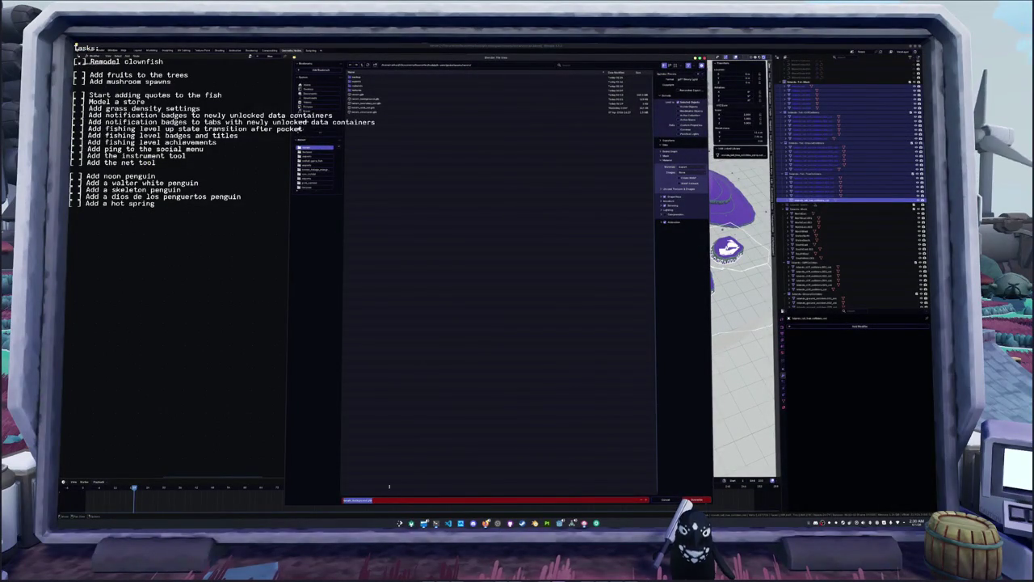
{"action": "type", "text": "_01"}
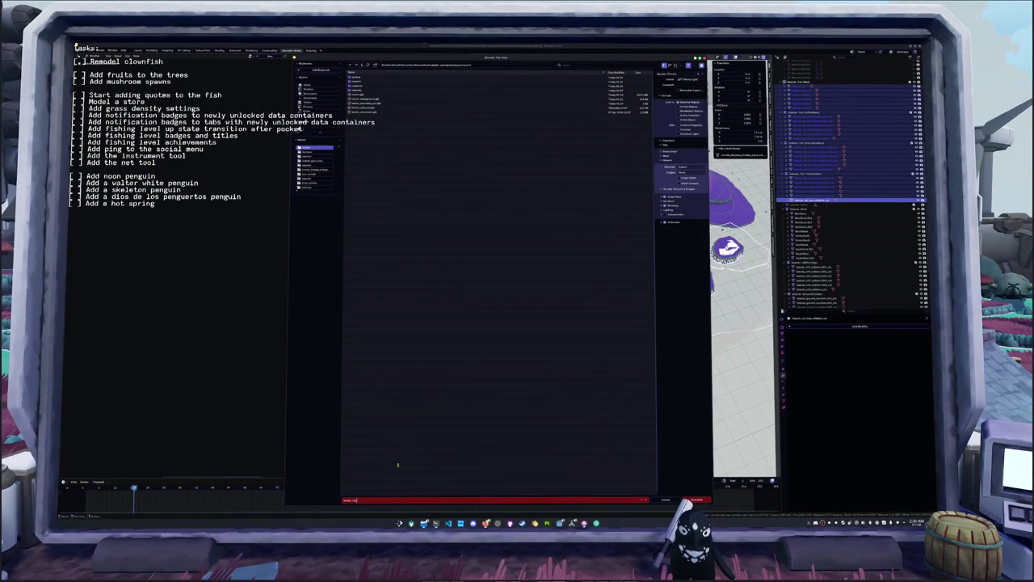
{"action": "key", "text": "Return"}
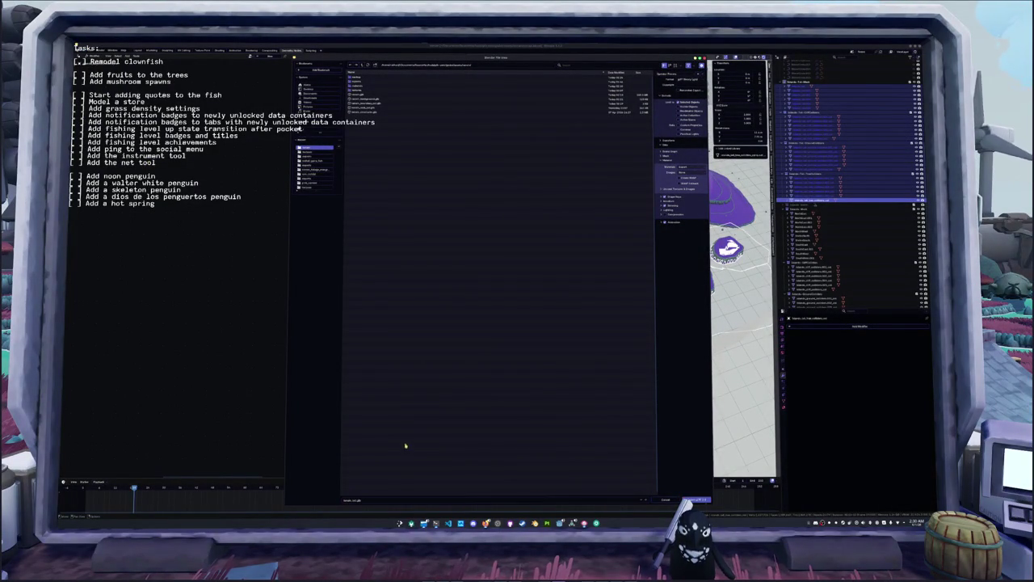